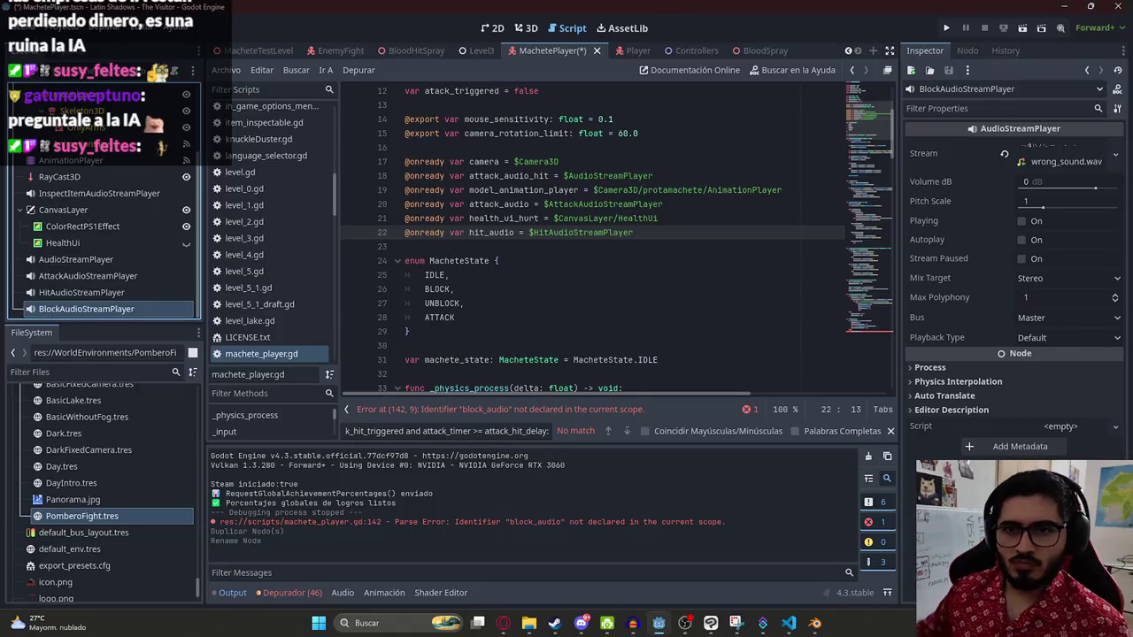
drag(556, 260, 512, 242)
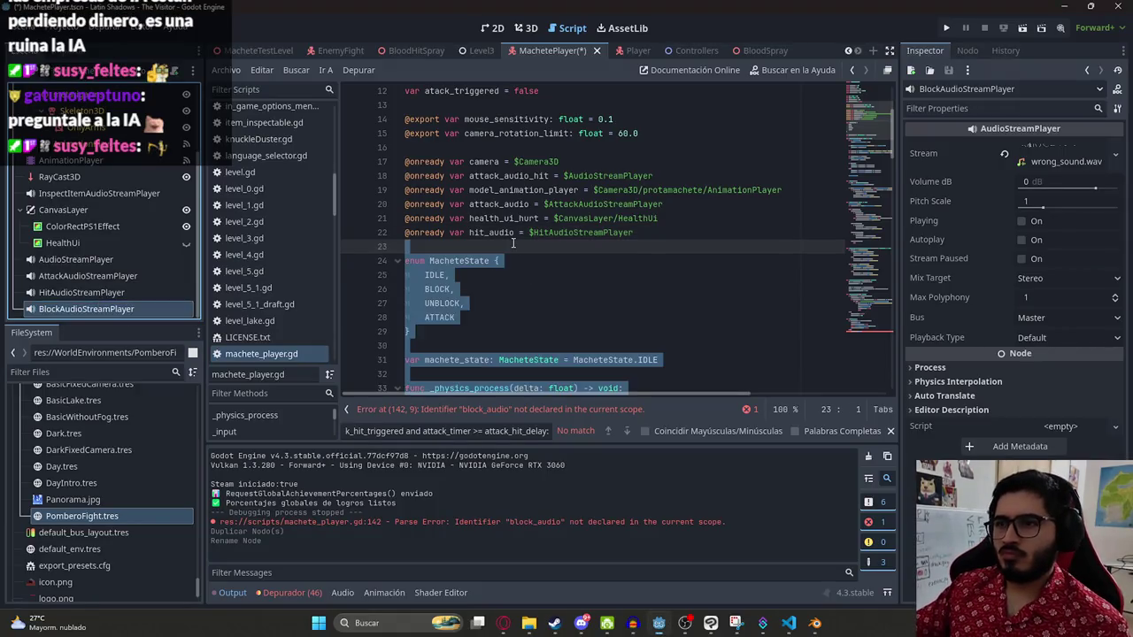
click(665, 233)
key(Return)
text(@)
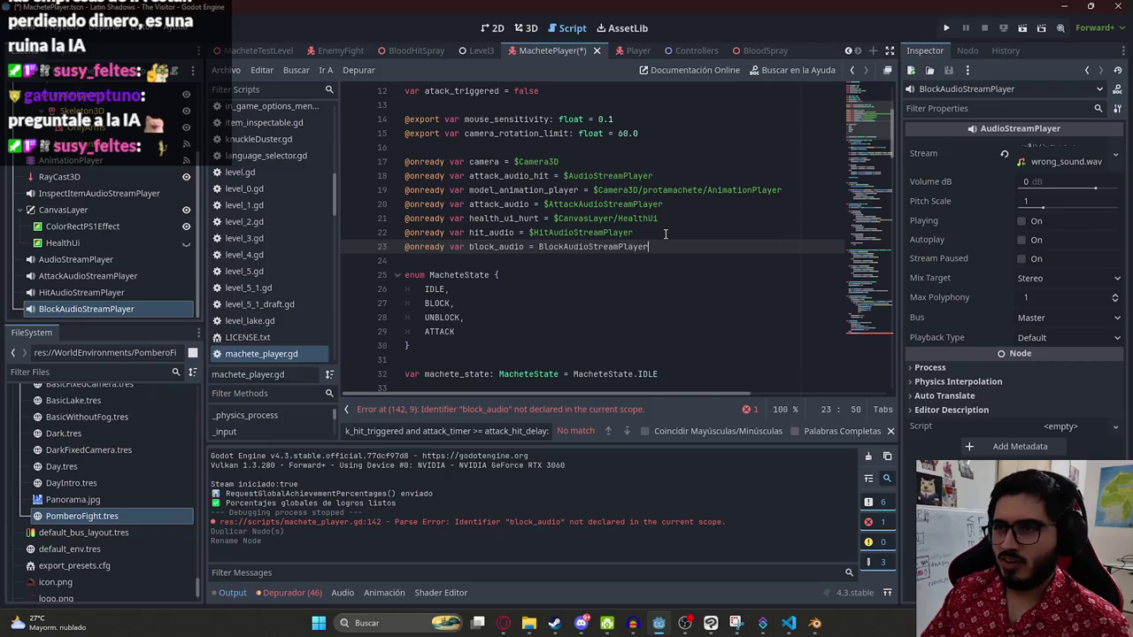
text(r)
key(Escape)
key(Down)
key(ctrl+s)
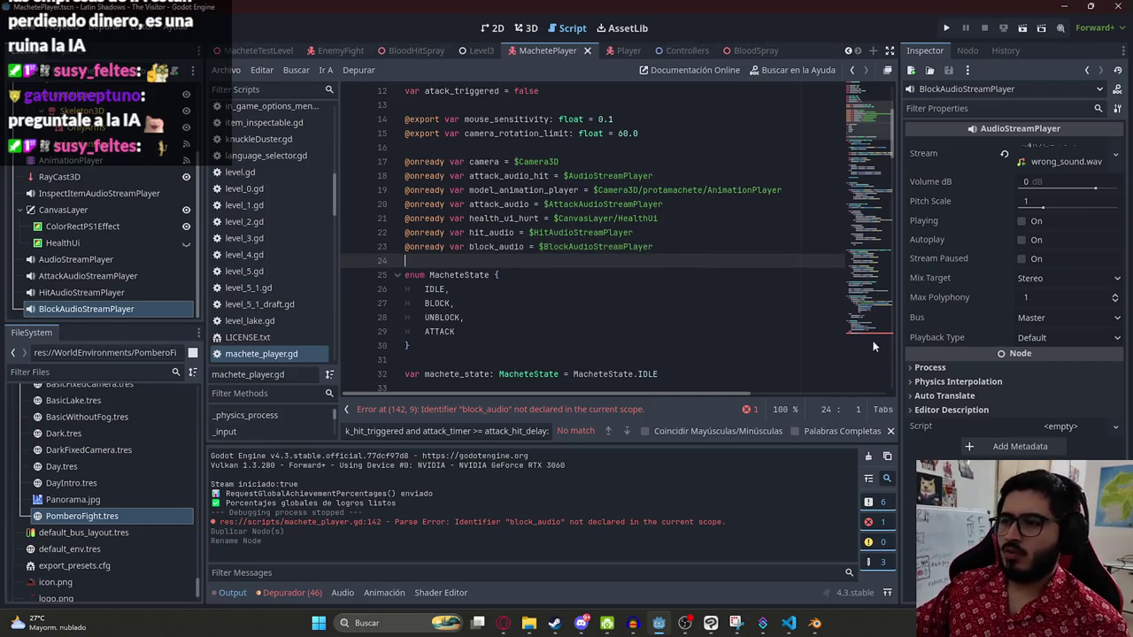
click(873, 341)
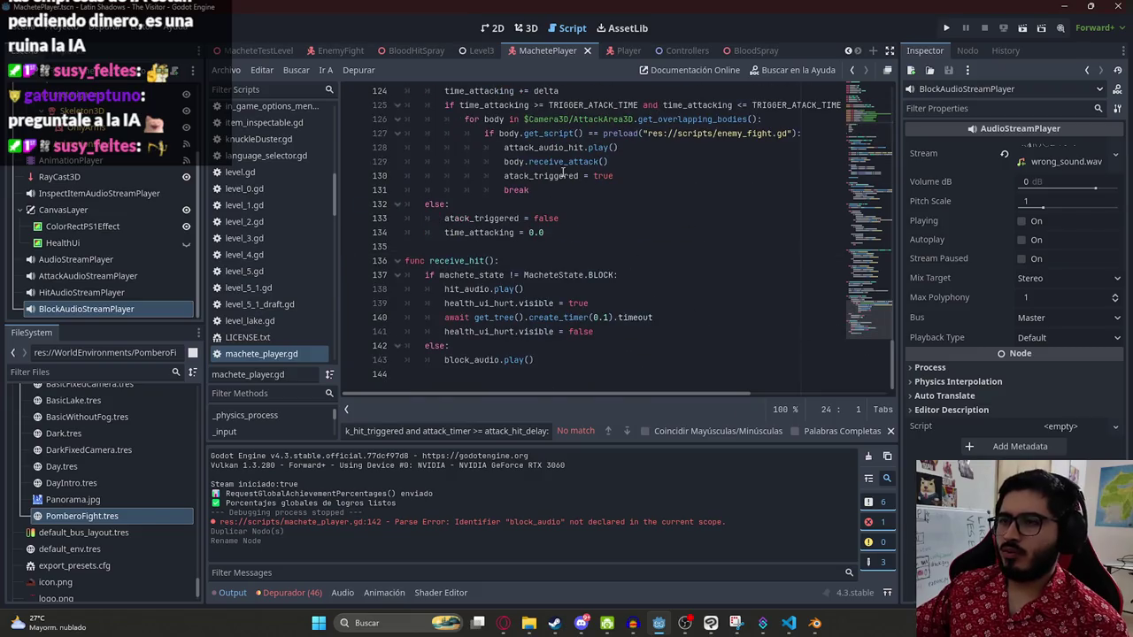
Step: Switch to the MacheteTestLevel scene tab, then put the caret at the end of line 138
click(235, 54)
right_click(256, 54)
click(286, 141)
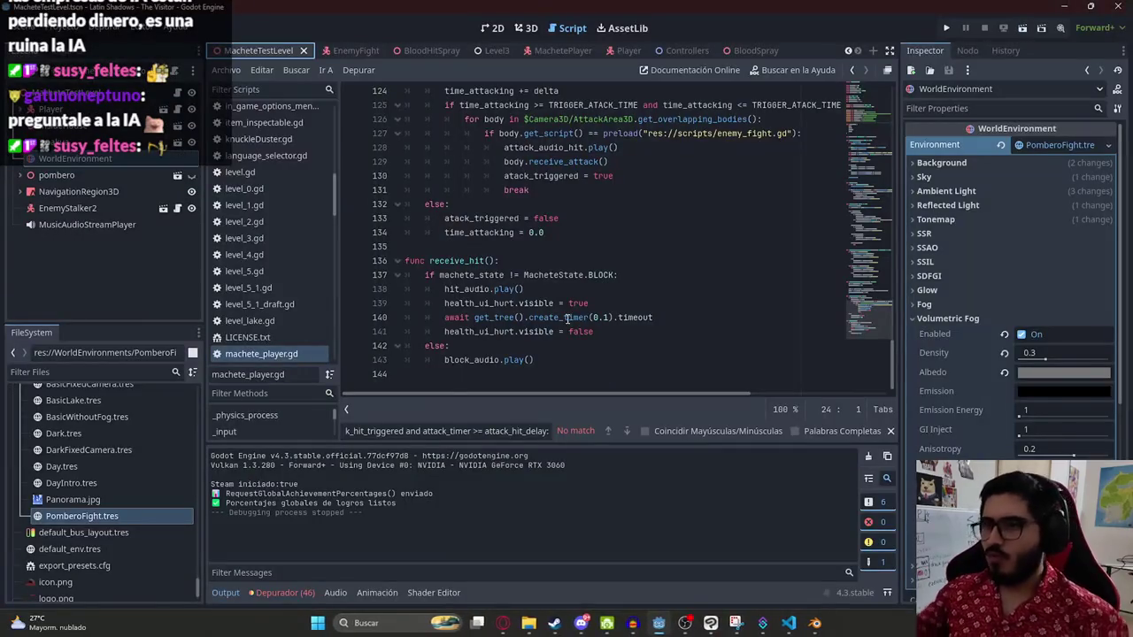
click(623, 293)
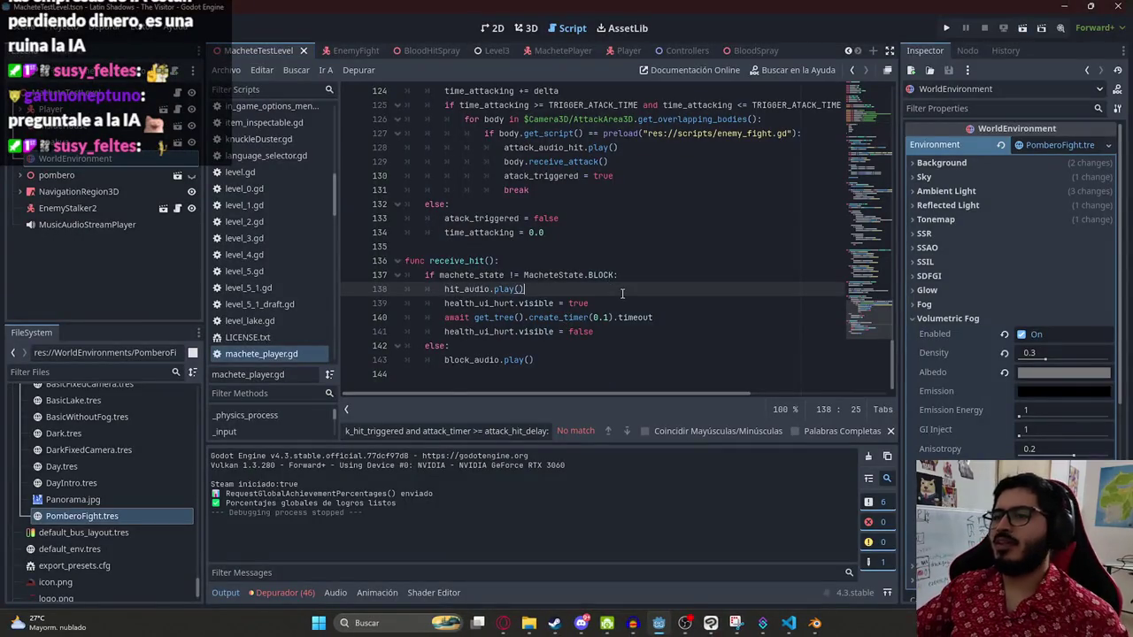
click(717, 317)
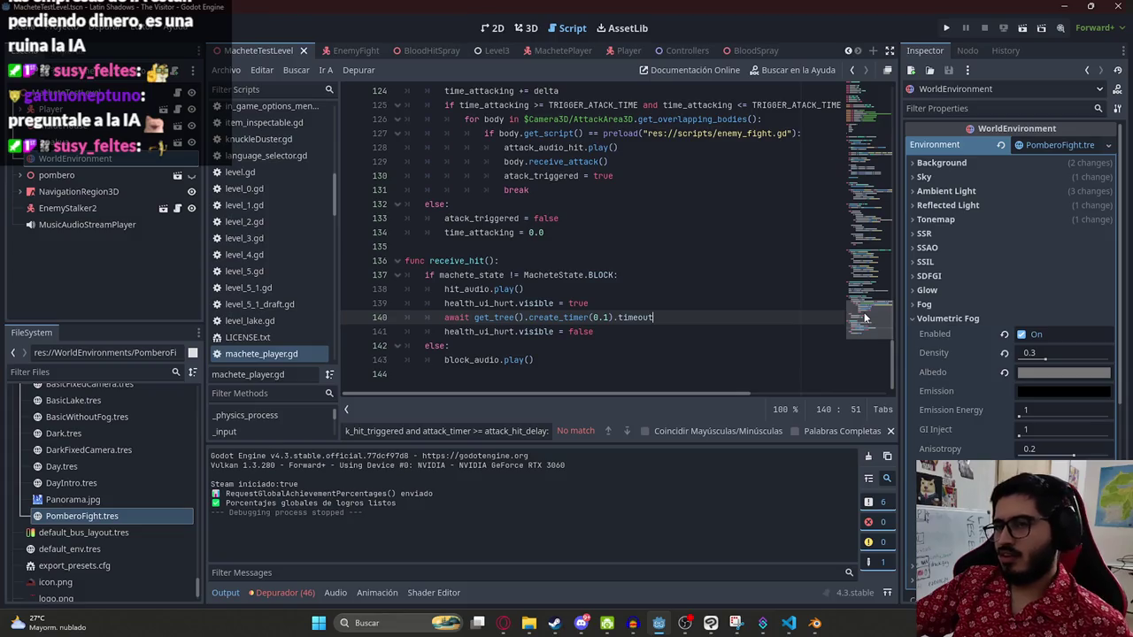
scroll(657, 308, up, 2)
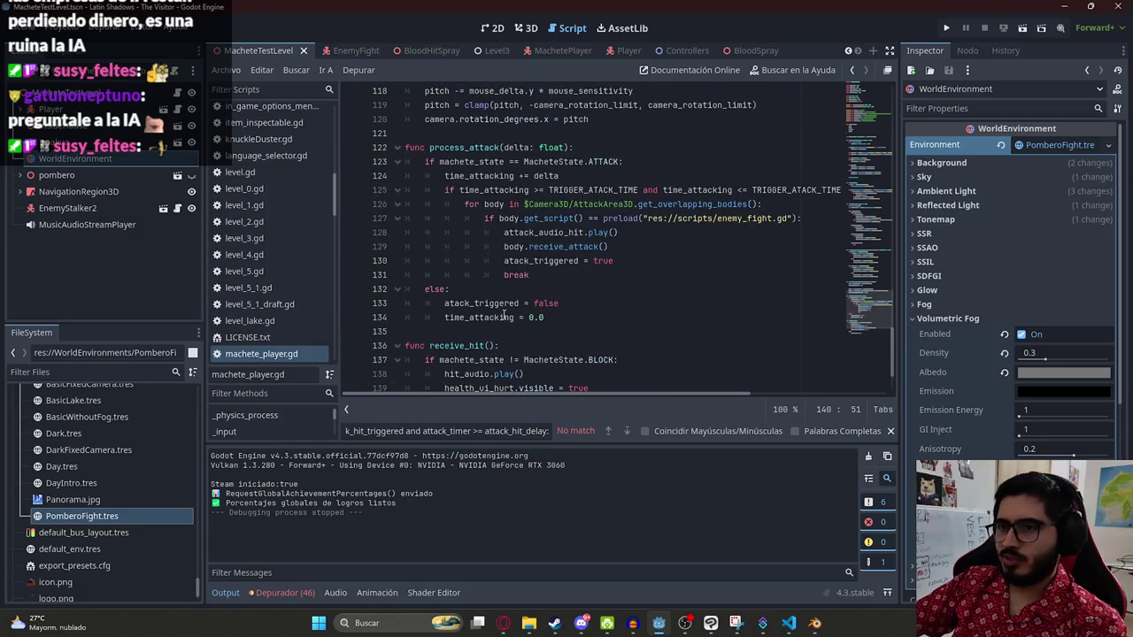
double_click(459, 345)
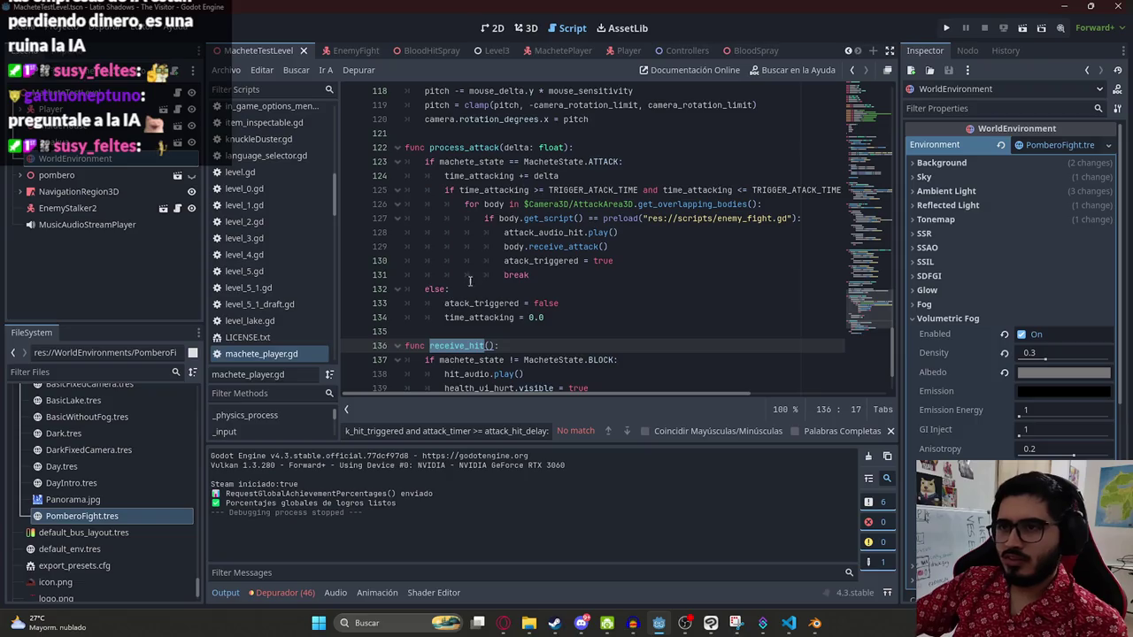
double_click(462, 147)
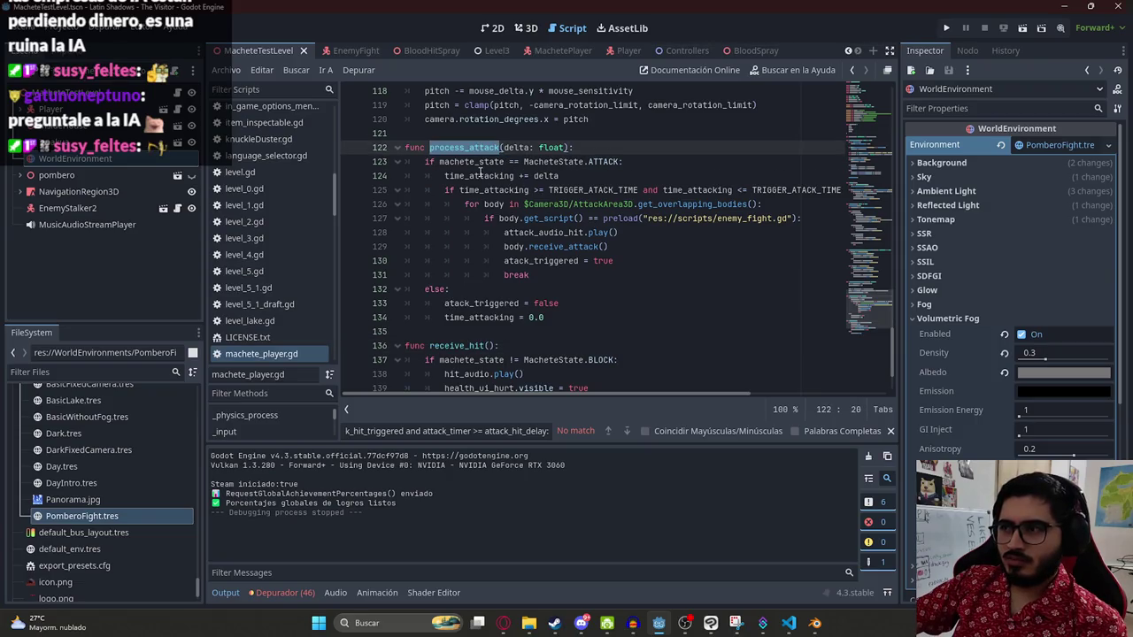
scroll(597, 200, down, 2)
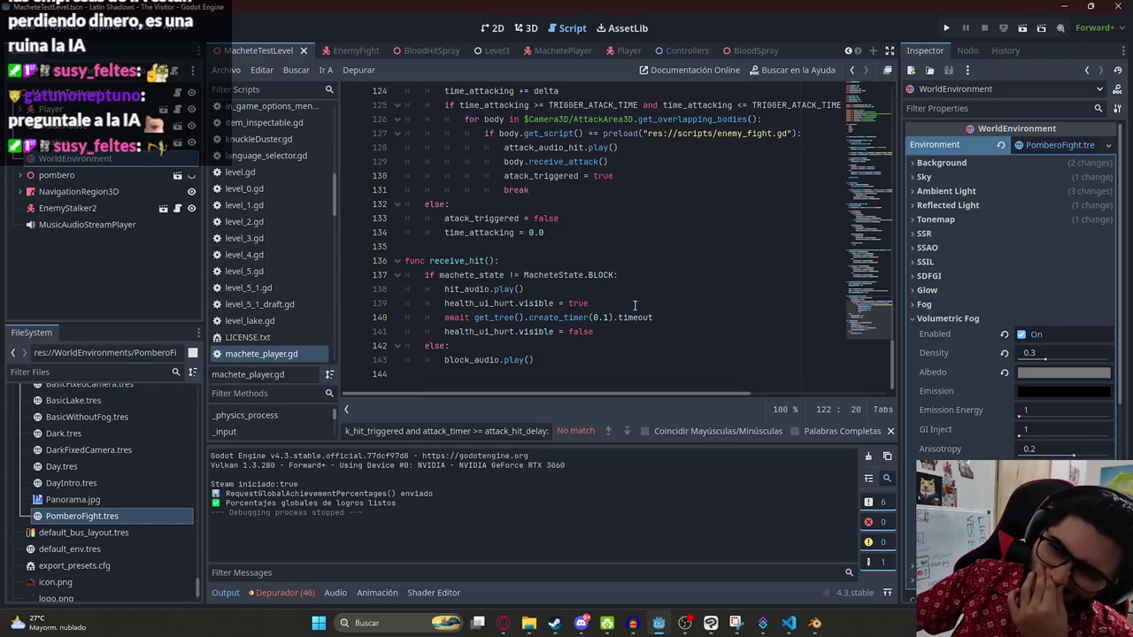
scroll(655, 296, up, 3)
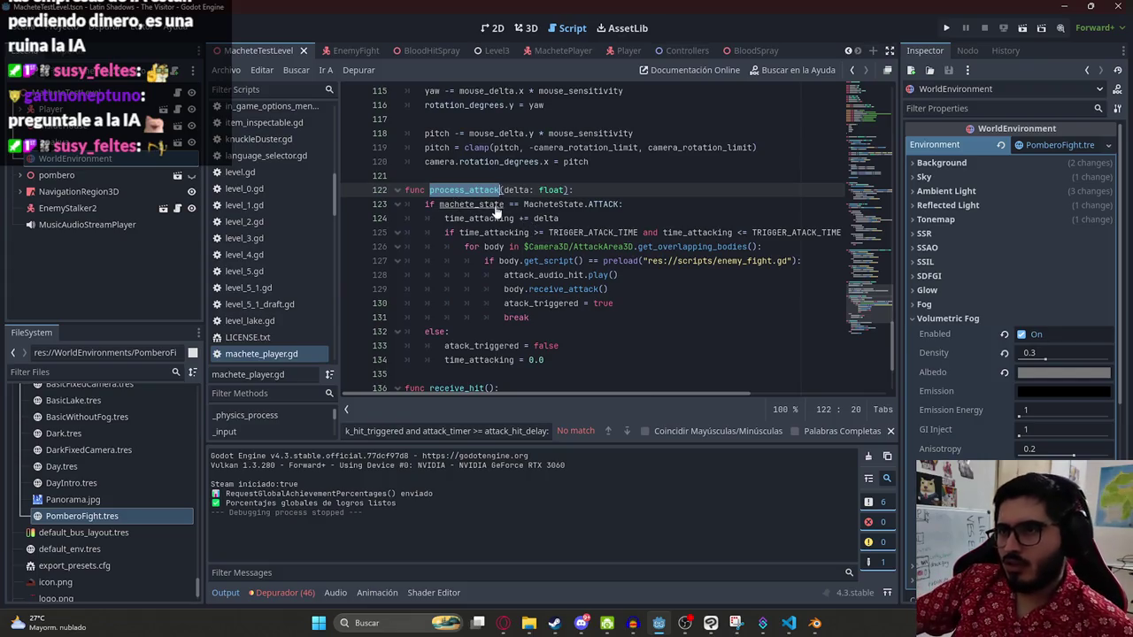
key(ctrl+f)
key(Return)
scroll(493, 233, down, 3)
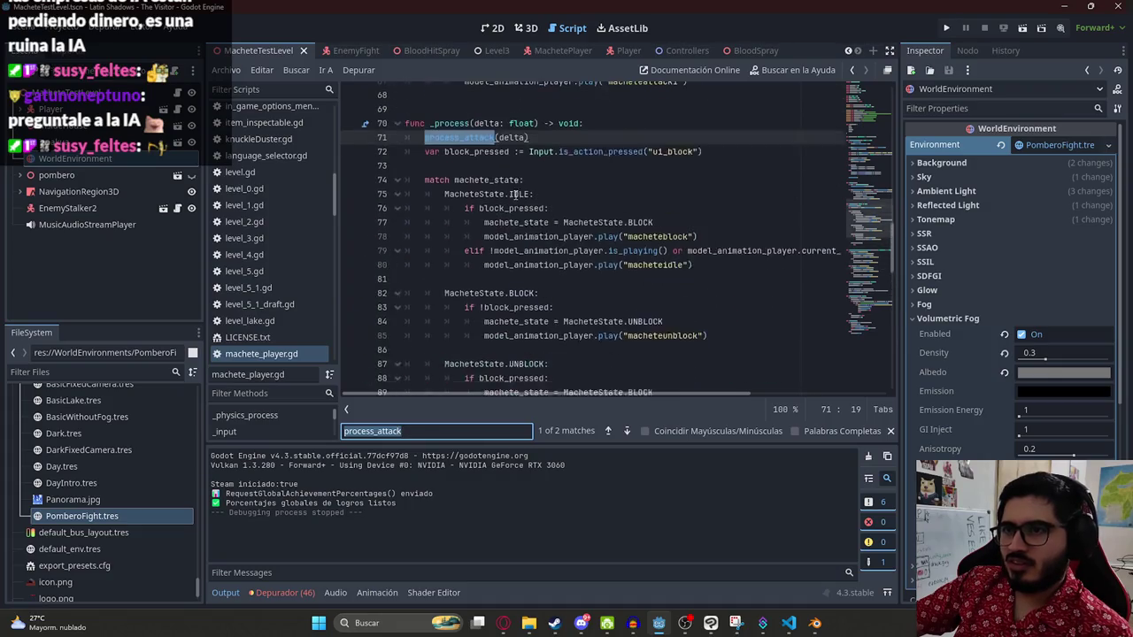
click(872, 142)
scroll(875, 115, up, 5)
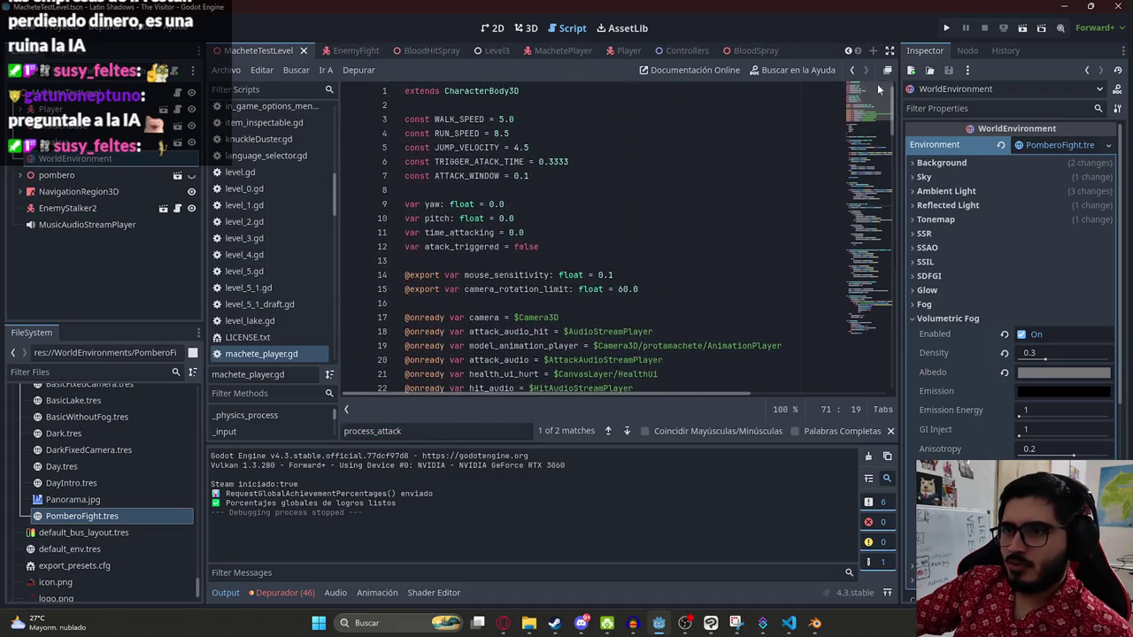
scroll(651, 202, down, 4)
scroll(515, 260, up, 4)
scroll(582, 244, down, 5)
scroll(585, 194, up, 5)
click(568, 168)
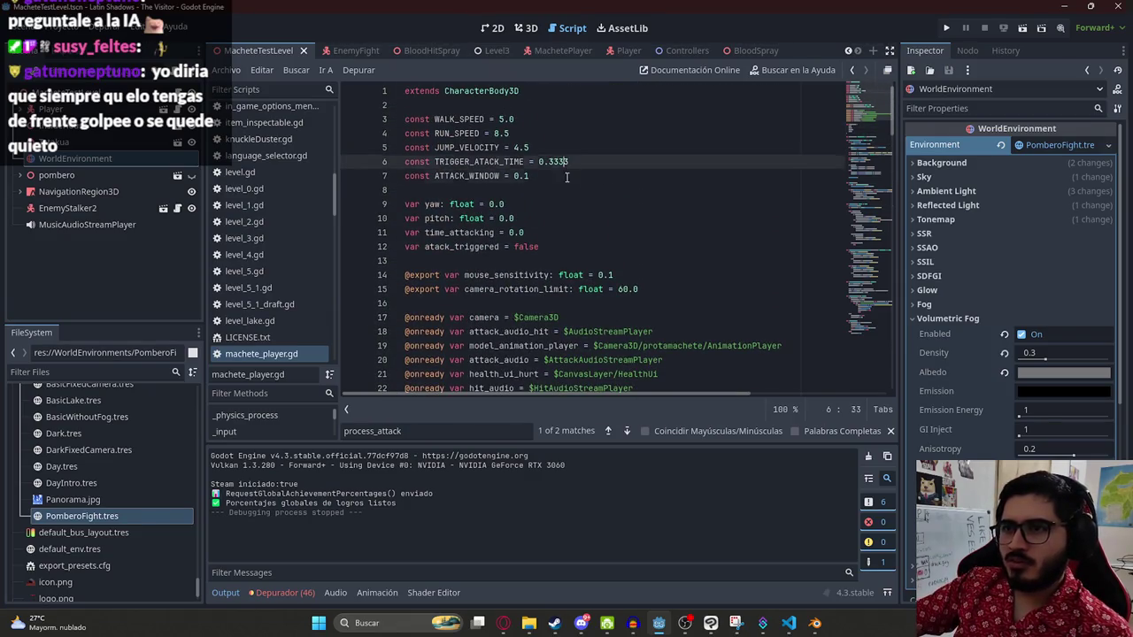
Step: Add 'const TRIGGER_BLOCK_TIME = 0.3333' below ATTACK_WINDOW, then playtest the MacheteTestLevel scene
click(567, 178)
key(Return)
text(olnst)
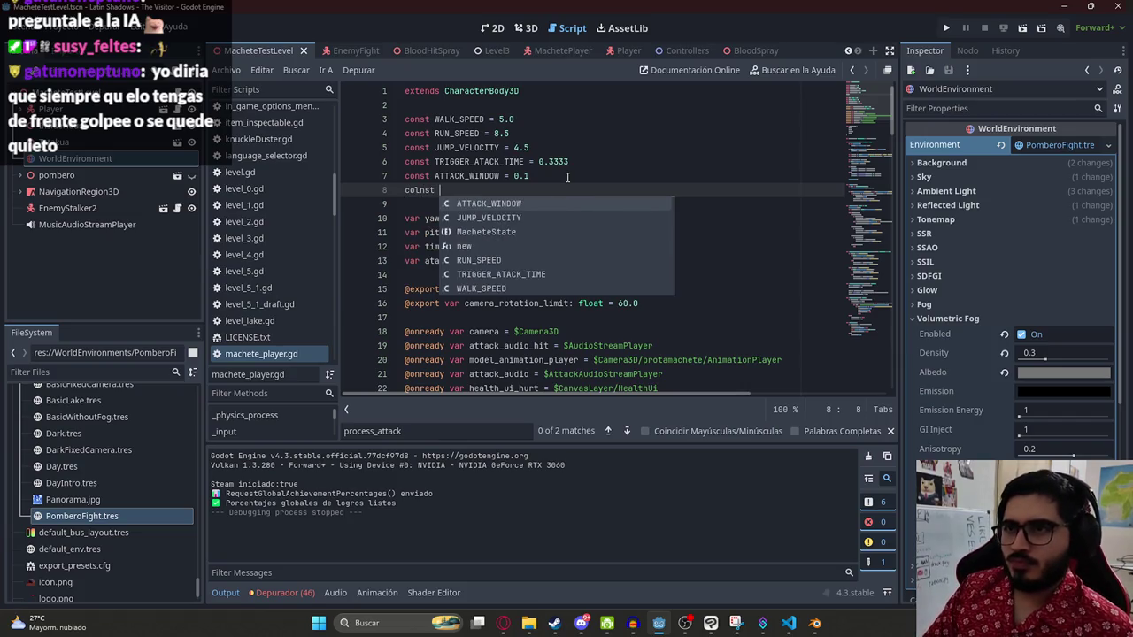
key(BackSpace)
key(BackSpace)
key(BackSpace)
text(nst )
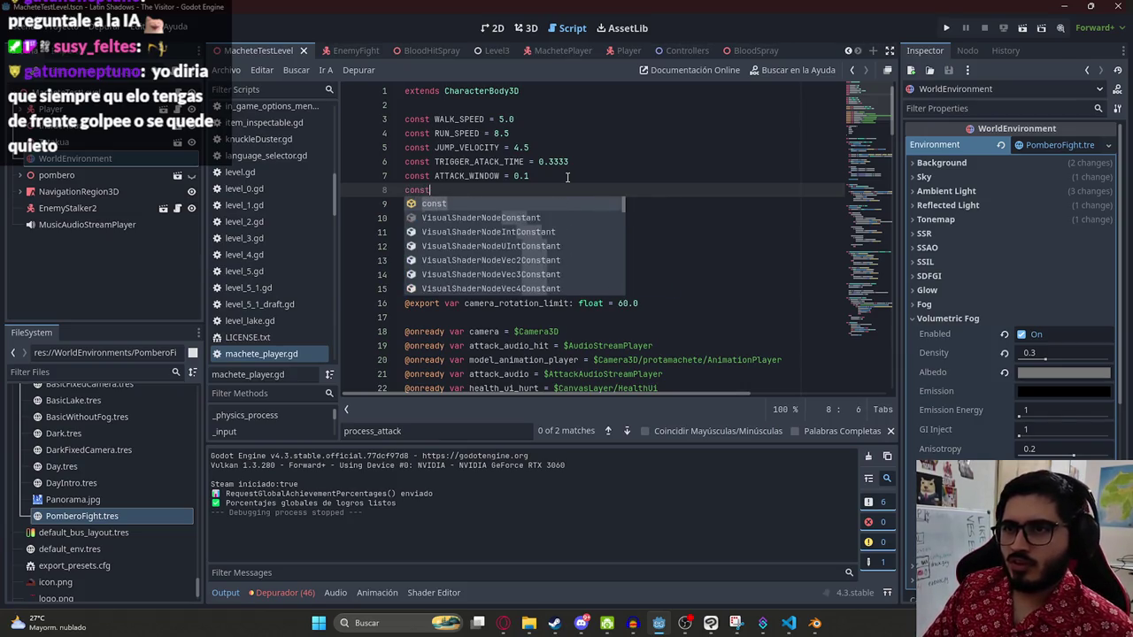
text(TRIGGER_)
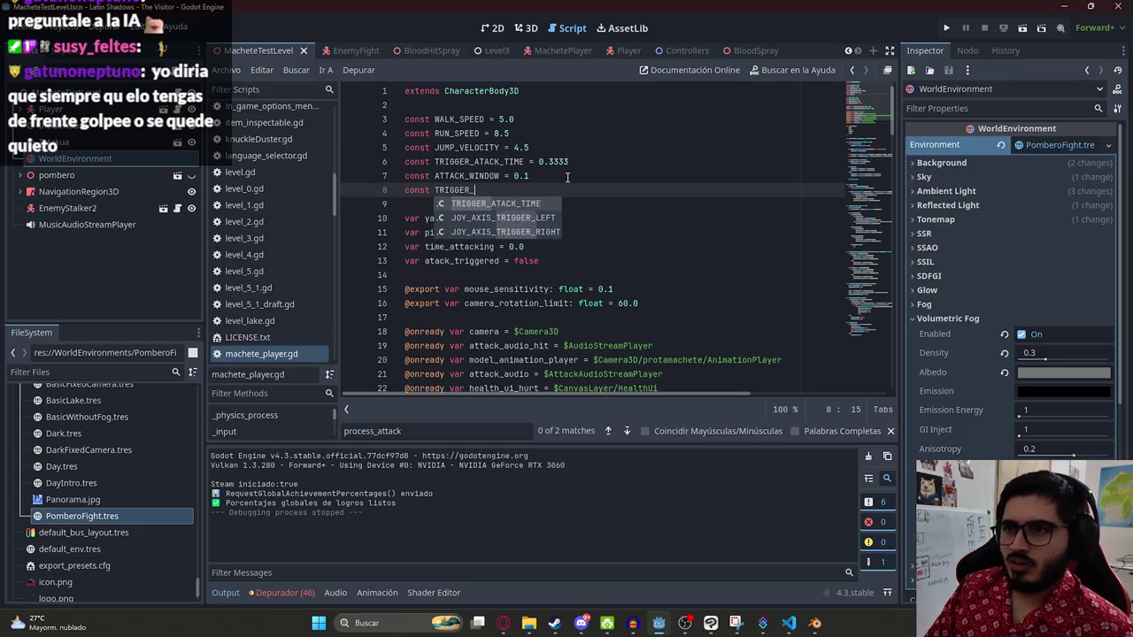
text(BLOC)
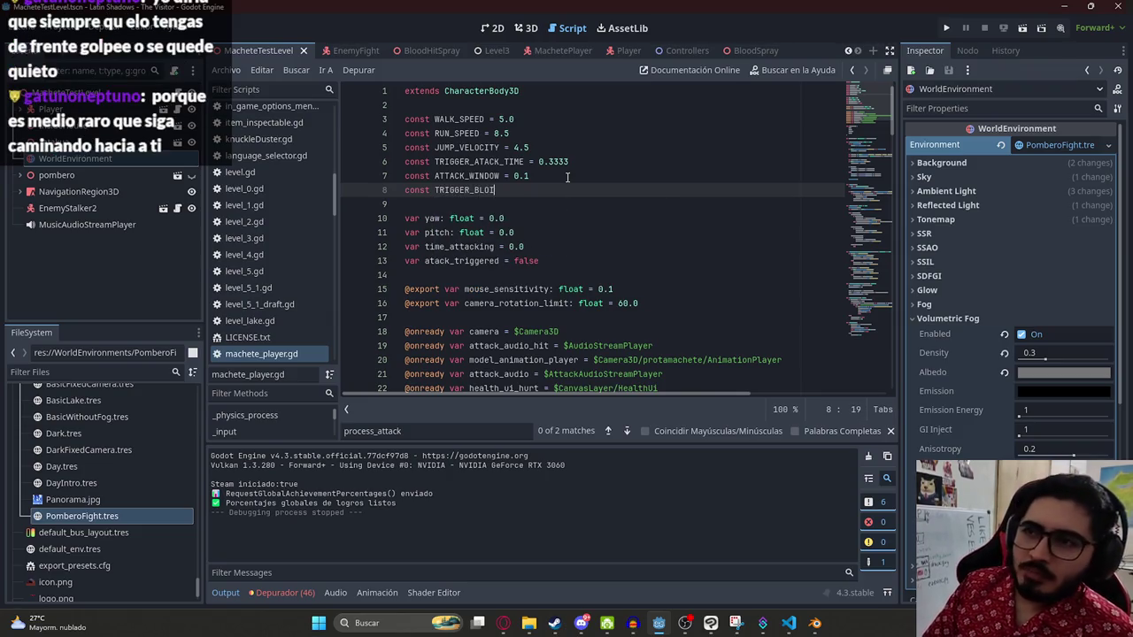
text(K_TIME = 0.3333)
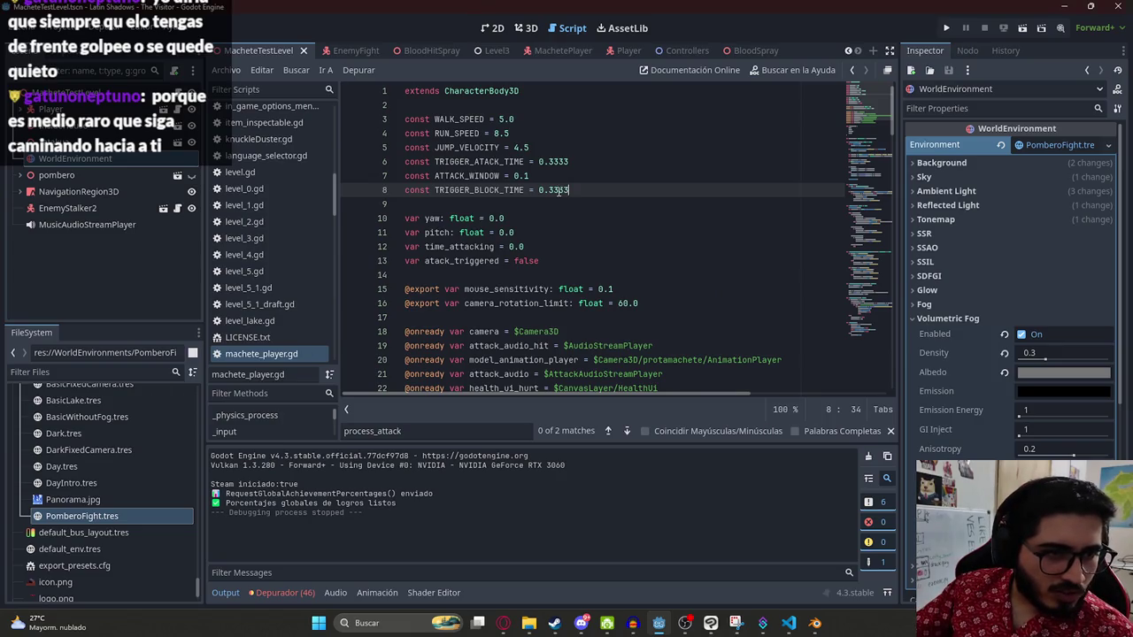
right_click(304, 50)
click(346, 158)
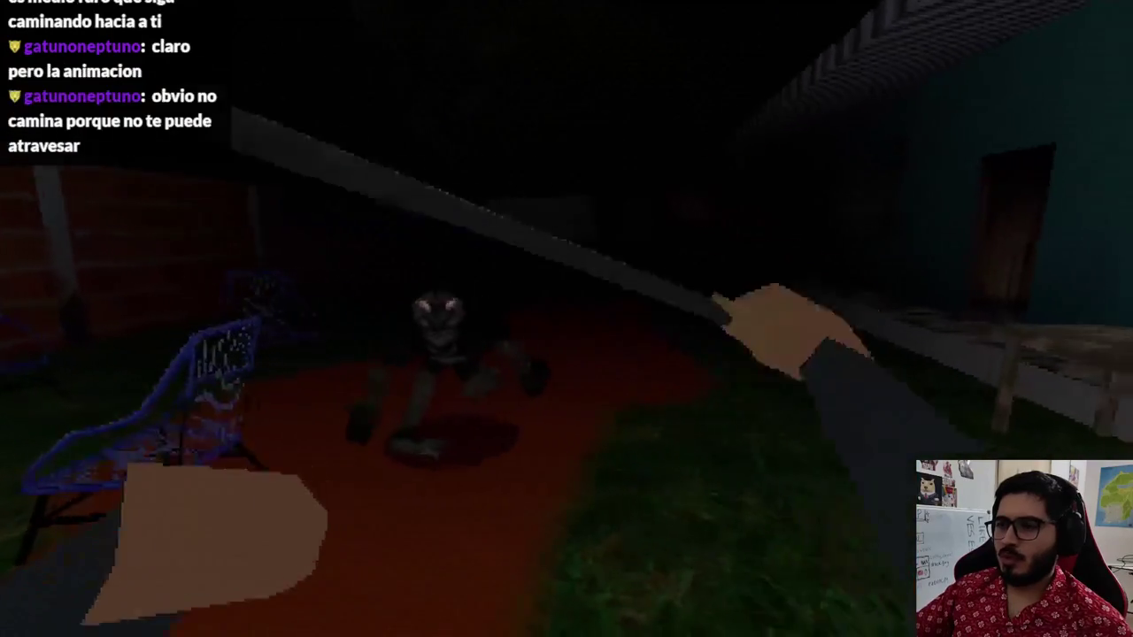
key(F8)
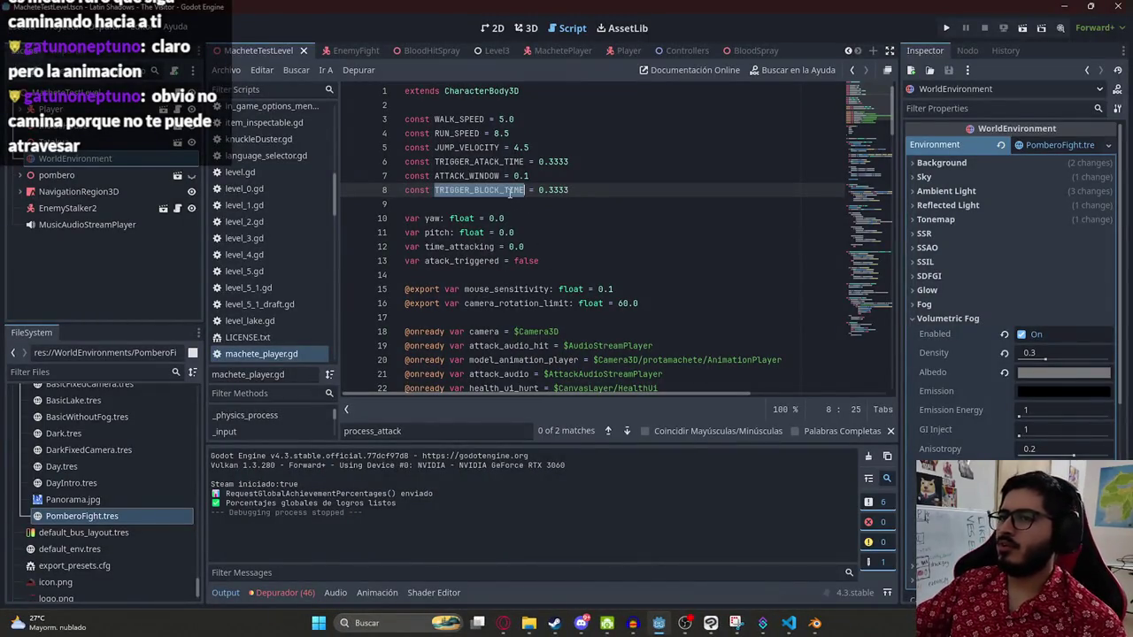
Step: Load and scrub the macheteblock animation on MachetePlayer's AnimationPlayer, then return to the script
click(653, 190)
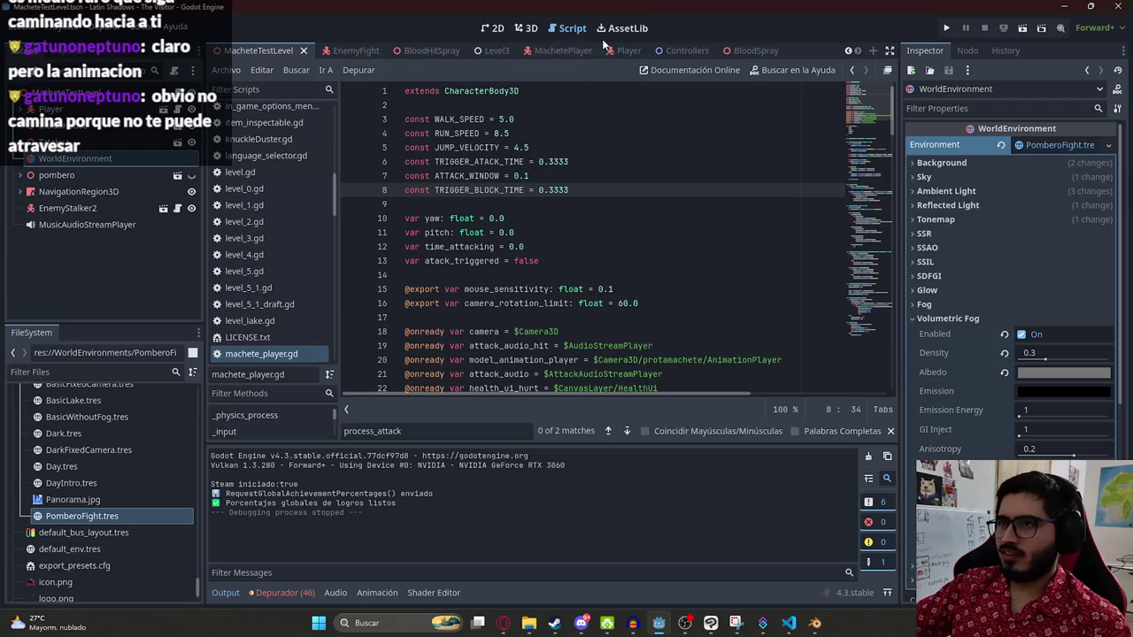
click(564, 50)
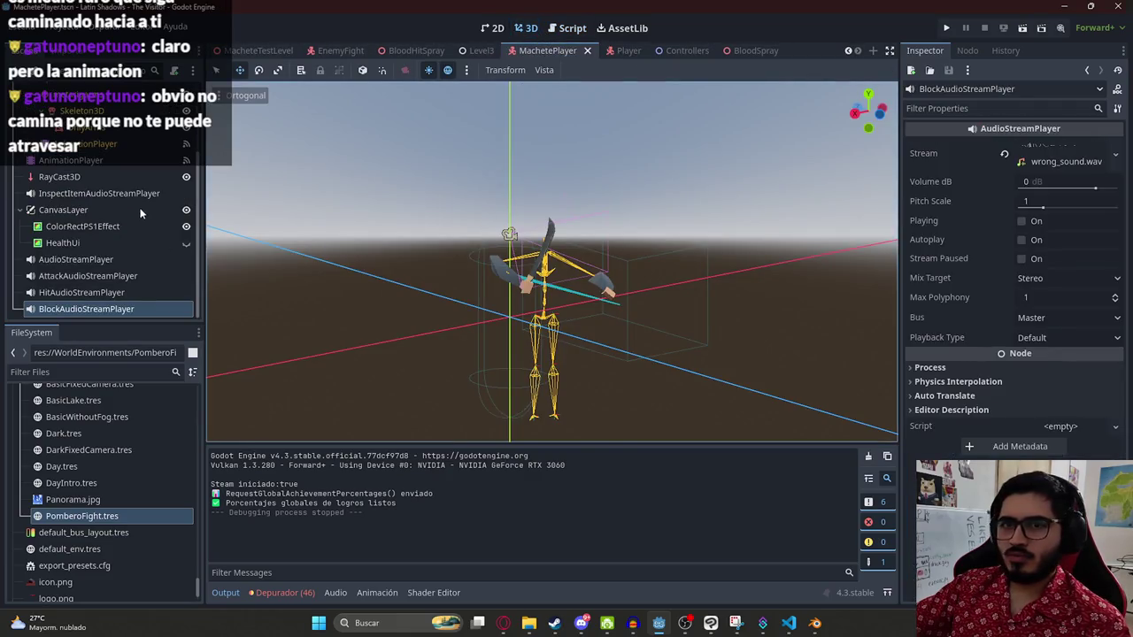
click(93, 162)
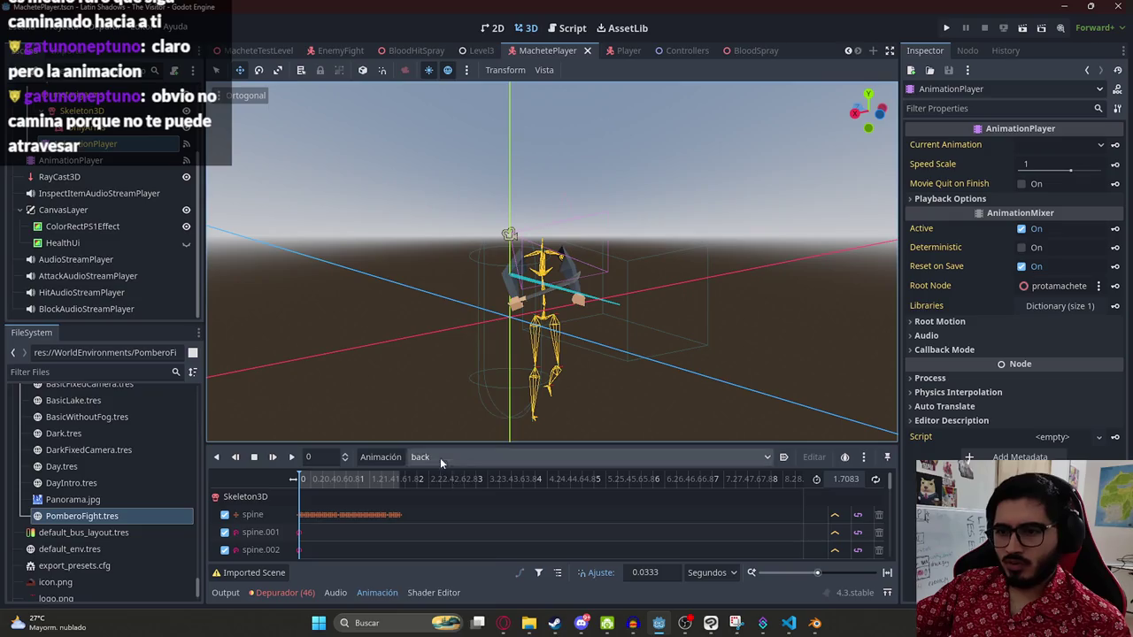
click(441, 460)
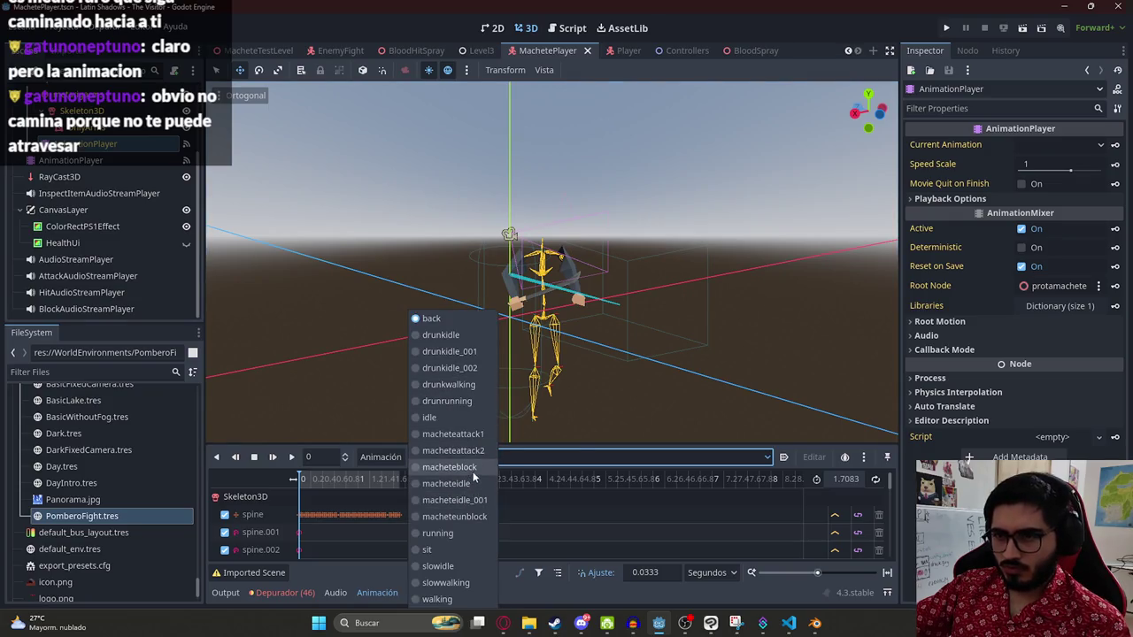
click(449, 467)
scroll(310, 483, up, 6)
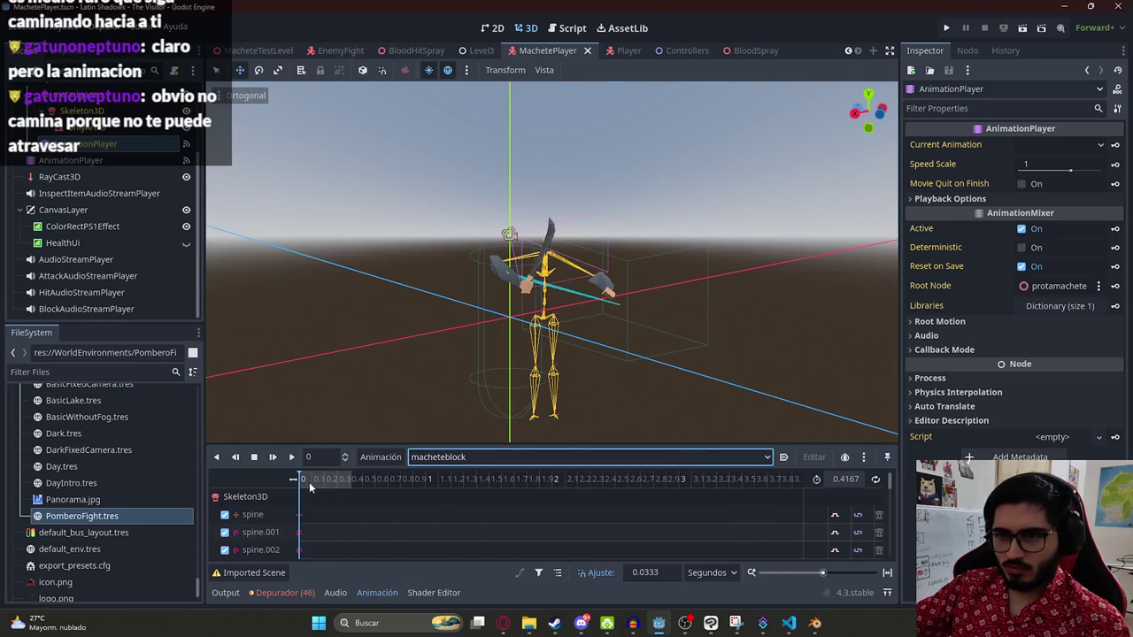
drag(323, 489, 484, 484)
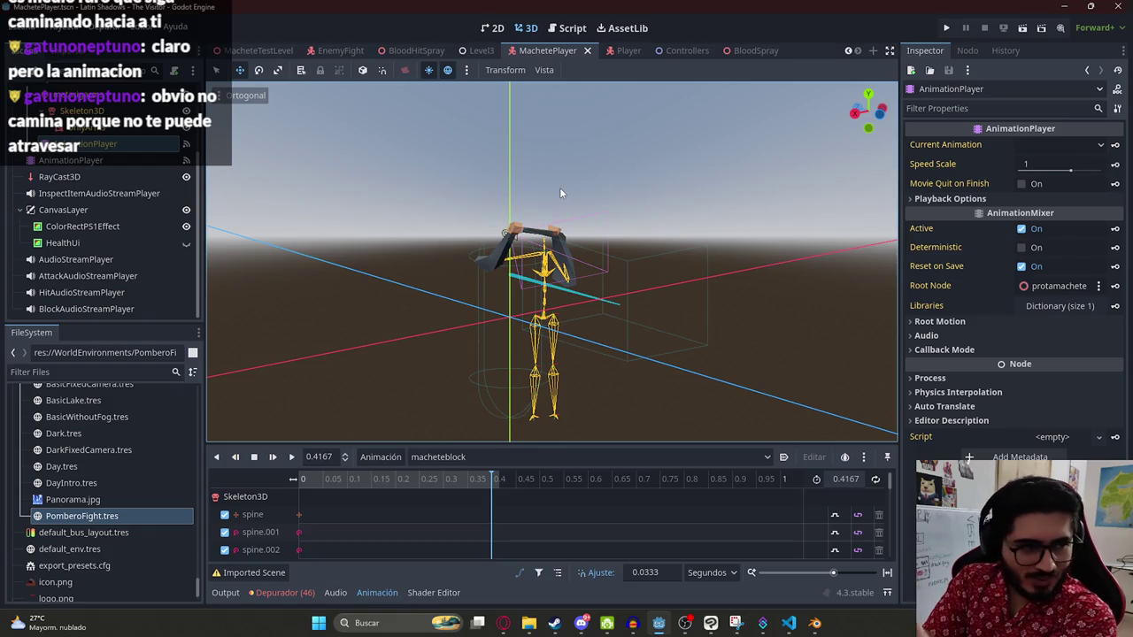
key(ctrl+F3)
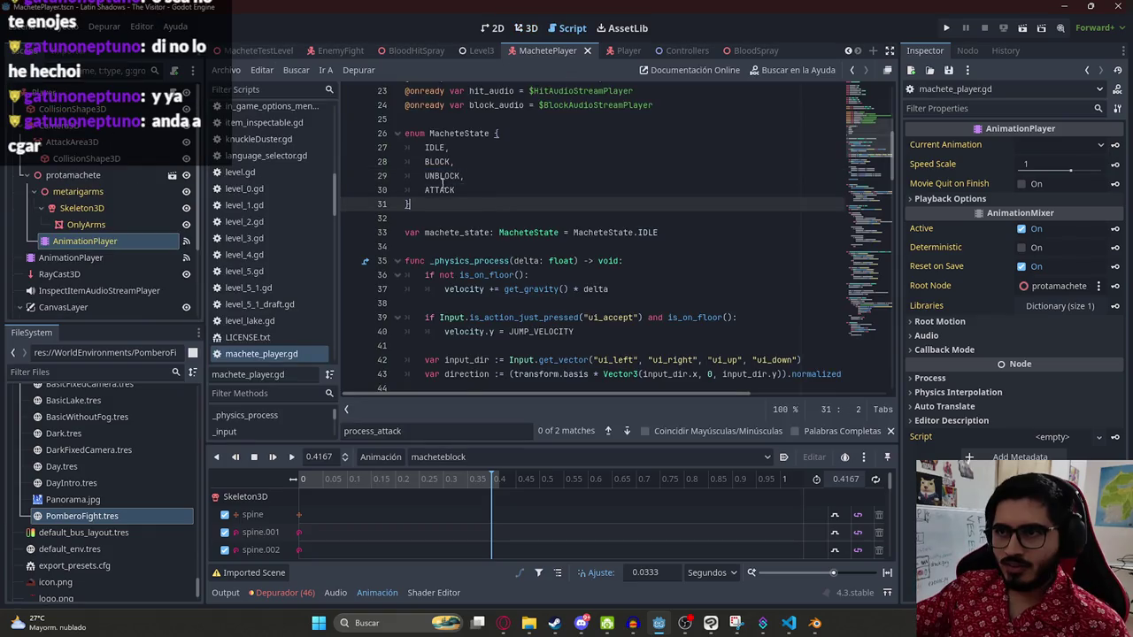
drag(847, 142, 854, 336)
click(735, 315)
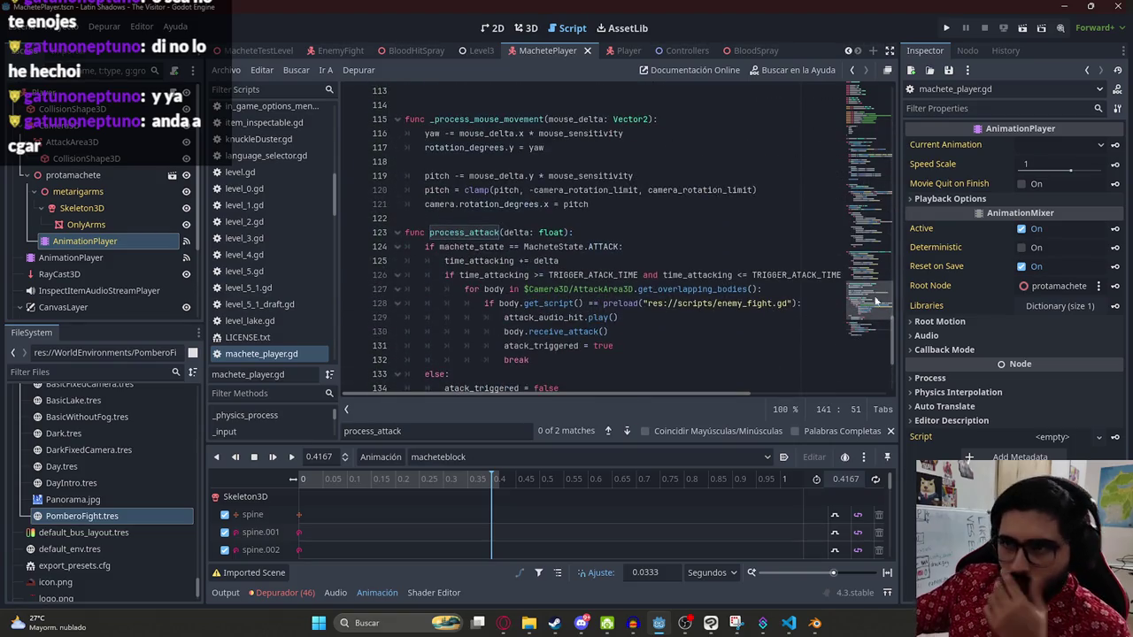
scroll(853, 335, down, 4)
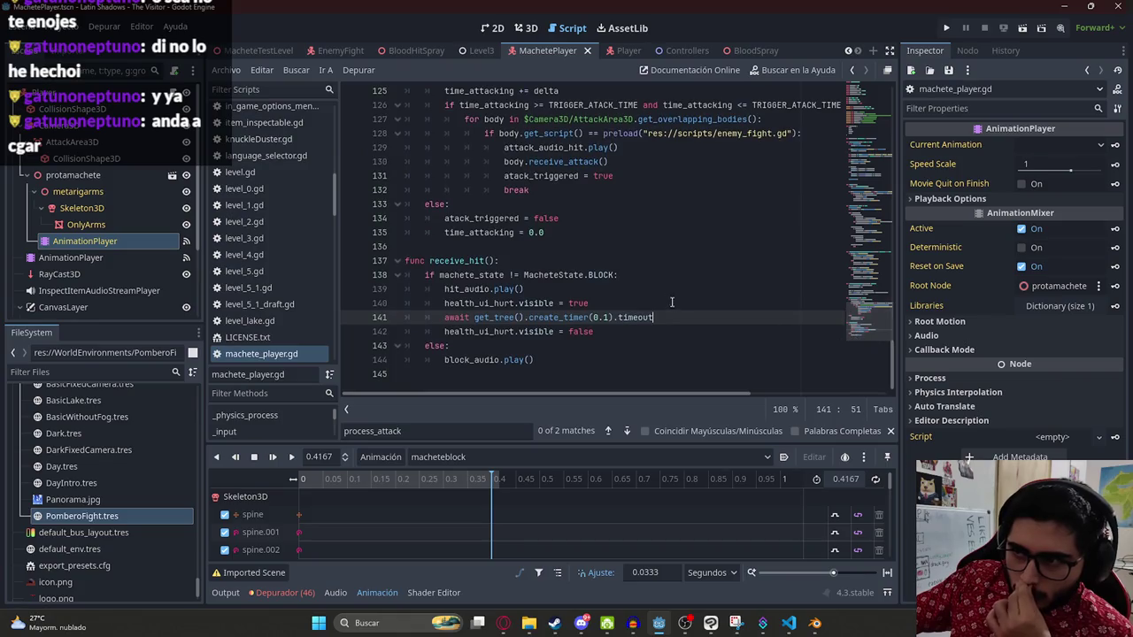
click(666, 305)
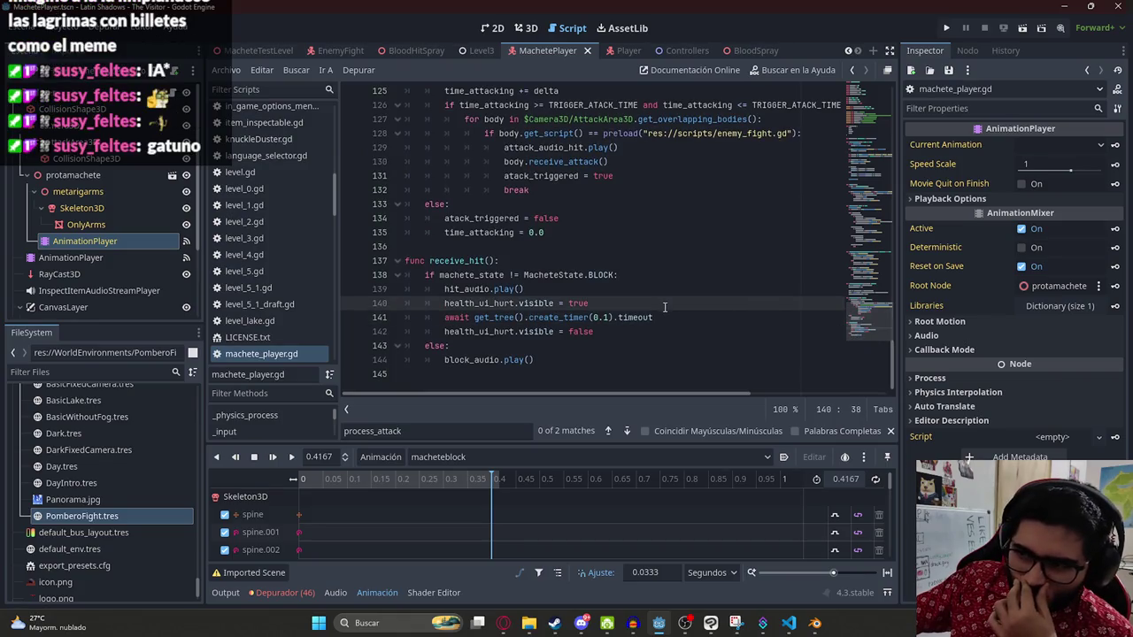
scroll(655, 252, up, 3)
double_click(614, 205)
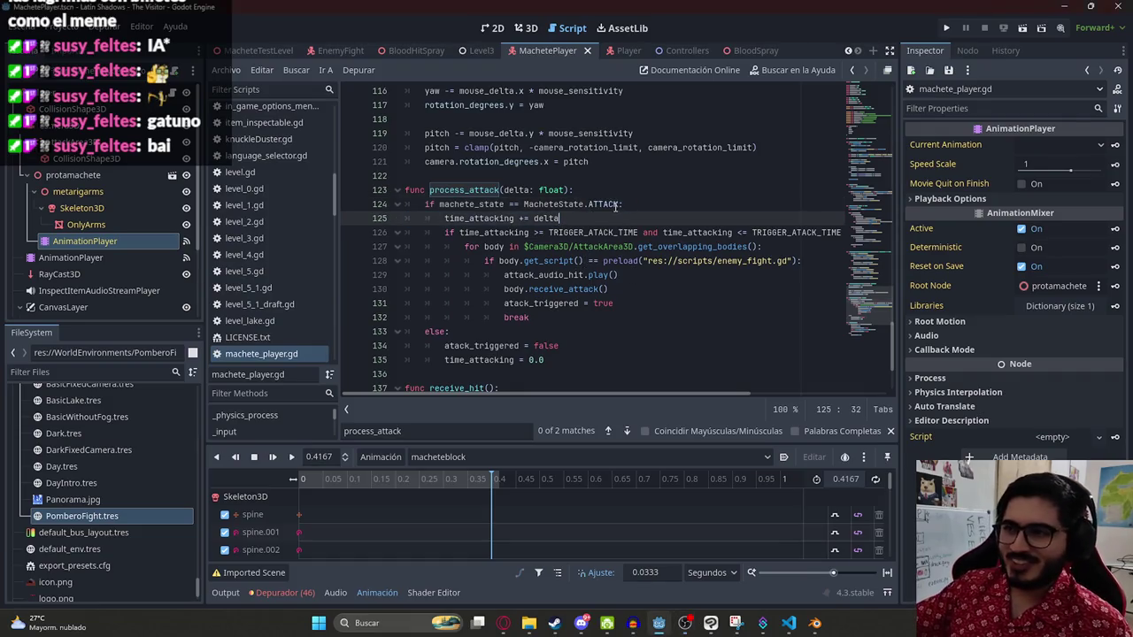
scroll(620, 221, down, 2)
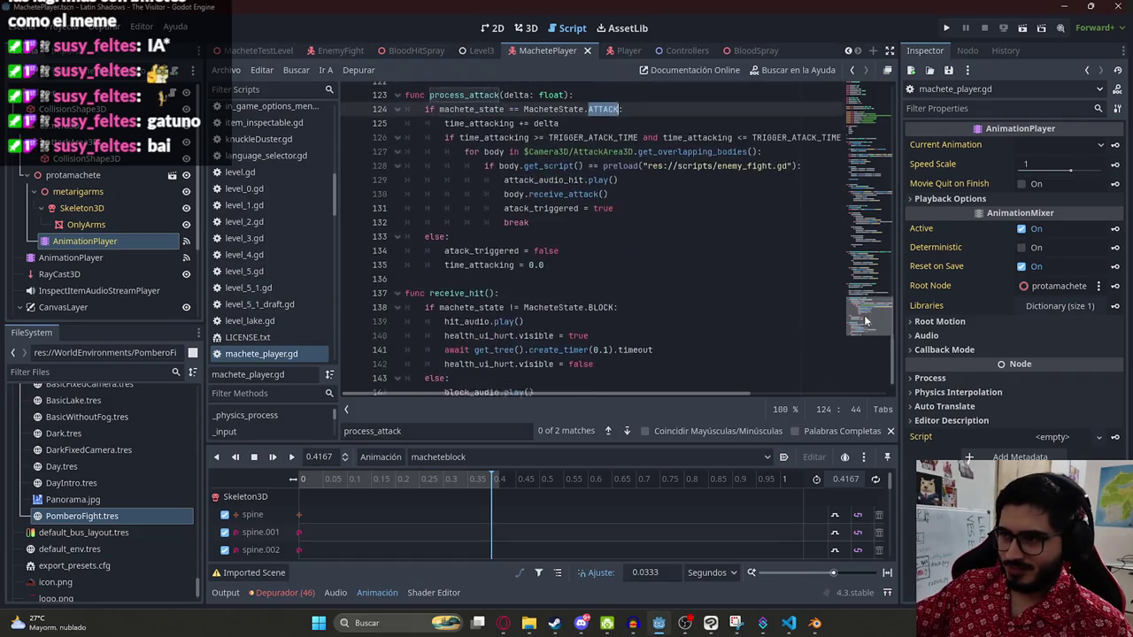
scroll(619, 221, up, 1)
double_click(580, 175)
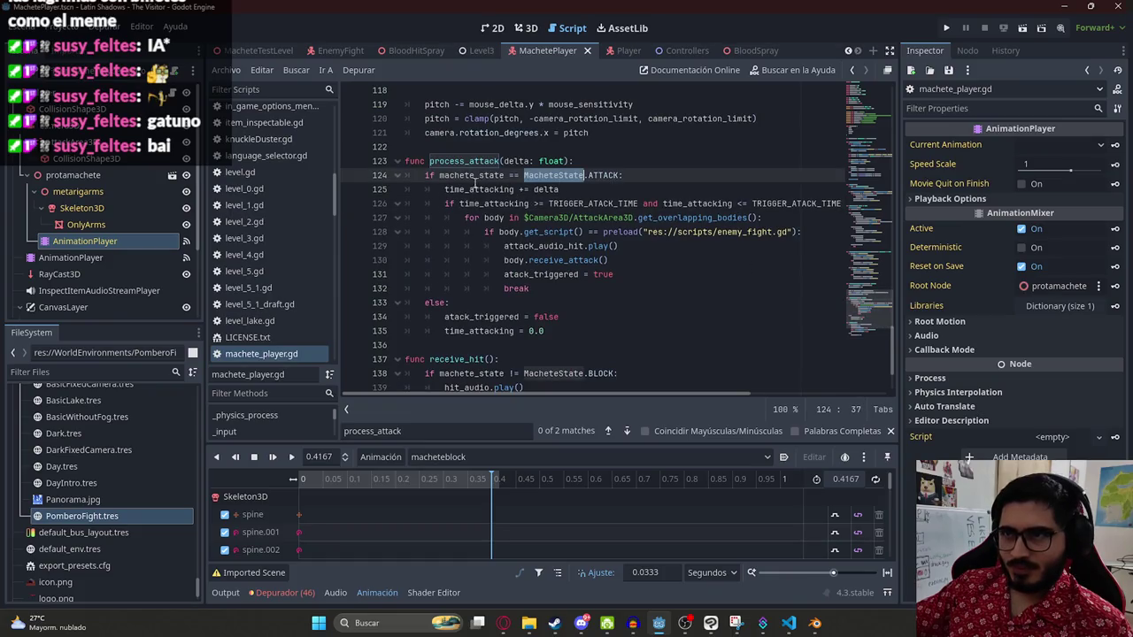
click(577, 178)
double_click(605, 175)
scroll(779, 212, up, 1)
scroll(815, 222, down, 1)
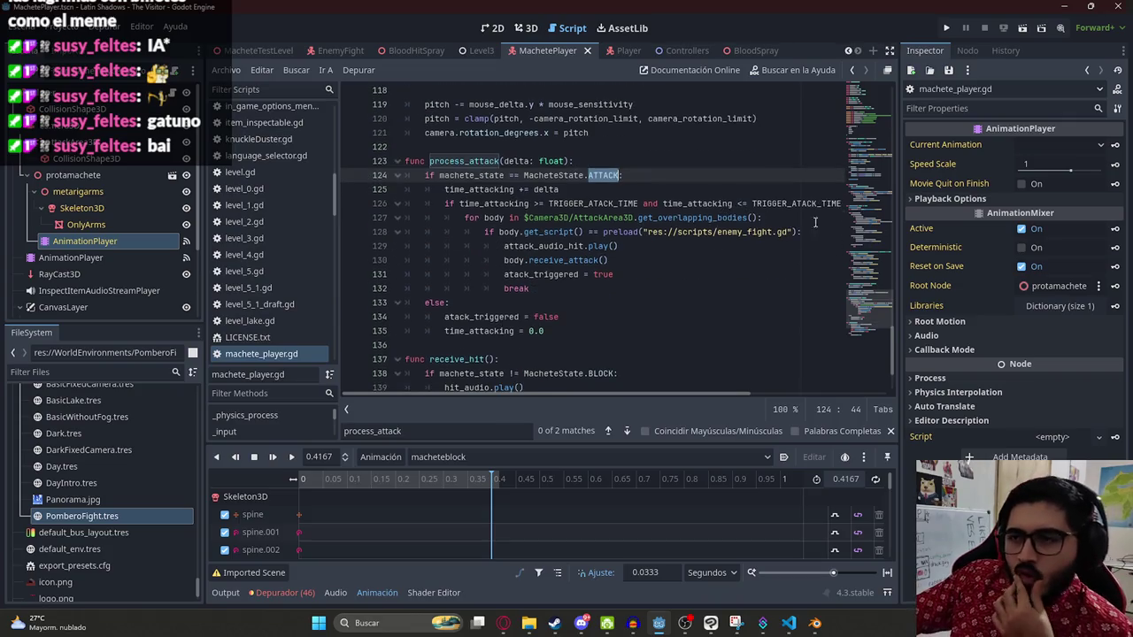
double_click(554, 175)
double_click(489, 175)
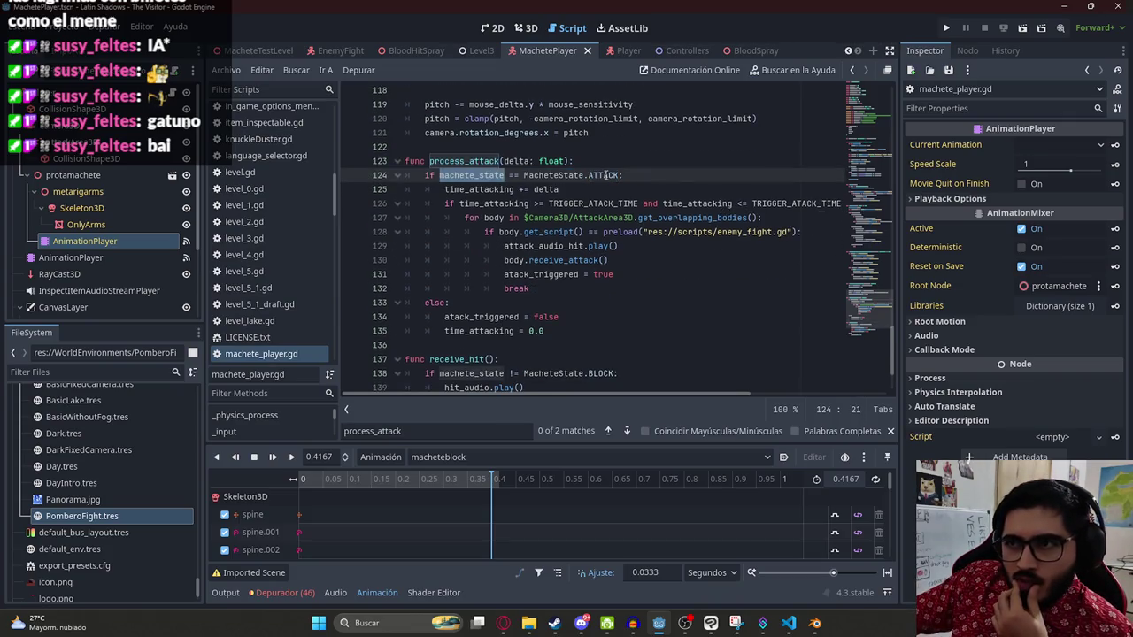
key(Right)
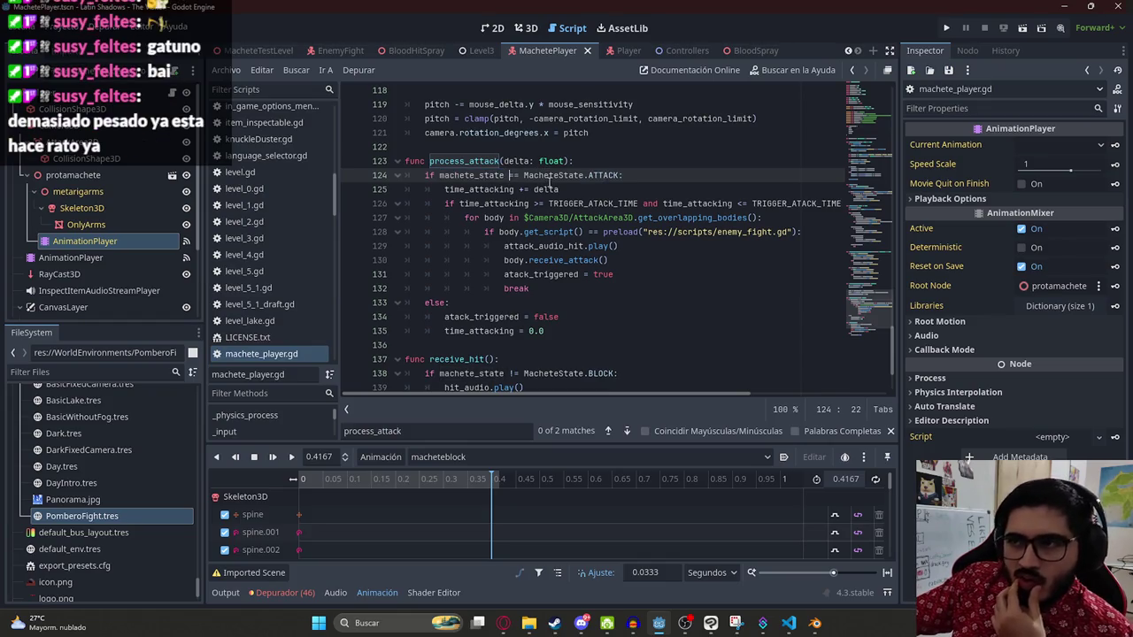
click(580, 176)
key(Right)
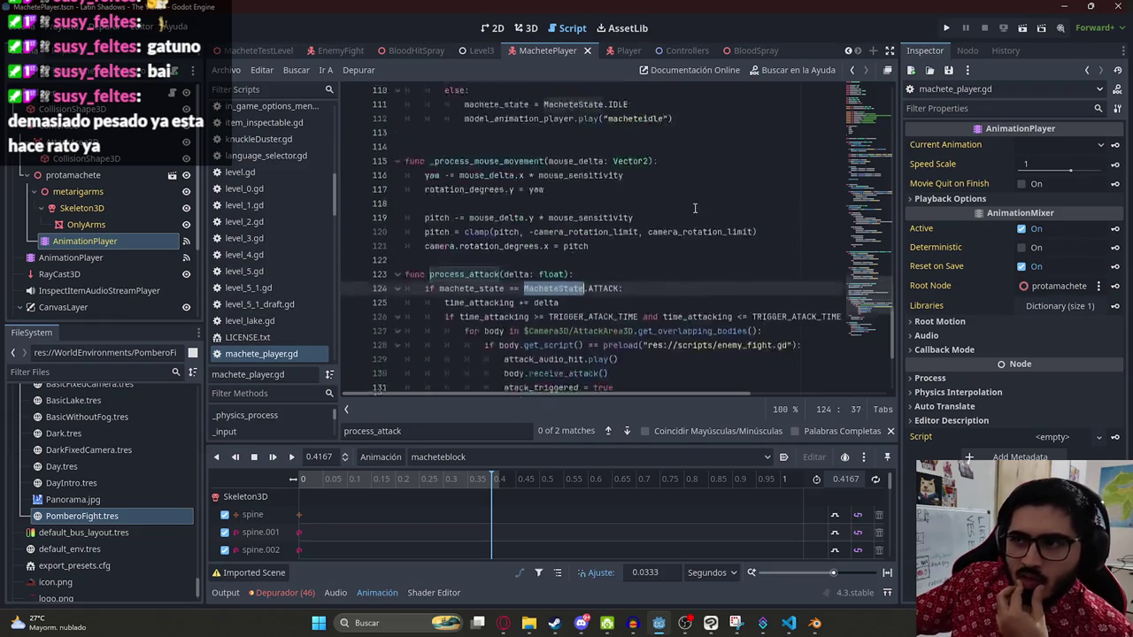
scroll(692, 209, up, 10)
scroll(692, 212, up, 5)
scroll(693, 214, down, 1)
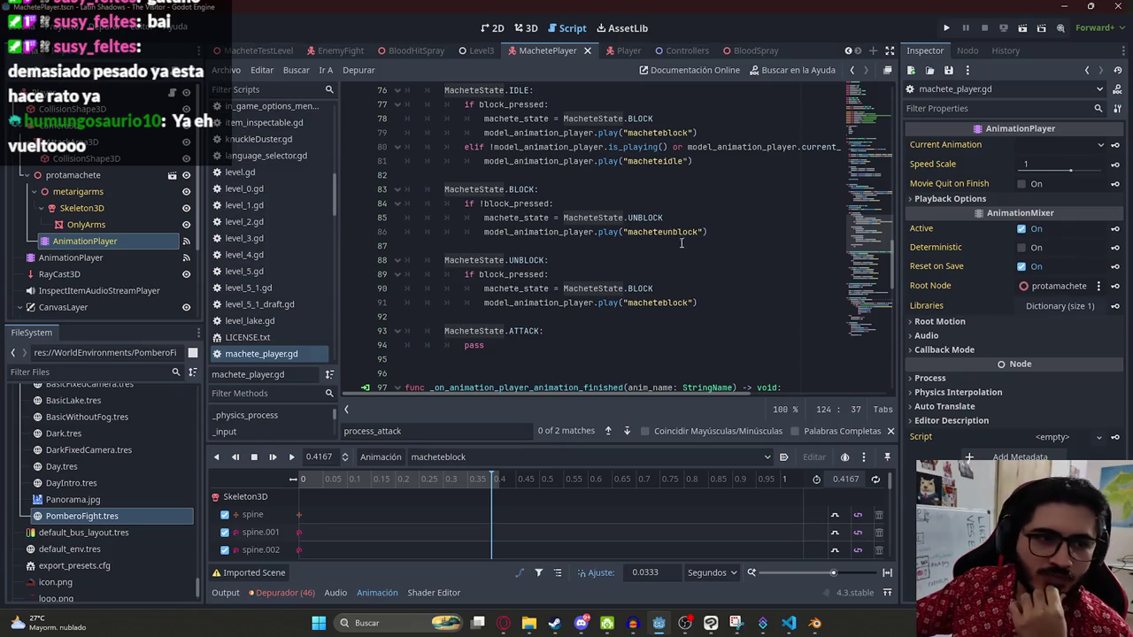
click(604, 218)
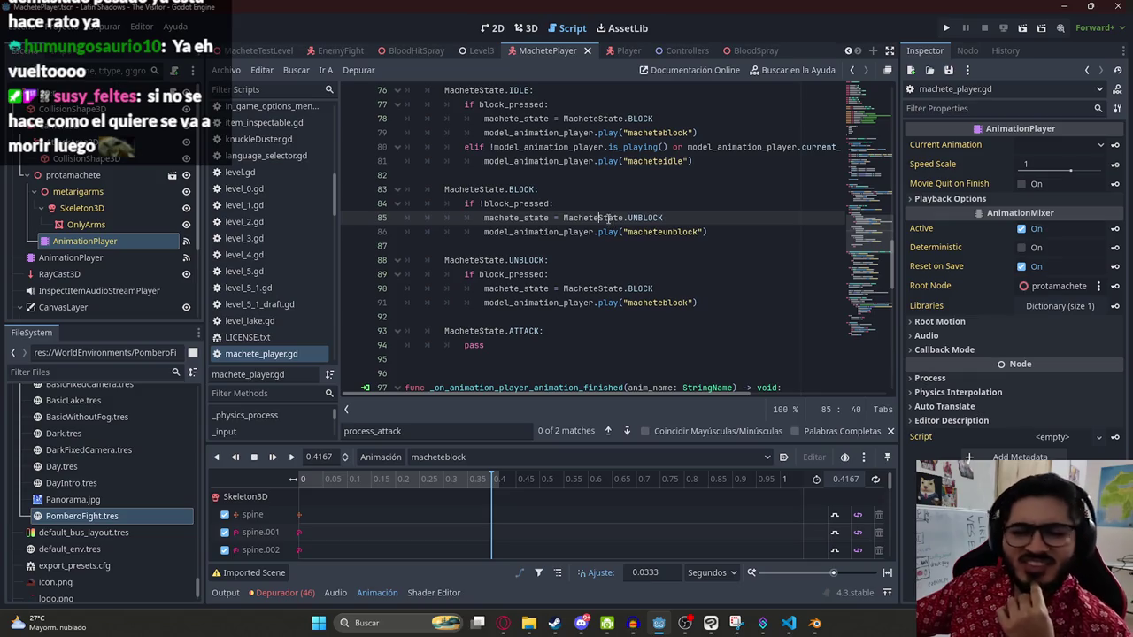
double_click(586, 219)
double_click(642, 218)
double_click(594, 218)
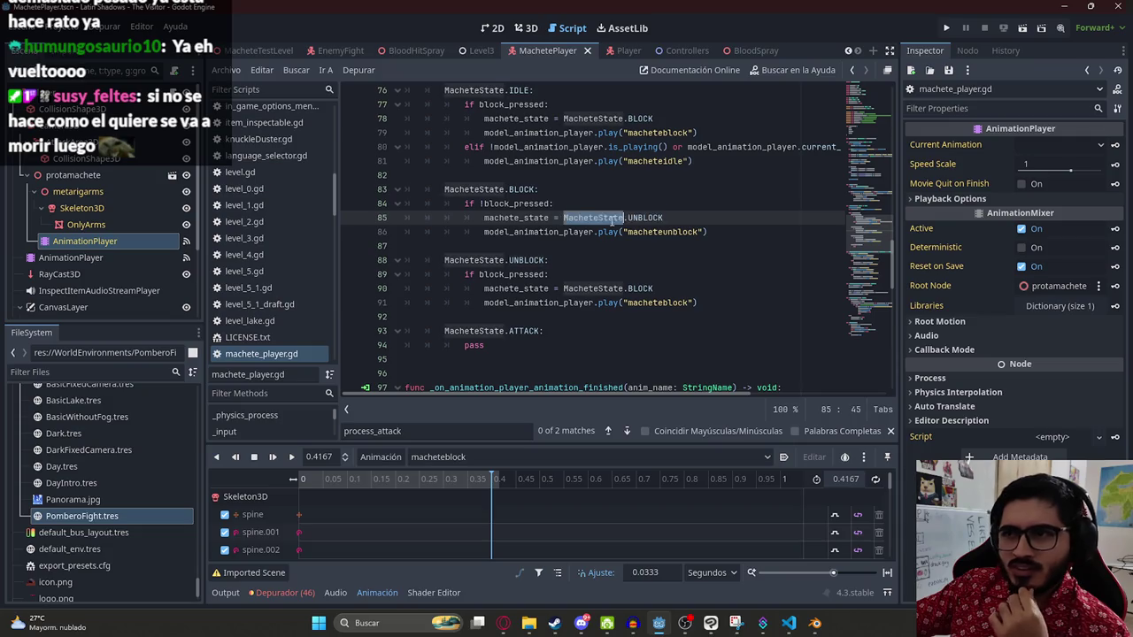
double_click(485, 189)
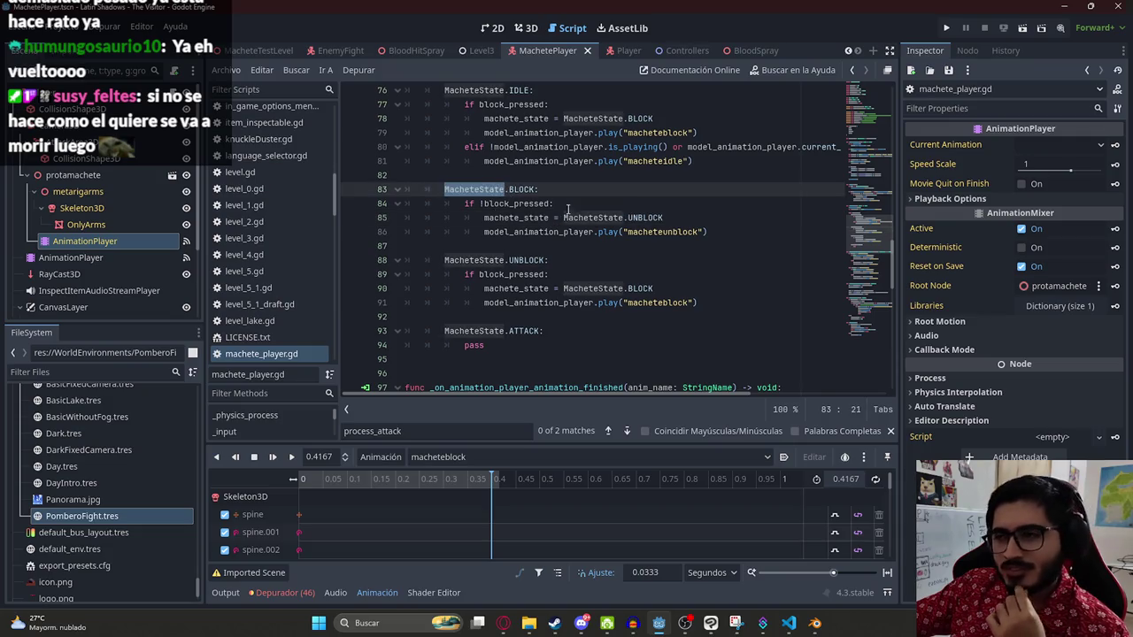
scroll(514, 212, up, 2)
double_click(522, 273)
scroll(540, 267, down, 2)
click(560, 265)
scroll(561, 264, up, 2)
scroll(562, 264, down, 2)
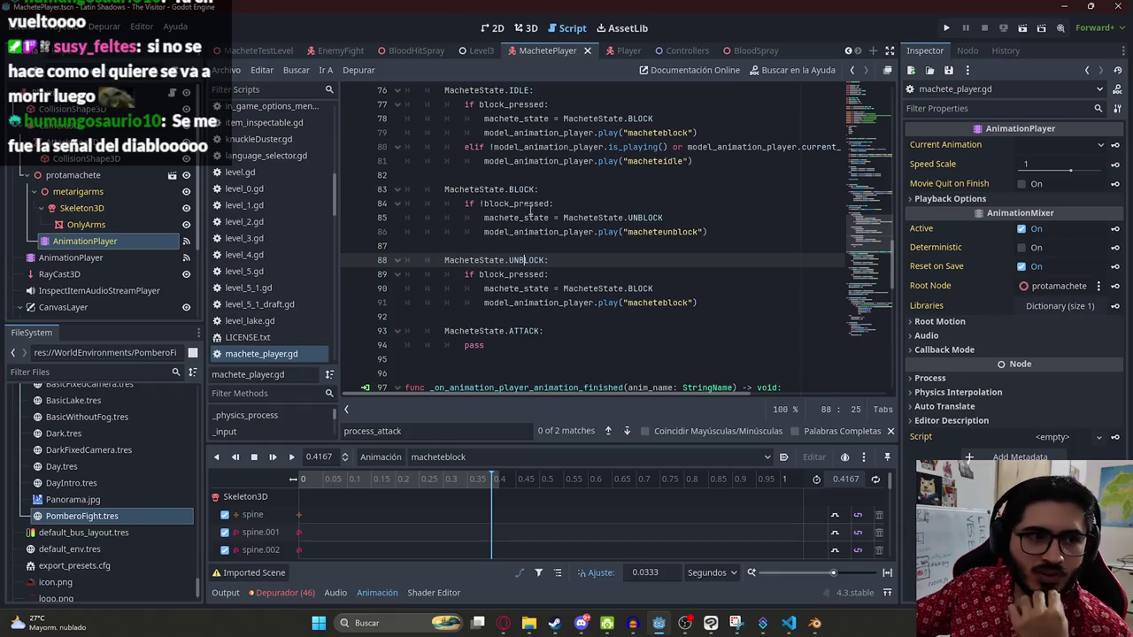
double_click(532, 217)
scroll(535, 224, up, 3)
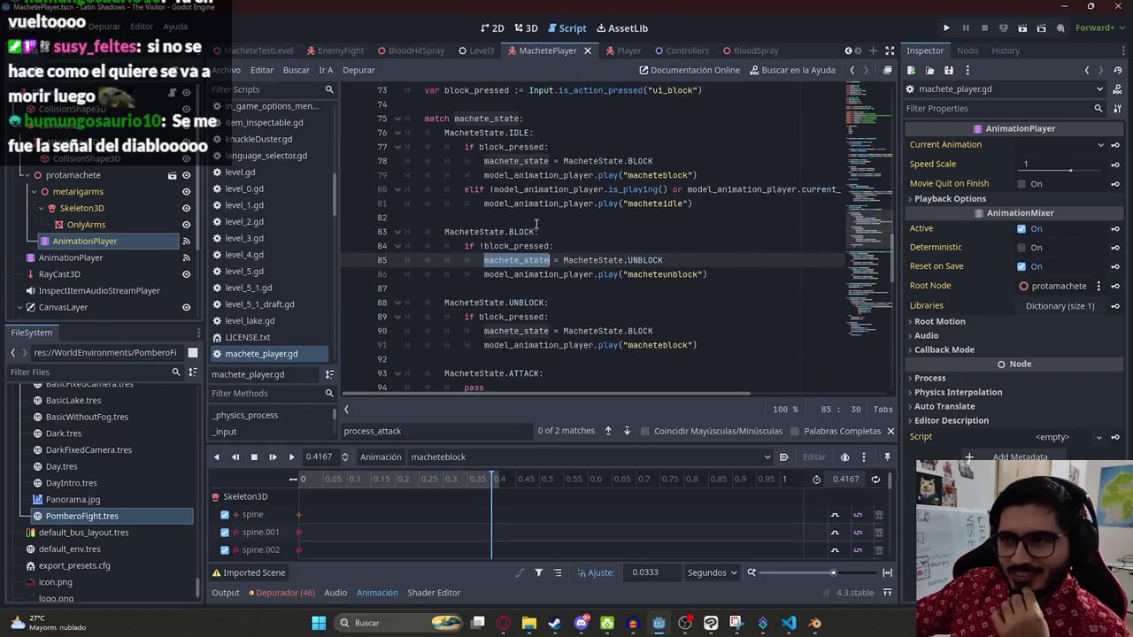
click(513, 231)
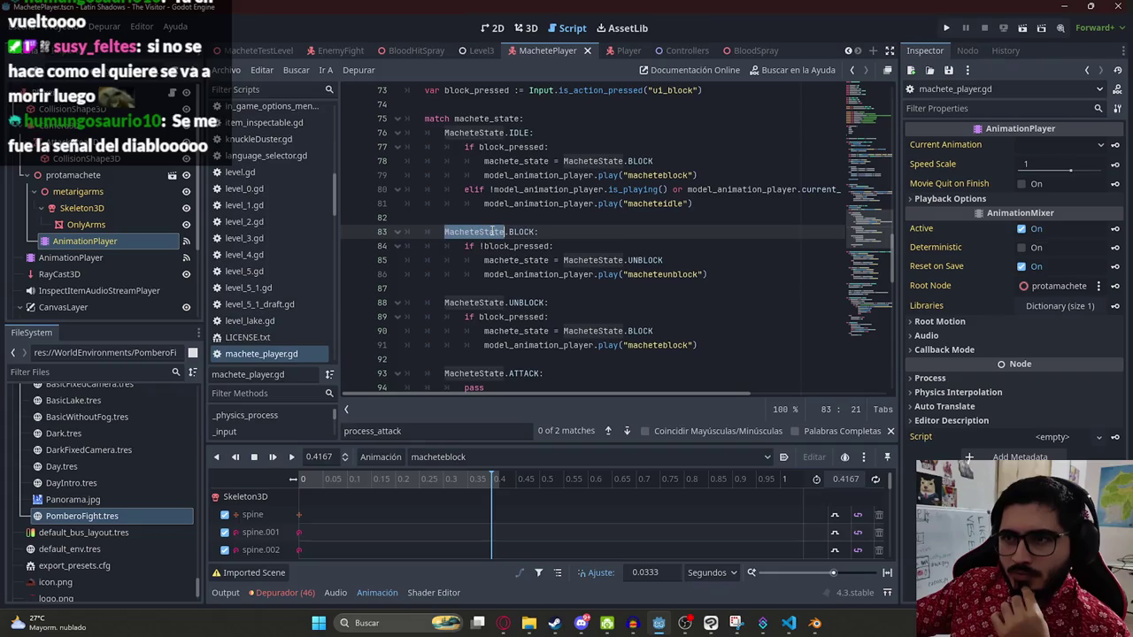
click(575, 231)
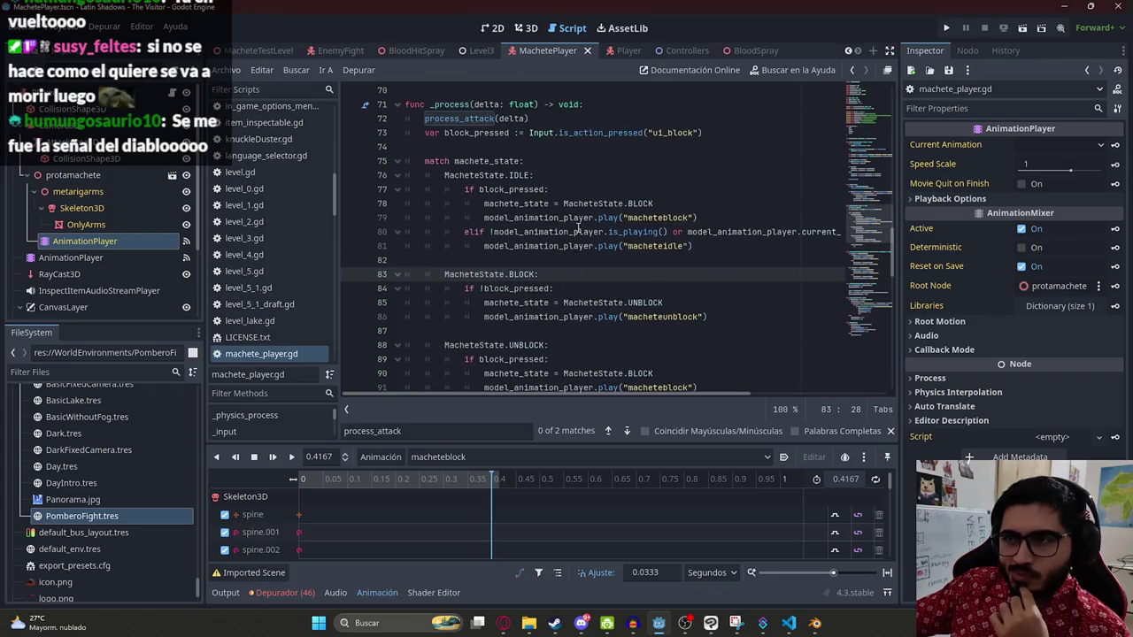
scroll(578, 230, down, 3)
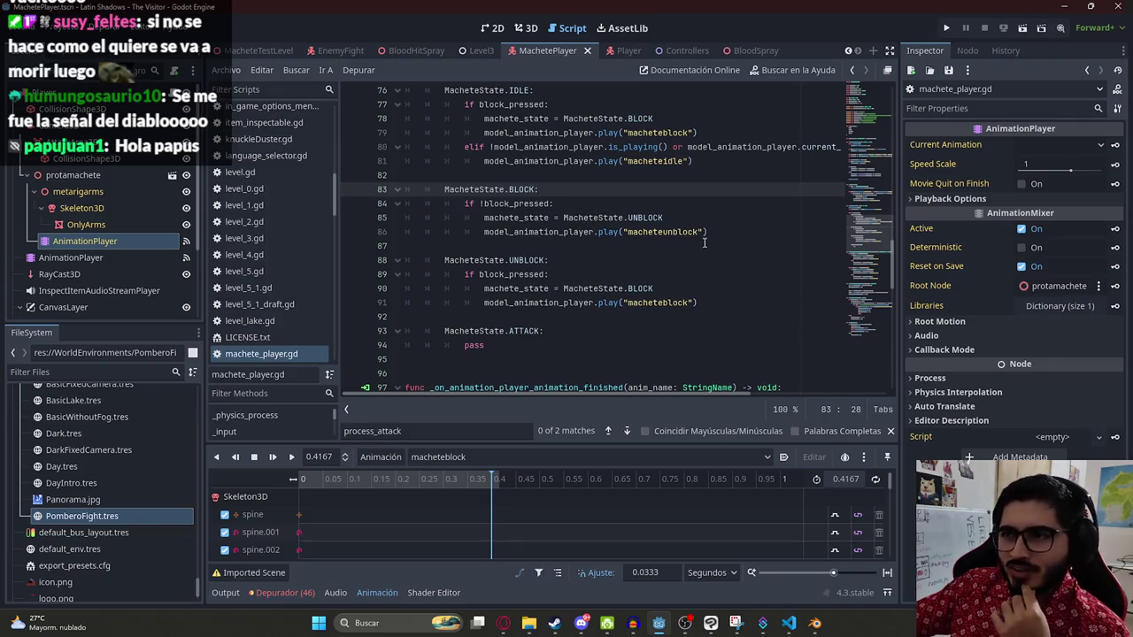
scroll(735, 244, up, 2)
drag(856, 230, 855, 224)
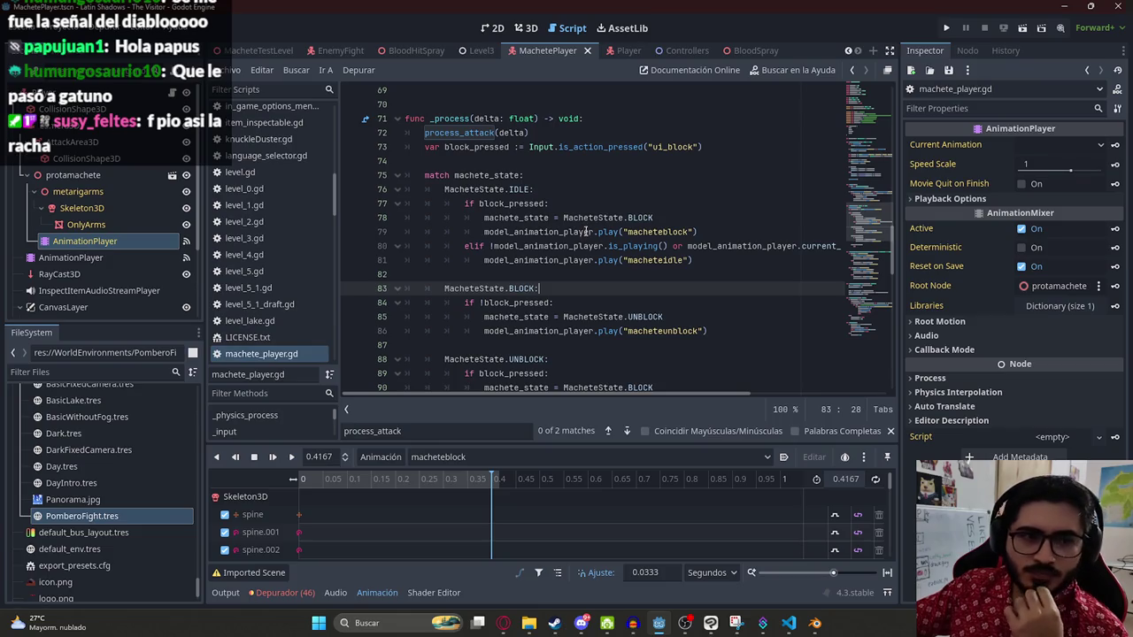
click(563, 233)
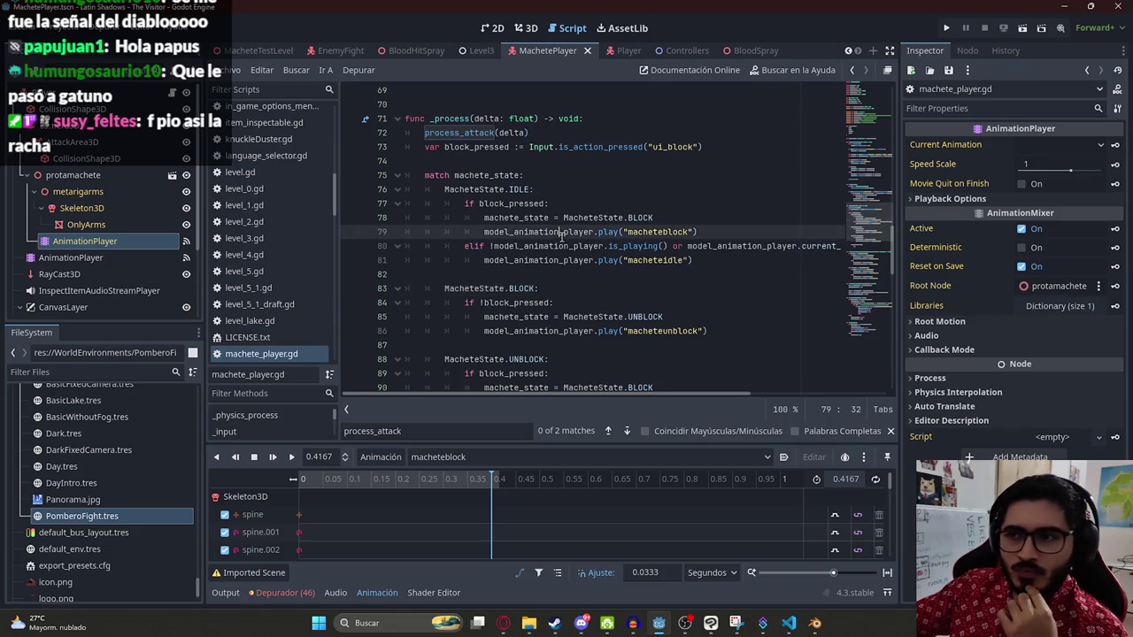
double_click(519, 189)
scroll(706, 228, up, 2)
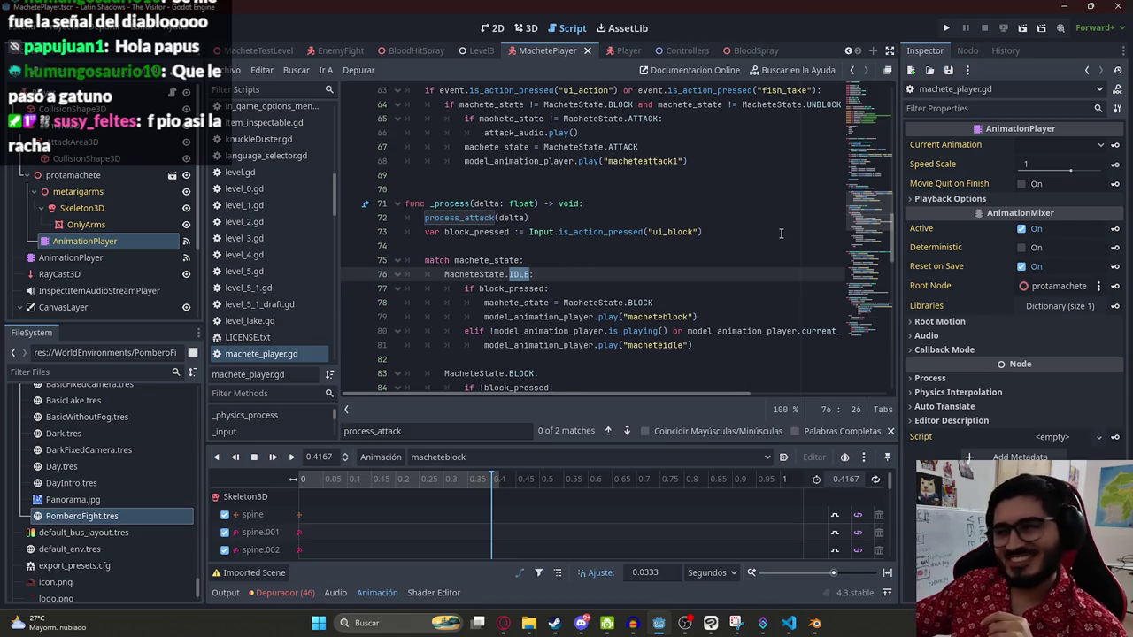
scroll(850, 225, down, 4)
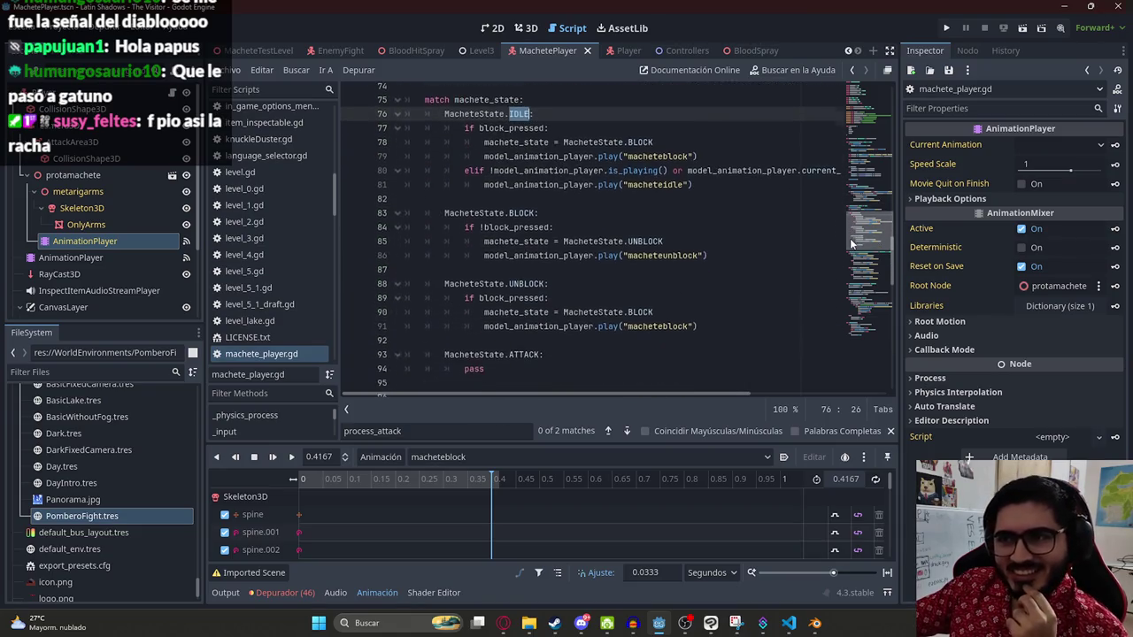
click(637, 241)
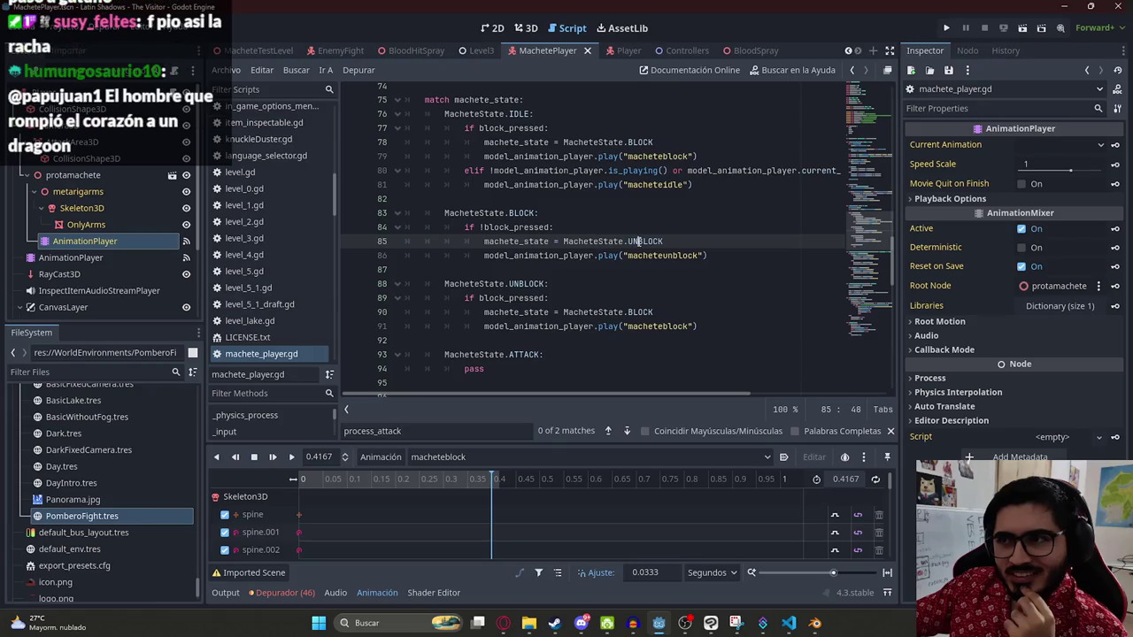
double_click(491, 241)
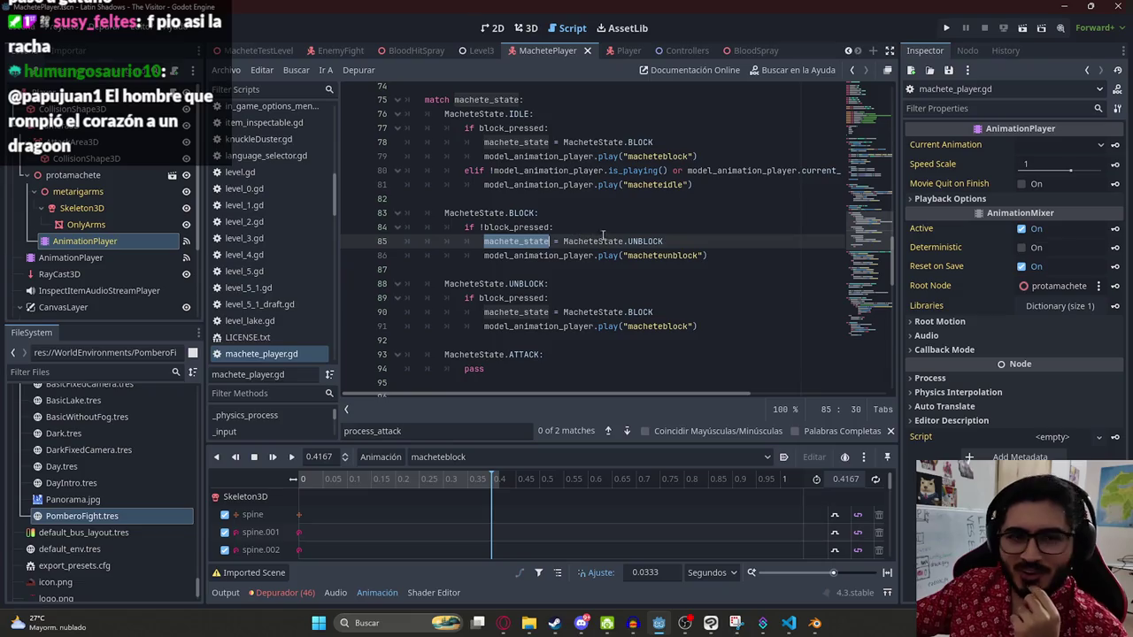
click(634, 241)
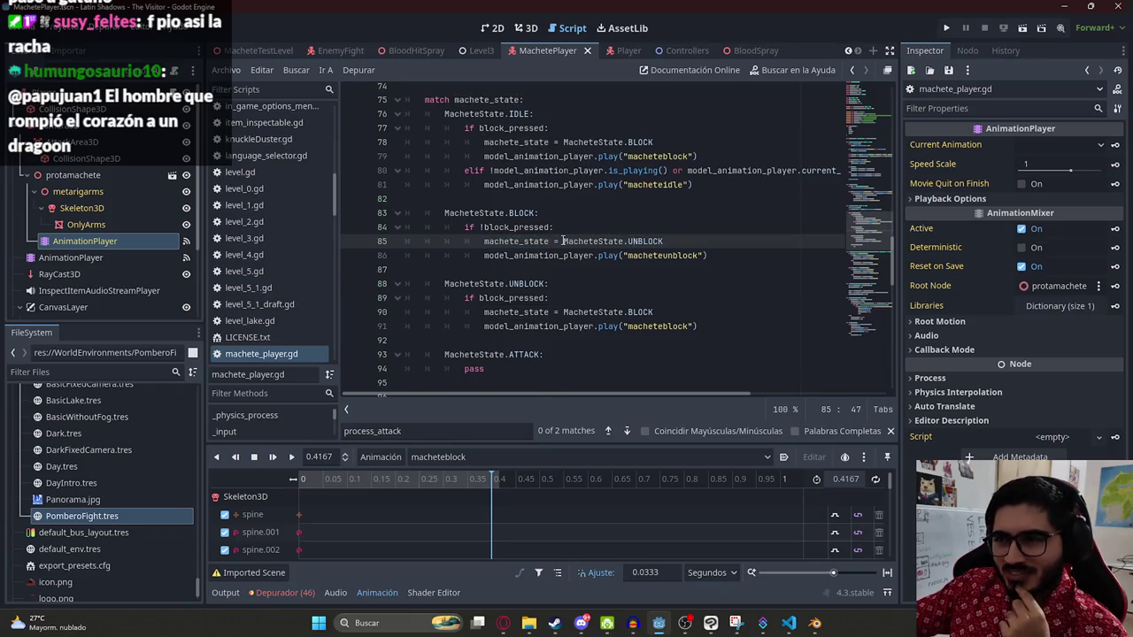
scroll(563, 241, up, 1)
click(666, 284)
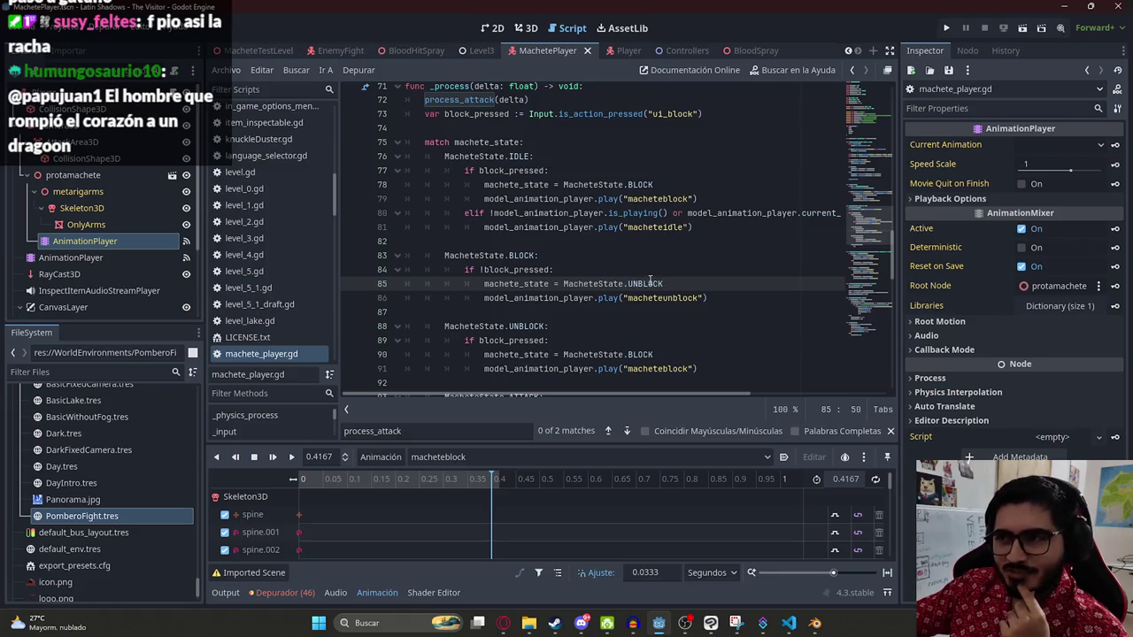
click(576, 275)
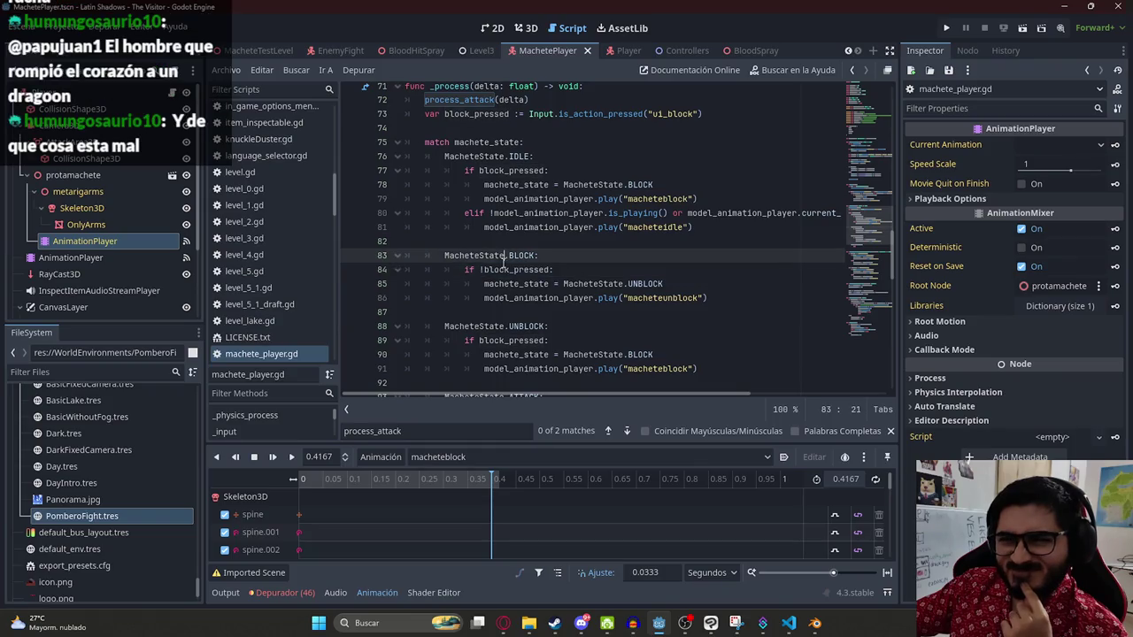
click(493, 270)
click(546, 270)
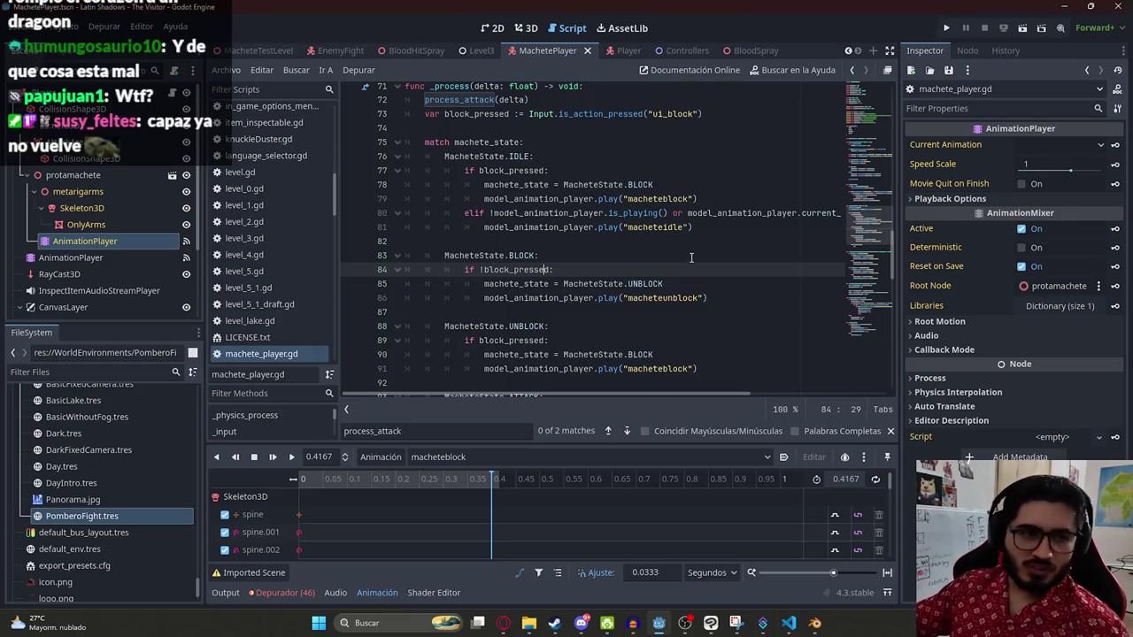
key(ctrl+a)
Step: Clear the script selection and open the MacheteTestLevel scene from its tab
click(670, 226)
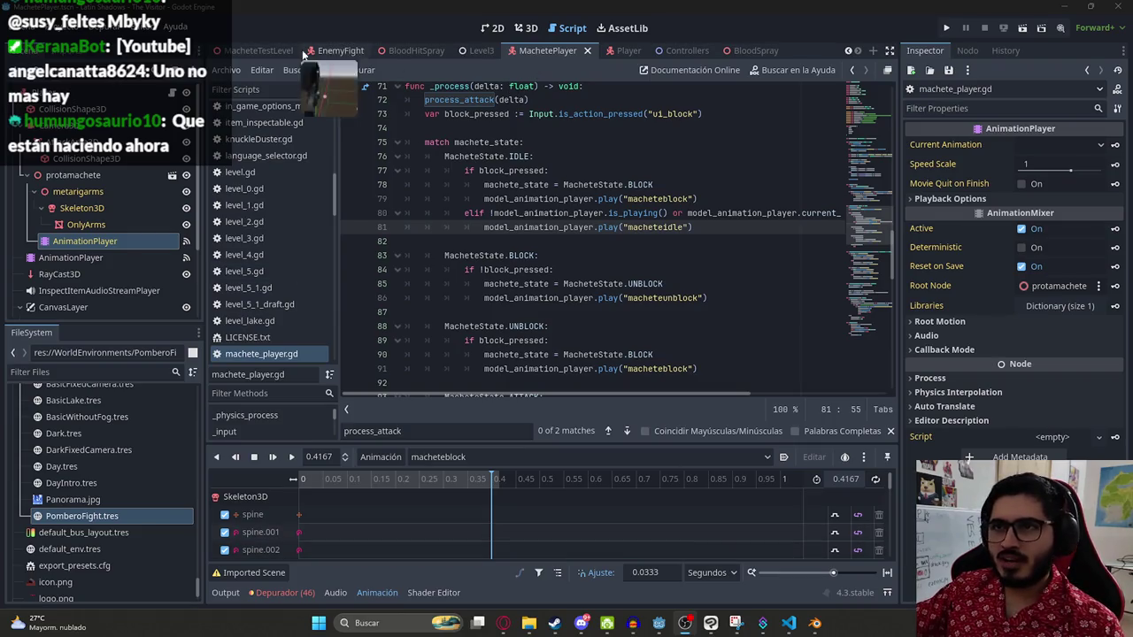
right_click(257, 51)
click(312, 143)
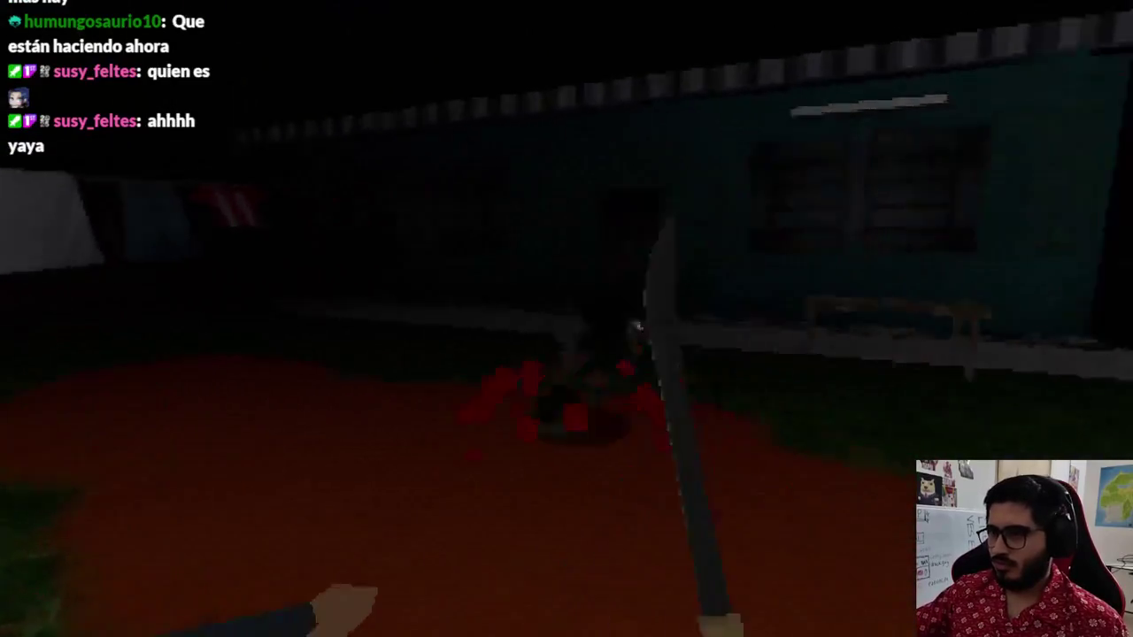
Step: Swing the machete at the creature about thirteen times in the yard, then stop the playtest with F8
click(566, 318)
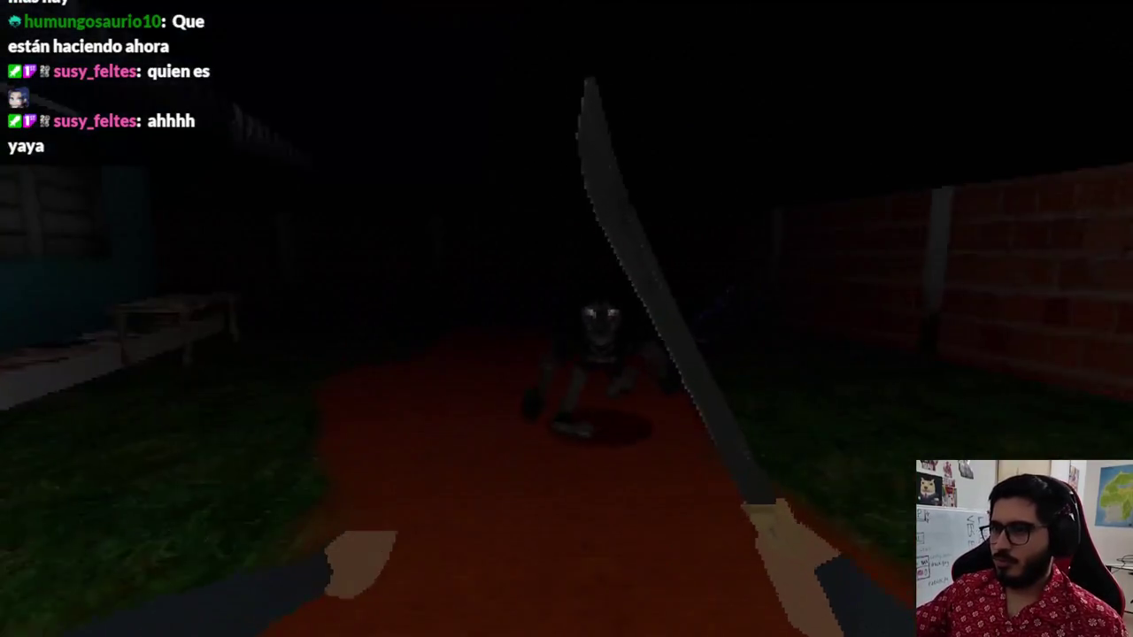
click(566, 318)
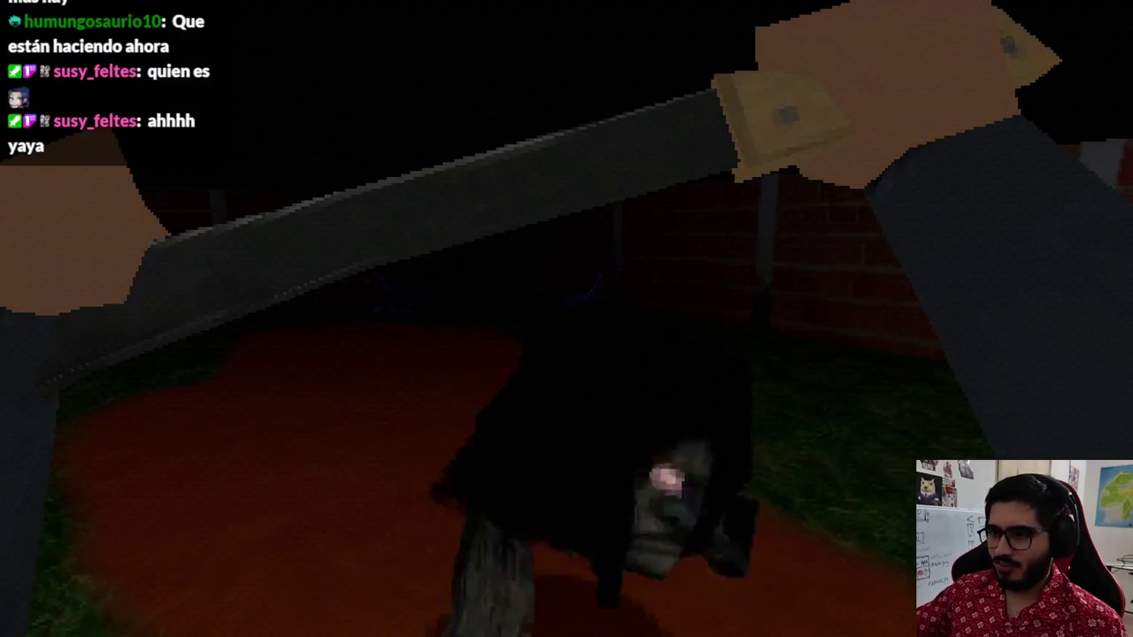
click(567, 319)
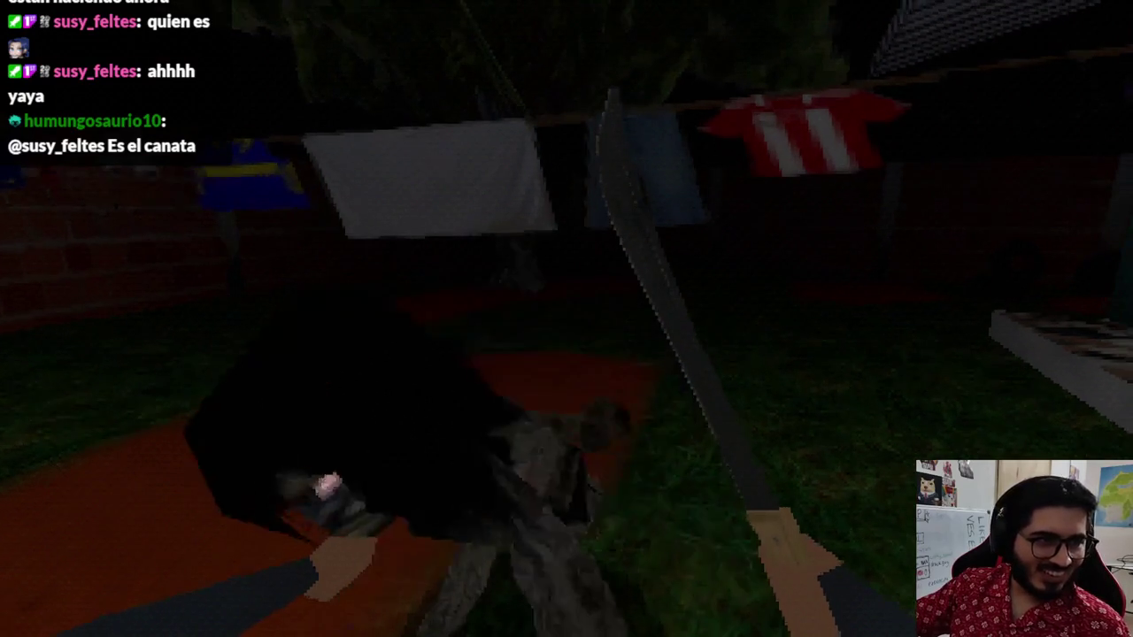
click(566, 319)
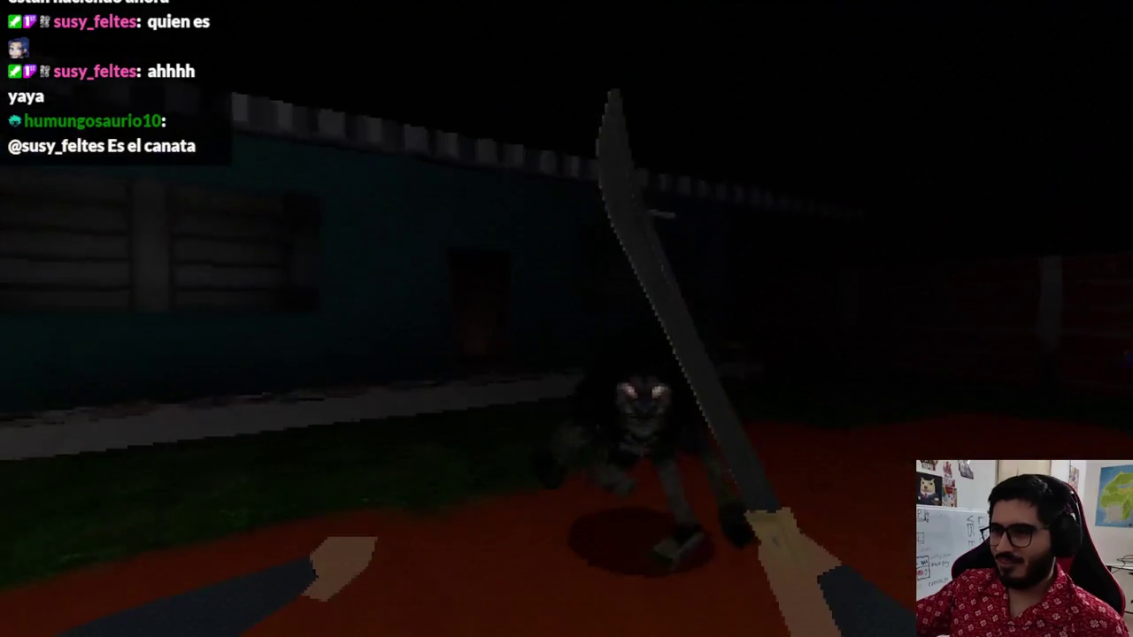
click(567, 319)
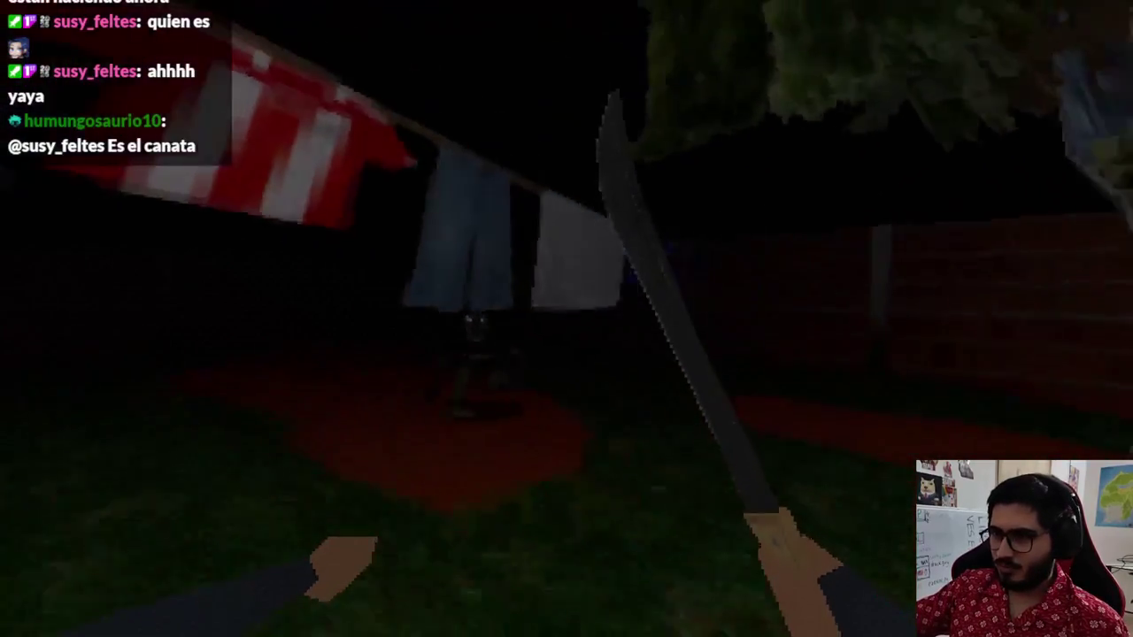
click(567, 319)
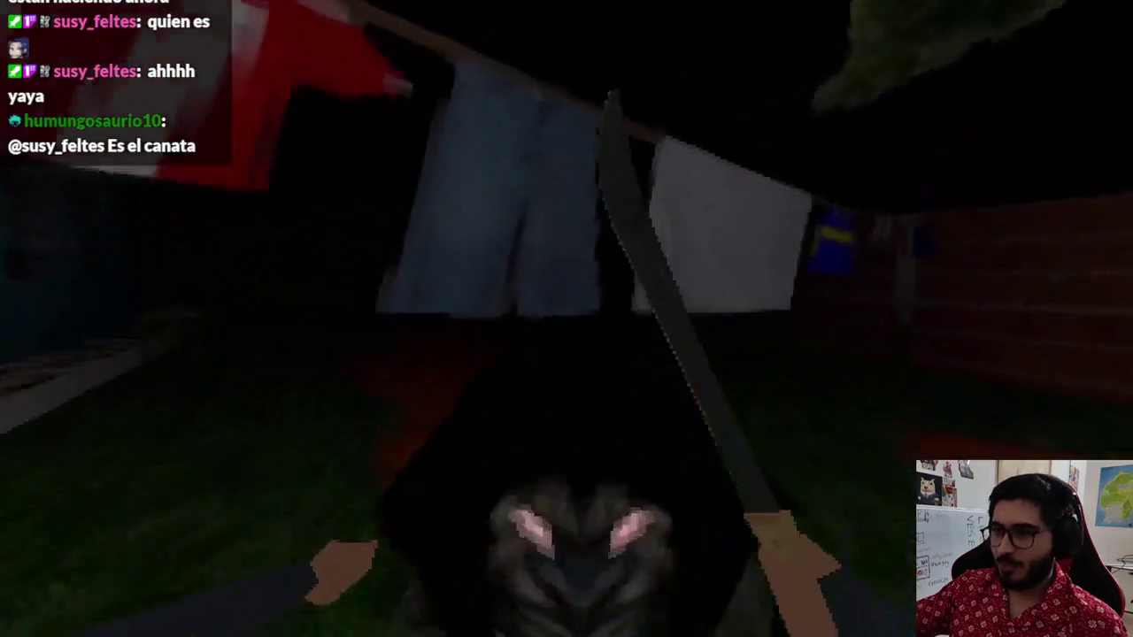
click(566, 319)
click(567, 319)
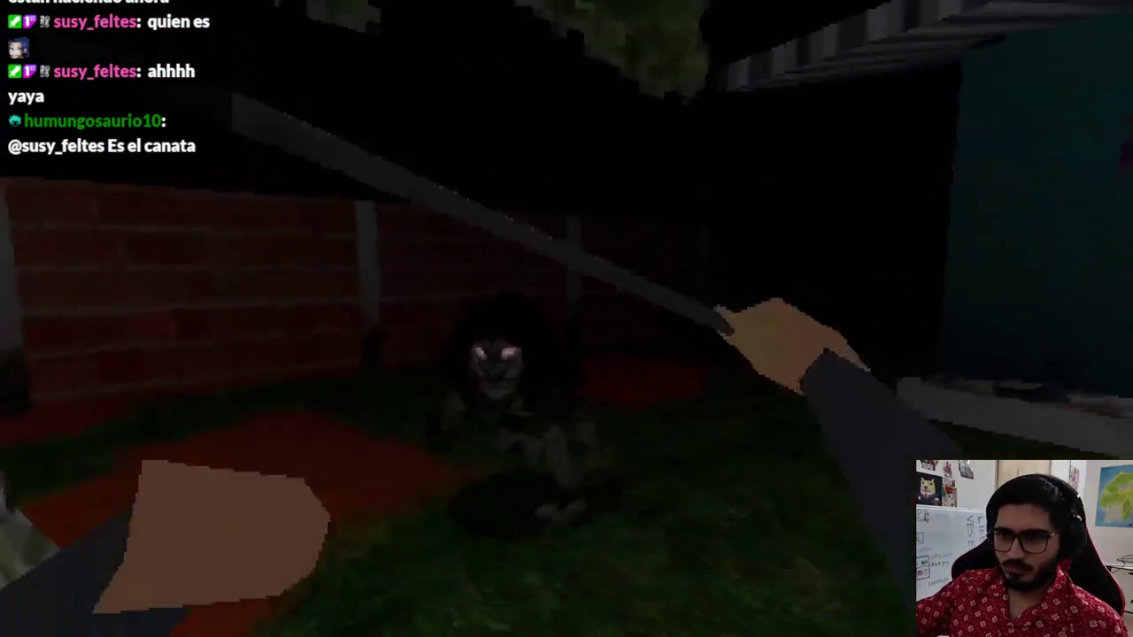
click(567, 319)
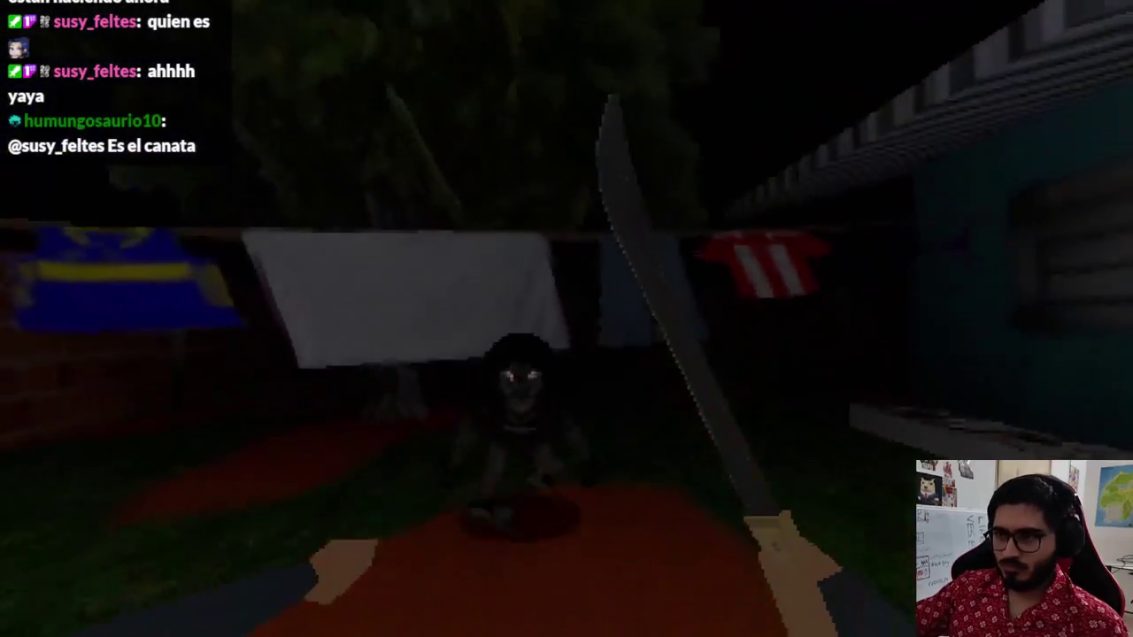
click(566, 319)
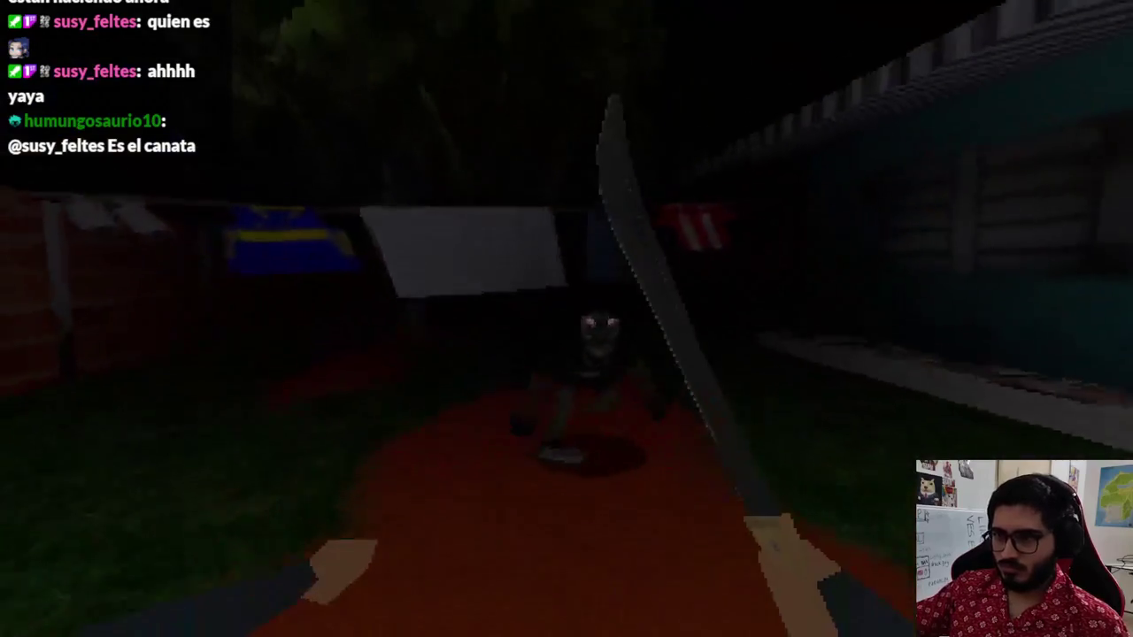
click(566, 319)
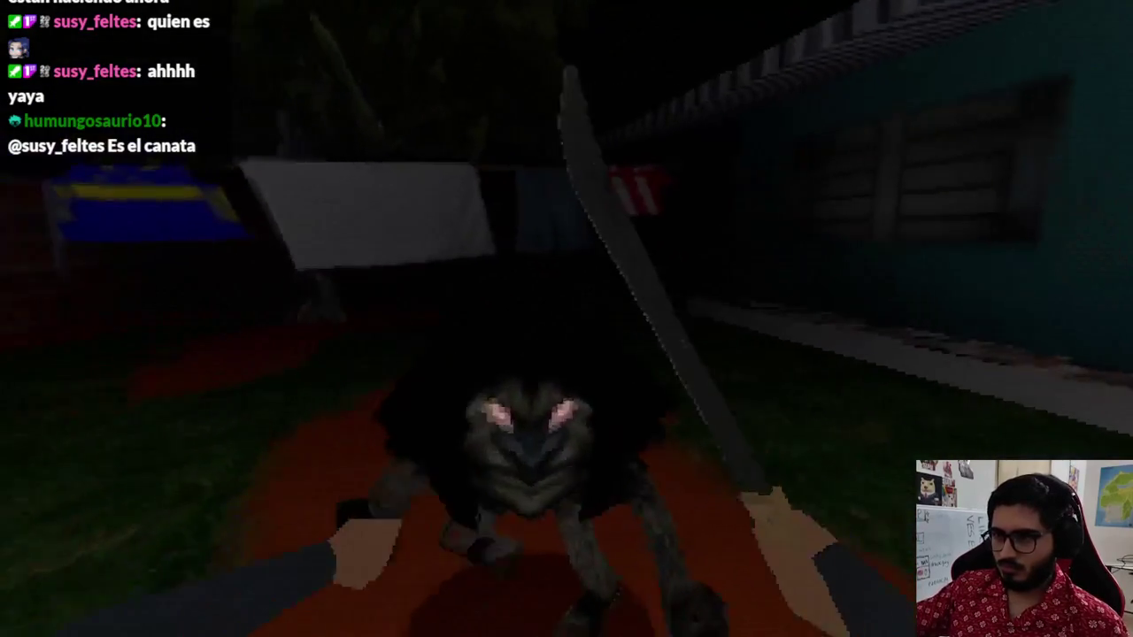
click(566, 318)
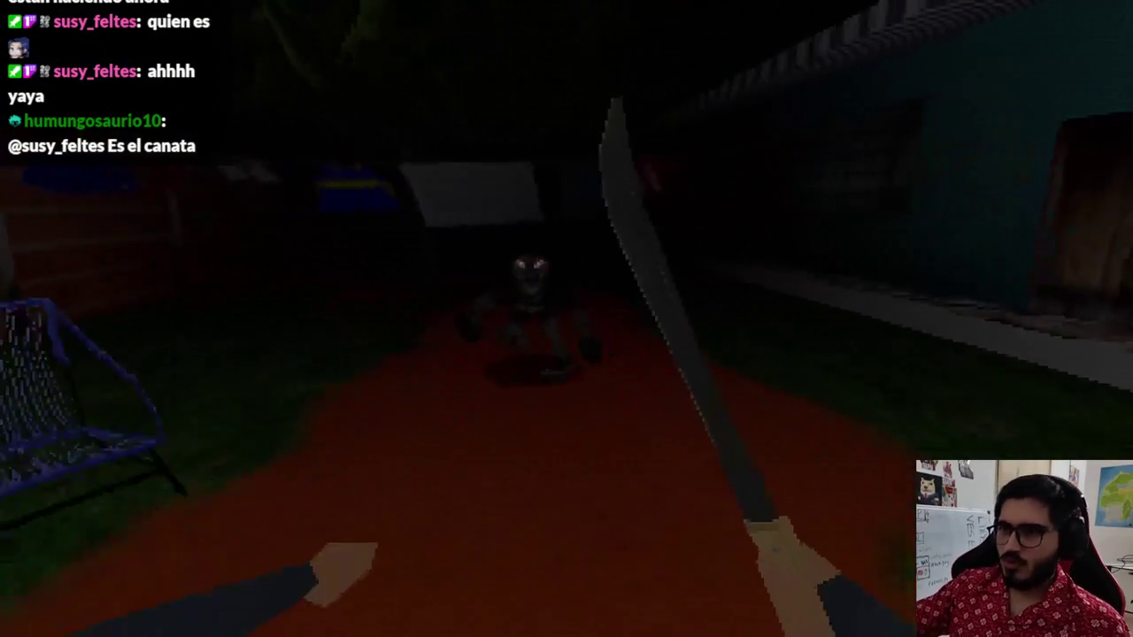
click(566, 318)
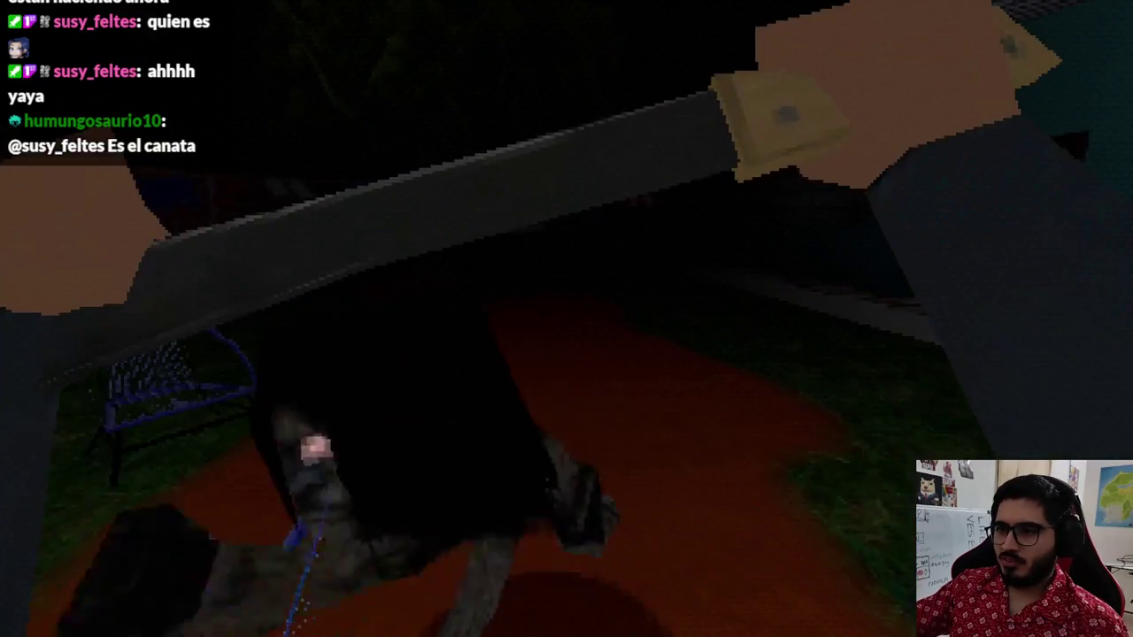
key(F8)
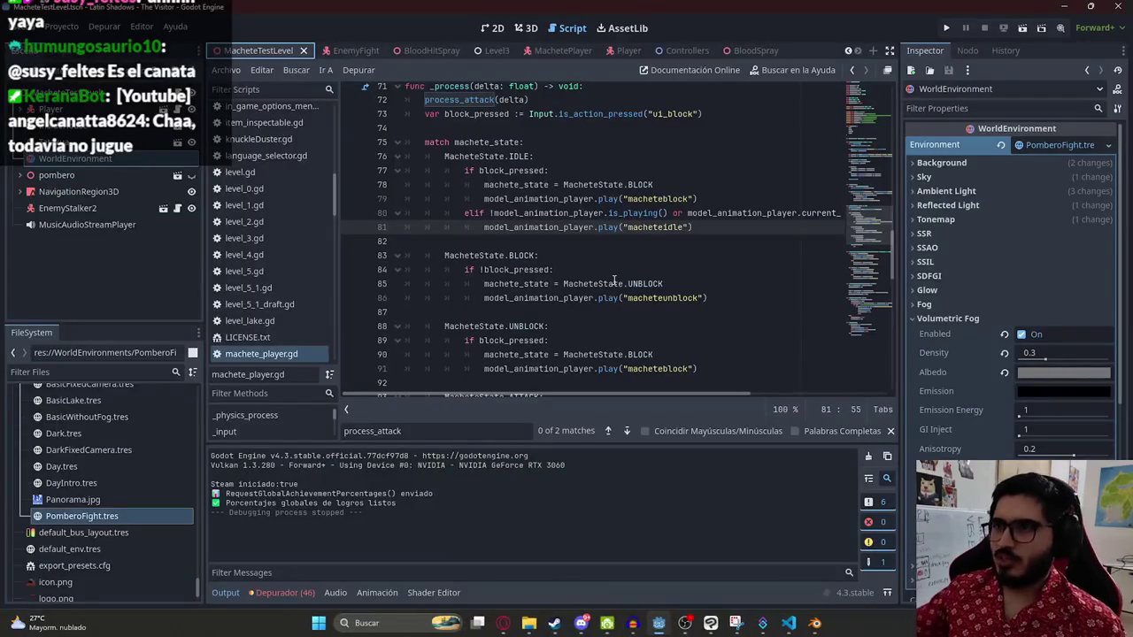
Step: Copy the whole machete script and paste it into a new ChatGPT chat below an intro line
double_click(593, 285)
key(ctrl+a)
key(alt+Tab)
click(41, 89)
text(Este s)
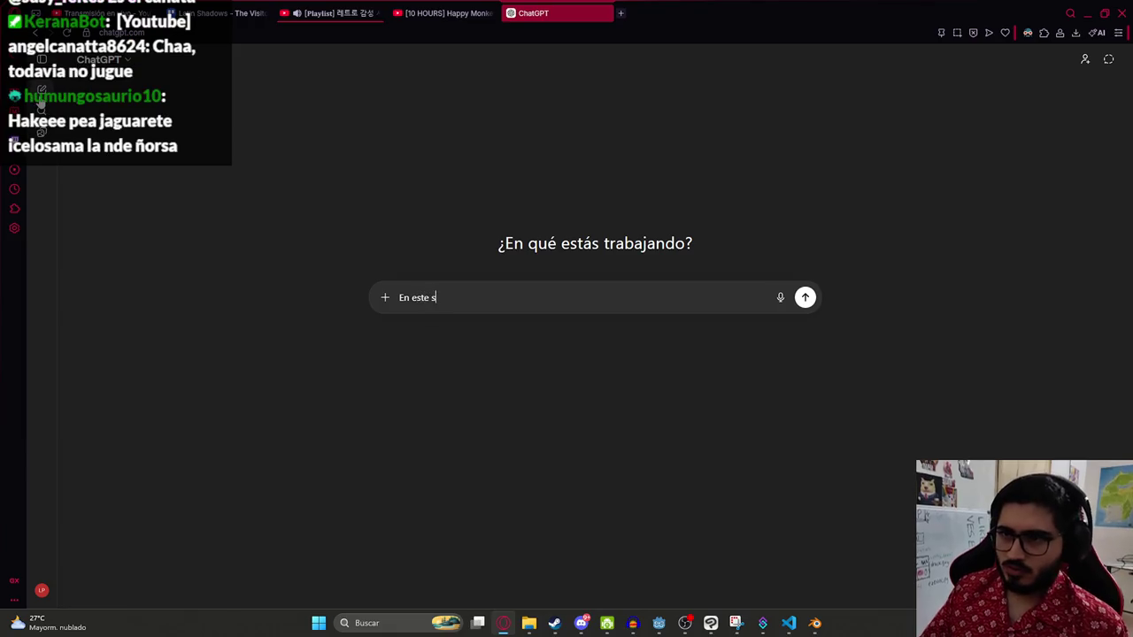
text(t)
key(shift+Return)
key(ctrl+v)
key(shift+Return)
Step: Ask that MacheteState.BLOCK count only after the block animation finishes, and send the question
text(q)
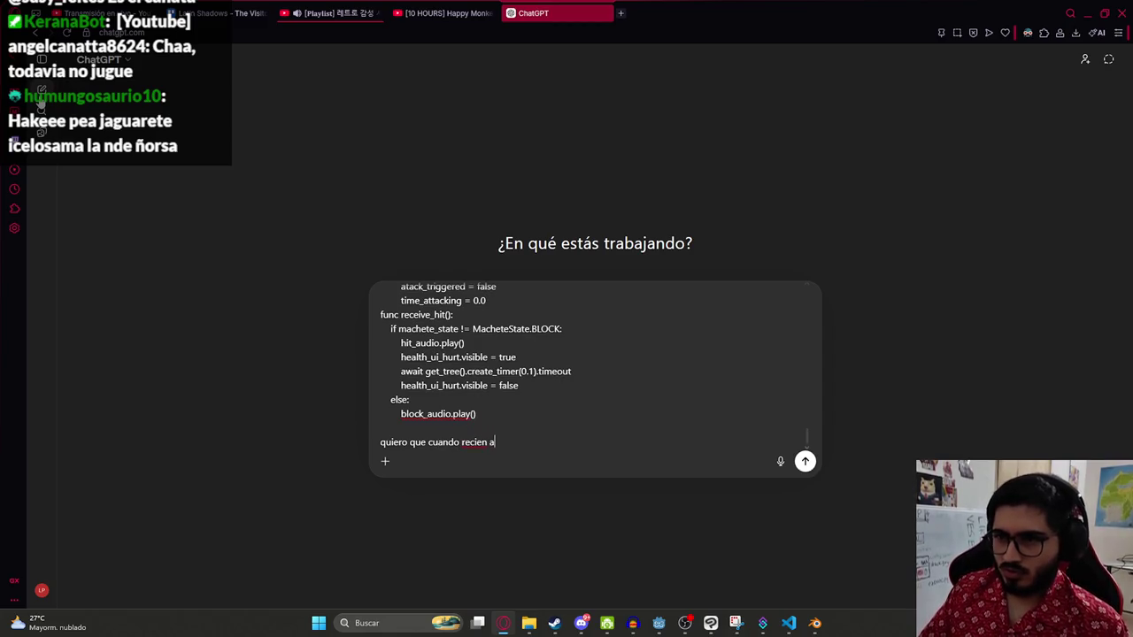
text(on de )
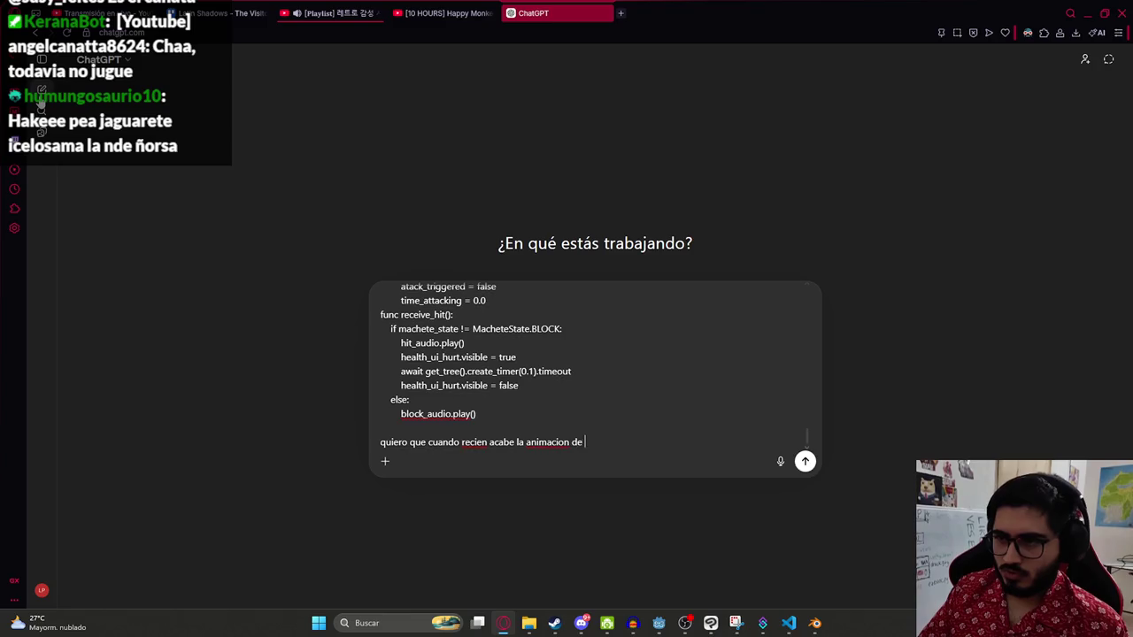
text(cuente como state)
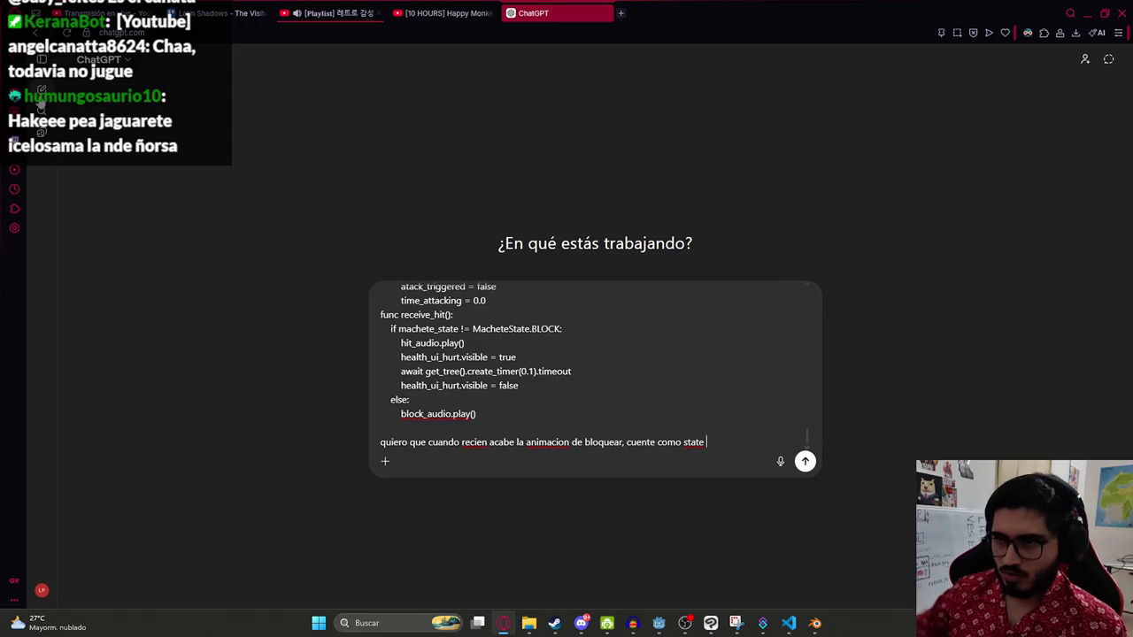
drag(563, 329, 473, 329)
key(ctrl+c)
double_click(694, 442)
key(ctrl+v)
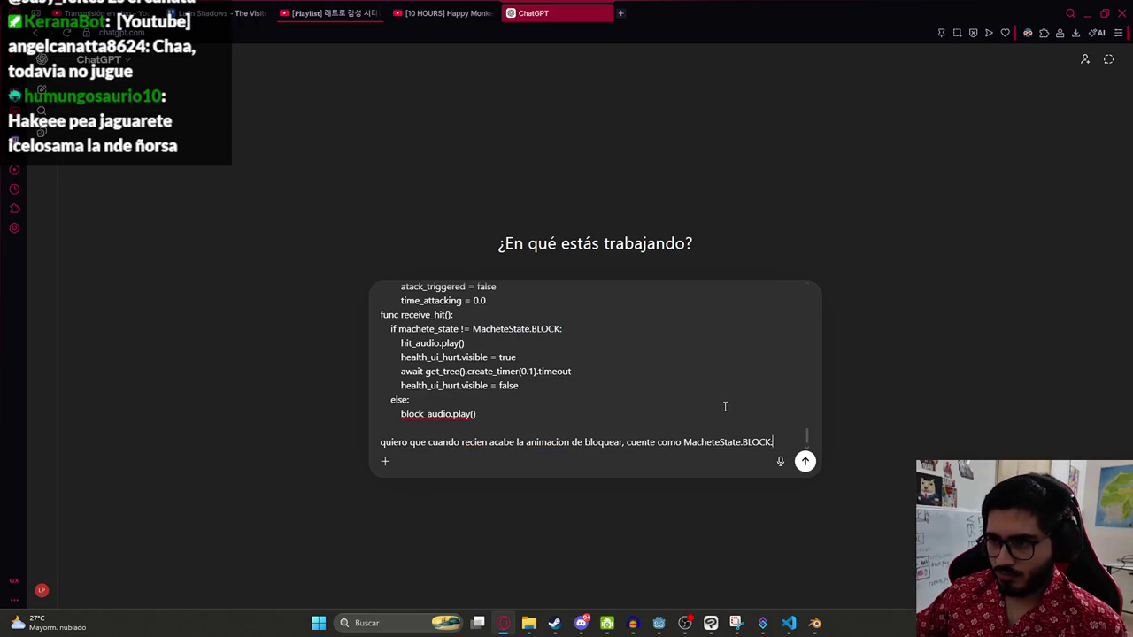
key(Return)
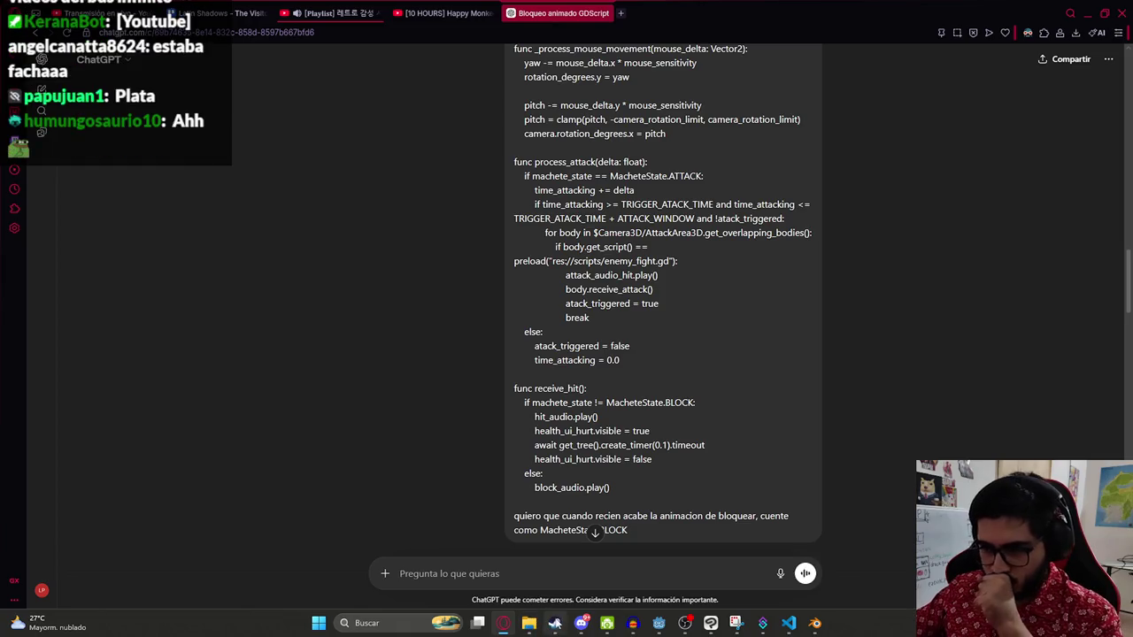
click(554, 623)
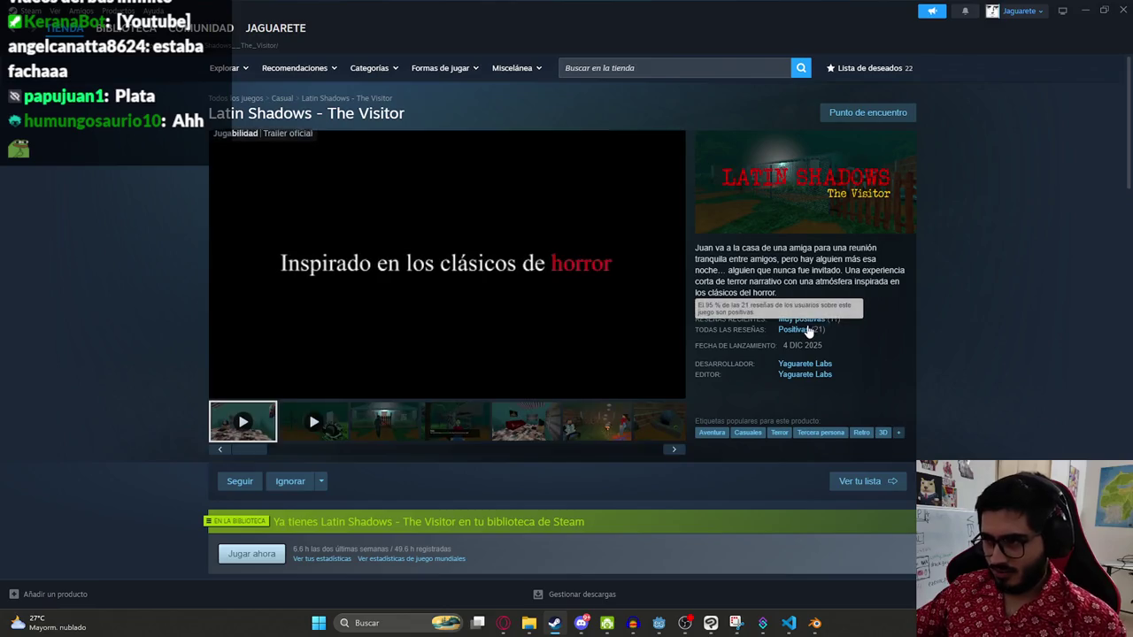
Step: Browse the Latin Shadows - The Visitor Steam page while its trailer plays, then return to ChatGPT
mouse_move(801, 329)
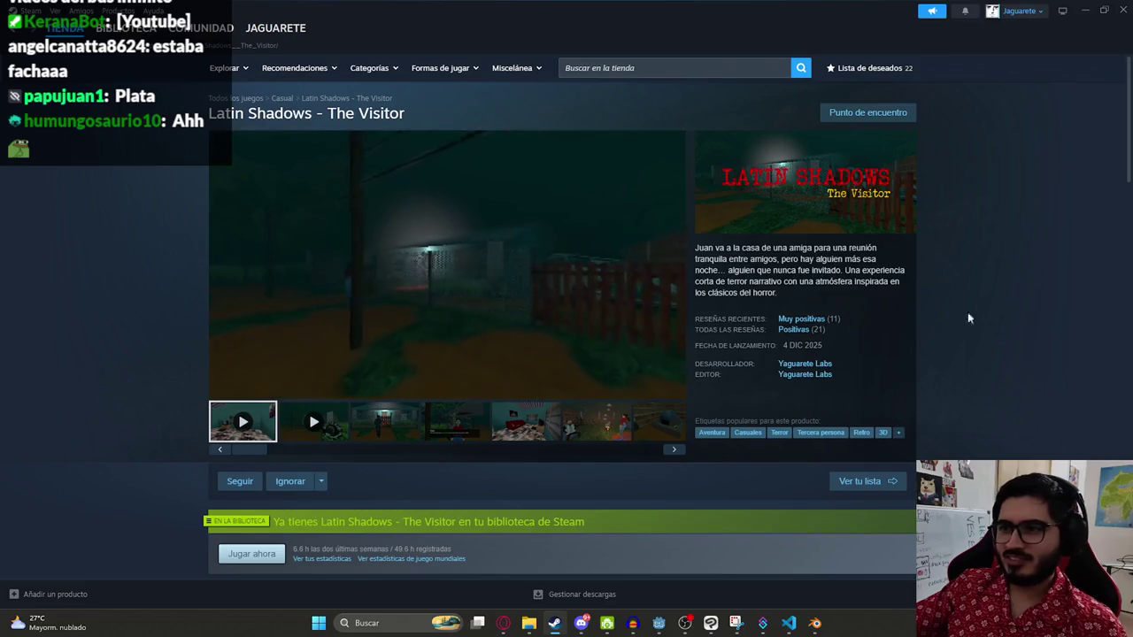
mouse_move(266, 379)
scroll(549, 319, down, 5)
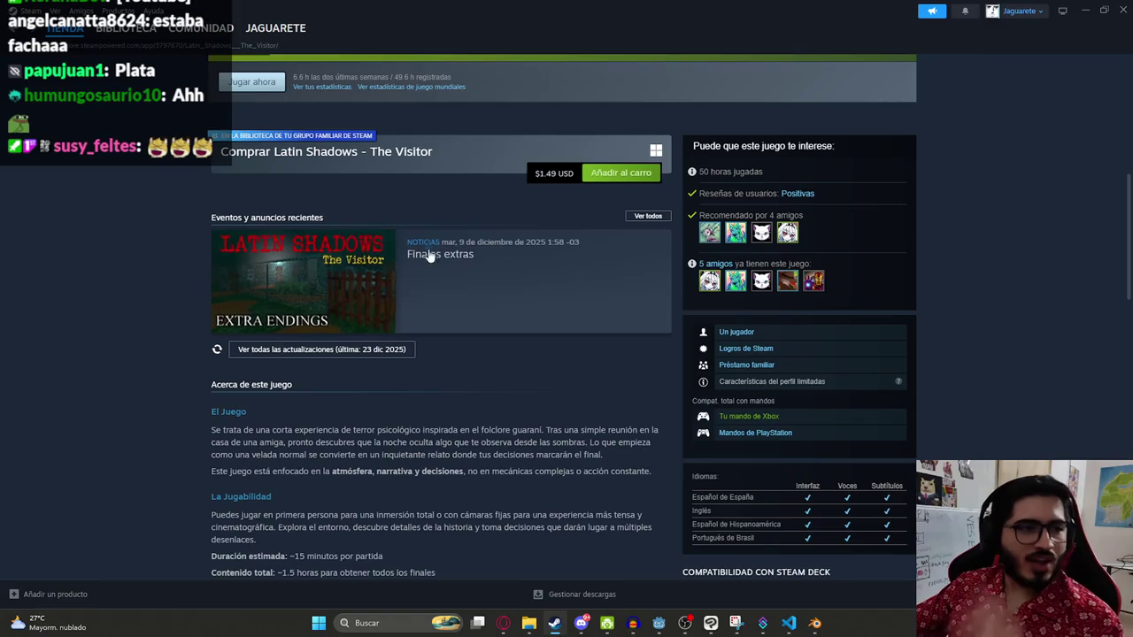
scroll(493, 309, up, 4)
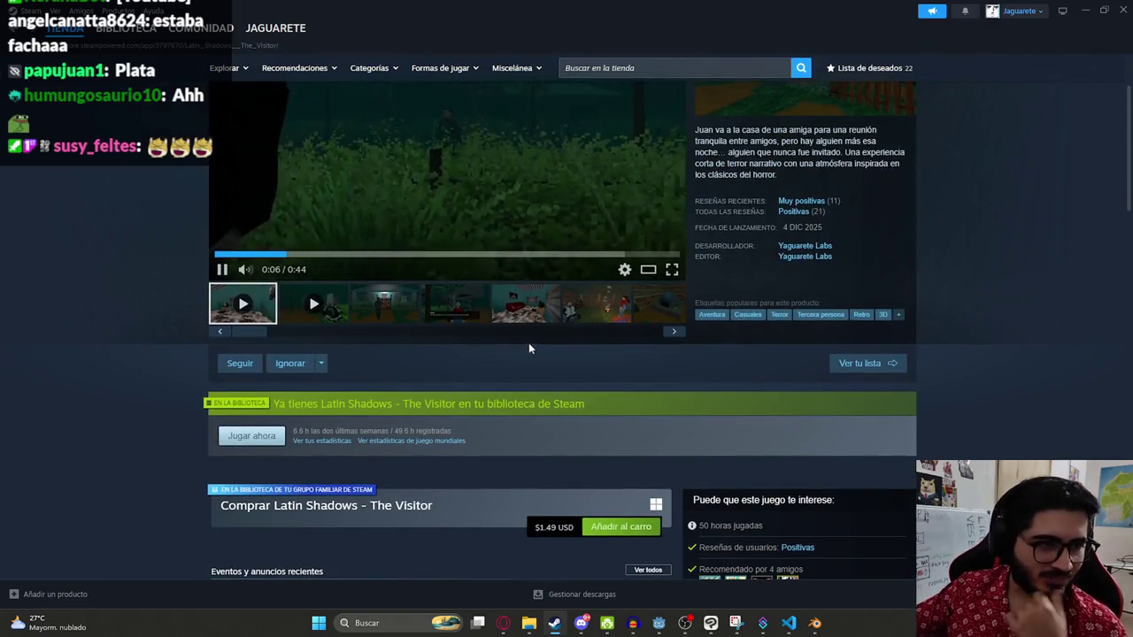
scroll(530, 342, up, 2)
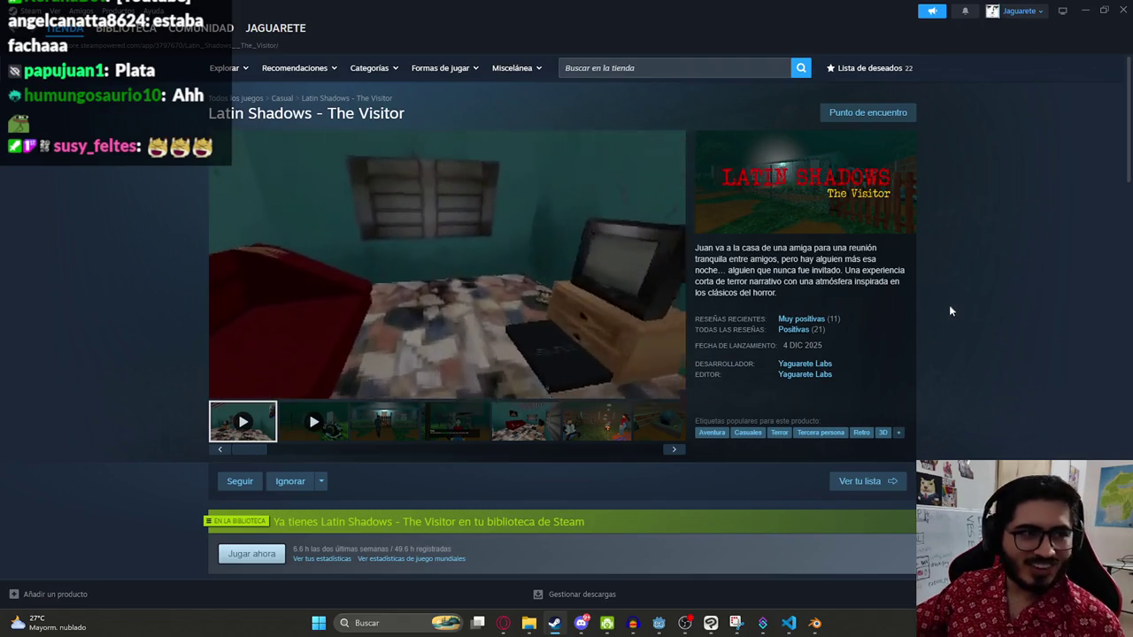
scroll(671, 329, down, 1)
scroll(671, 345, up, 1)
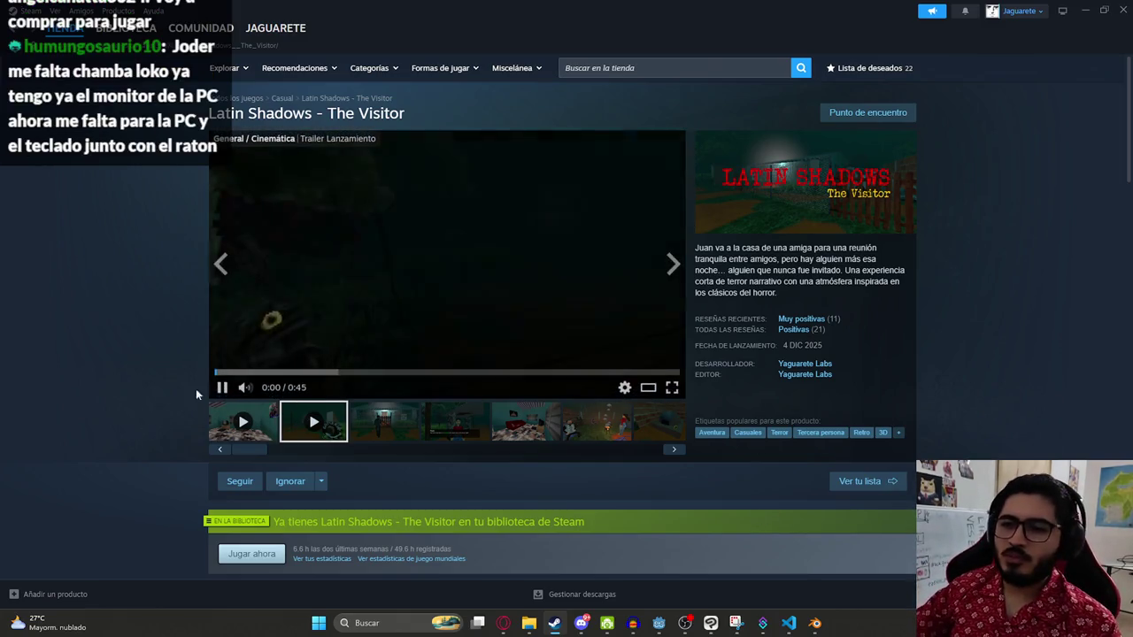
click(1086, 11)
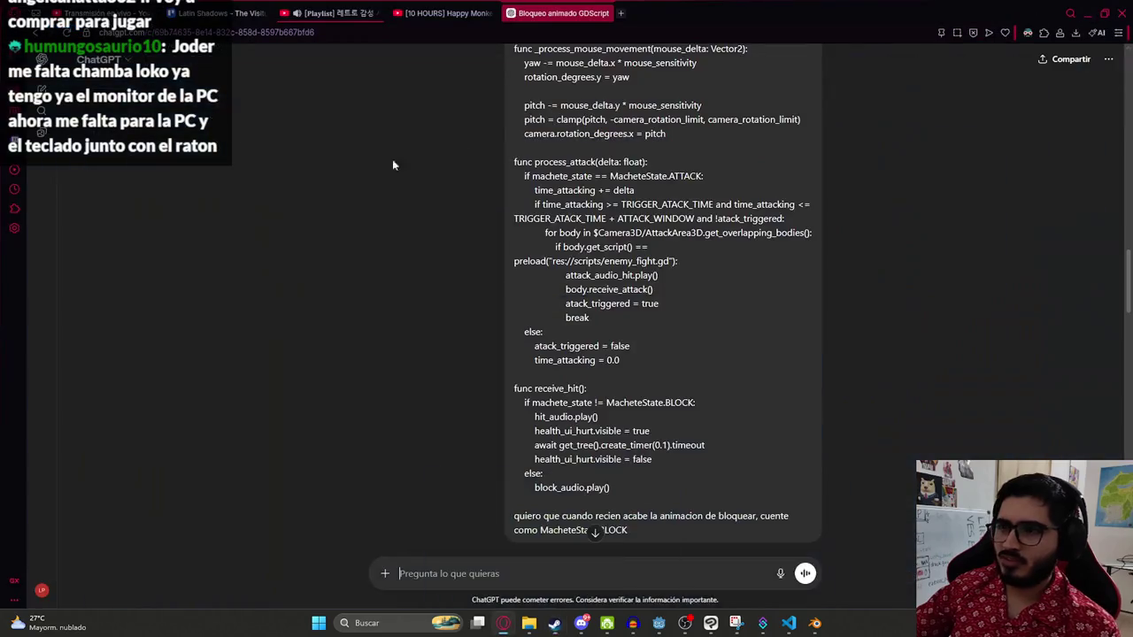
Step: Read through ChatGPT's reply proposing a new BLOCK_START state in the MacheteState enum
scroll(455, 249, down, 8)
scroll(540, 386, up, 4)
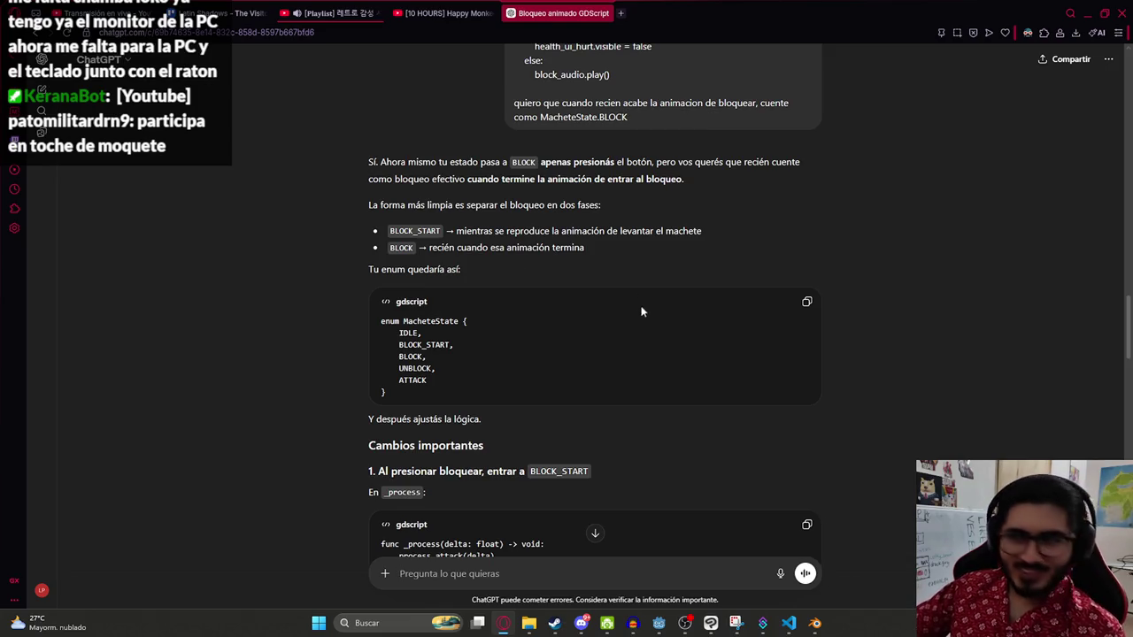
scroll(634, 320, up, 3)
scroll(632, 321, down, 4)
scroll(639, 301, down, 2)
scroll(499, 202, down, 2)
drag(521, 266, 381, 220)
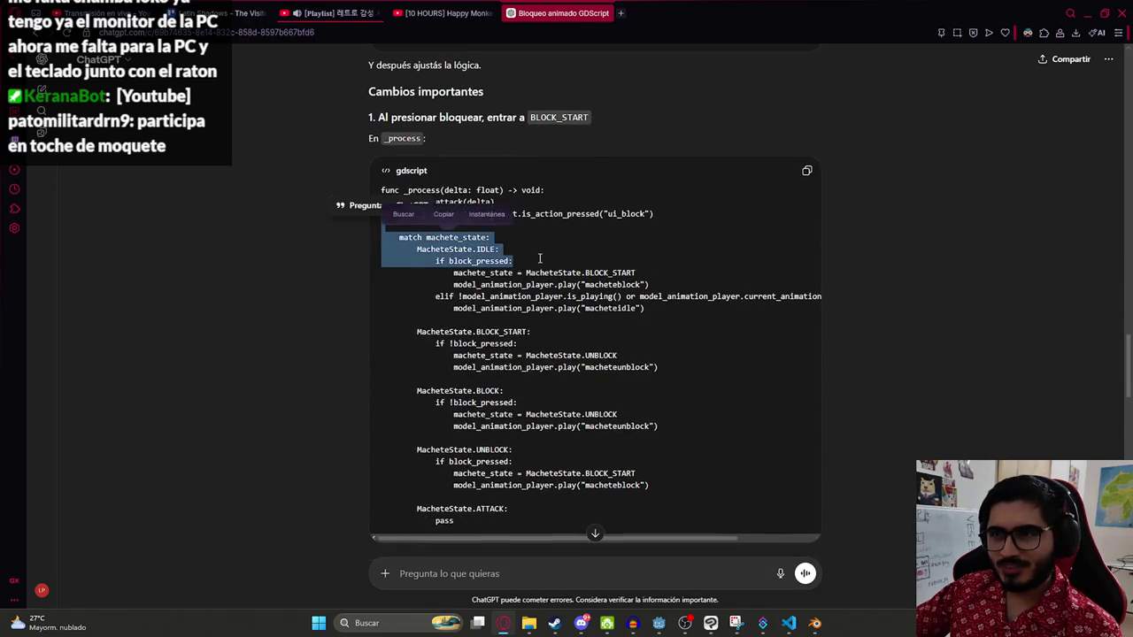
click(548, 265)
scroll(548, 265, up, 2)
scroll(531, 265, down, 2)
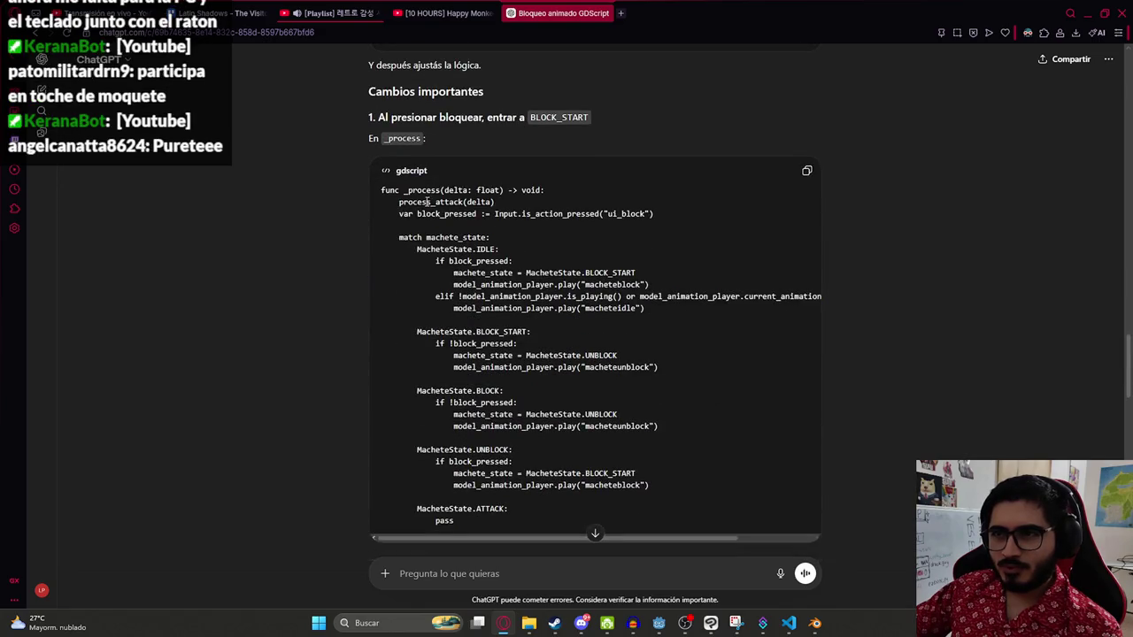
drag(531, 117, 617, 117)
scroll(628, 222, up, 1)
scroll(636, 245, up, 2)
click(600, 210)
Step: Copy the MacheteState name from the reply and bring up the Godot script editor
double_click(429, 202)
key(ctrl+c)
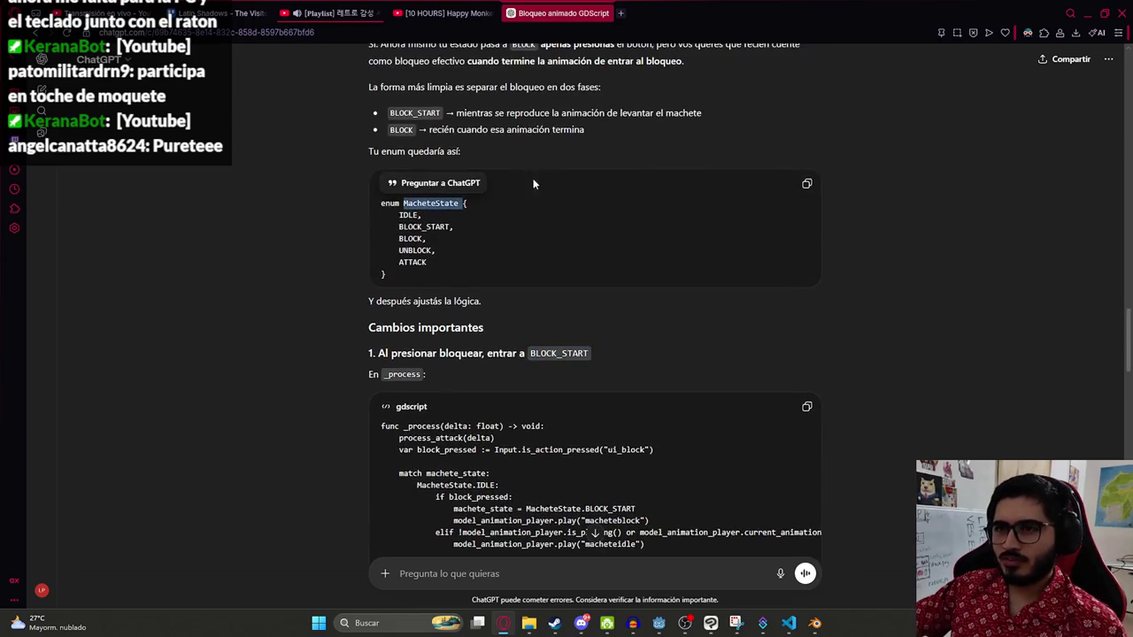
key(alt+Tab)
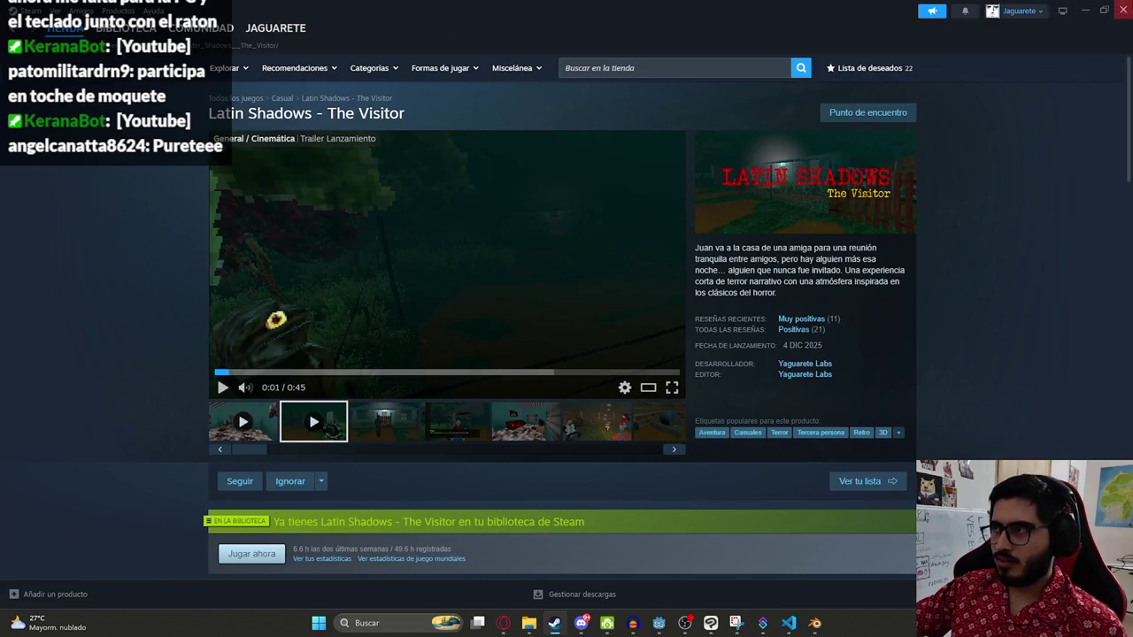
key(alt+Tab)
click(659, 624)
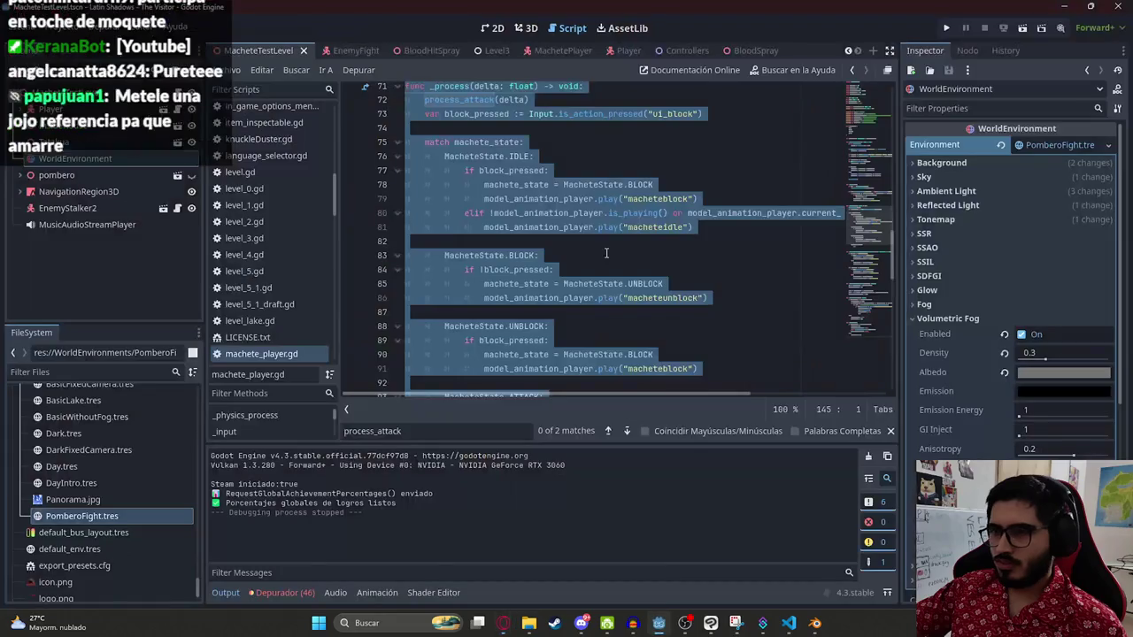
Step: Replace the old MacheteState enum entries with ChatGPT's version that includes BLOCK_START
key(ctrl+f)
key(ctrl+v)
key(alt+Tab)
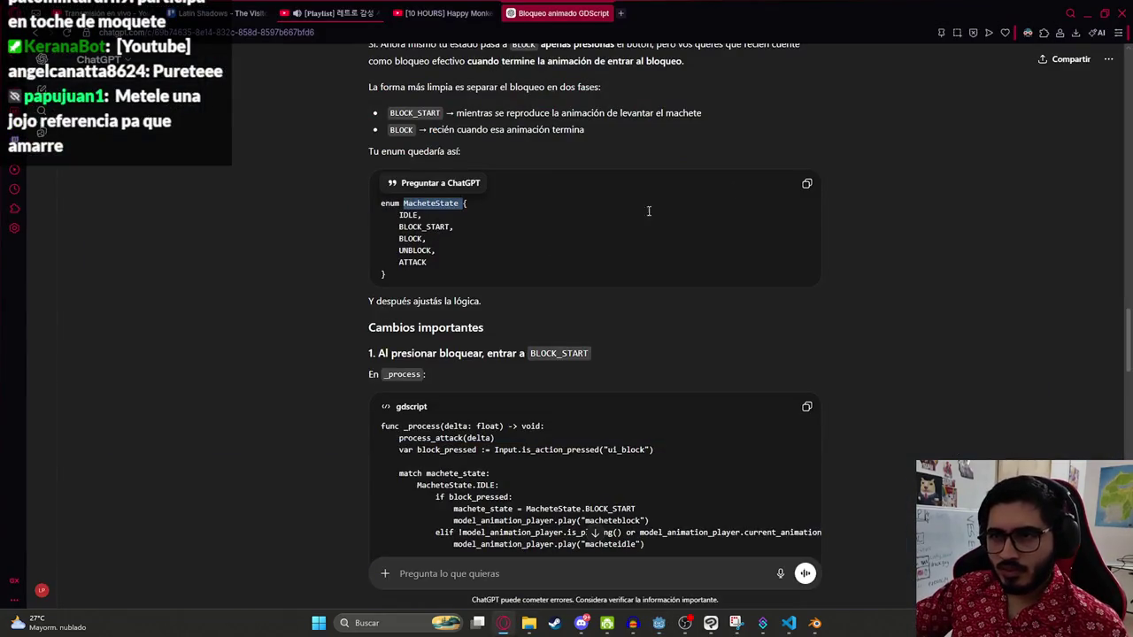
click(806, 183)
key(alt+Tab)
drag(416, 302, 385, 247)
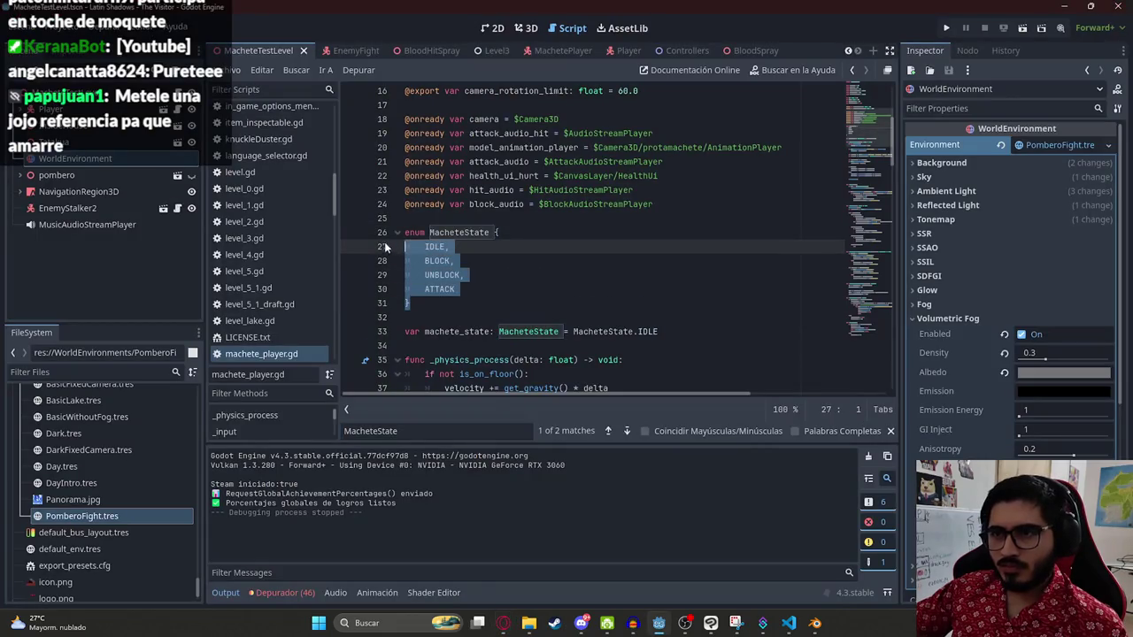
key(ctrl+v)
Step: Find _process and replace the end of its match block with the updated state branches
key(alt+Tab)
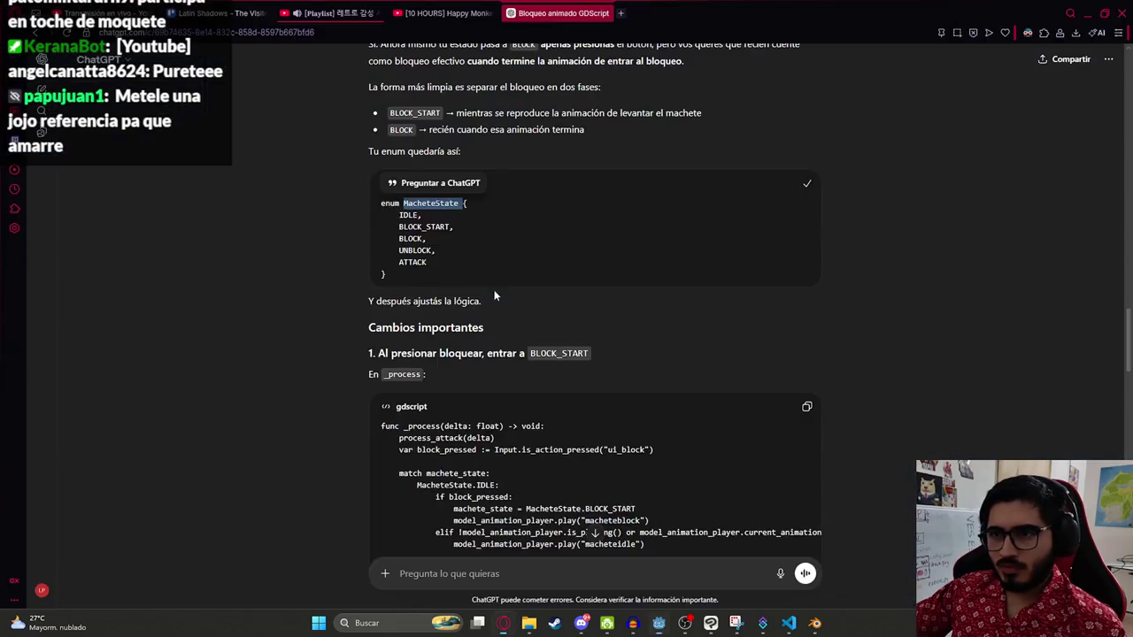
scroll(507, 274, down, 3)
scroll(561, 261, down, 5)
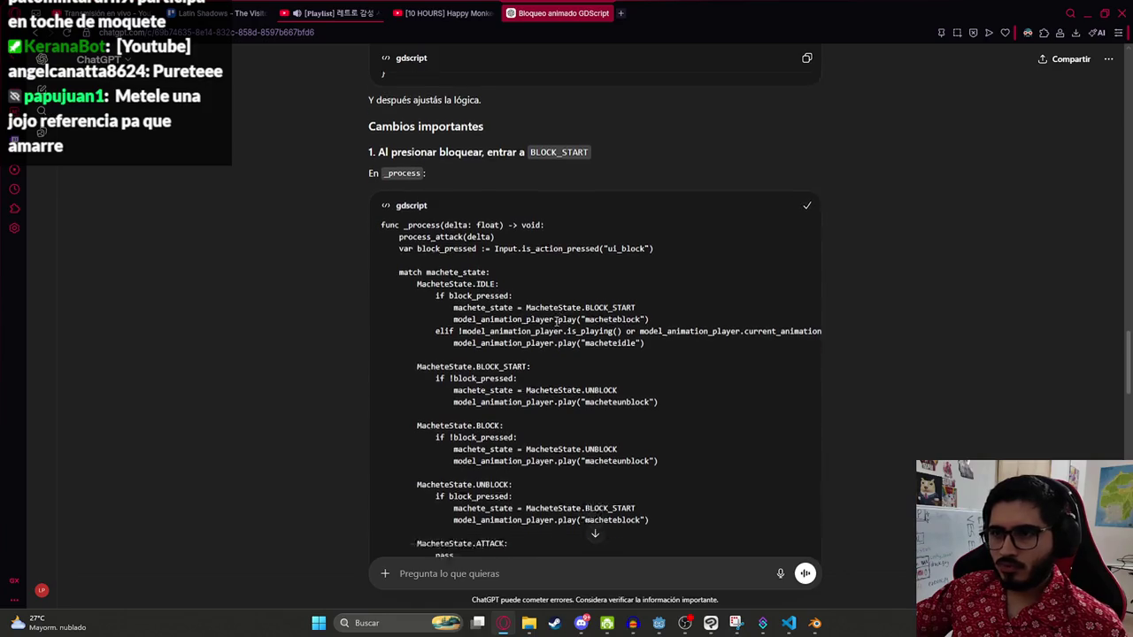
key(alt+Tab)
key(ctrl+f)
text(_process)
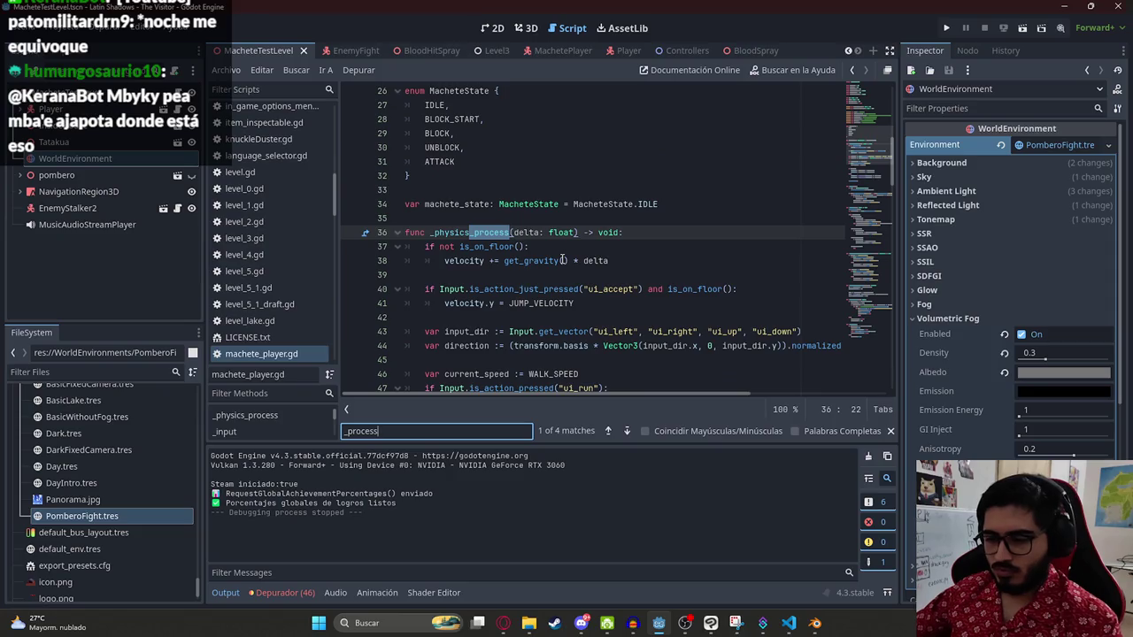
key(Home)
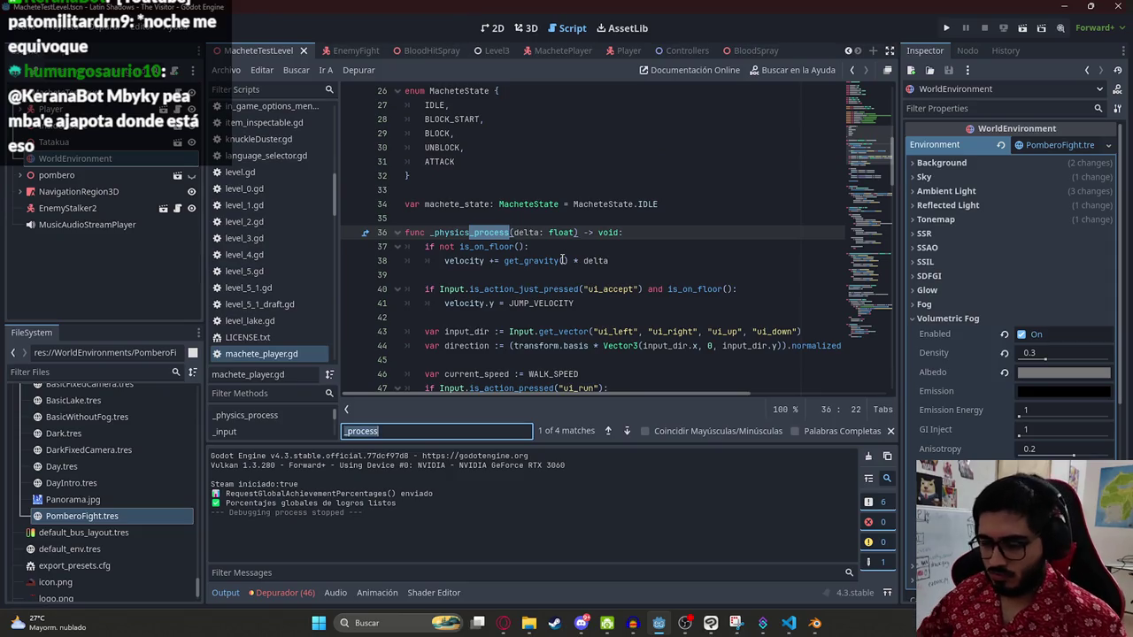
scroll(667, 196, down, 10)
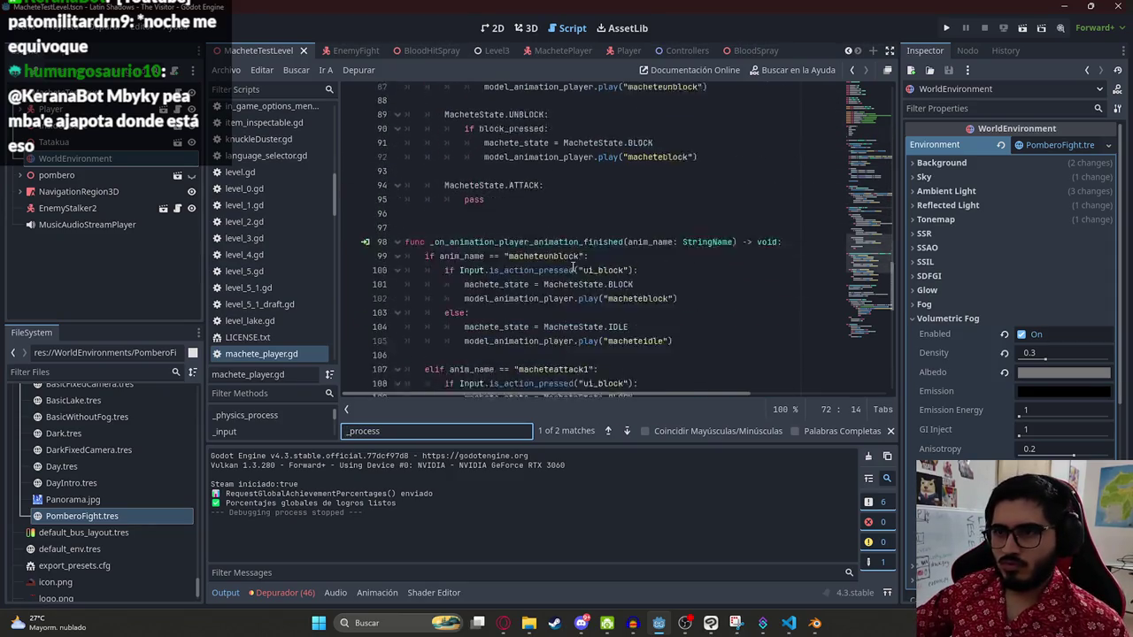
drag(489, 134, 380, 89)
key(ctrl+z)
Step: Jump to line 94 of the script and bring up ChatGPT's next suggestion
key(ctrl+l)
text(94)
key(Return)
key(alt+Tab)
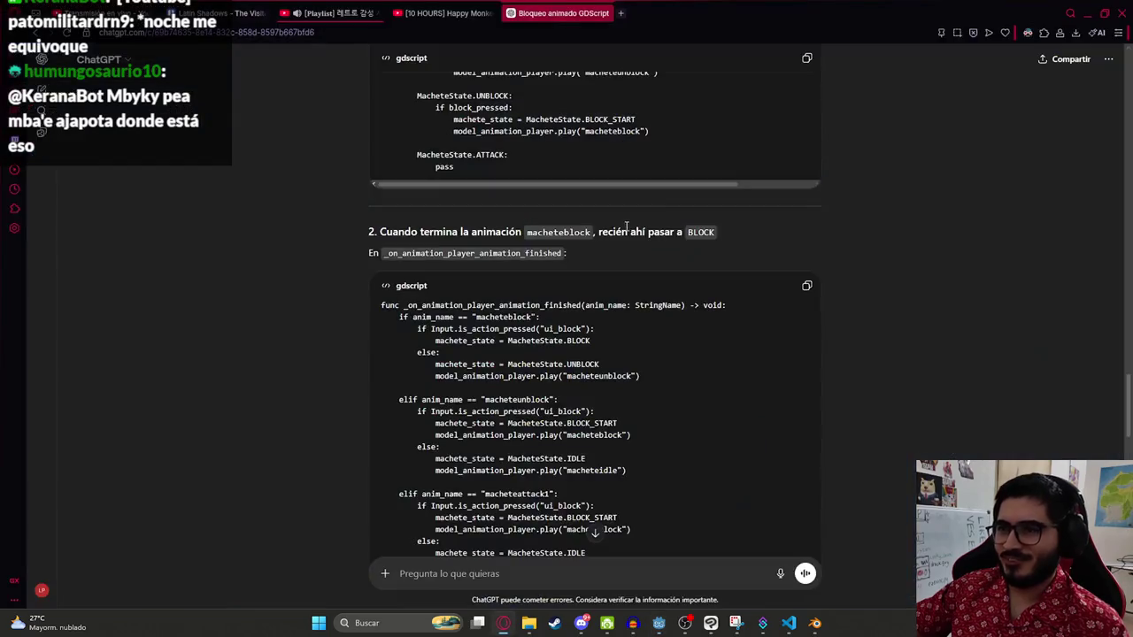
Step: Replace the old _on_animation_player_animation_finished body with ChatGPT's new handler code
scroll(660, 195, down, 2)
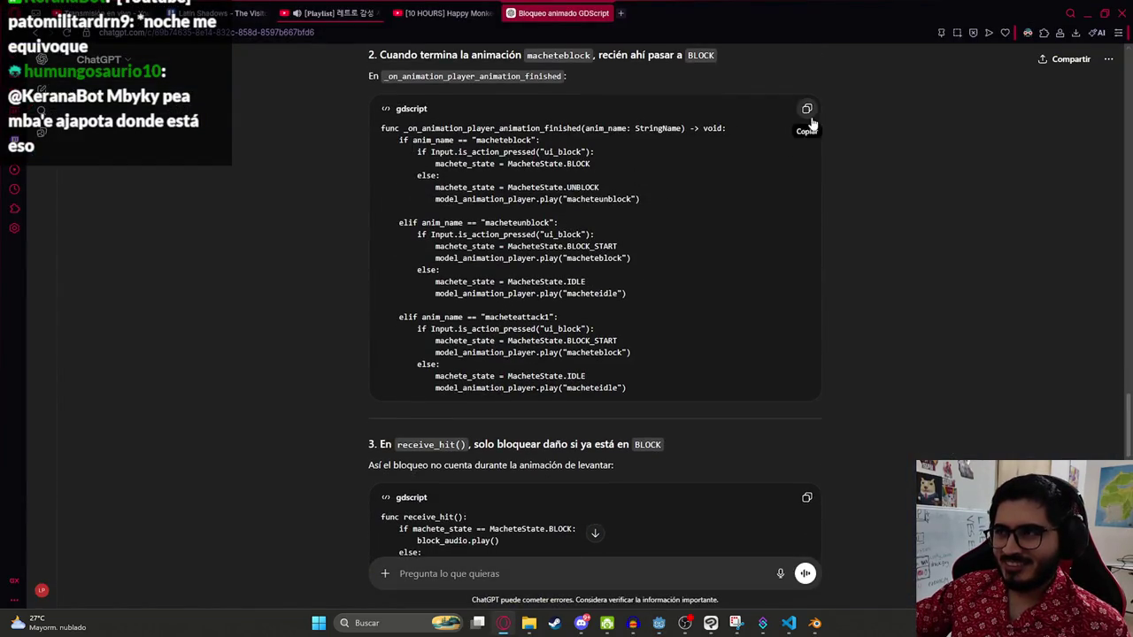
key(alt+Tab)
text(animation_)
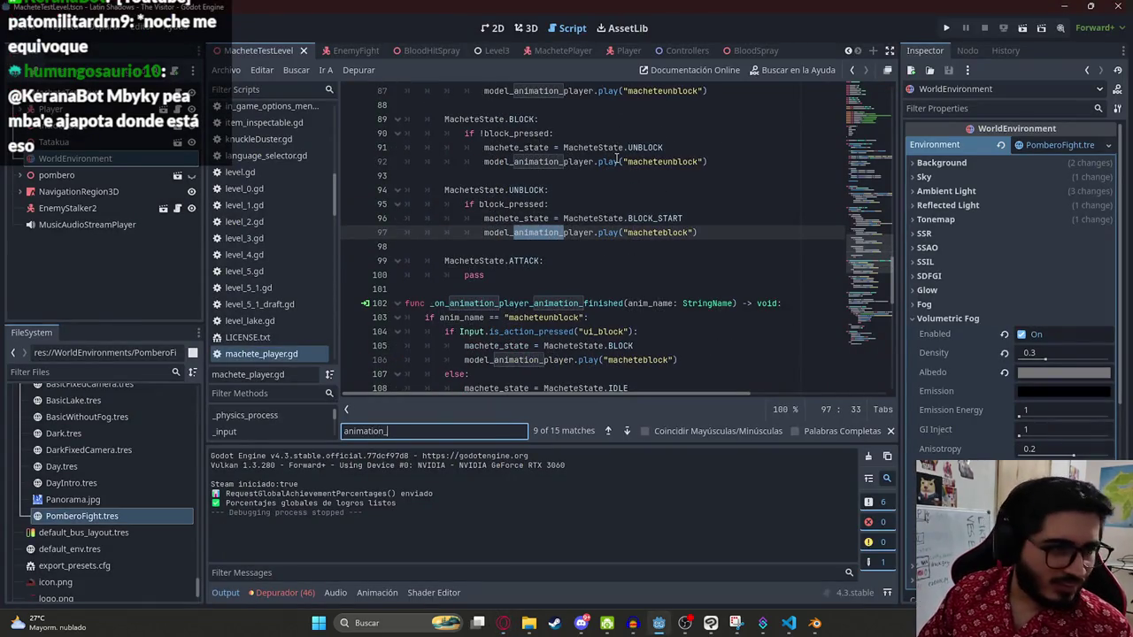
text(finished)
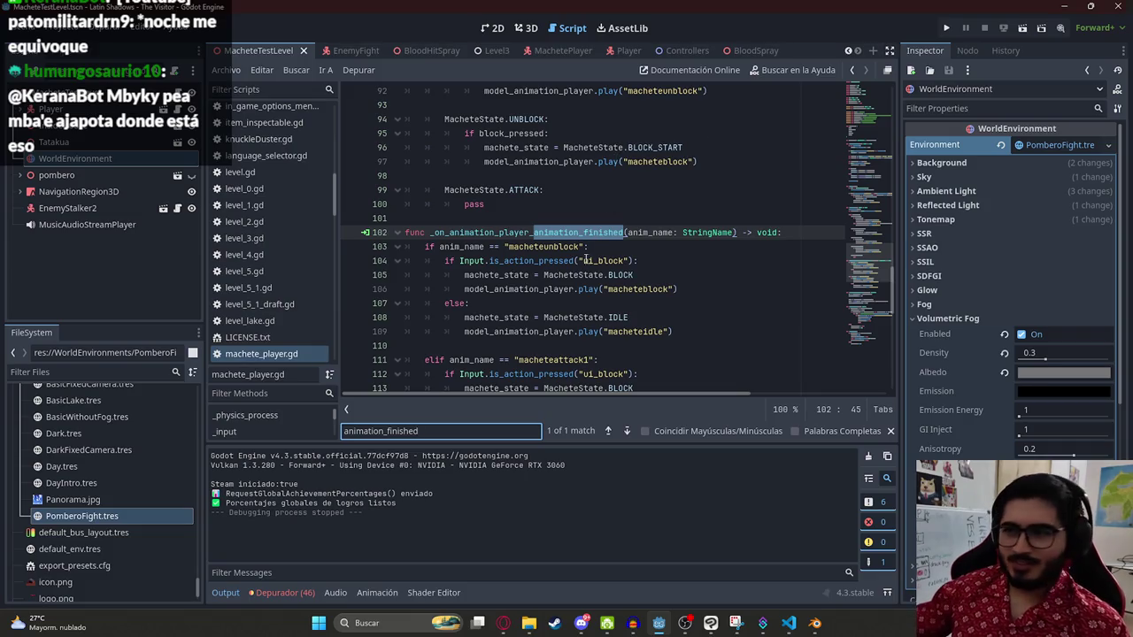
scroll(585, 253, down, 5)
scroll(619, 283, up, 3)
click(683, 319)
drag(684, 319, 425, 119)
key(ctrl+v)
Step: Check the pasted macheteunblock branch and remove the extra blank line after the handler
scroll(707, 320, up, 2)
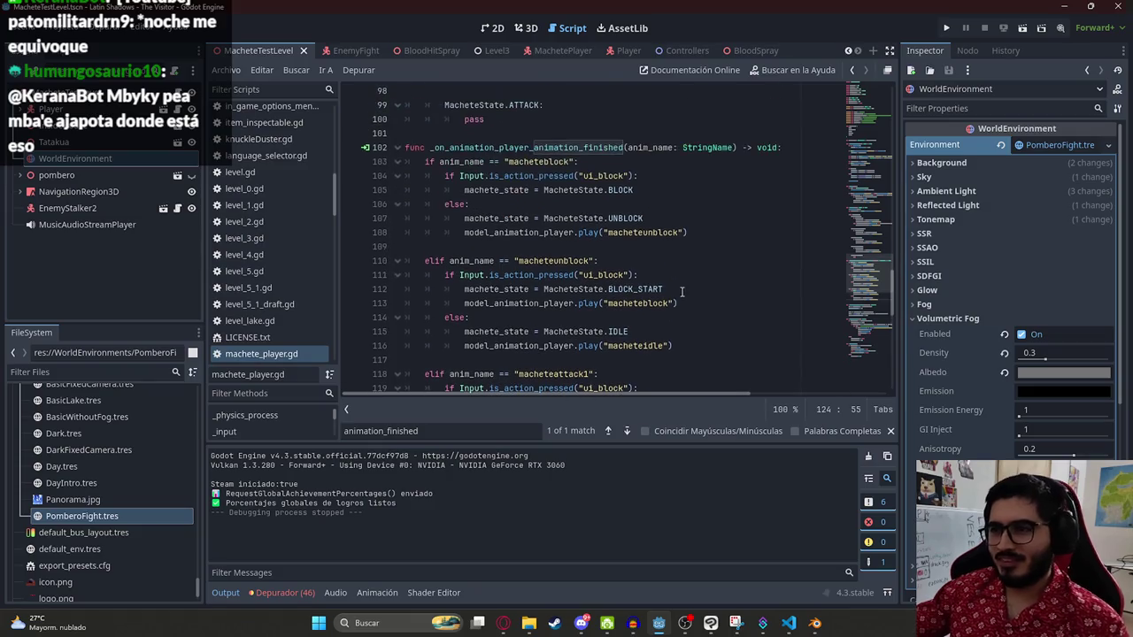
click(677, 289)
scroll(672, 265, down, 4)
click(647, 275)
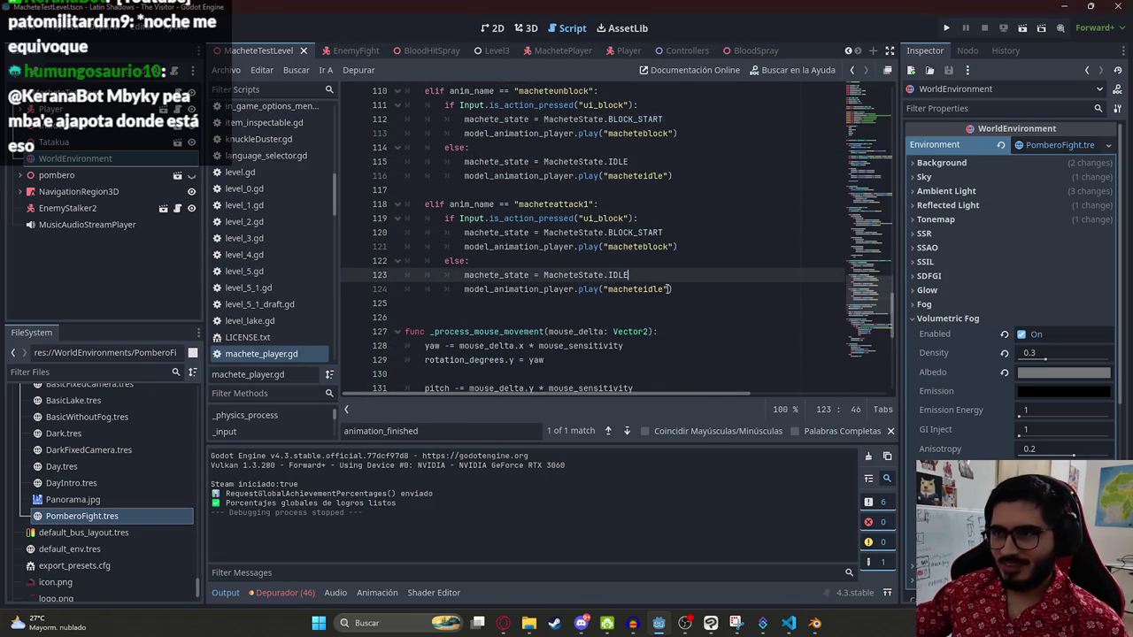
scroll(716, 303, up, 1)
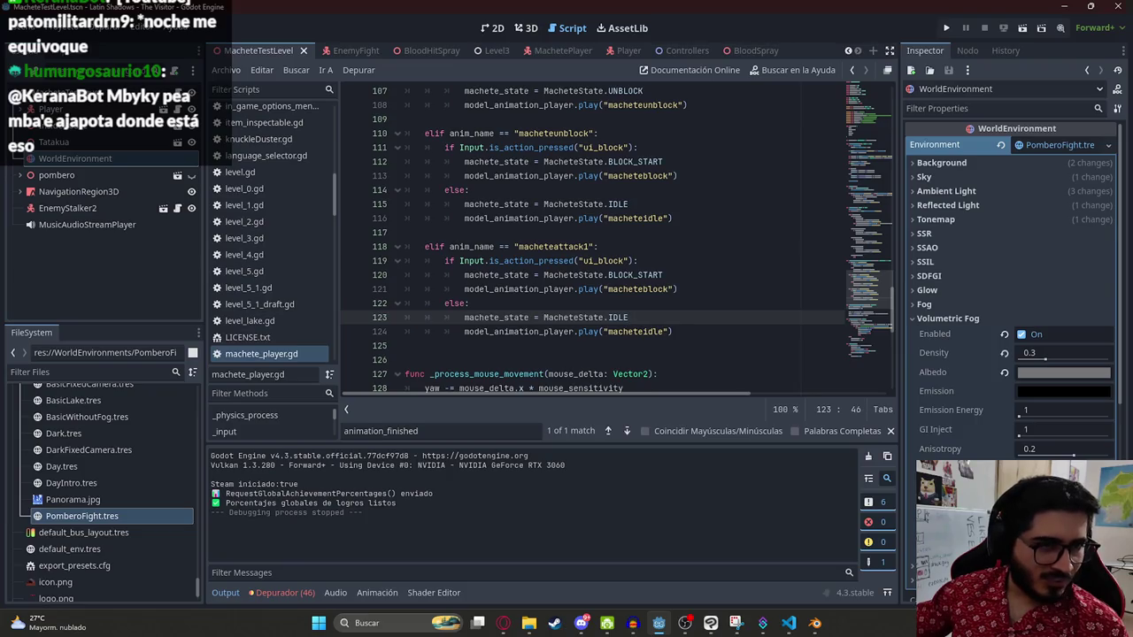
click(689, 345)
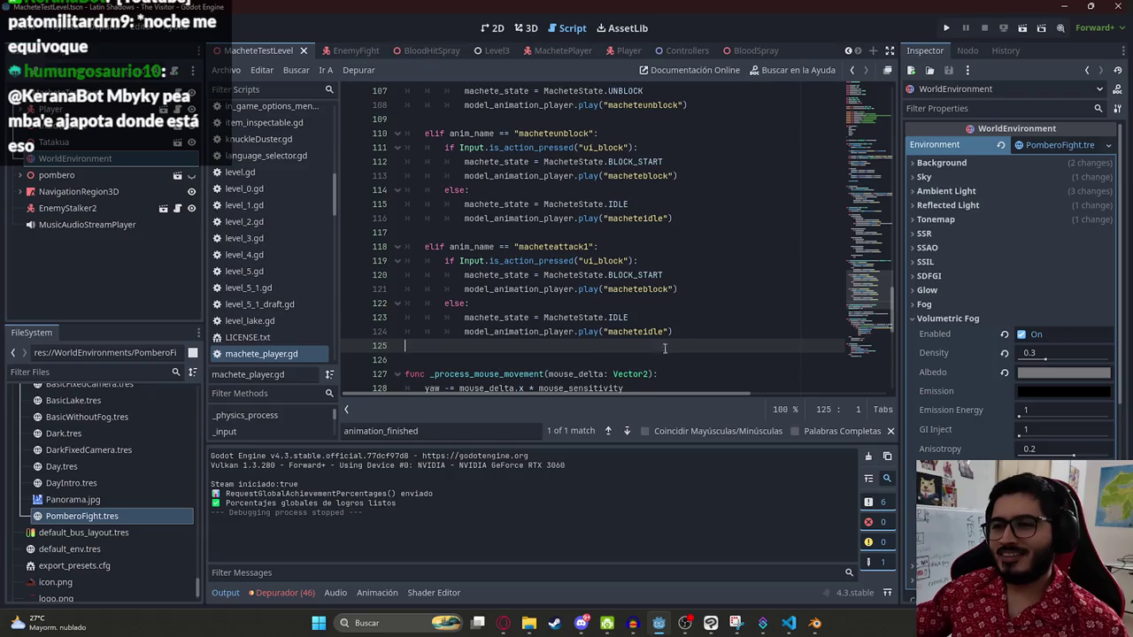
key(ctrl+v)
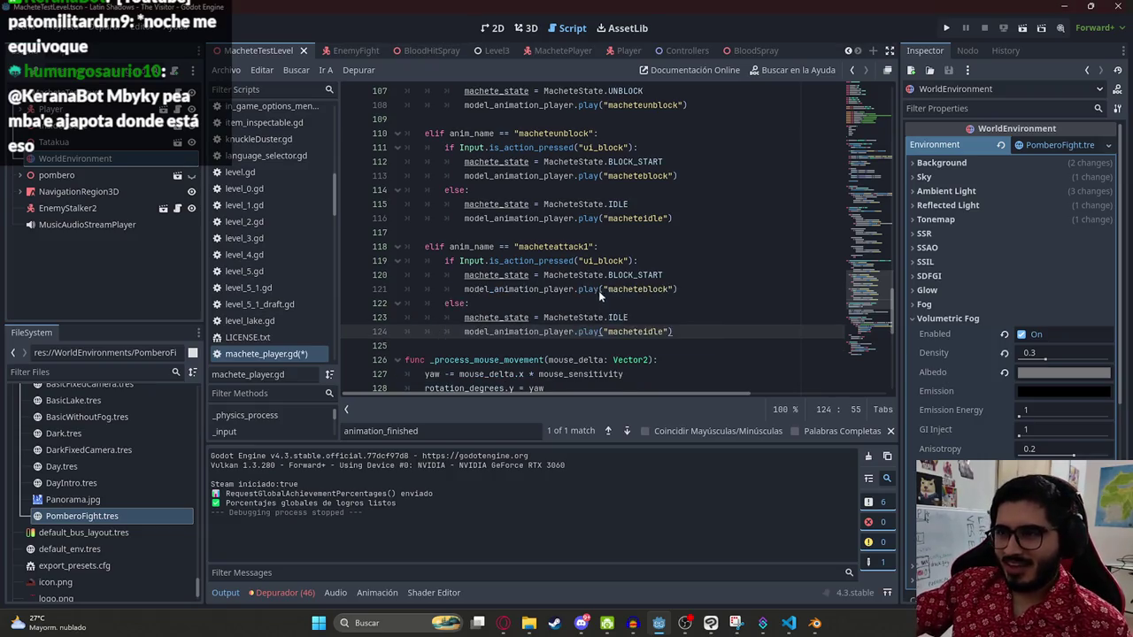
key(ctrl+z)
scroll(606, 277, up, 3)
scroll(607, 277, up, 7)
scroll(534, 275, down, 7)
click(571, 236)
key(alt+Tab)
scroll(567, 266, down, 10)
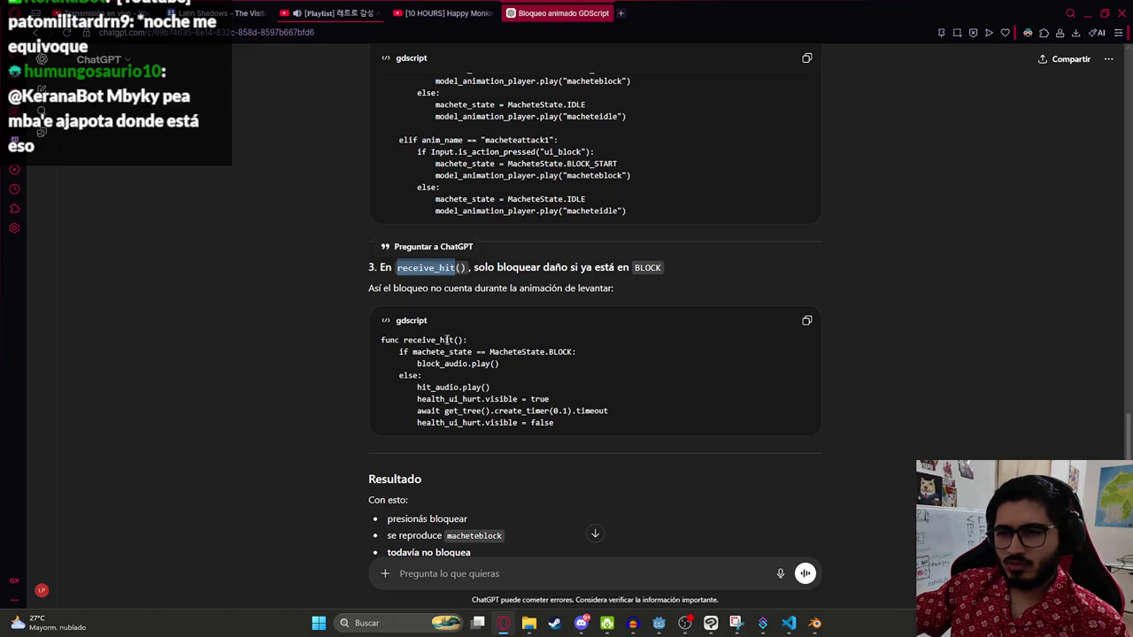
Step: Review ChatGPT's receive_hit change and confirm the BLOCK condition in the Godot script
key(alt+Tab)
key(alt+Tab)
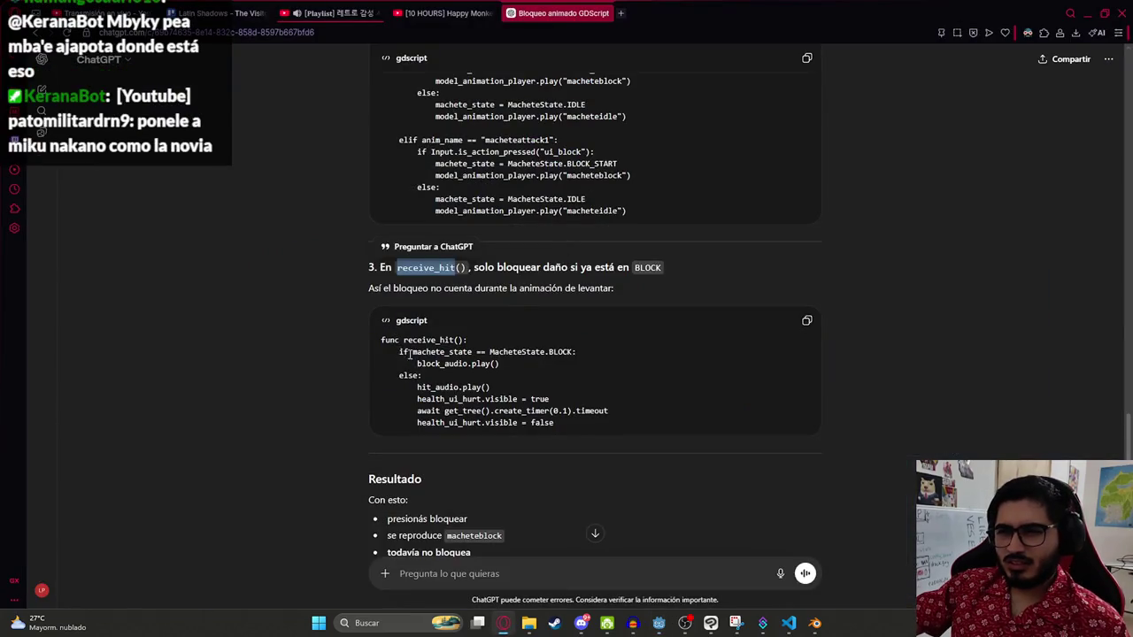
scroll(407, 354, down, 2)
scroll(495, 363, down, 4)
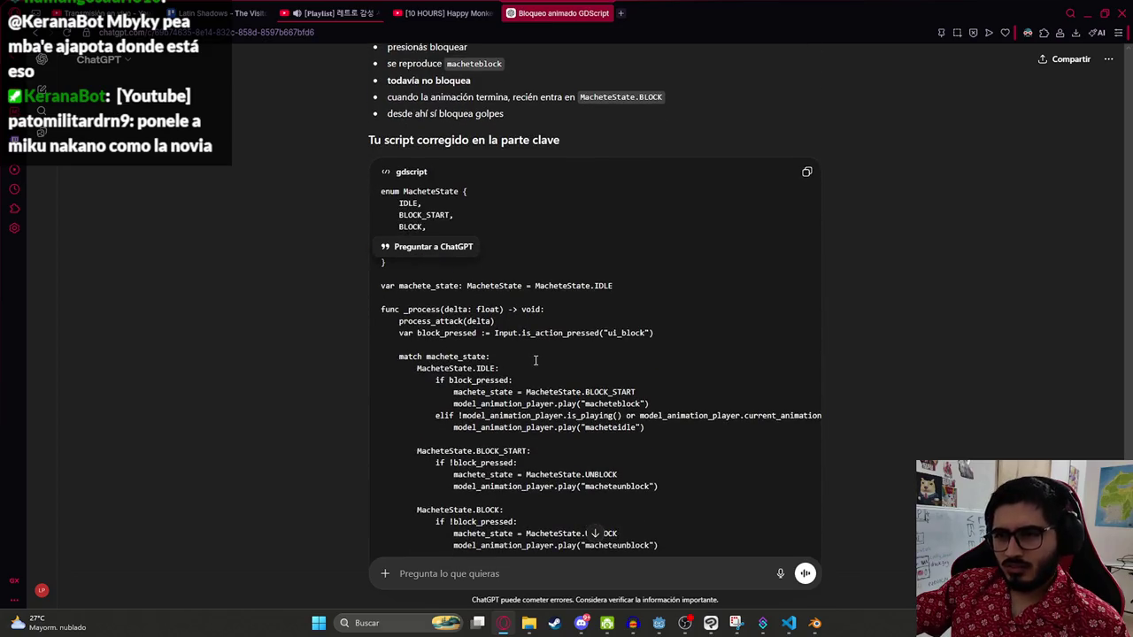
key(alt+Tab)
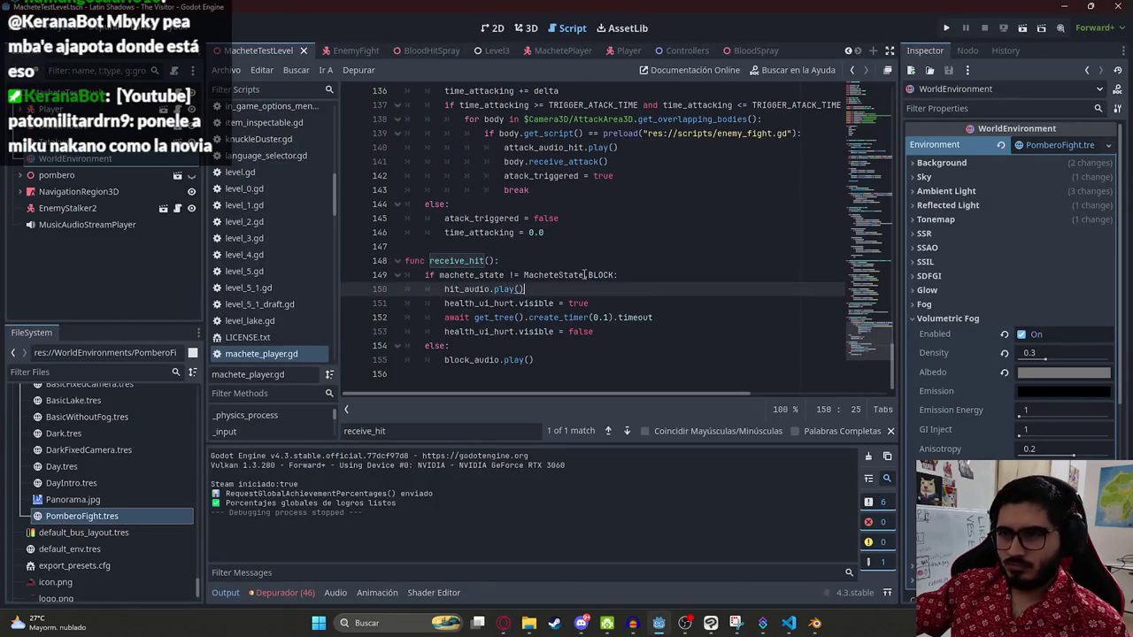
click(591, 274)
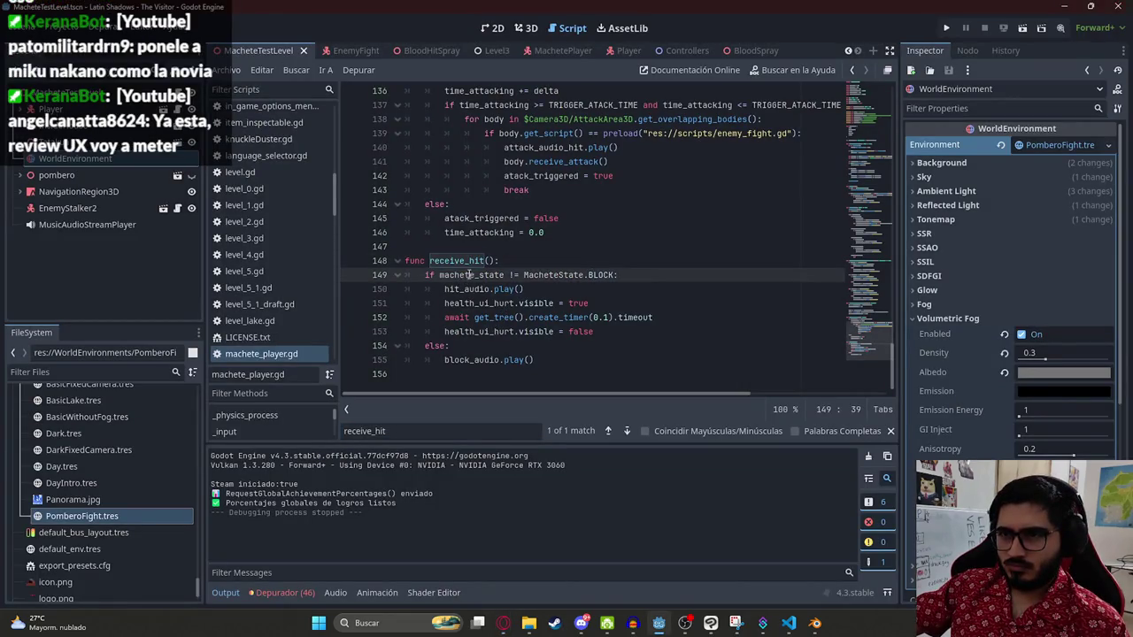
Step: Save the scene from the Editar menu and run the game with F5 to test blocking
click(262, 70)
click(363, 136)
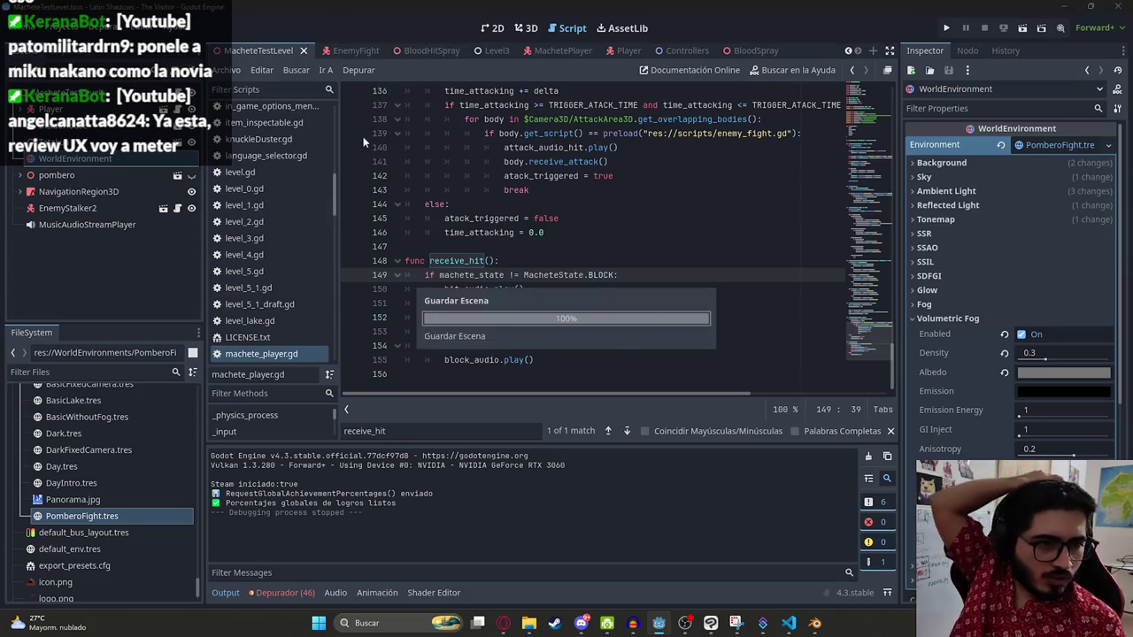
key(F5)
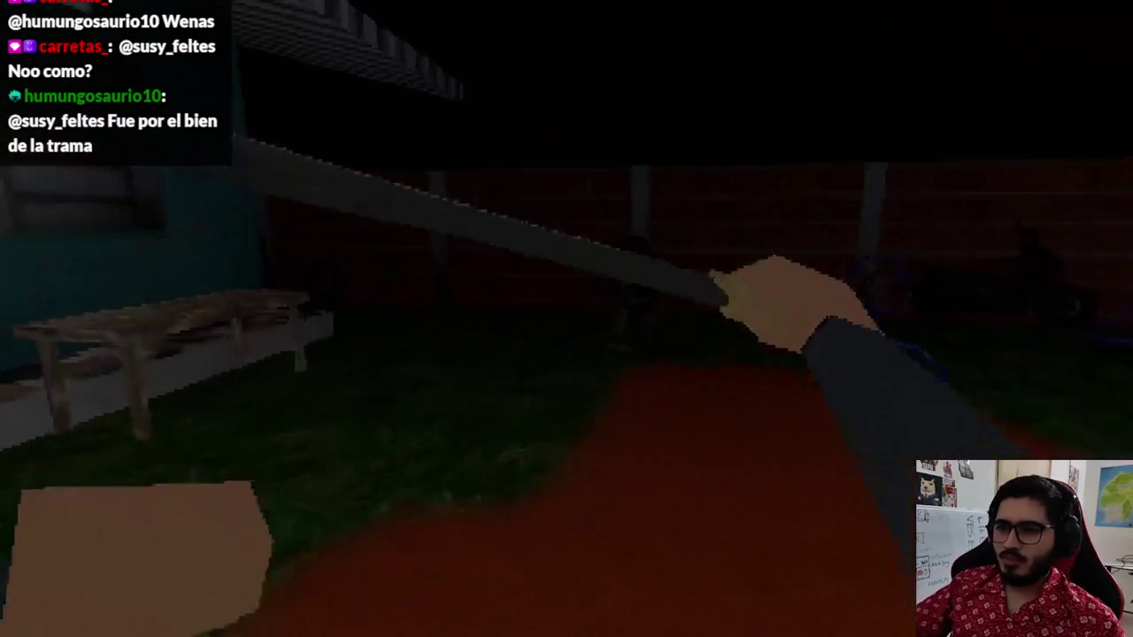
key(alt+F4)
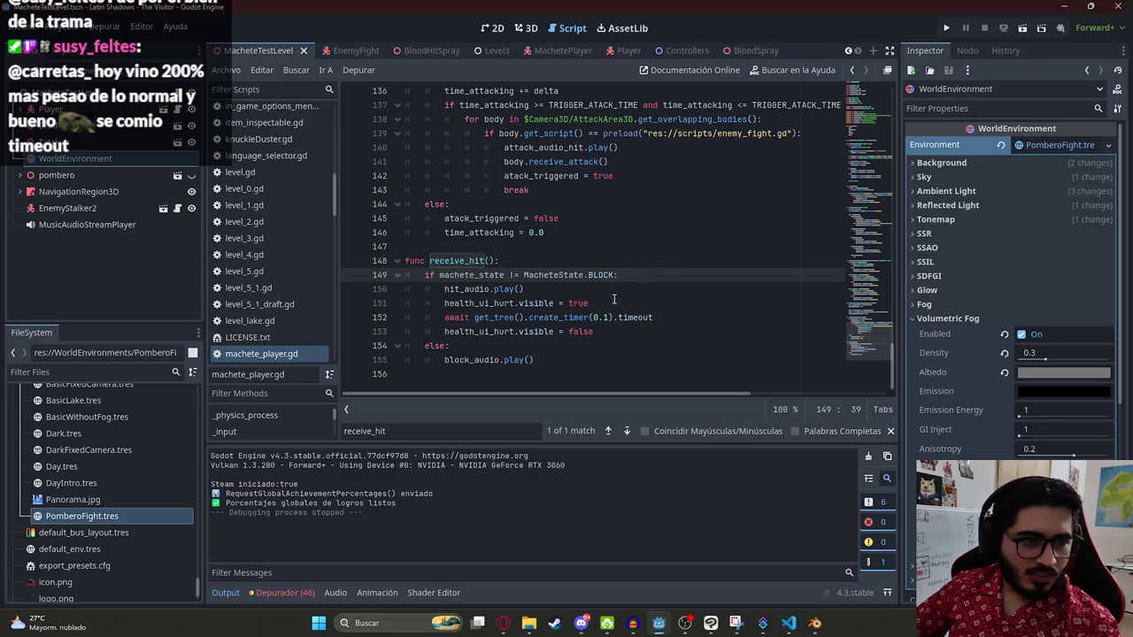
Step: Close the script search and look over the script from its top constants to its end
click(603, 333)
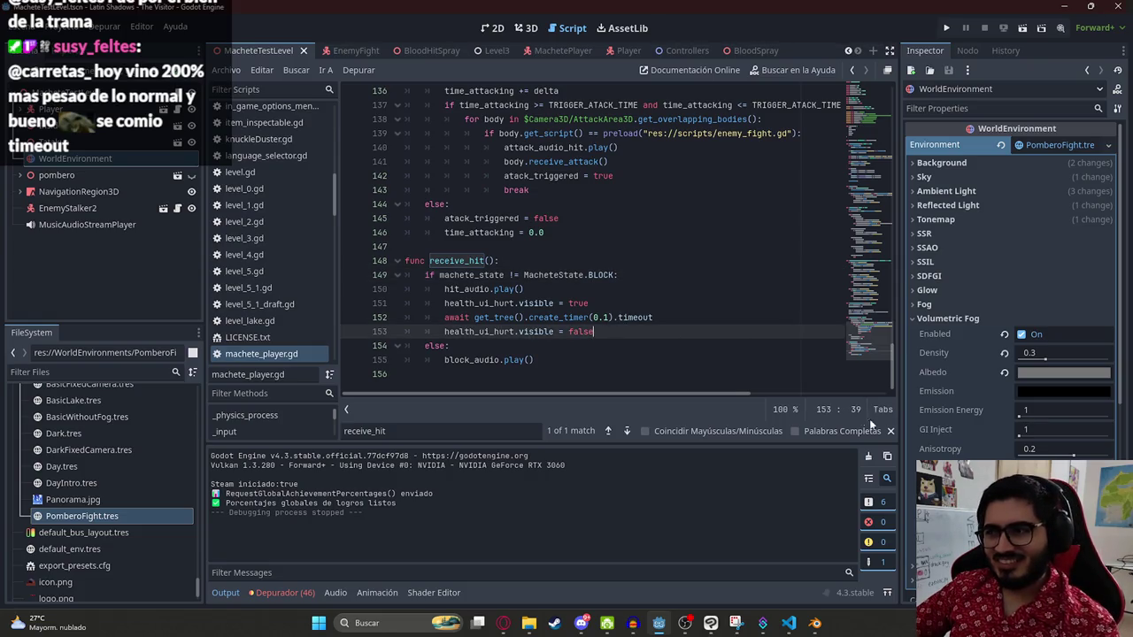
click(891, 431)
drag(878, 356, 880, 98)
click(521, 210)
scroll(857, 130, down, 1)
scroll(857, 129, up, 1)
click(639, 191)
double_click(506, 189)
drag(855, 133, 863, 389)
Step: Delete the empty last line after receive_hit and save the script
click(535, 263)
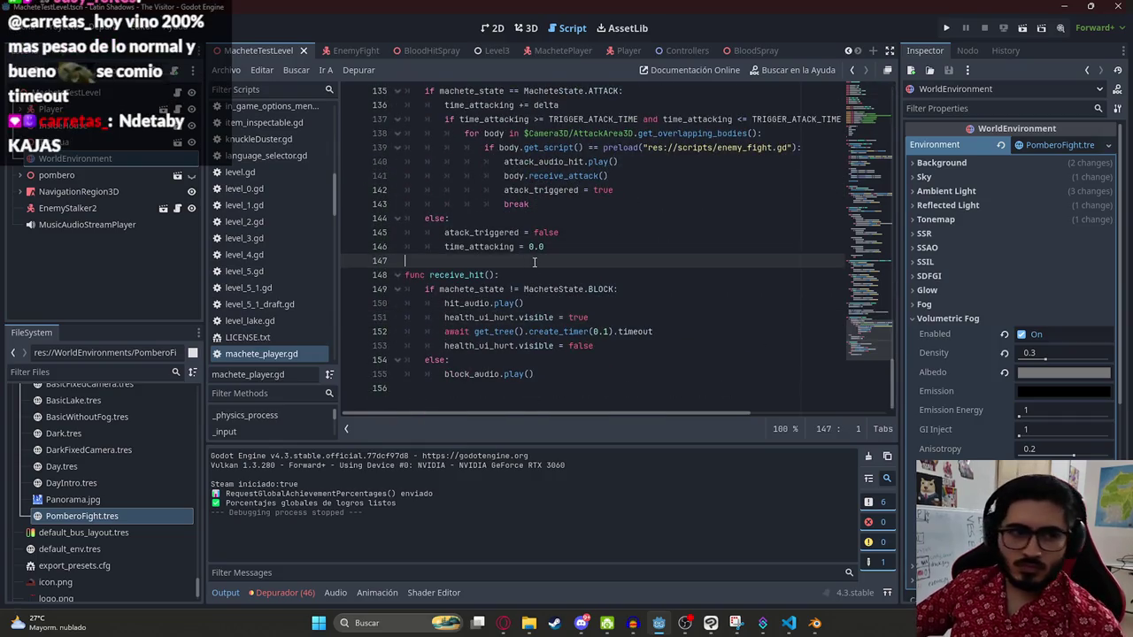
click(658, 276)
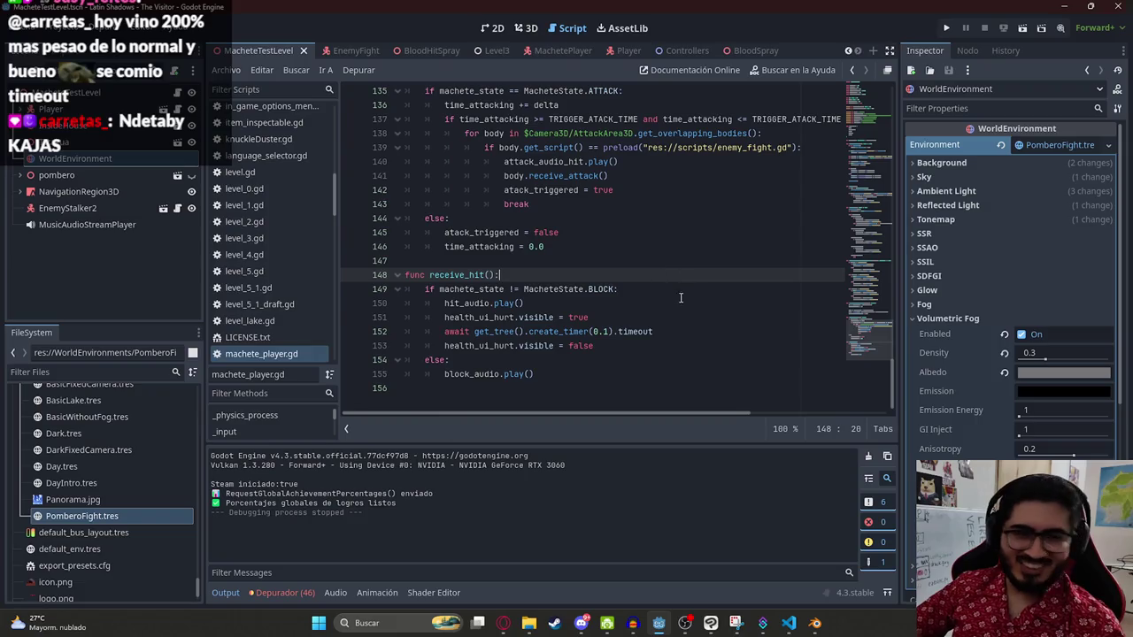
click(684, 303)
mouse_move(869, 343)
mouse_down()
mouse_move(885, 98)
mouse_move(878, 321)
mouse_up()
click(425, 256)
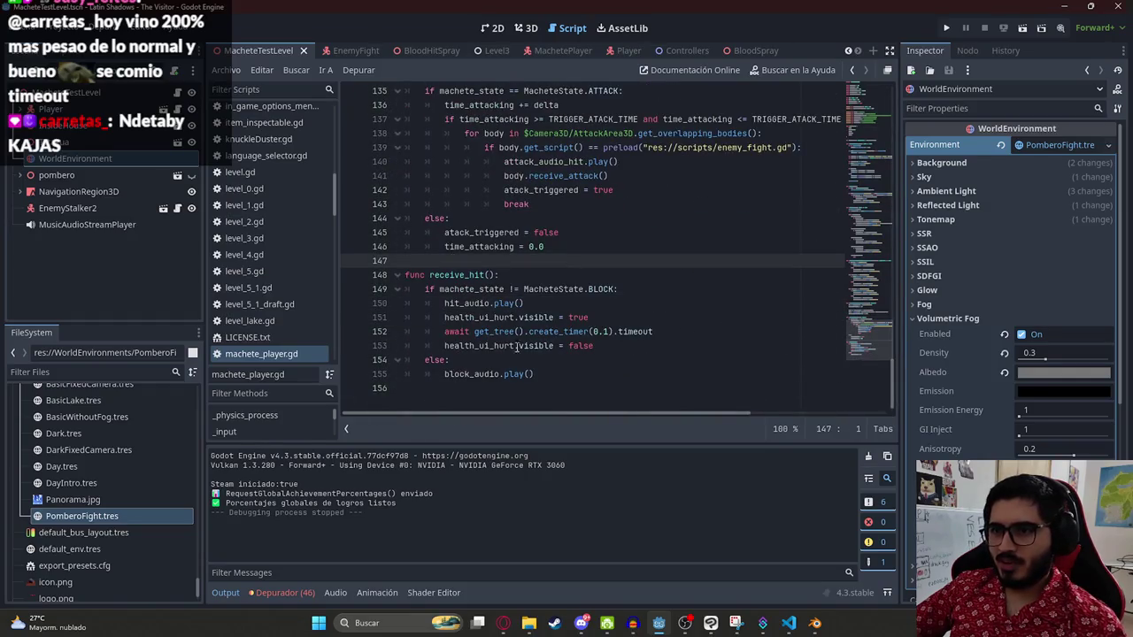
click(435, 395)
key(BackSpace)
key(ctrl+s)
Step: In the attack hit loop, replace $Camera3D/AttackArea3D with attack_area
mouse_move(872, 354)
mouse_down()
mouse_move(871, 103)
mouse_move(871, 348)
mouse_up()
scroll(699, 283, up, 1)
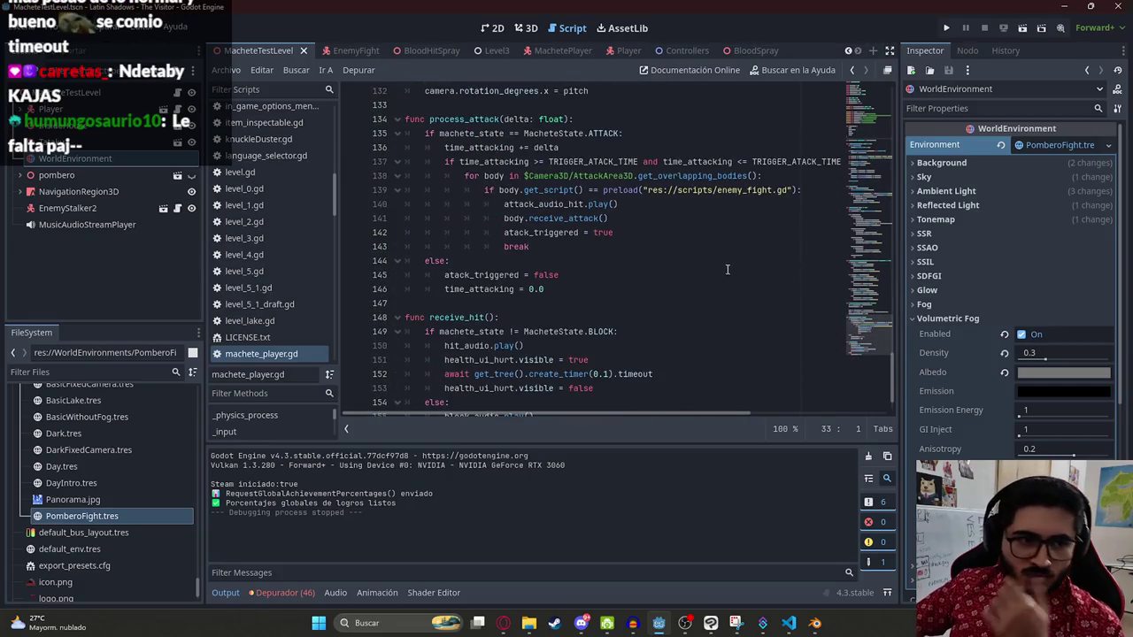
click(646, 275)
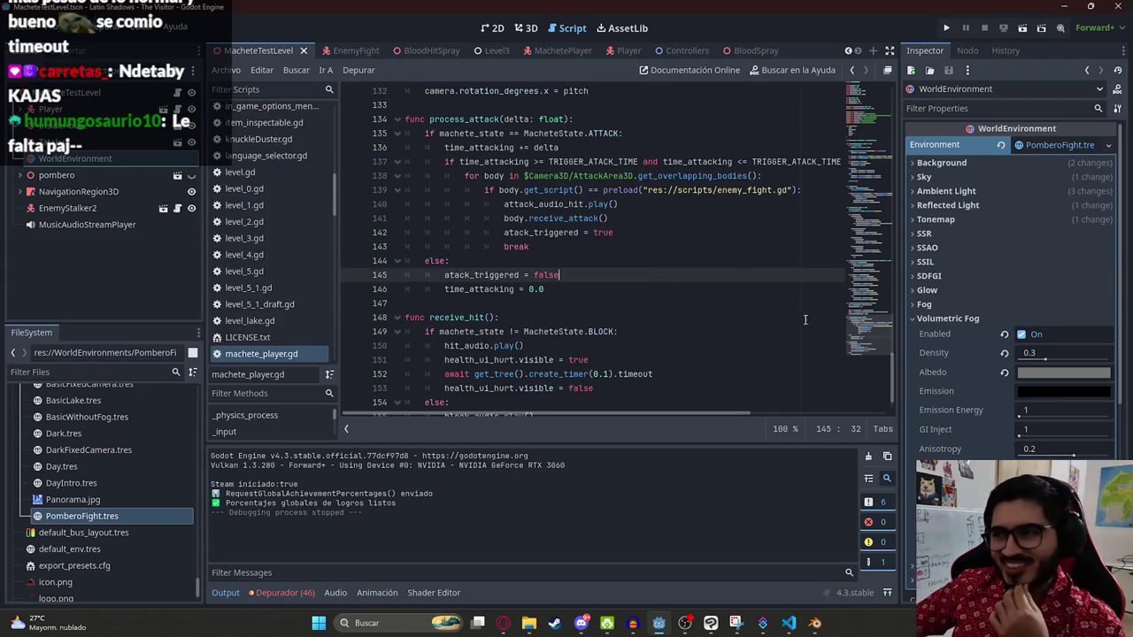
scroll(863, 350, down, 1)
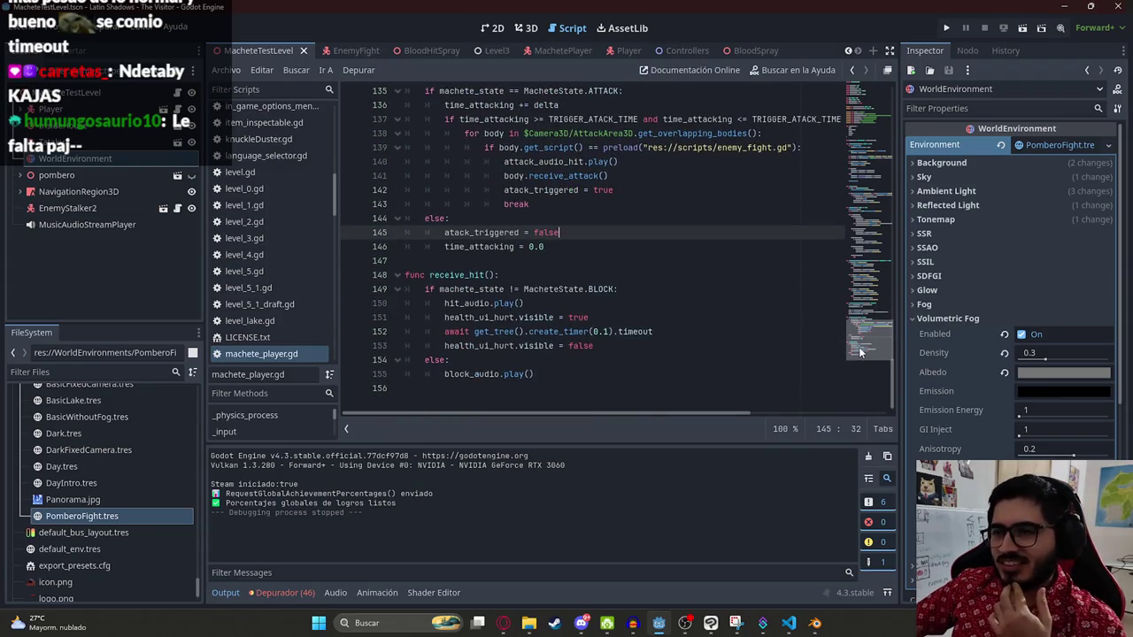
scroll(857, 349, up, 2)
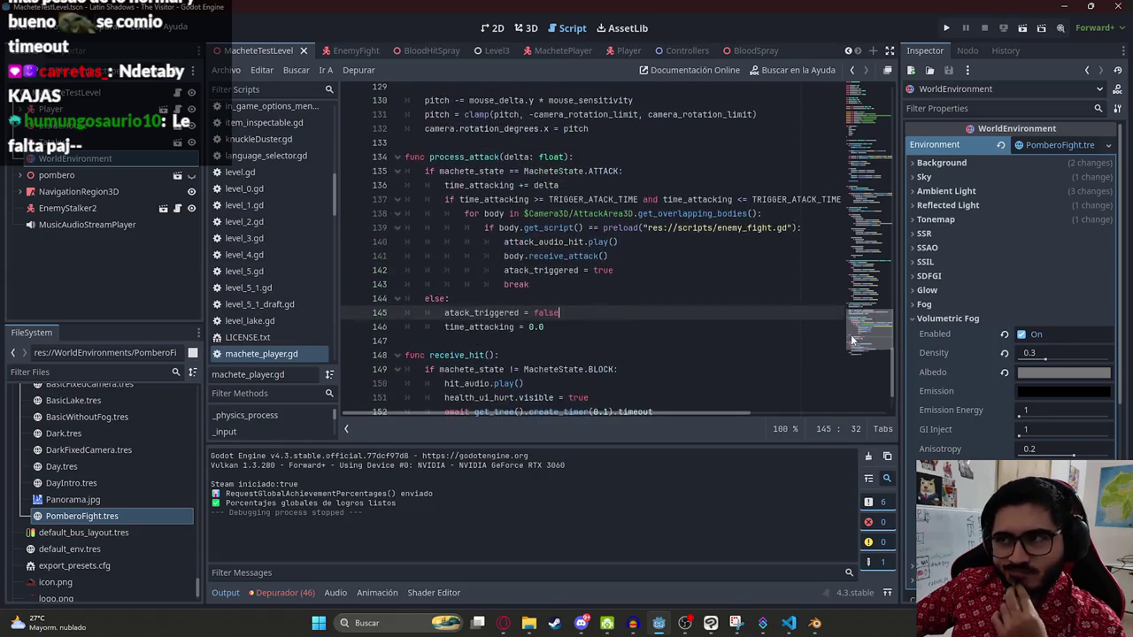
drag(634, 213, 523, 213)
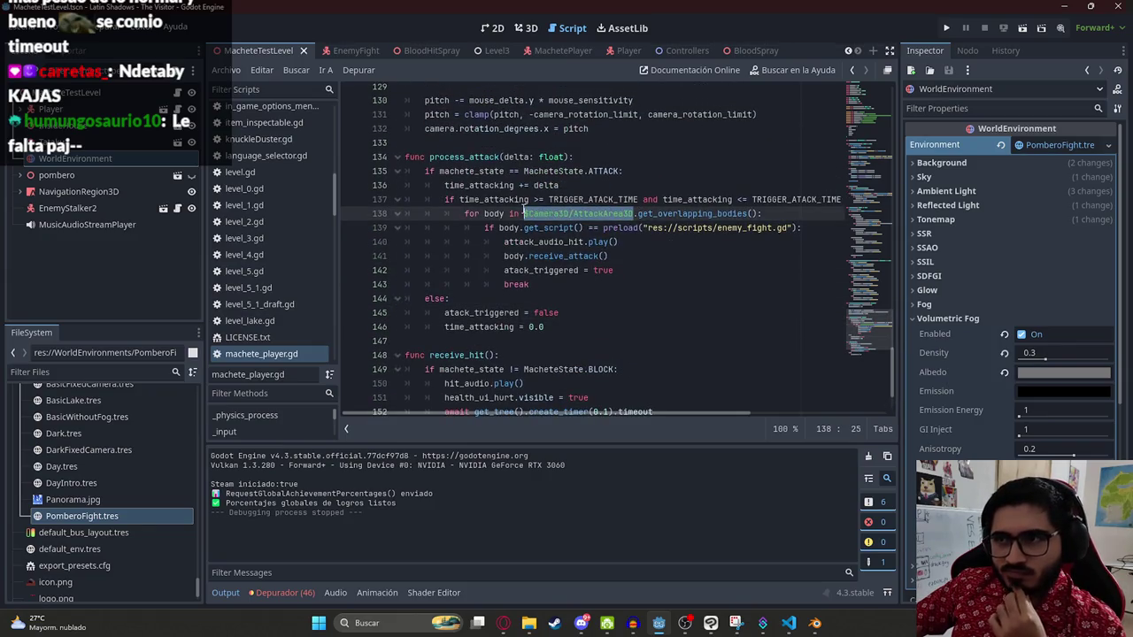
text(attac)
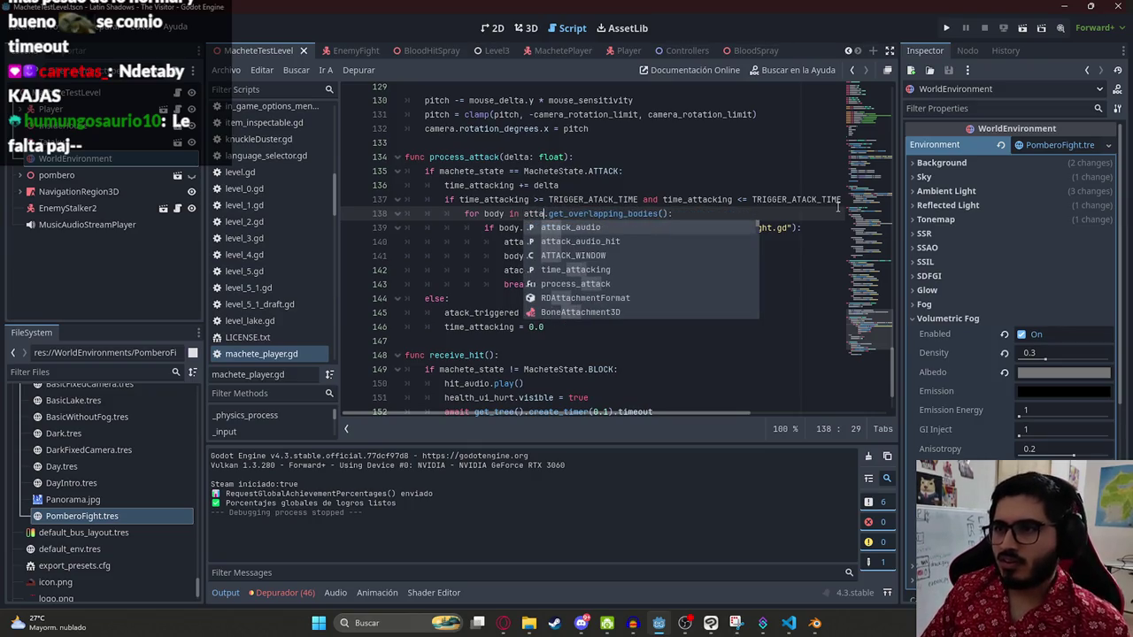
key(BackSpace)
key(BackSpace)
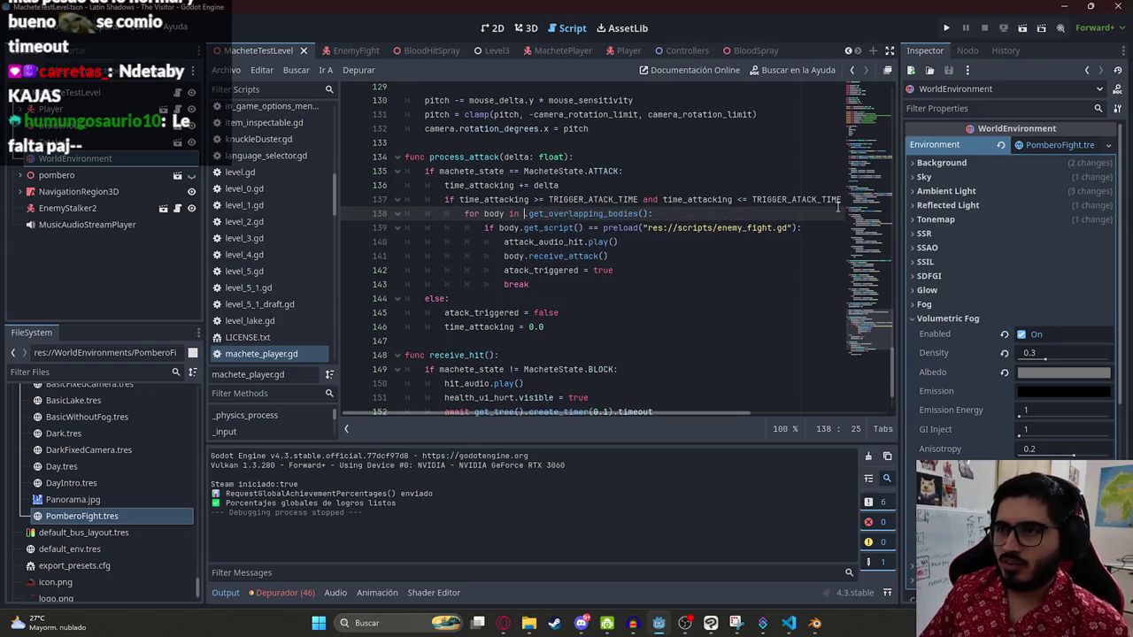
text(attack_Ar)
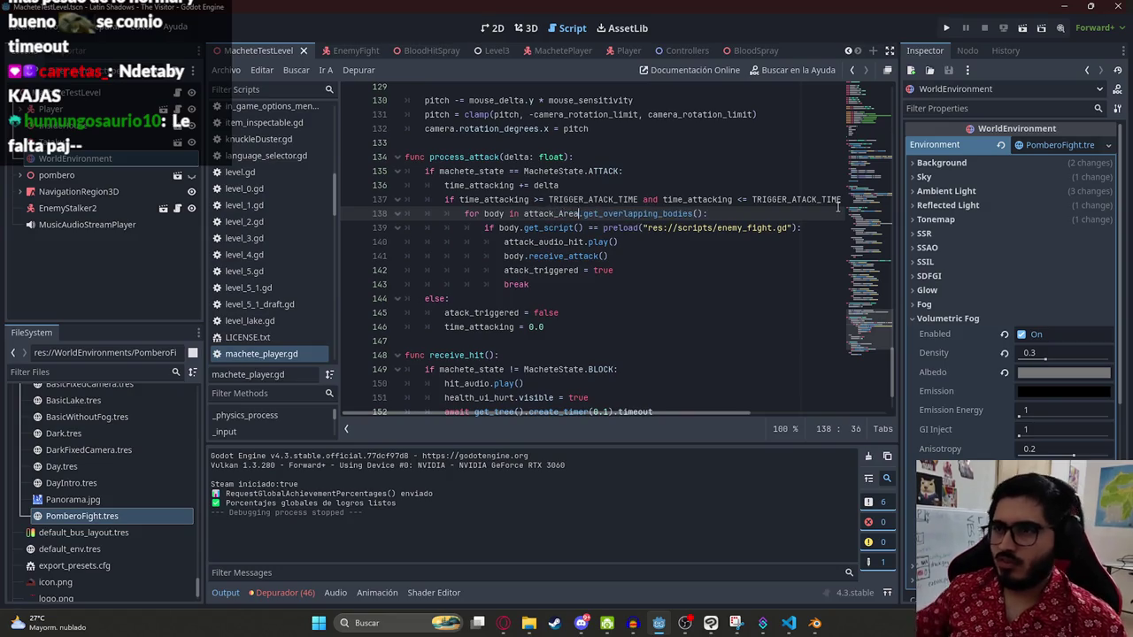
text(ea)
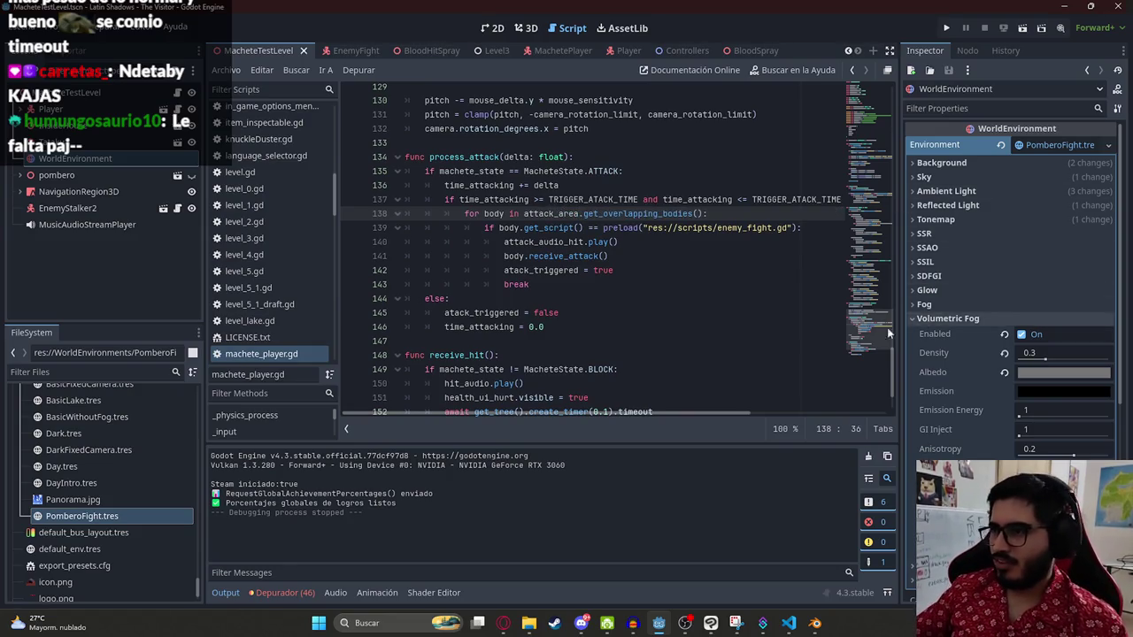
click(866, 157)
scroll(866, 157, up, 5)
click(701, 211)
key(Return)
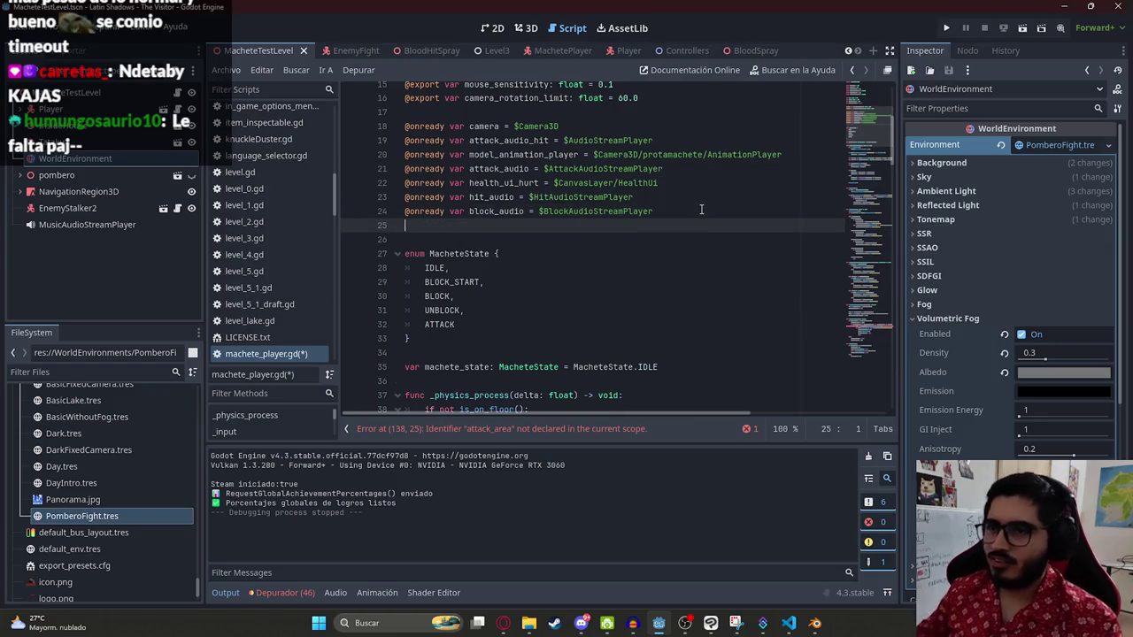
text(@onready var attack_area = $Camera3D/AttackArea3D)
key(ctrl+s)
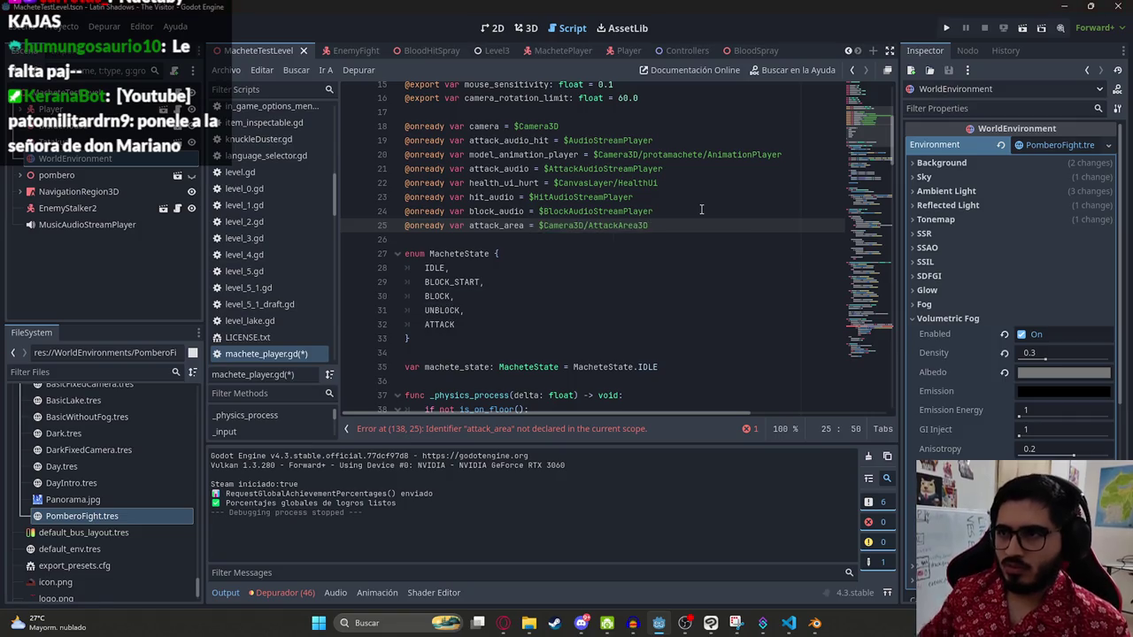
Step: Search the script for attack_area matches, review the MacheteState enum, and launch a playtest
click(479, 225)
key(ctrl+f)
key(Return)
key(Return)
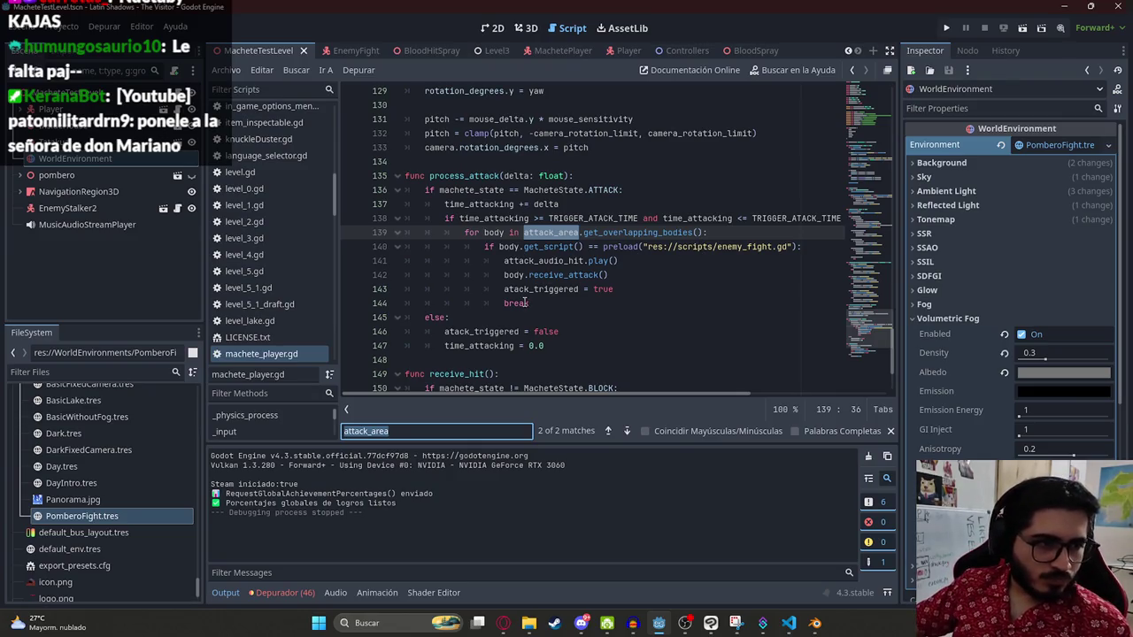
click(461, 317)
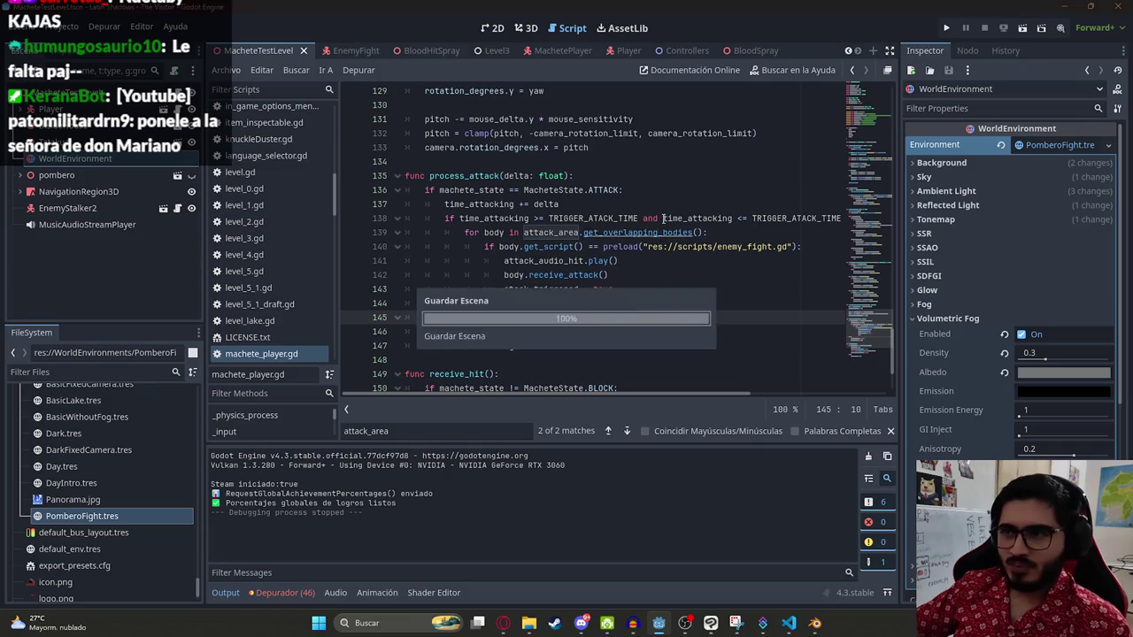
click(407, 161)
scroll(868, 131, up, 20)
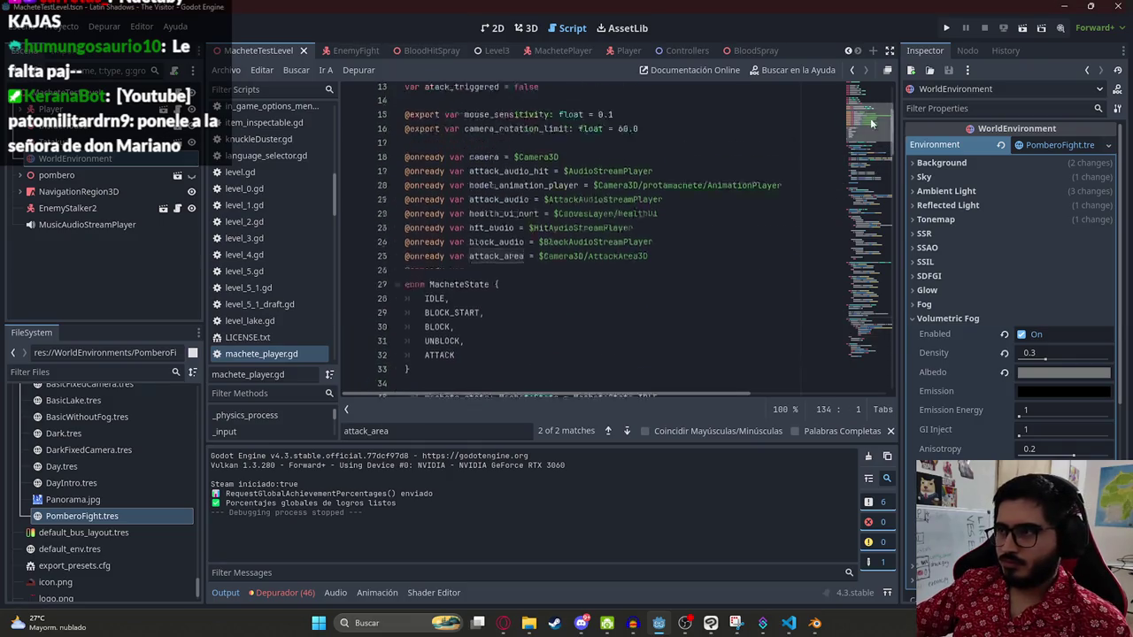
scroll(657, 226, down, 5)
click(646, 217)
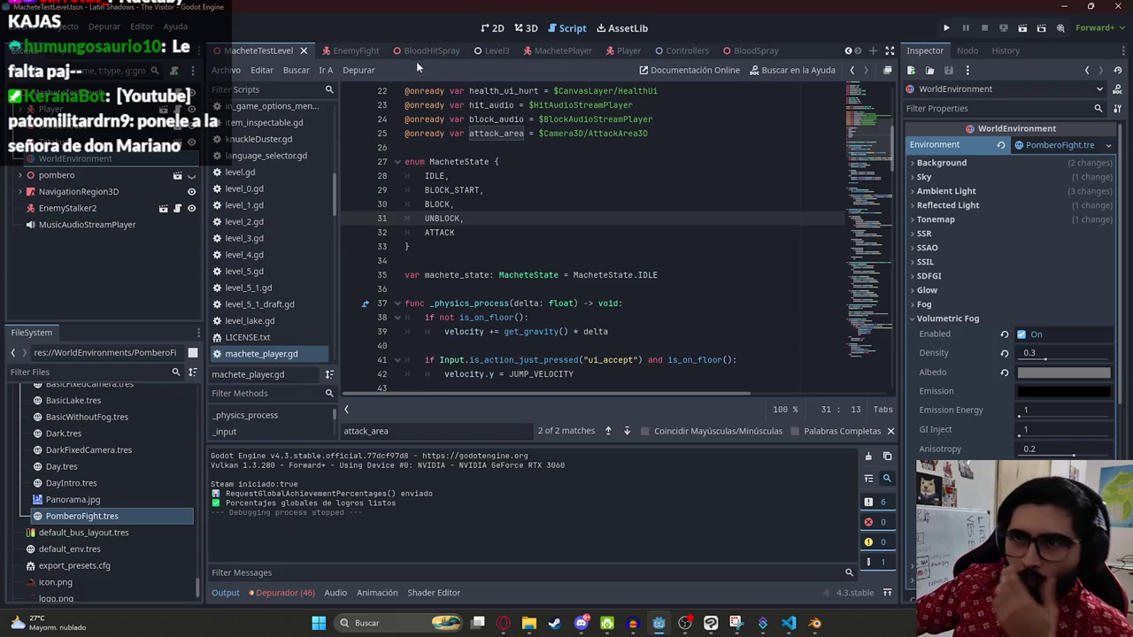
click(604, 190)
scroll(877, 176, down, 5)
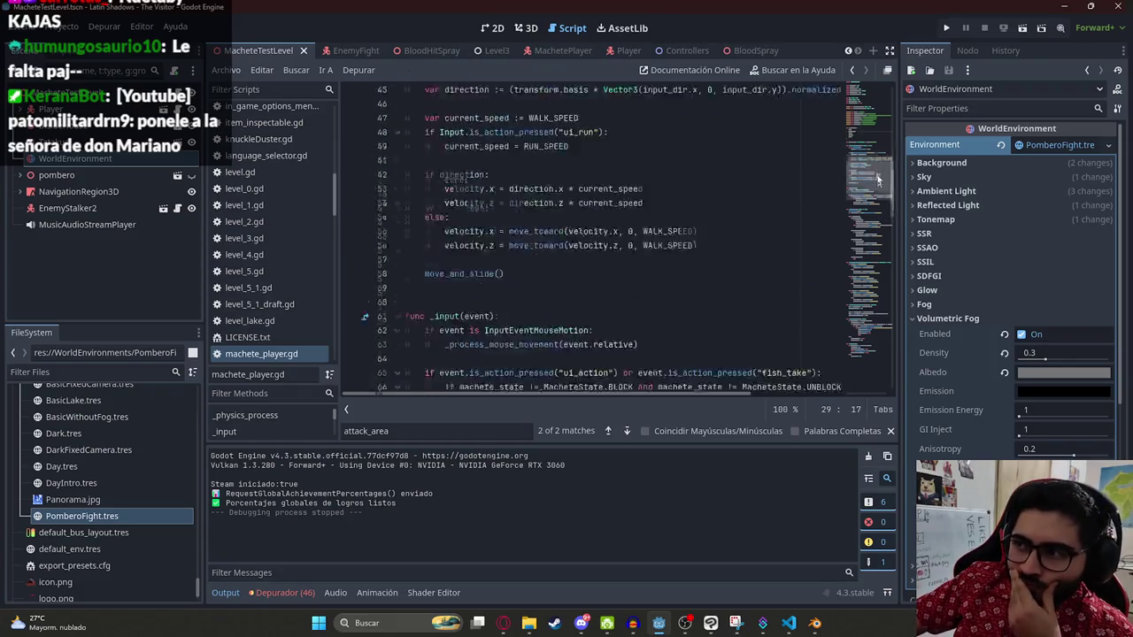
scroll(876, 176, down, 10)
scroll(876, 177, up, 20)
right_click(302, 50)
click(383, 150)
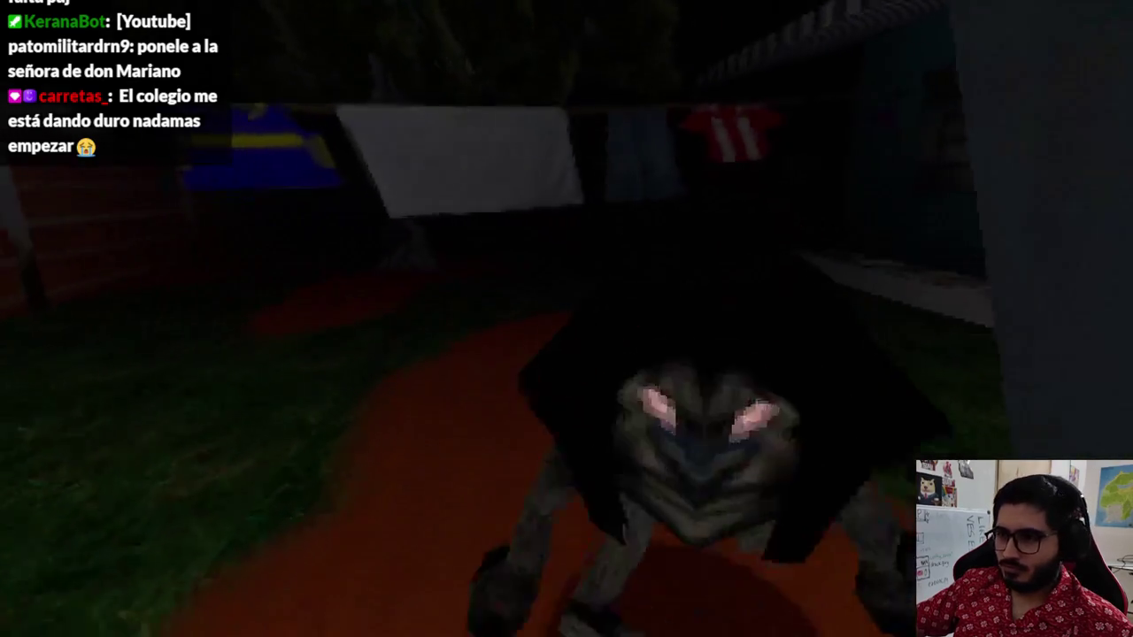
click(566, 319)
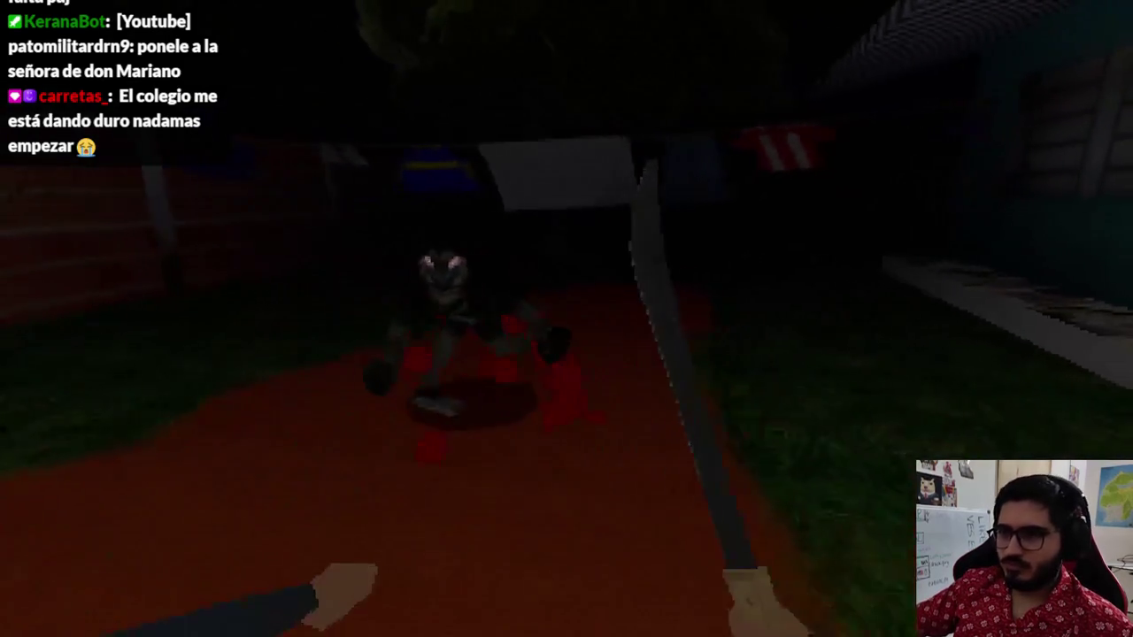
key(F8)
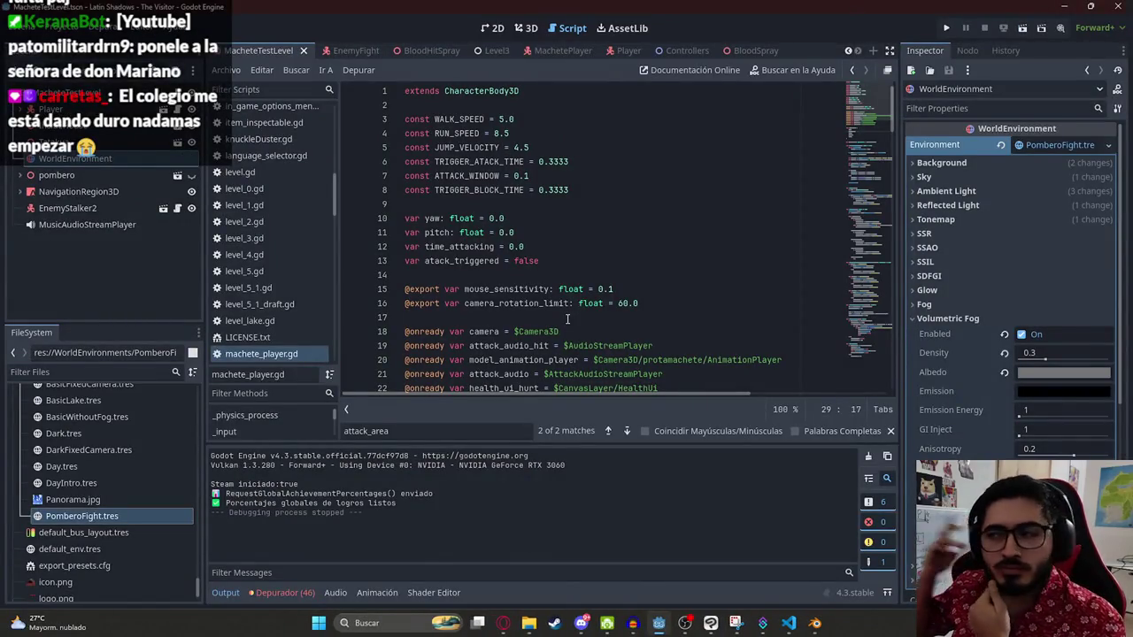
click(685, 194)
click(863, 356)
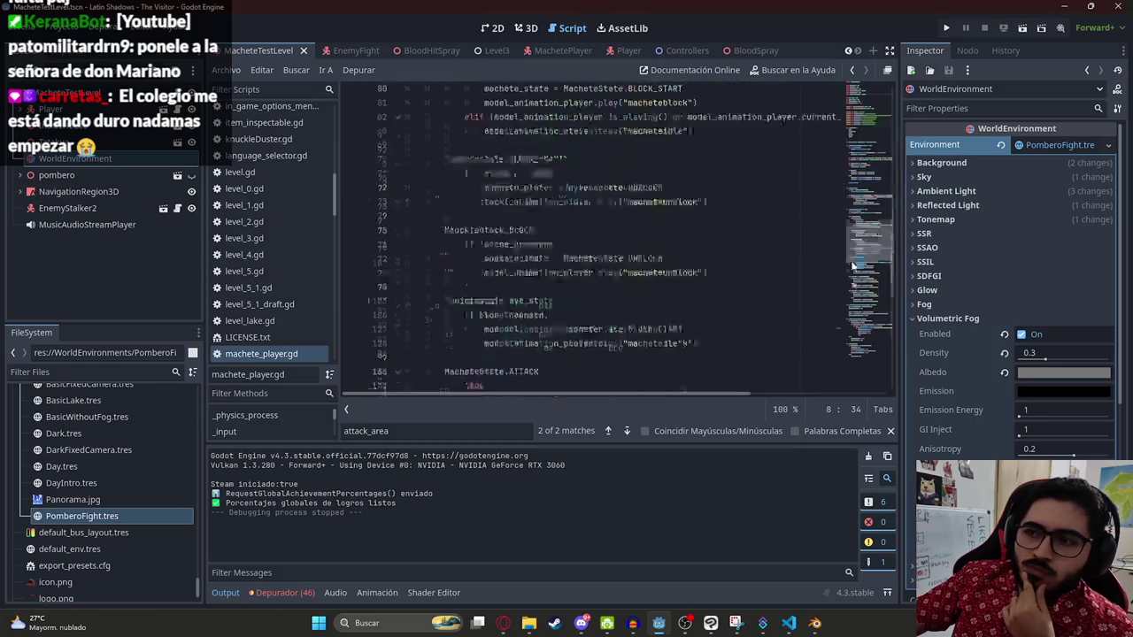
click(636, 234)
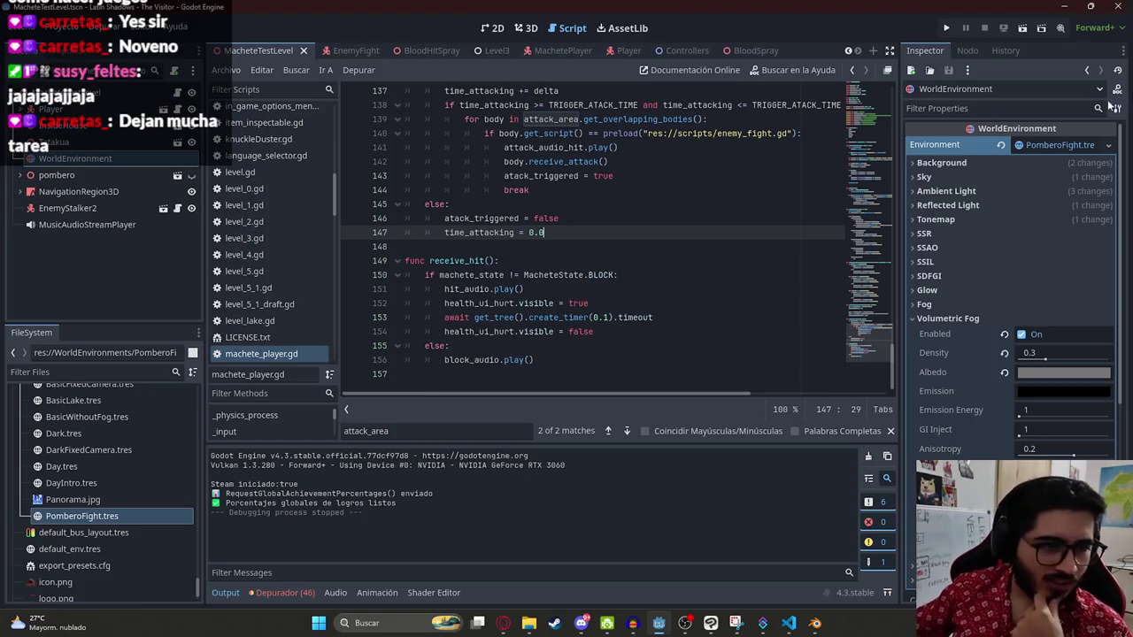
click(562, 274)
click(457, 246)
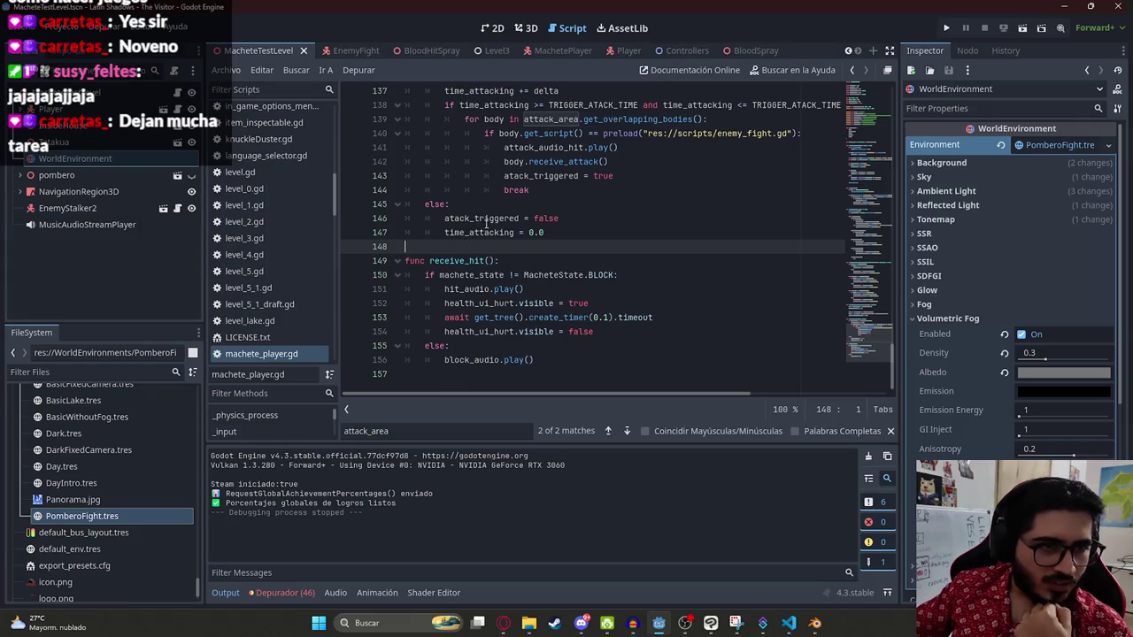
click(643, 236)
scroll(640, 256, up, 1)
click(577, 241)
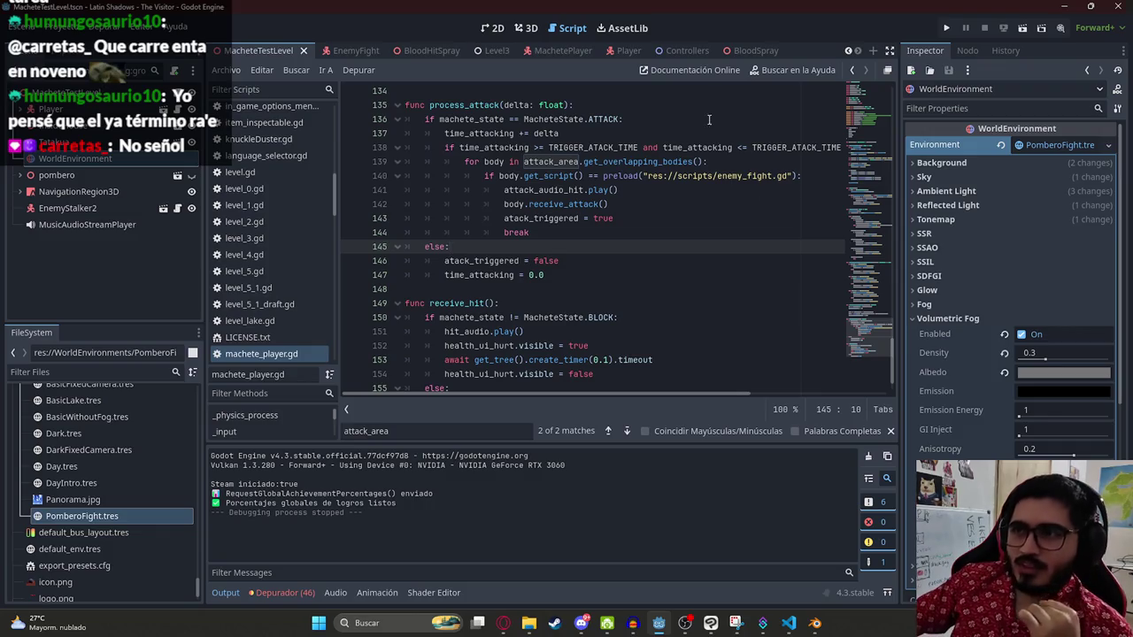
click(503, 623)
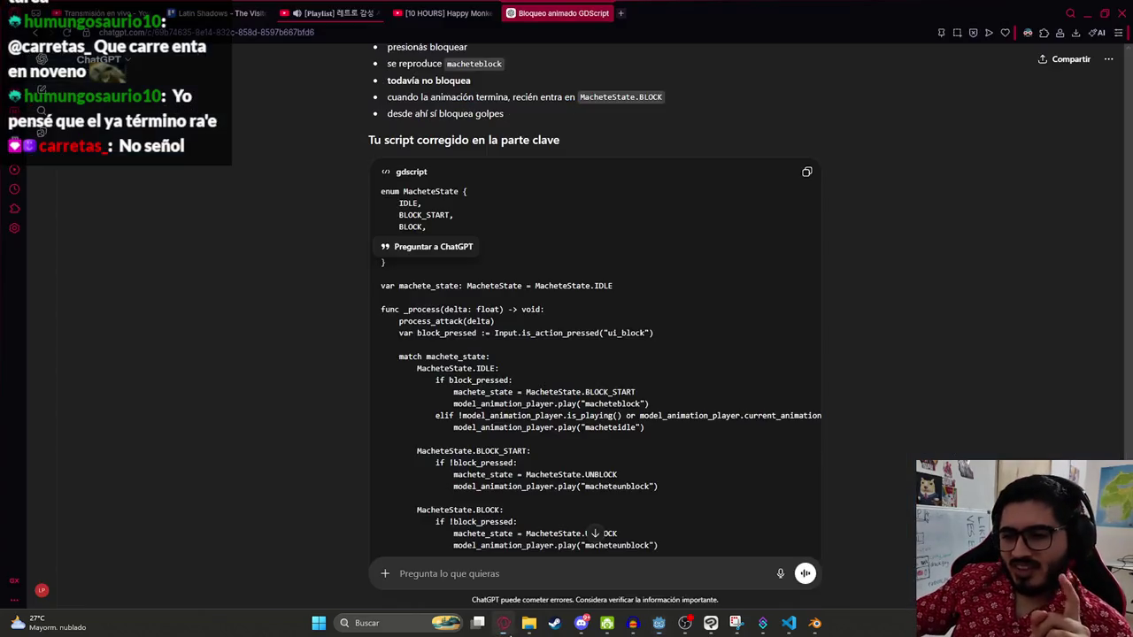
Step: In a new tab, search images for 'dark souls boss fight' and preview the Remastered boss order image
click(620, 13)
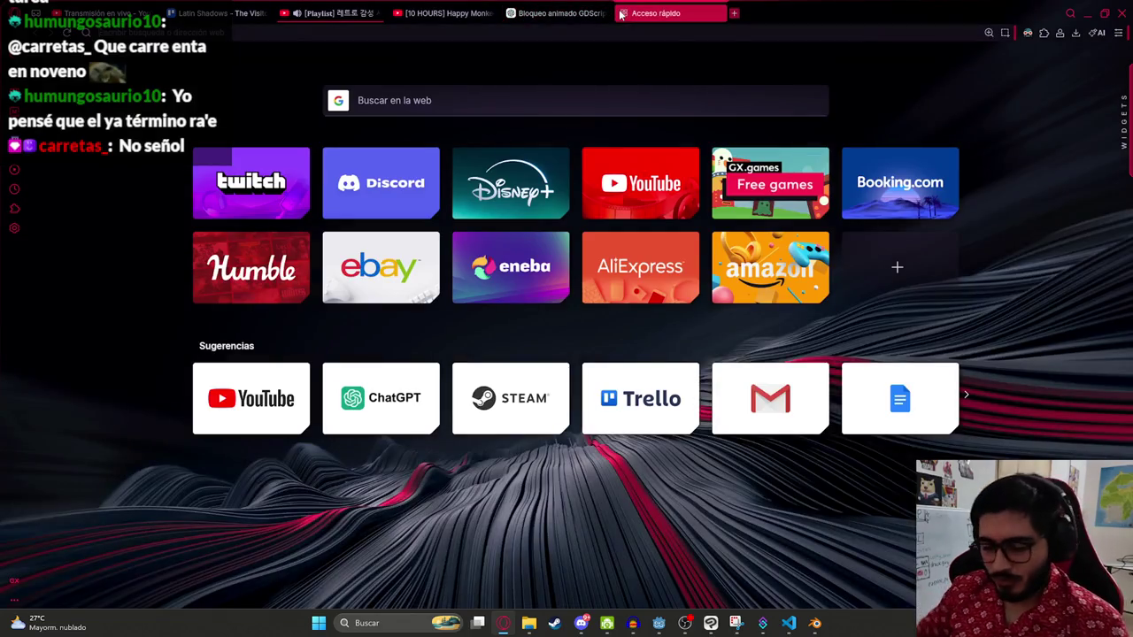
text(dark souls boss)
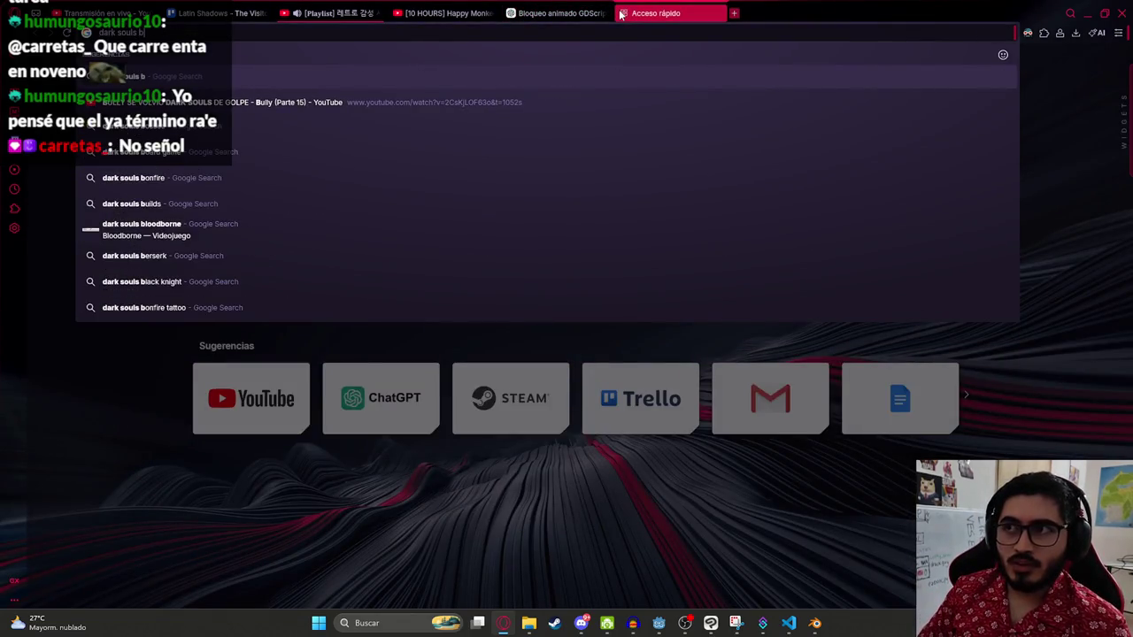
key(Return)
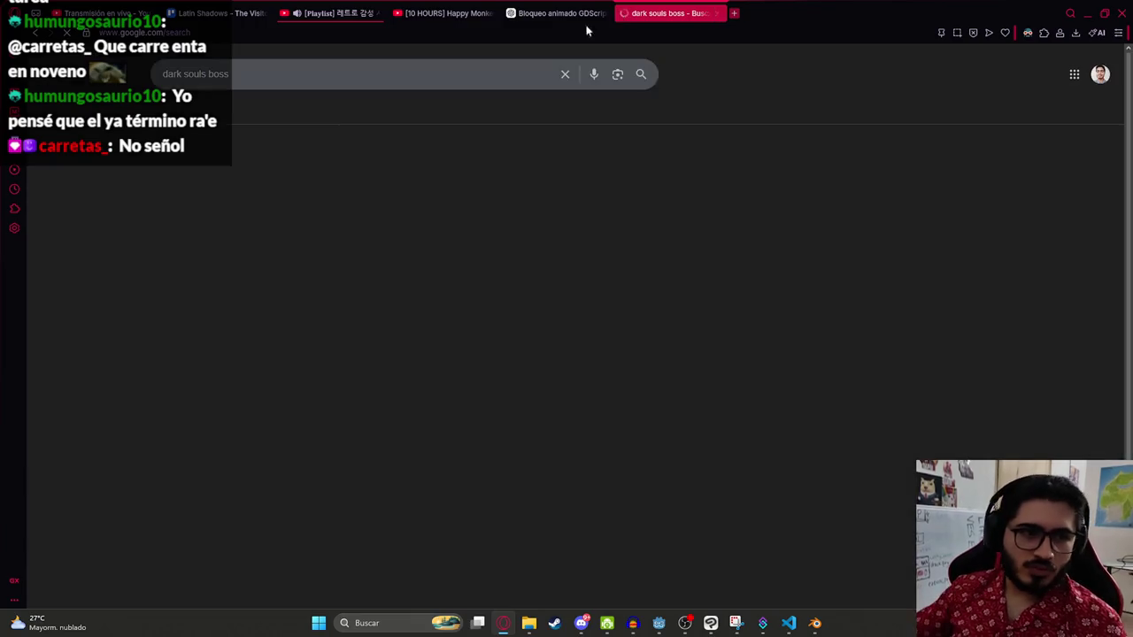
click(260, 113)
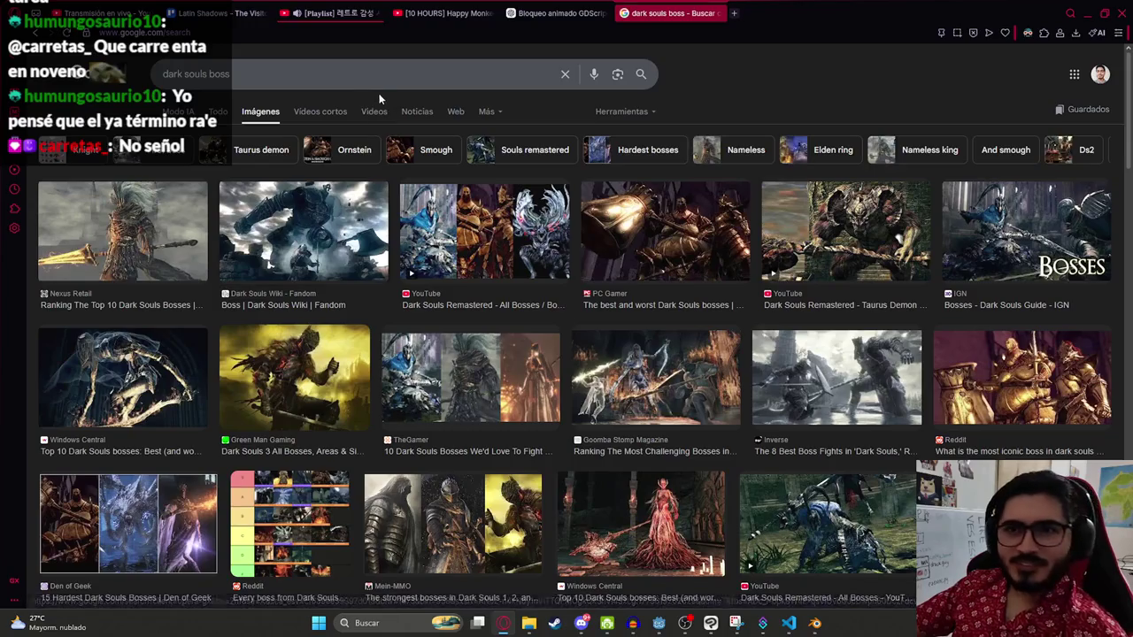
click(346, 81)
text(fight)
key(Return)
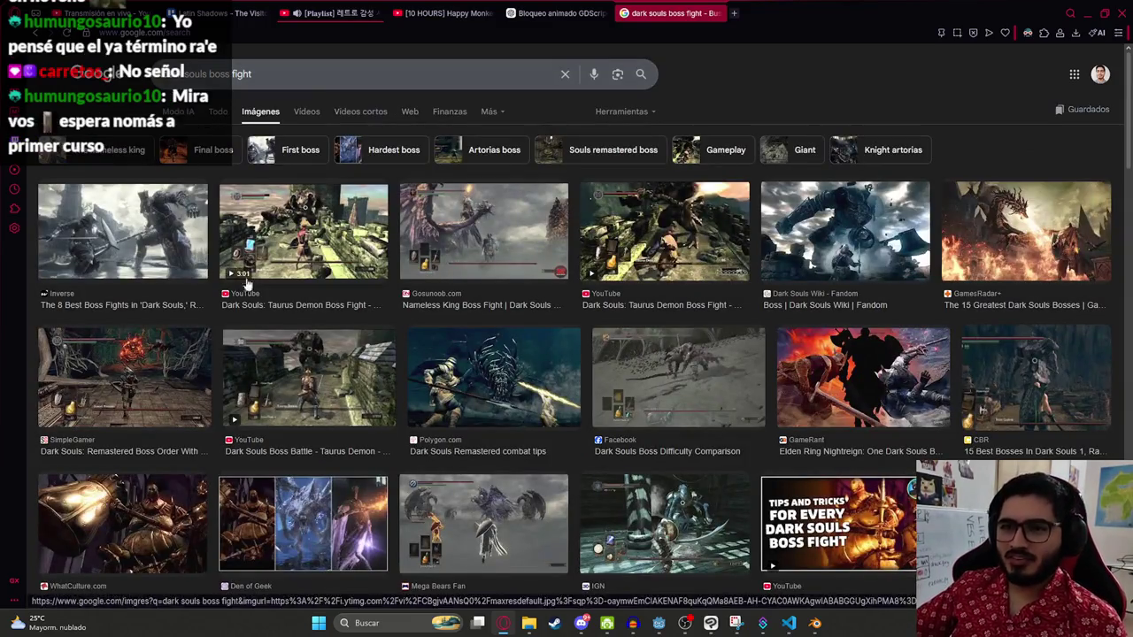
click(148, 392)
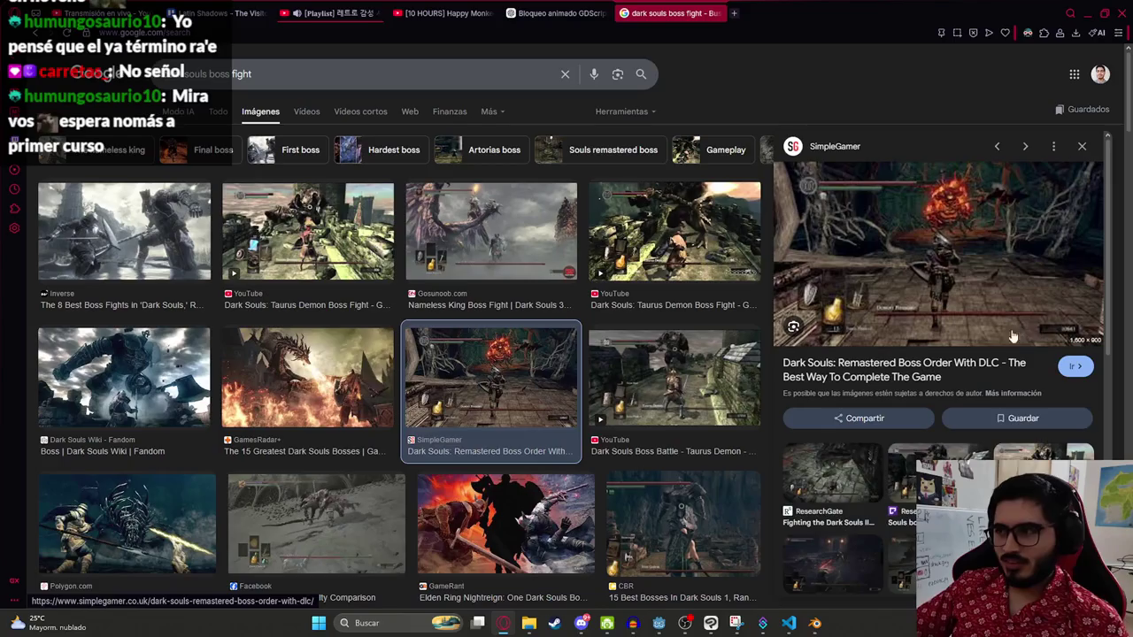
Step: Search 'shadows of the colossus boss figth', preview a bosses-ranked image, then go to the Happy Monkey tab
key(slash)
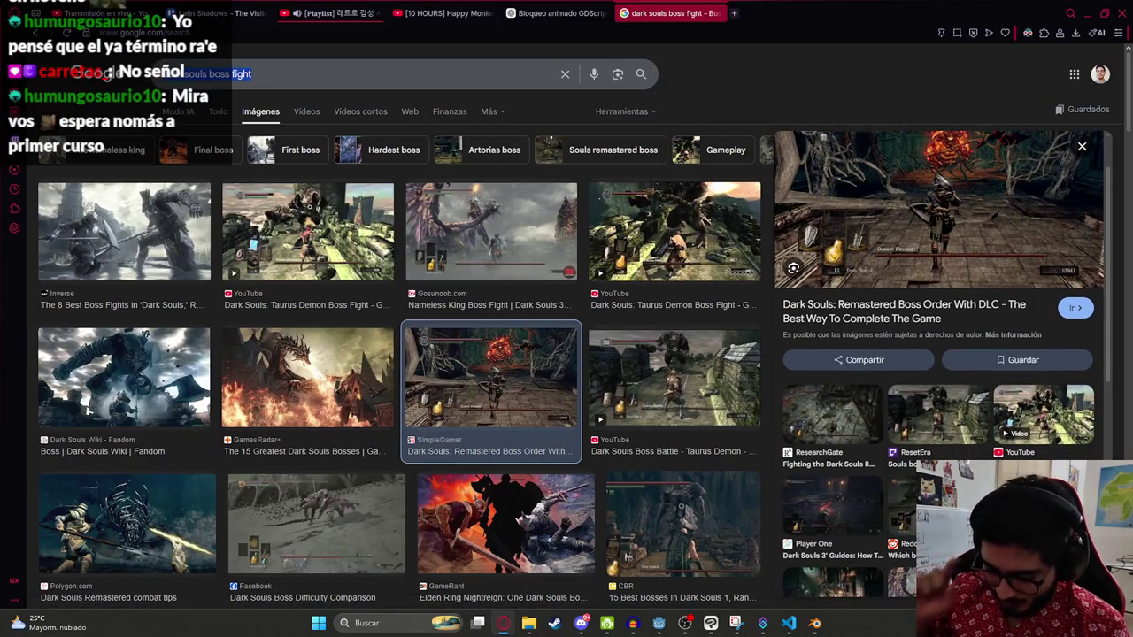
text(shadows)
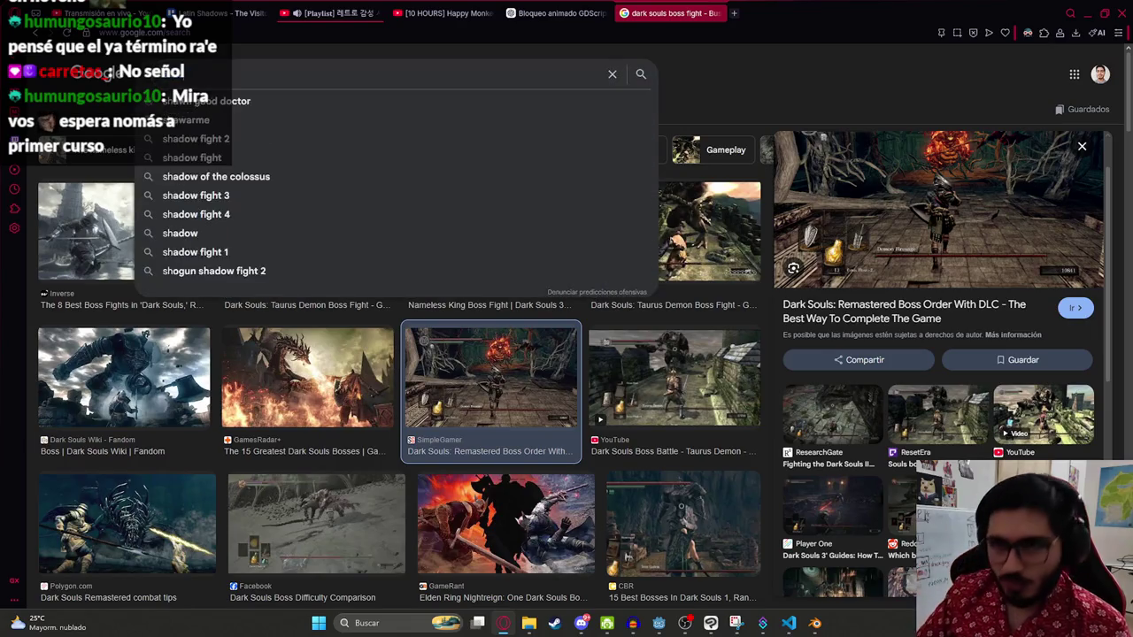
text( of the colossus)
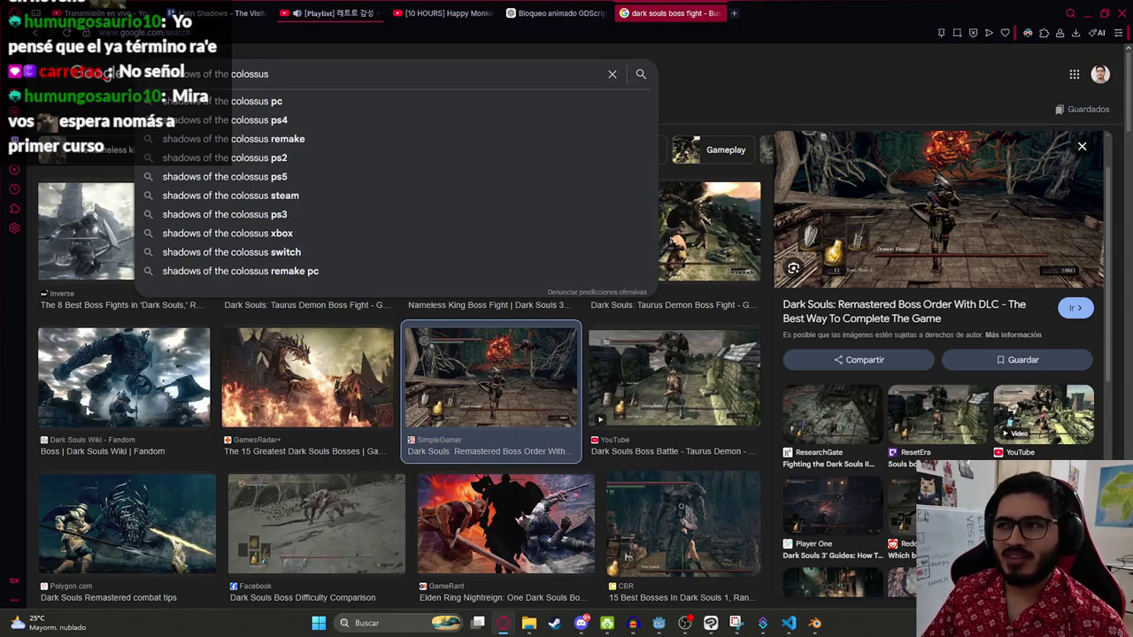
text( boss figth)
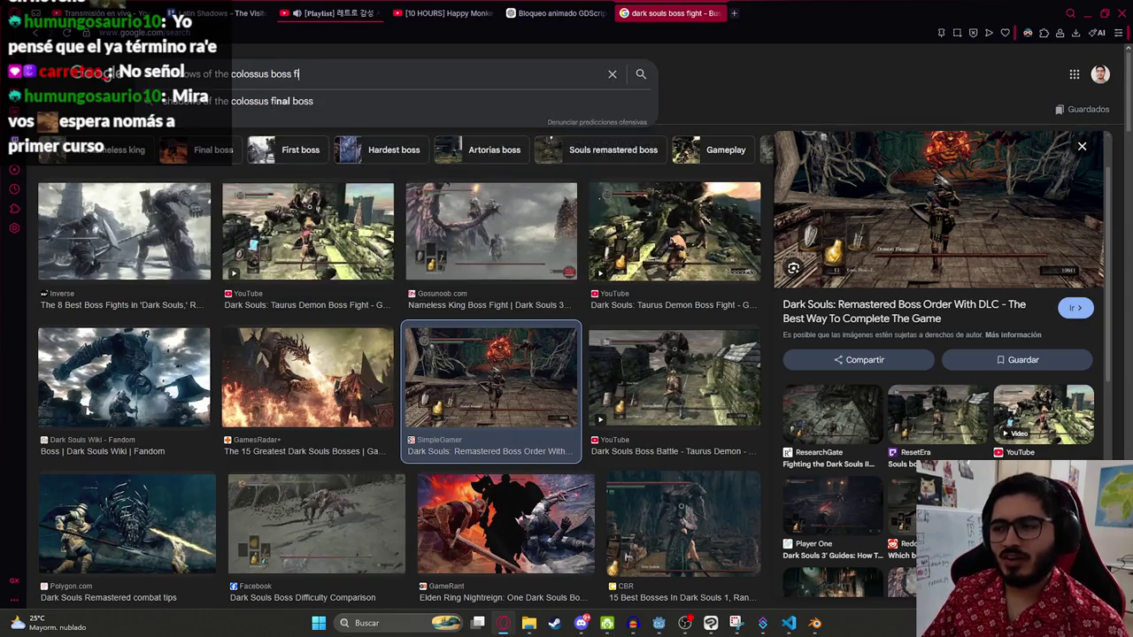
key(Return)
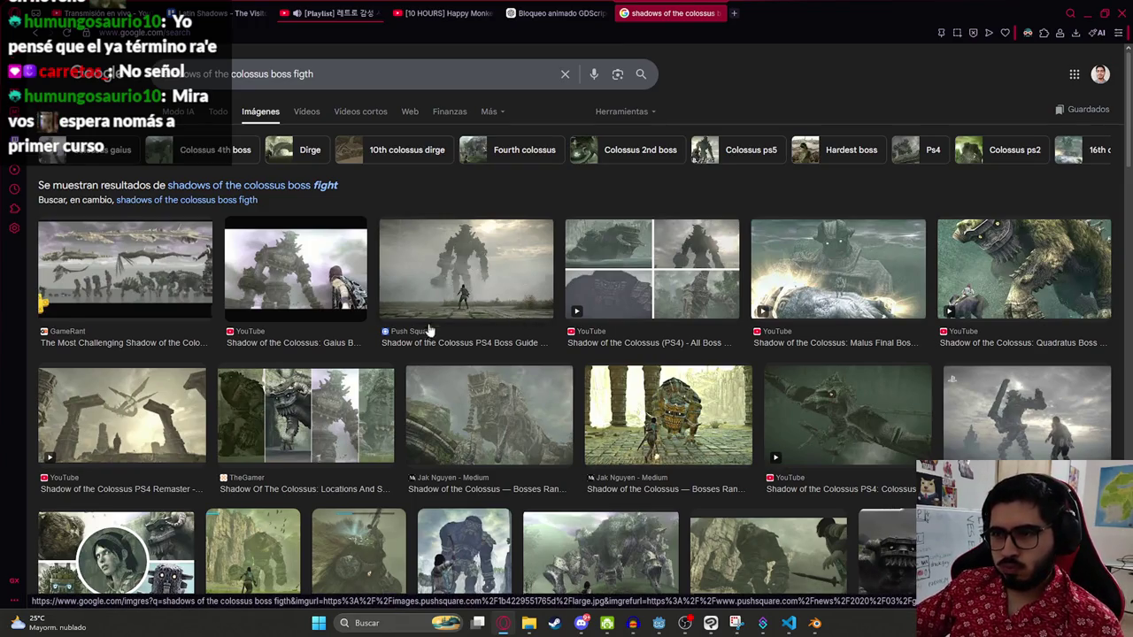
scroll(509, 292, down, 2)
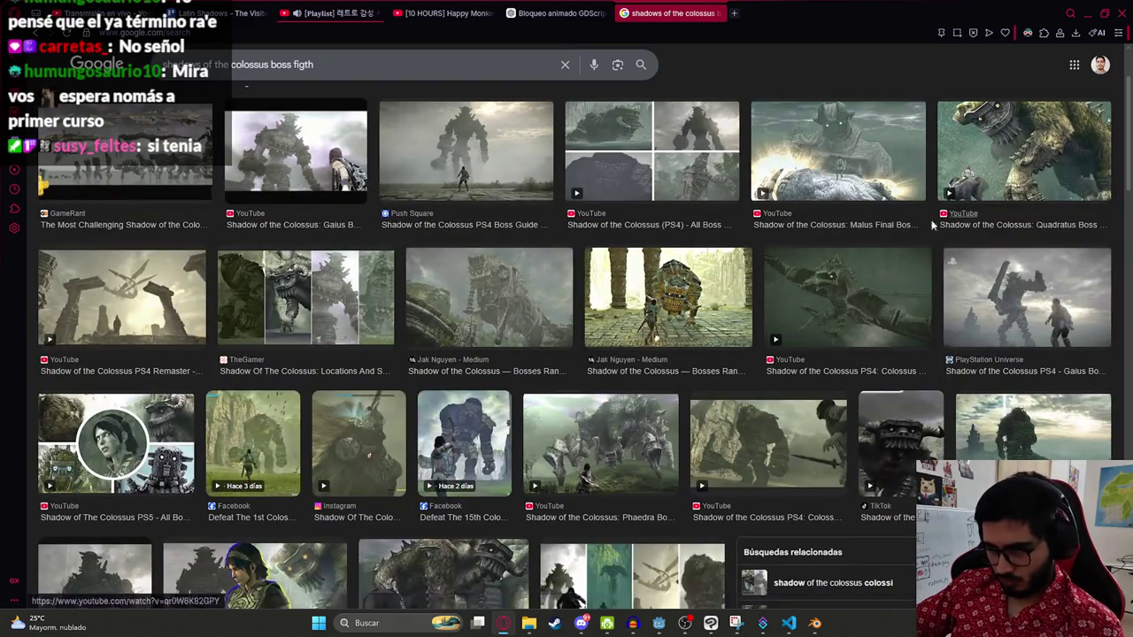
scroll(475, 388, down, 2)
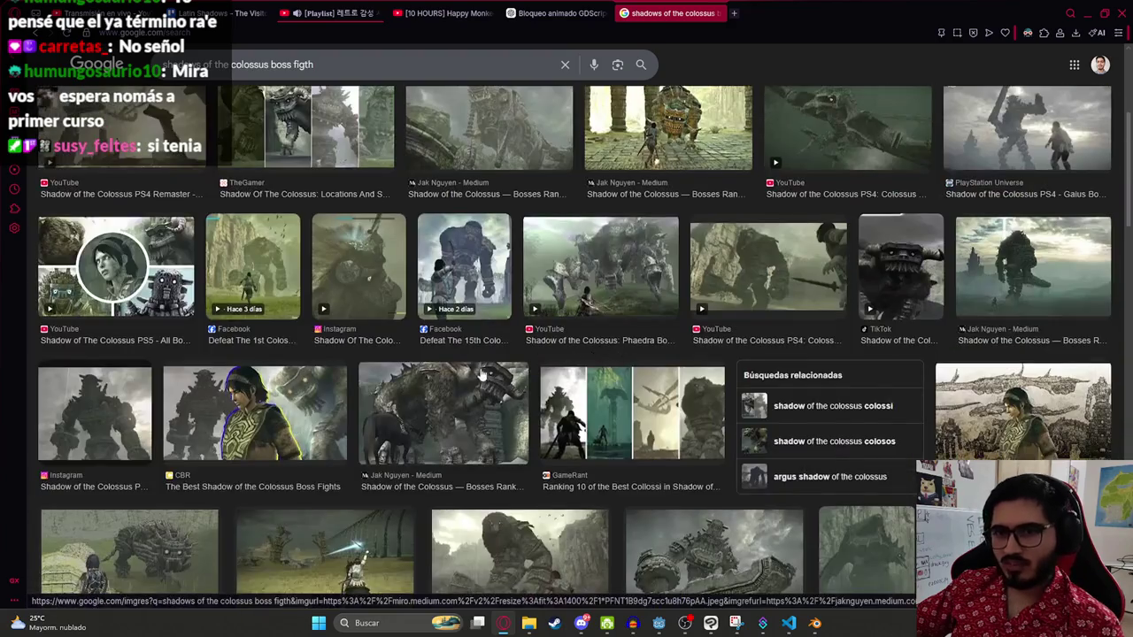
scroll(478, 376, down, 2)
scroll(345, 357, down, 2)
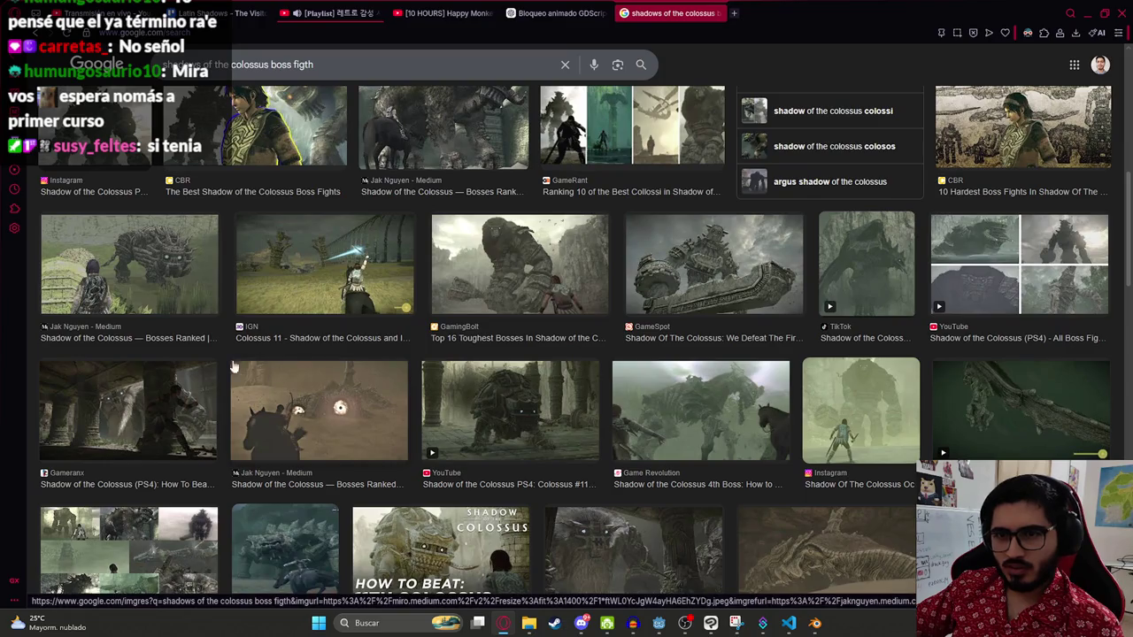
scroll(150, 354, up, 1)
click(151, 354)
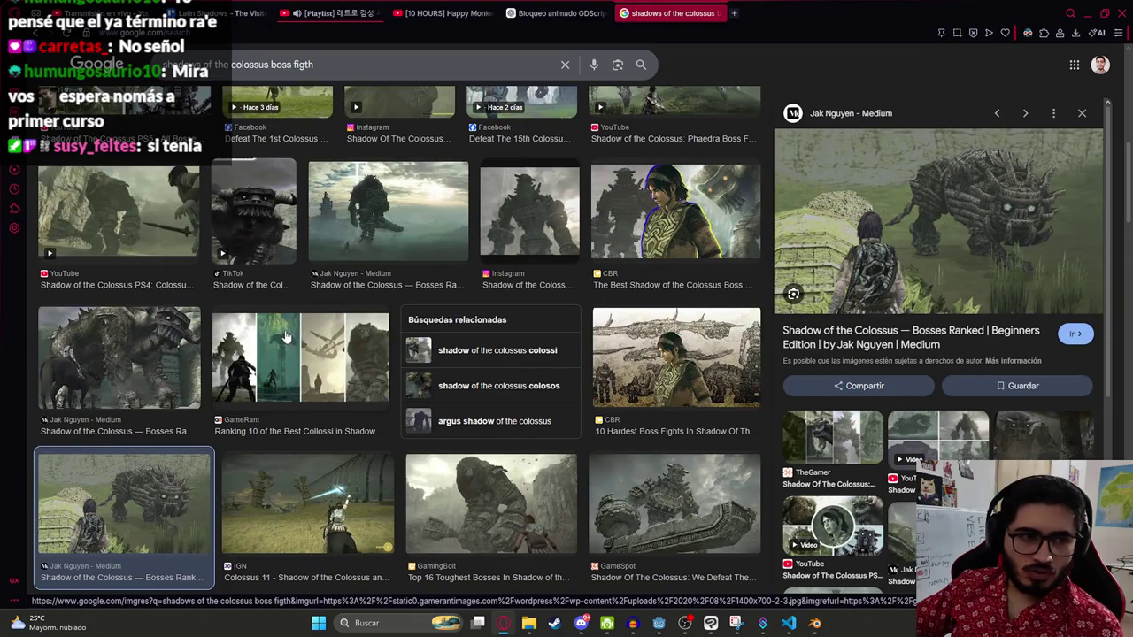
scroll(286, 338, up, 5)
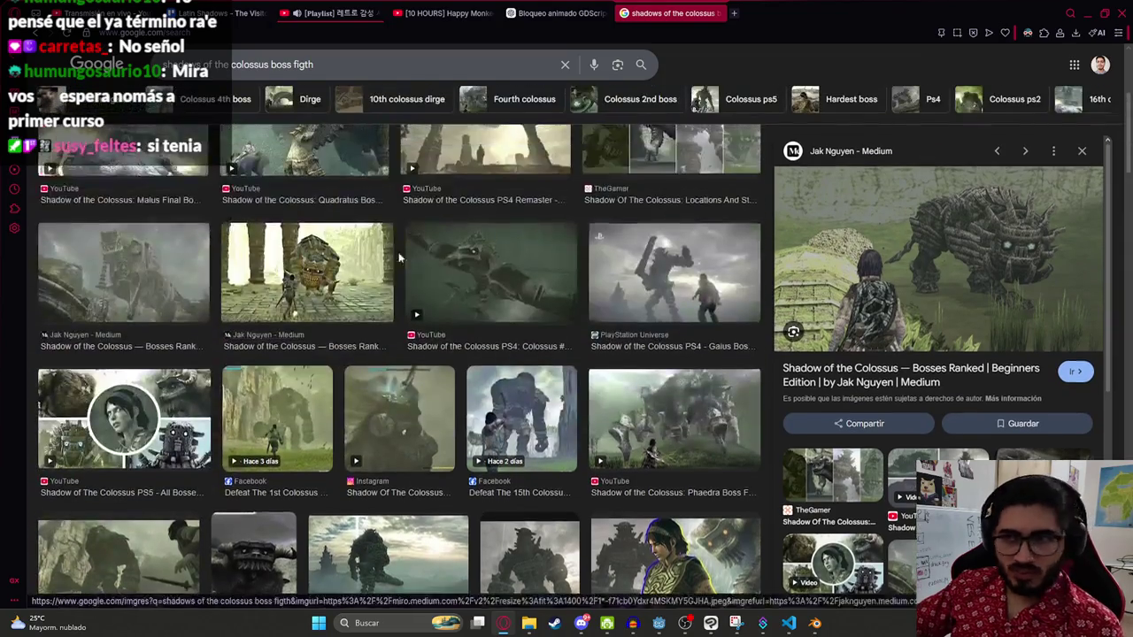
click(425, 13)
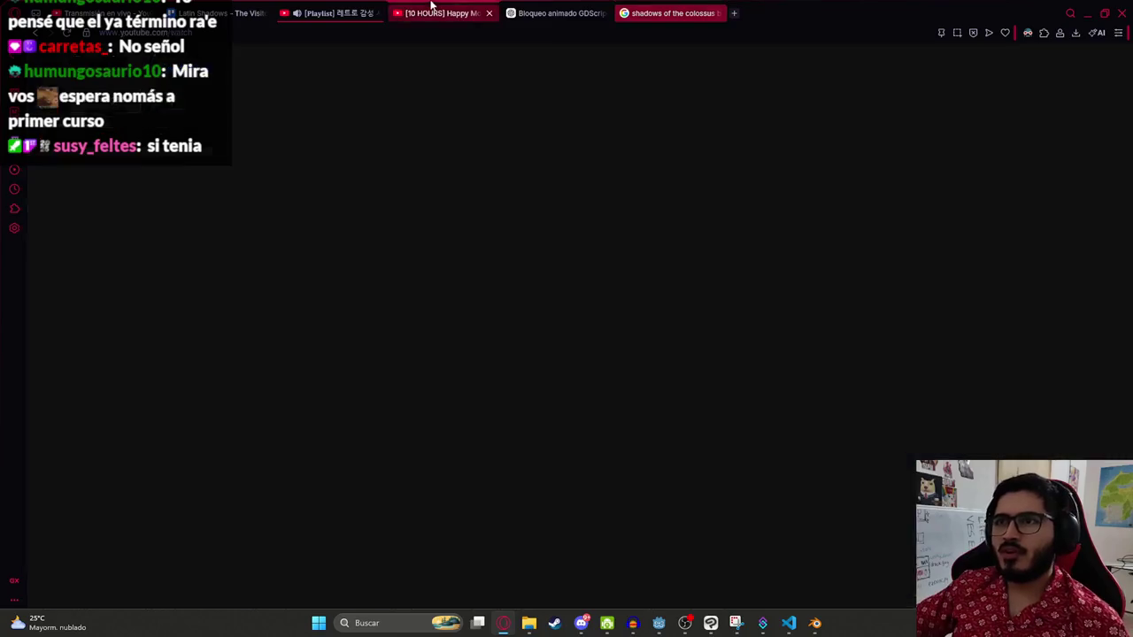
Step: Open YouTube in a new tab placed before the Happy Monkey tab
middle_click(114, 67)
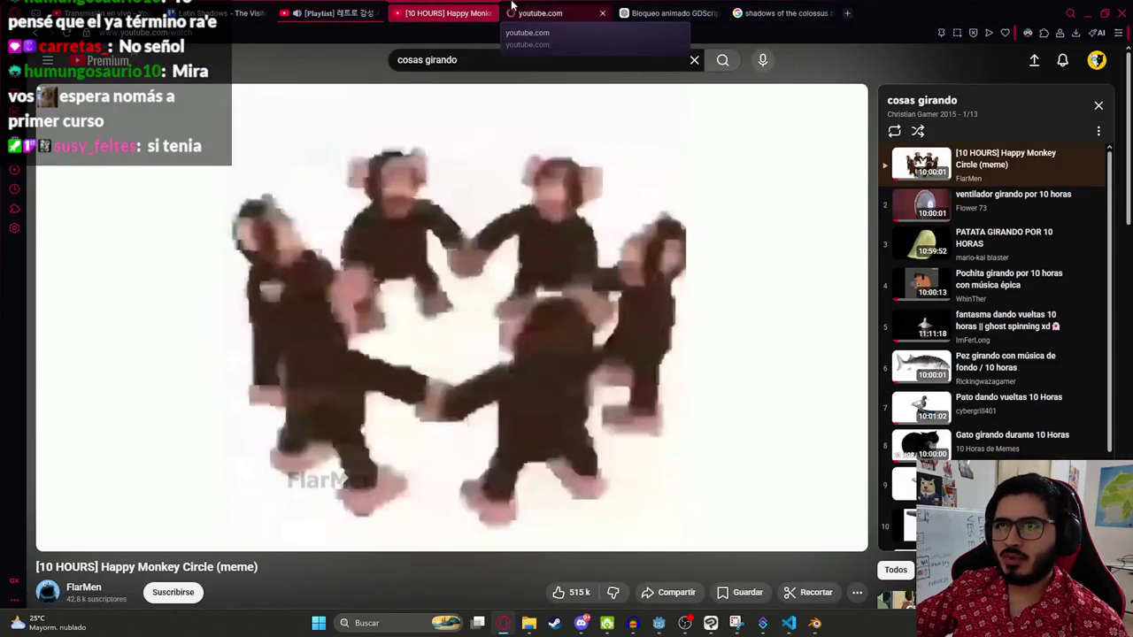
click(532, 13)
drag(567, 13, 471, 6)
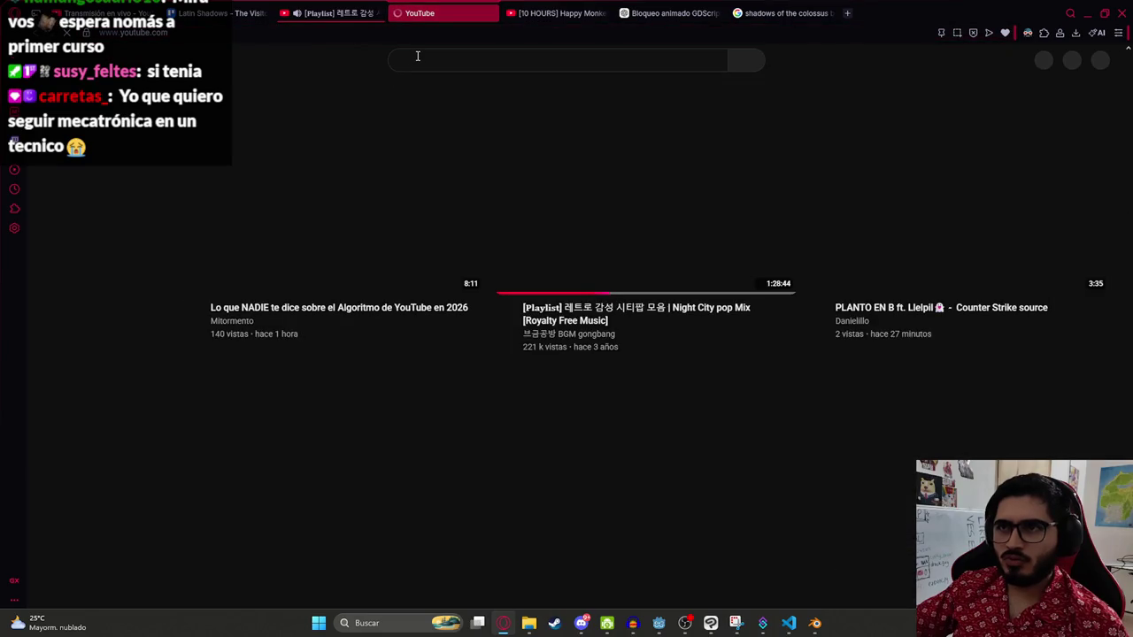
Step: Search the pasted Shadow of the Colossus boss query and open the All Boss Fights video at Valus
click(452, 55)
text(shadows of the colossus boss figth)
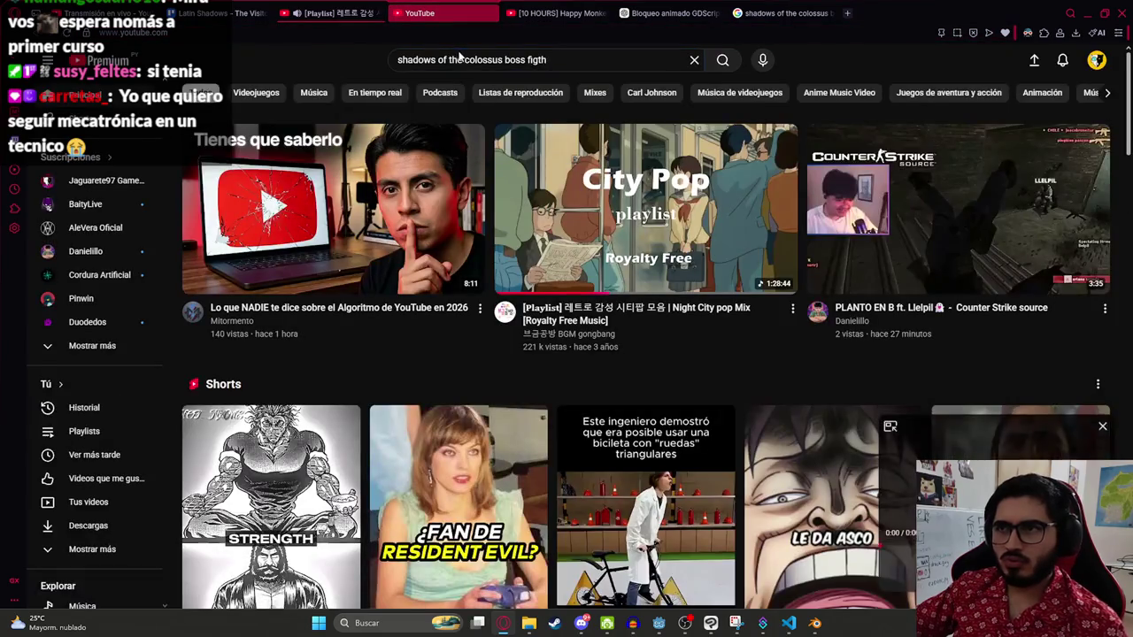
click(1101, 435)
click(726, 64)
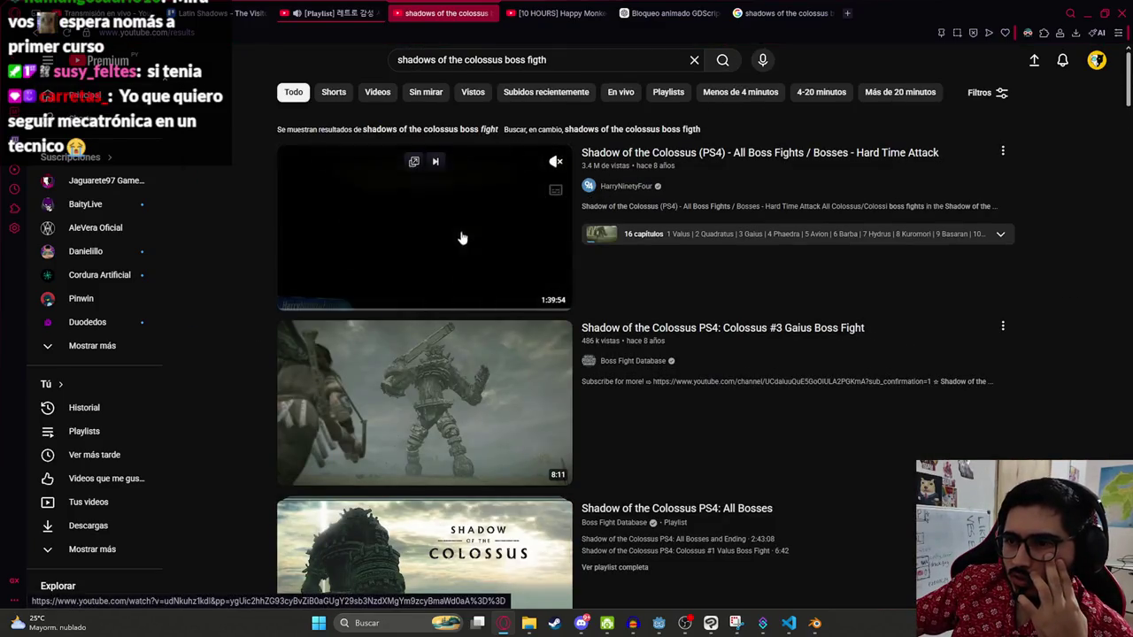
click(448, 257)
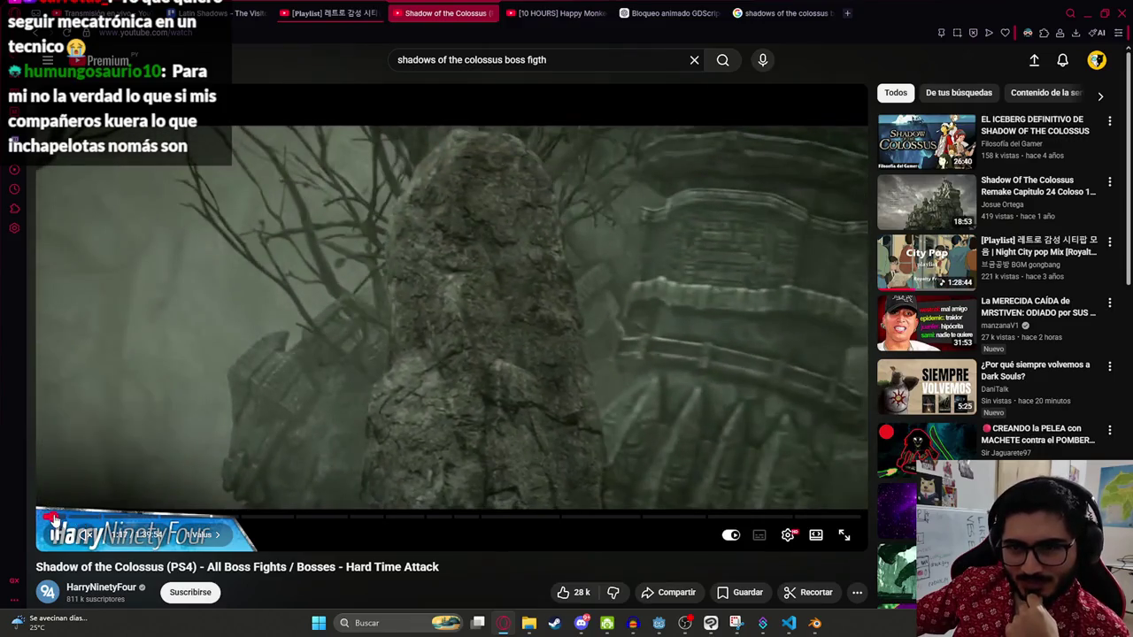
click(53, 517)
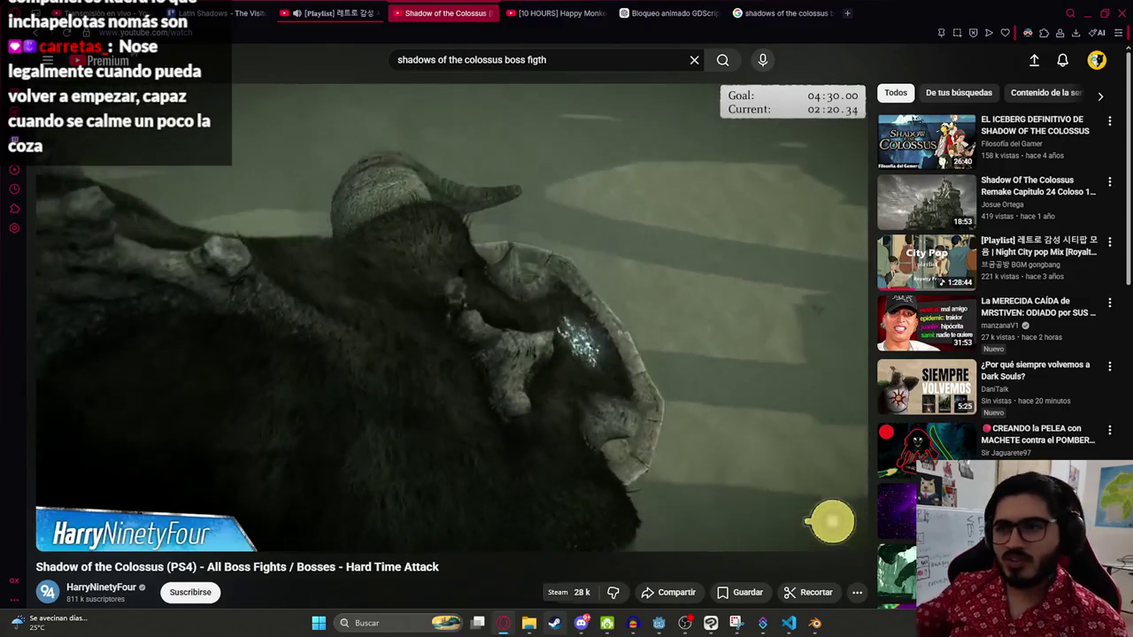
Step: Skip the boss-fights video ahead to the Gaius fight, pause it, and return to the Godot editor
drag(246, 507, 246, 458)
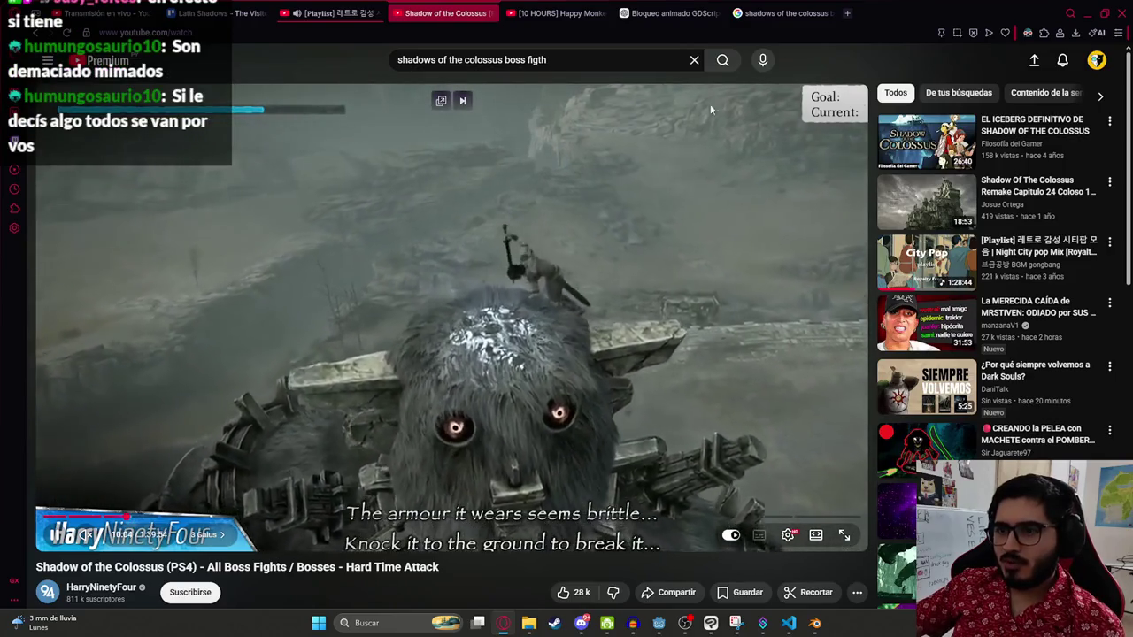
click(671, 534)
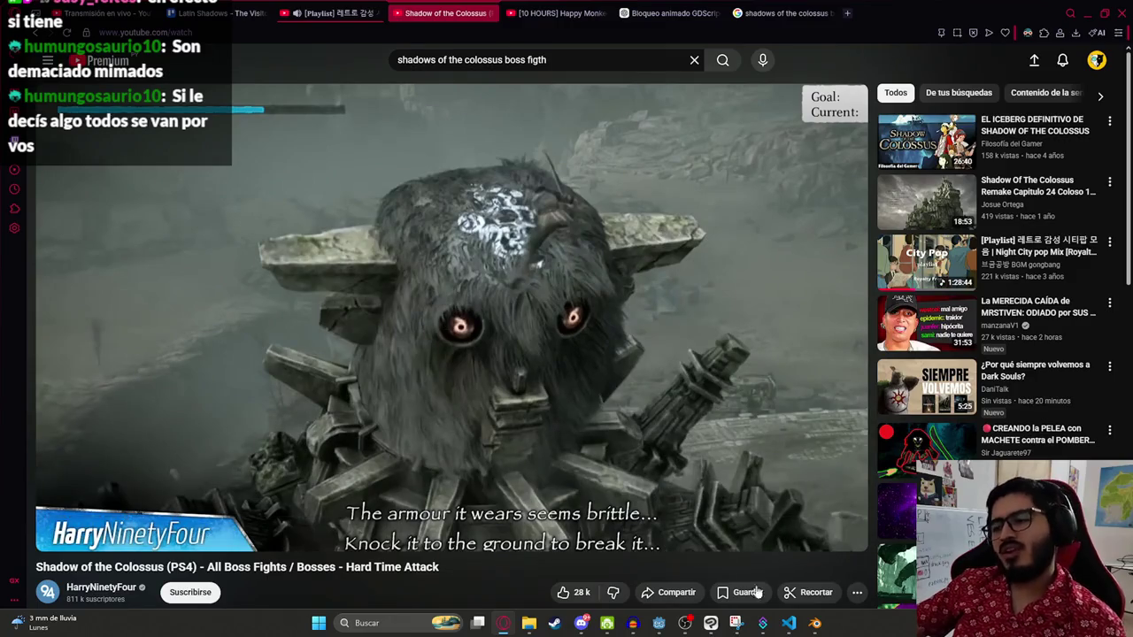
click(659, 625)
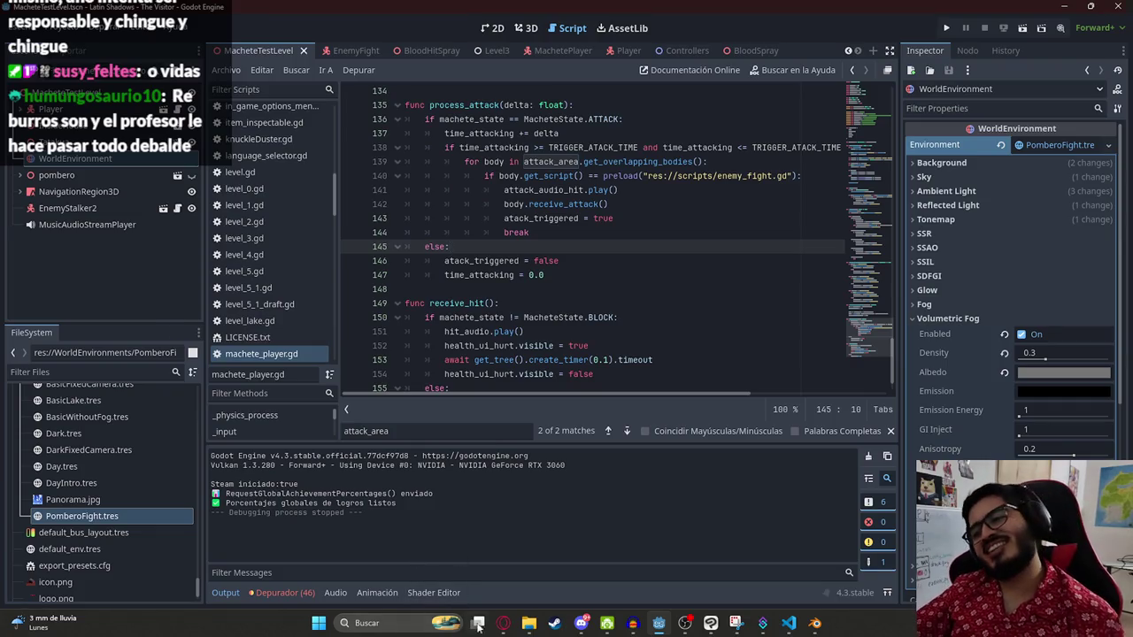
click(504, 624)
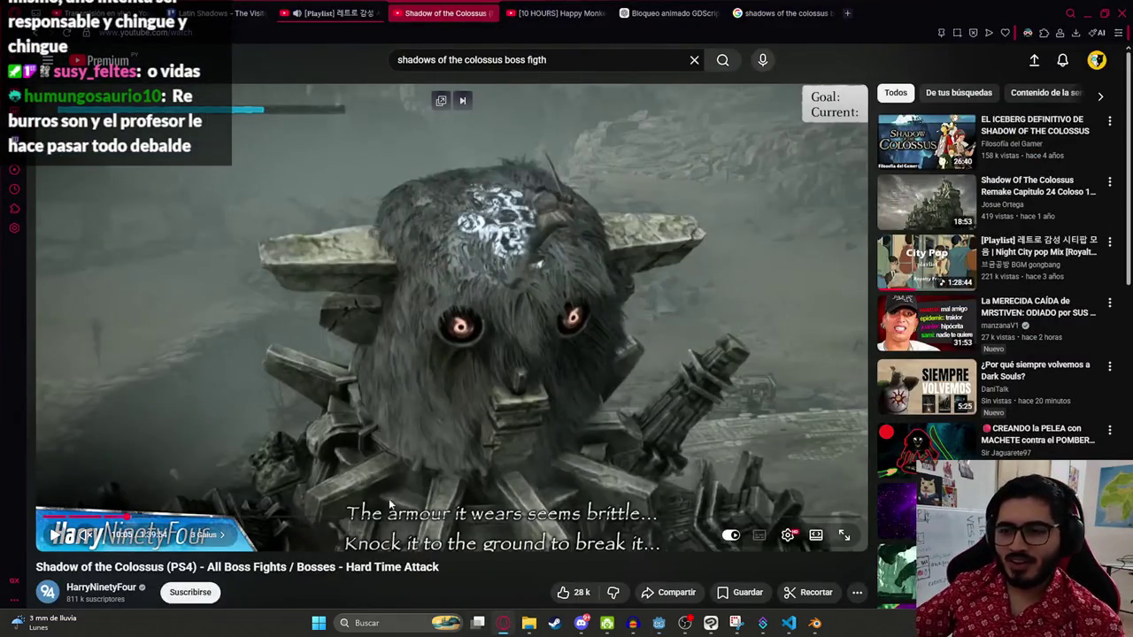
click(502, 623)
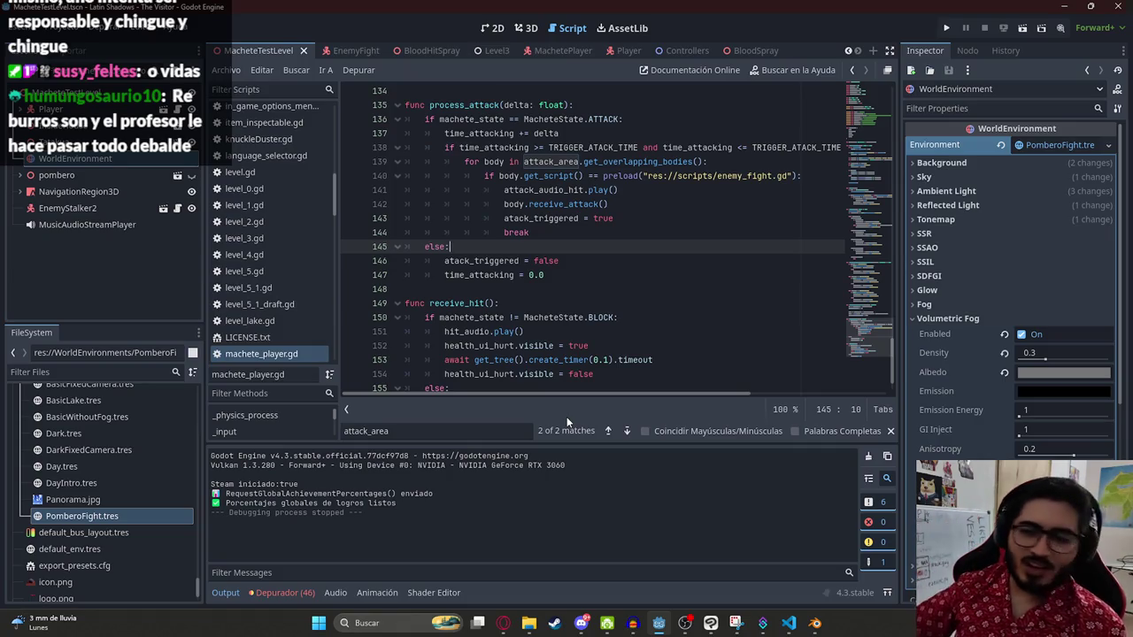
click(503, 623)
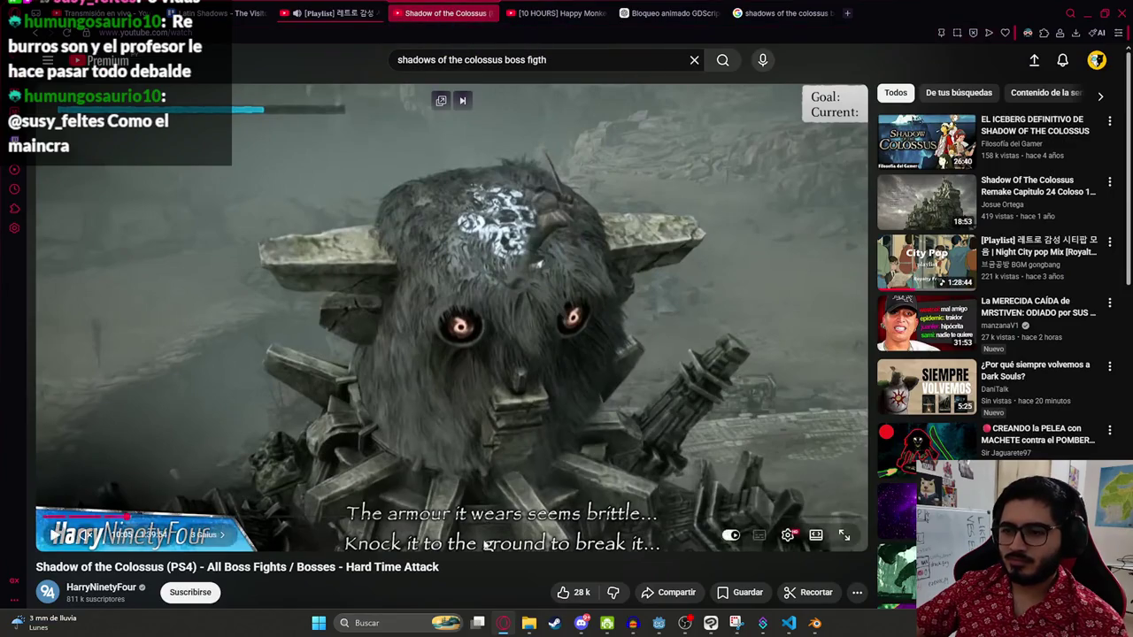
click(500, 627)
click(560, 271)
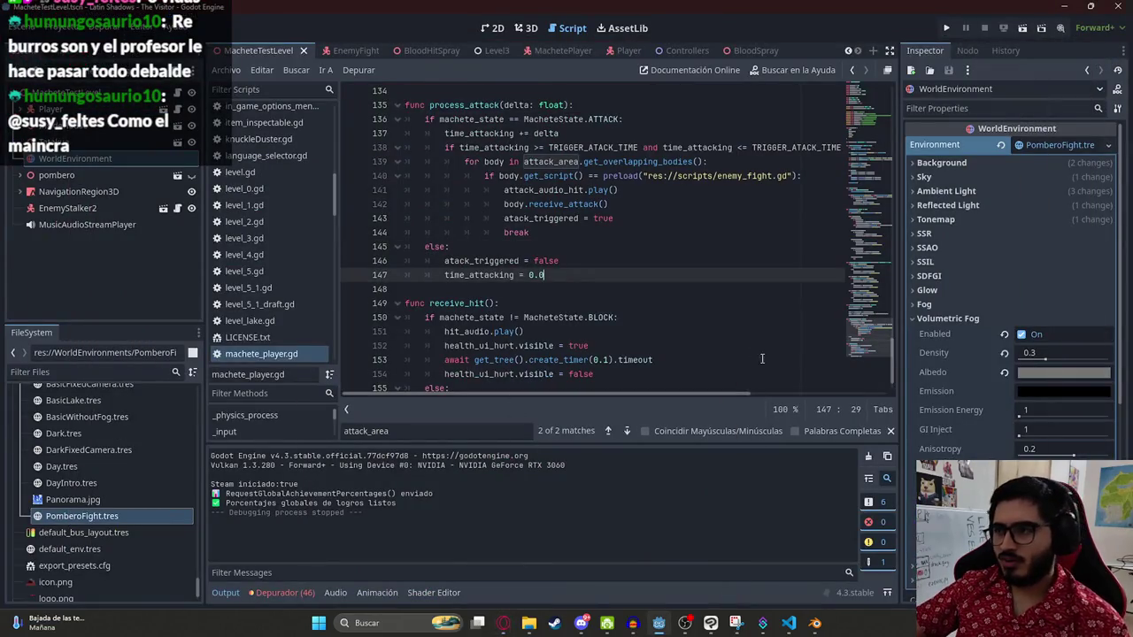
scroll(879, 341, up, 15)
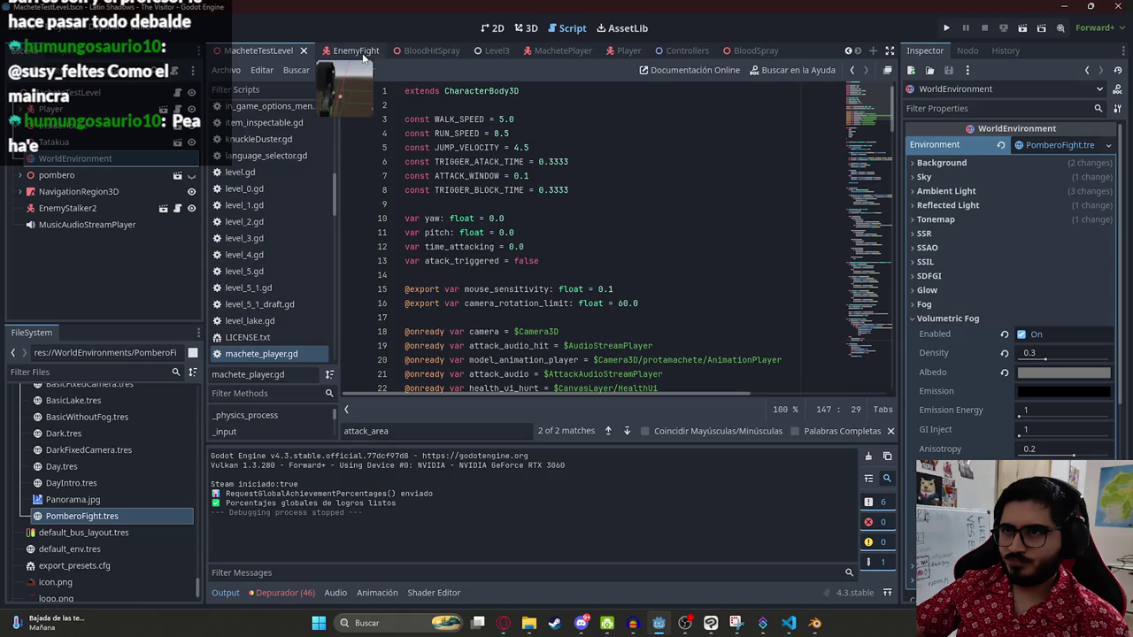
Step: Look through the EnemyFight and MachetePlayer scenes and filter the project files for 'bar'
click(392, 54)
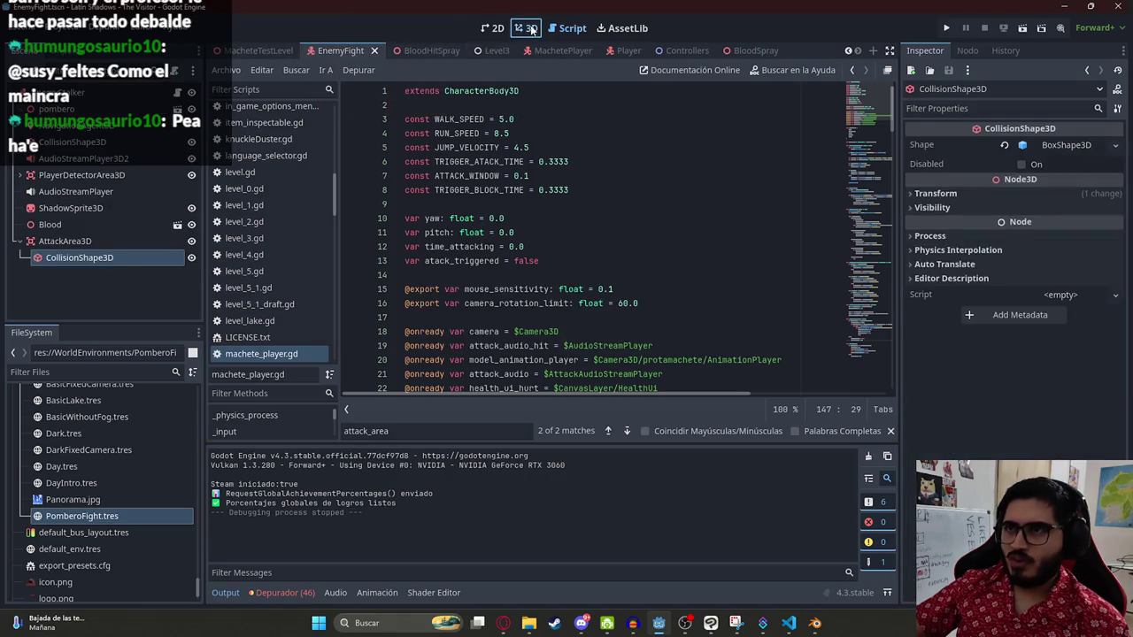
click(527, 28)
click(492, 27)
scroll(531, 230, down, 4)
scroll(496, 257, right, 2)
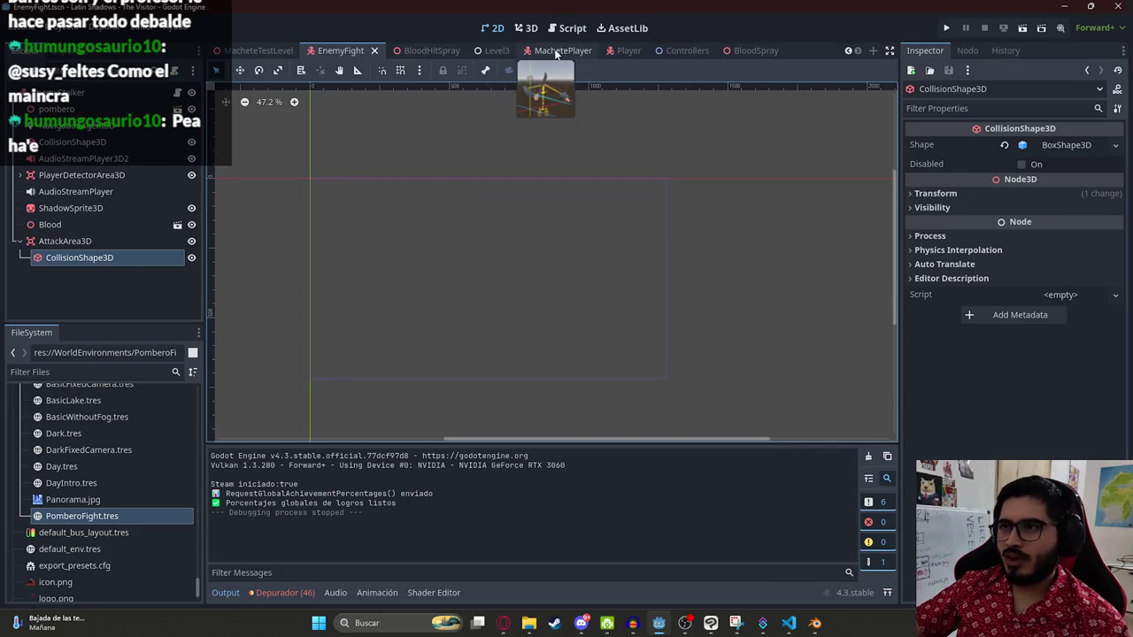
click(546, 51)
click(33, 174)
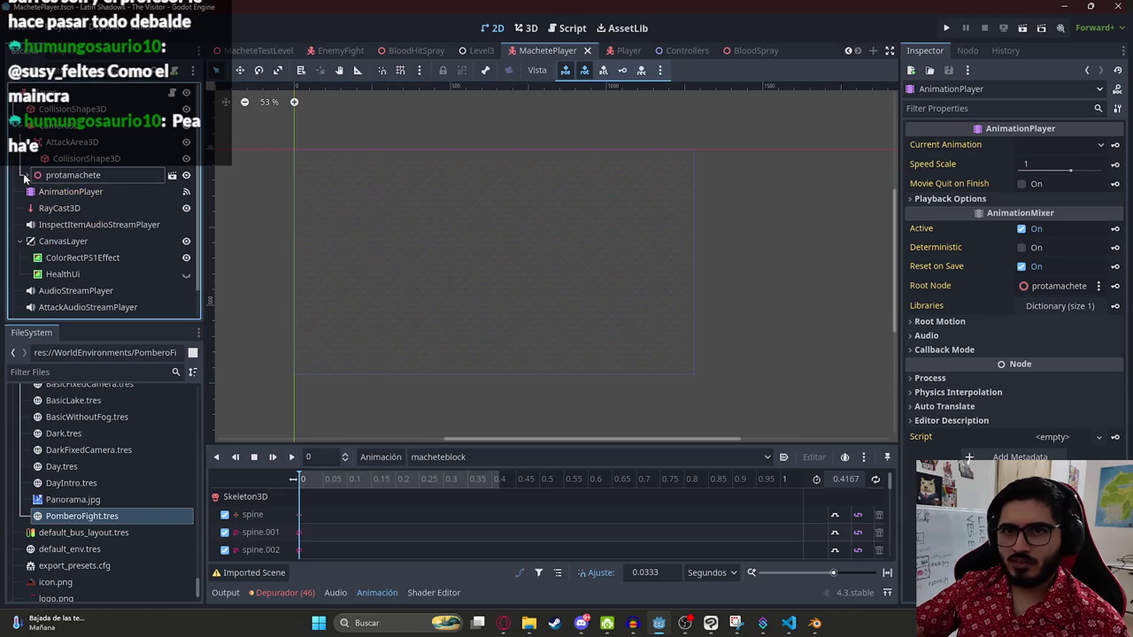
scroll(23, 129, down, 2)
click(55, 104)
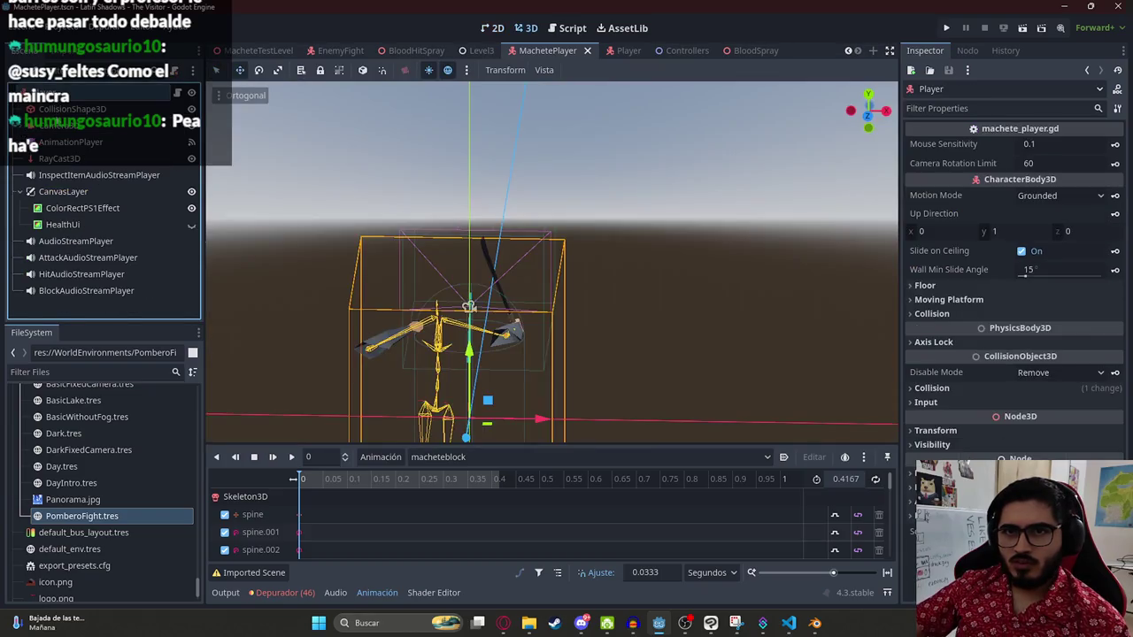
click(81, 375)
text(bar)
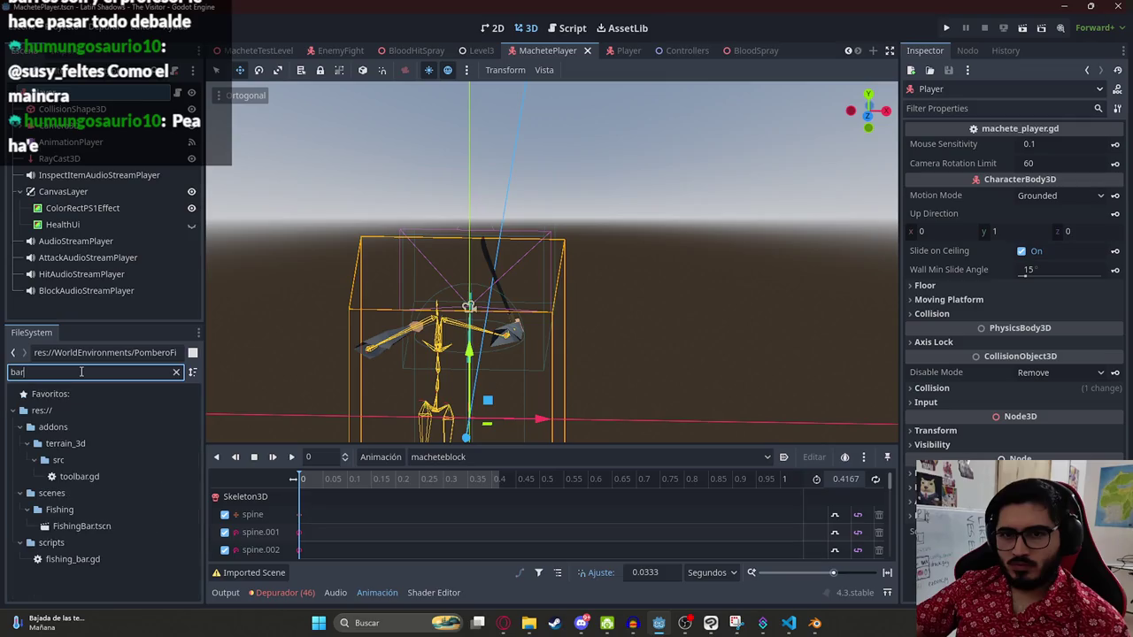
key(BackSpace)
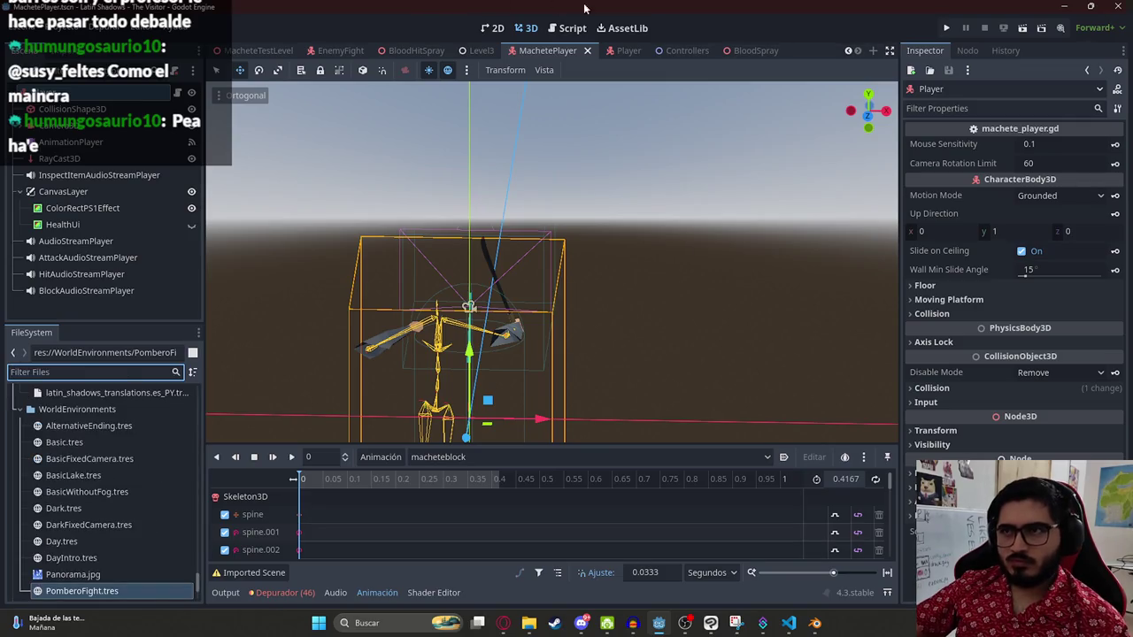
Step: Switch to the Player scene's 2D view and select HealthUi, then Health, then its ProgressBar
key(ctrl+Tab)
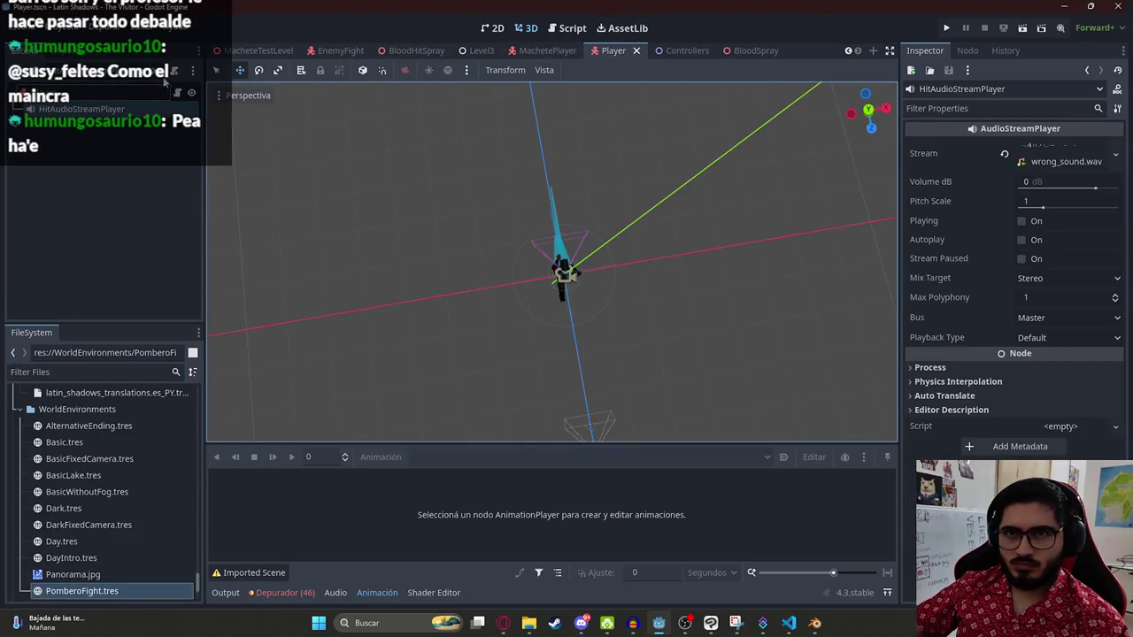
scroll(126, 225, up, 10)
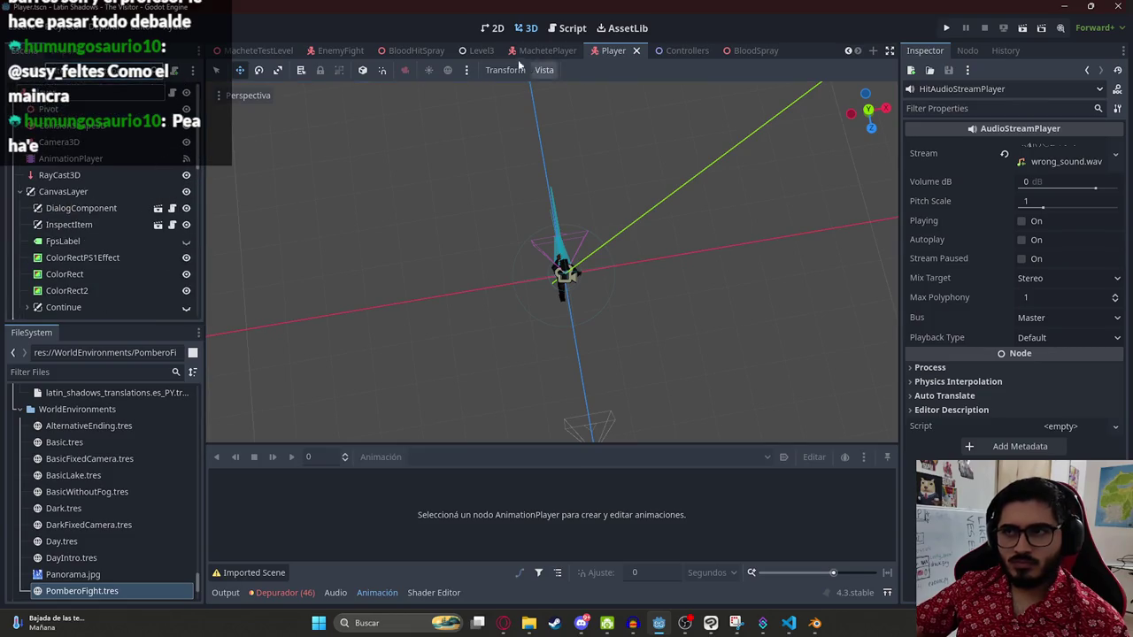
click(492, 28)
scroll(511, 222, up, 5)
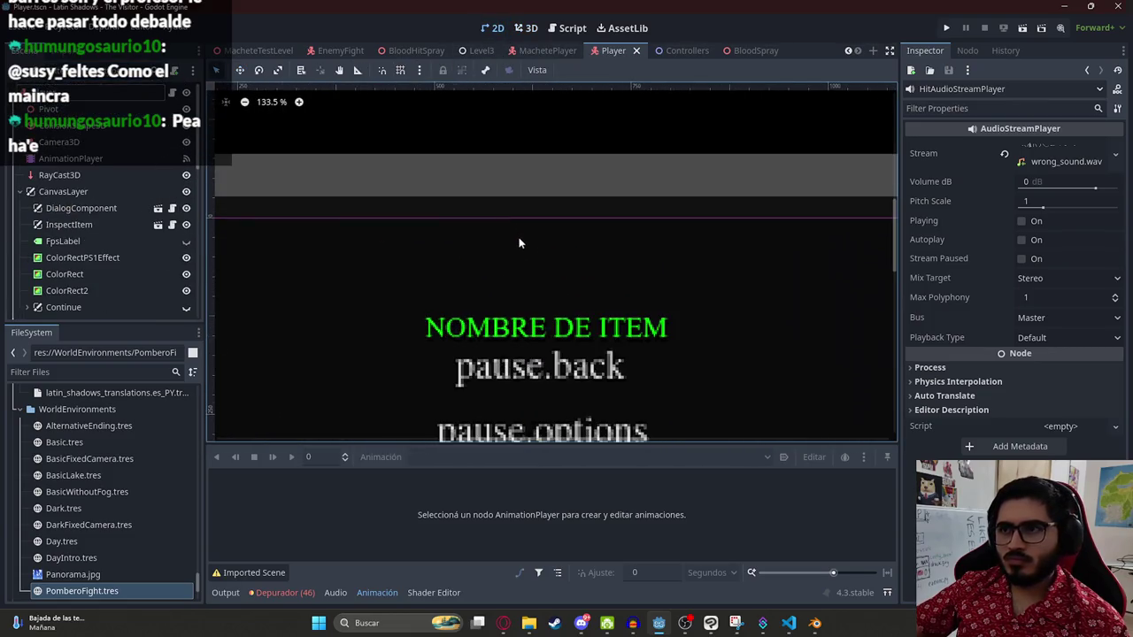
click(519, 240)
scroll(257, 257, down, 2)
scroll(114, 237, down, 3)
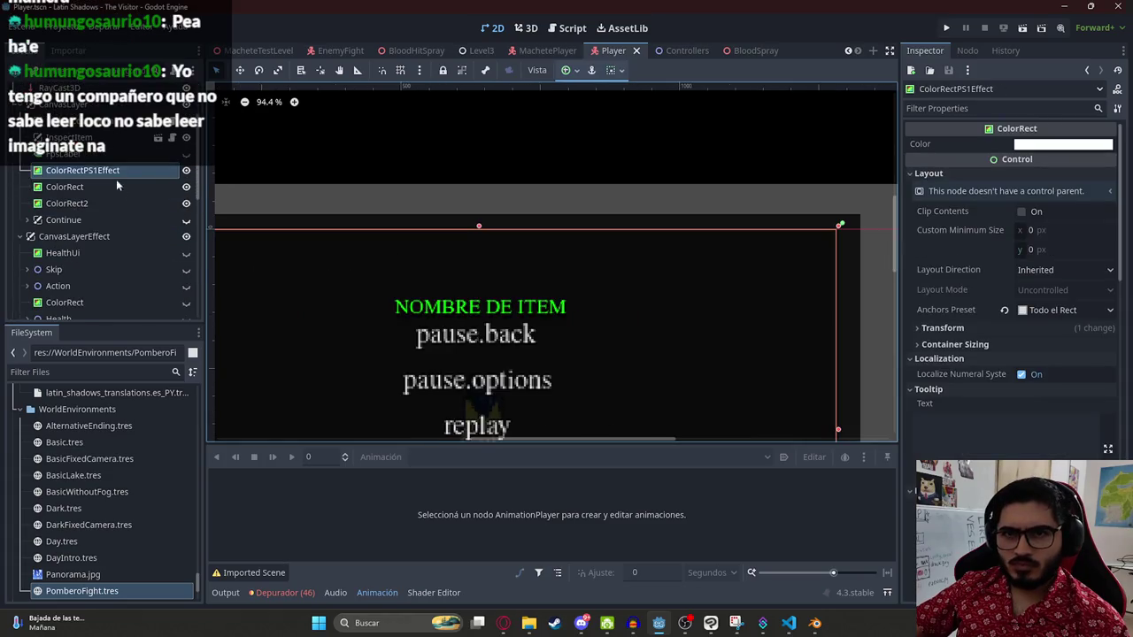
click(71, 253)
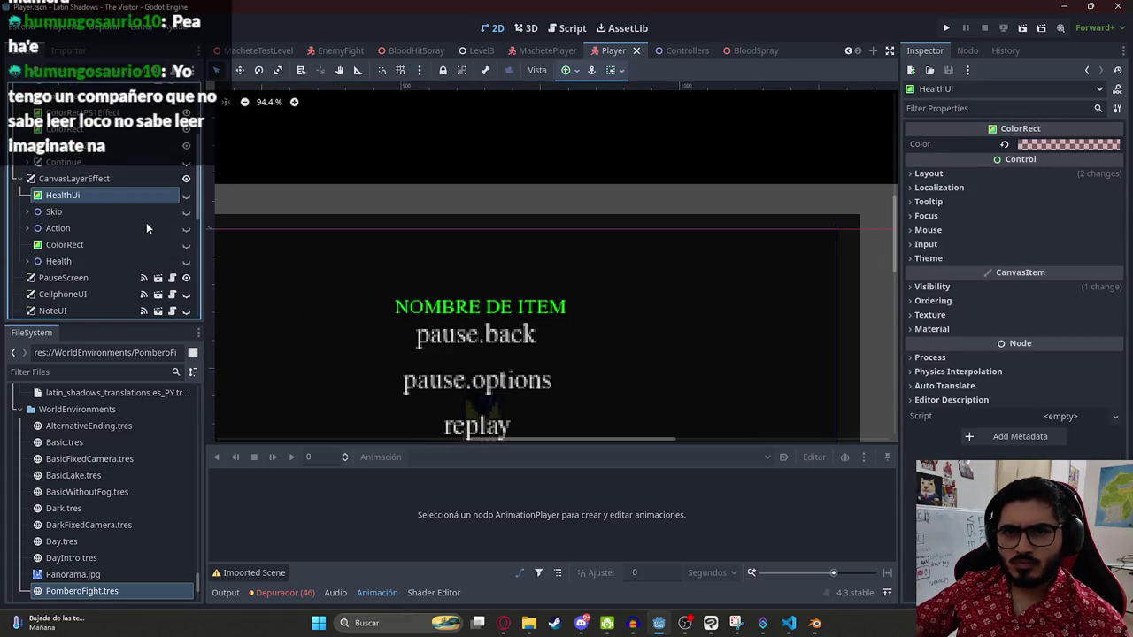
click(80, 262)
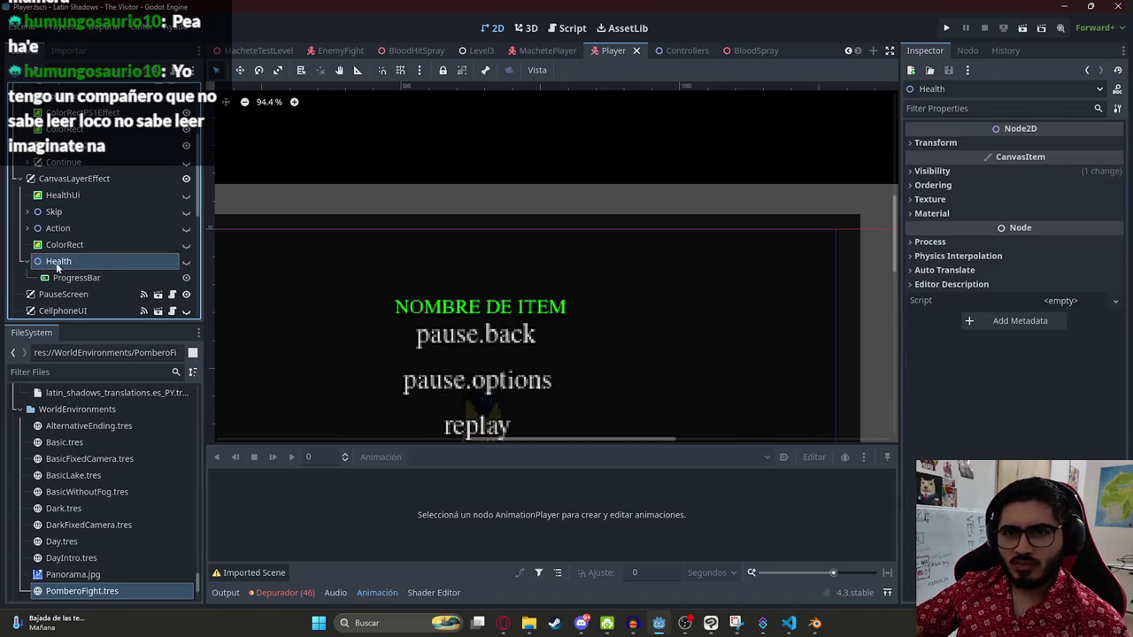
click(75, 277)
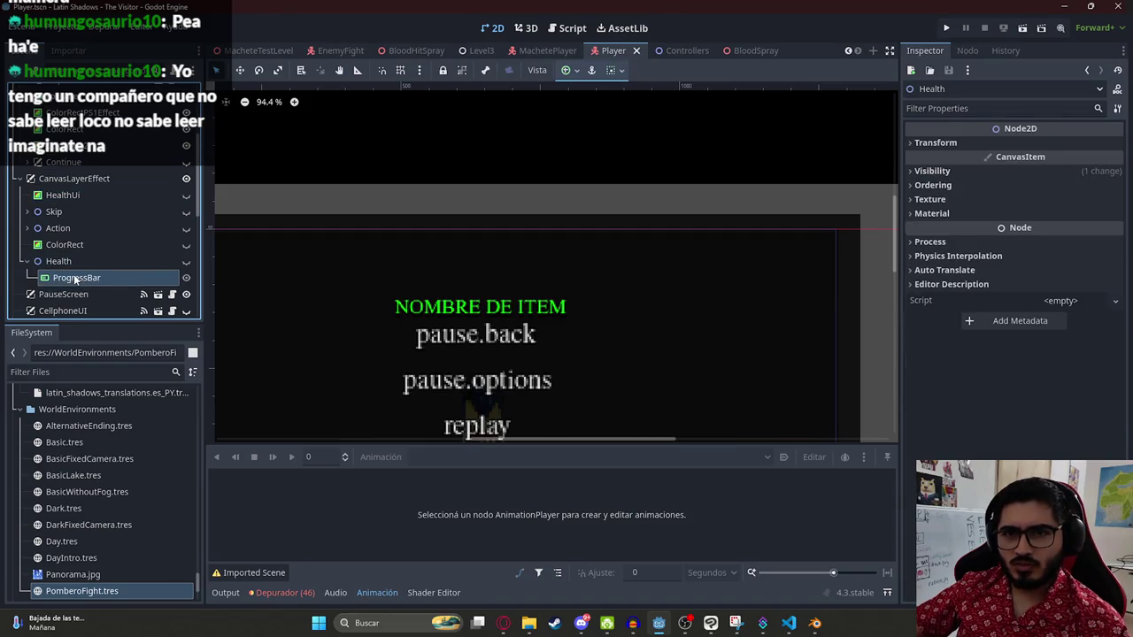
Step: Paste the copied ProgressBar into the MachetePlayer scene and drag it up toward the top
click(547, 51)
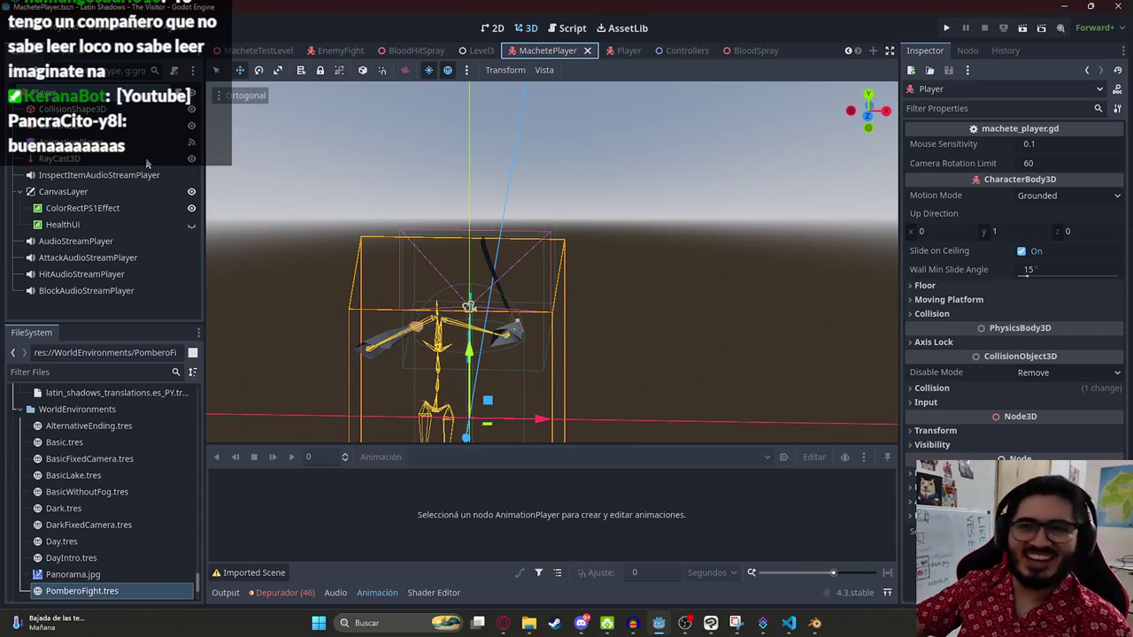
key(ctrl+v)
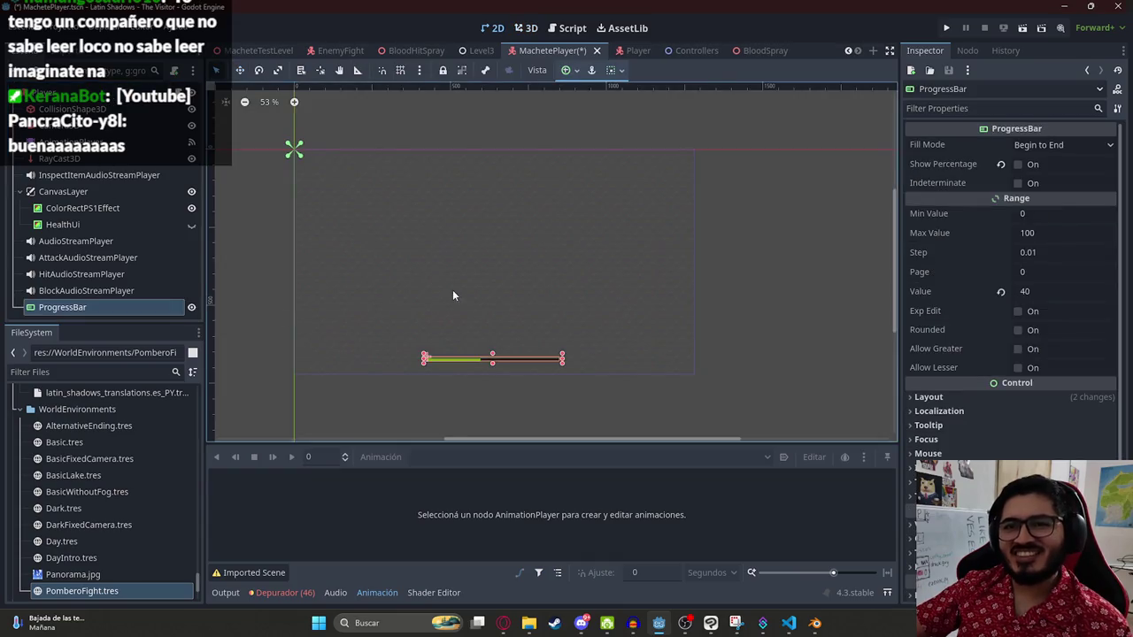
scroll(475, 349, up, 2)
mouse_move(471, 345)
mouse_down()
mouse_move(463, 187)
mouse_move(490, 374)
mouse_move(503, 227)
mouse_up()
scroll(495, 231, down, 1)
scroll(496, 235, up, 1)
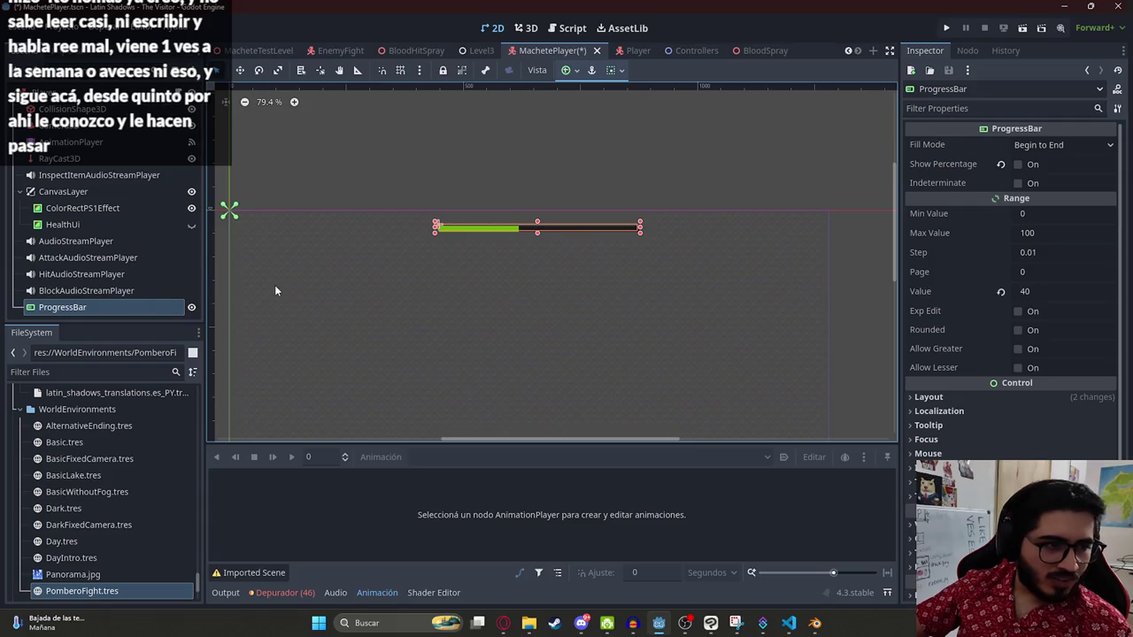
Step: Reparent the ProgressBar under CanvasLayer, right after the HealthUi node
click(85, 308)
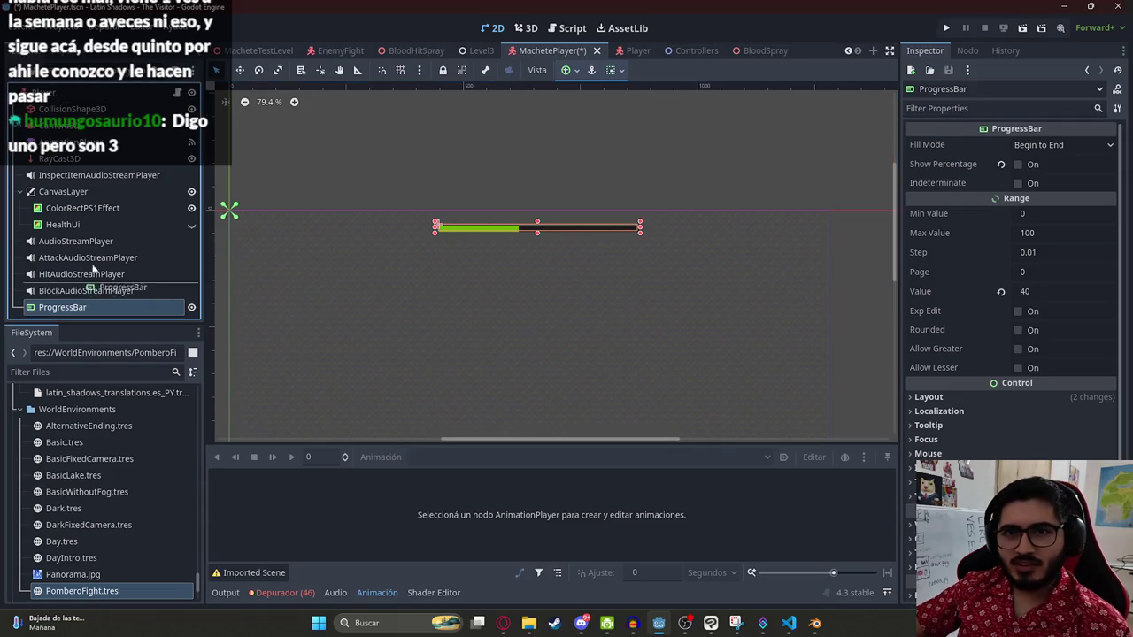
drag(103, 234, 103, 235)
scroll(571, 171, up, 2)
scroll(564, 173, down, 1)
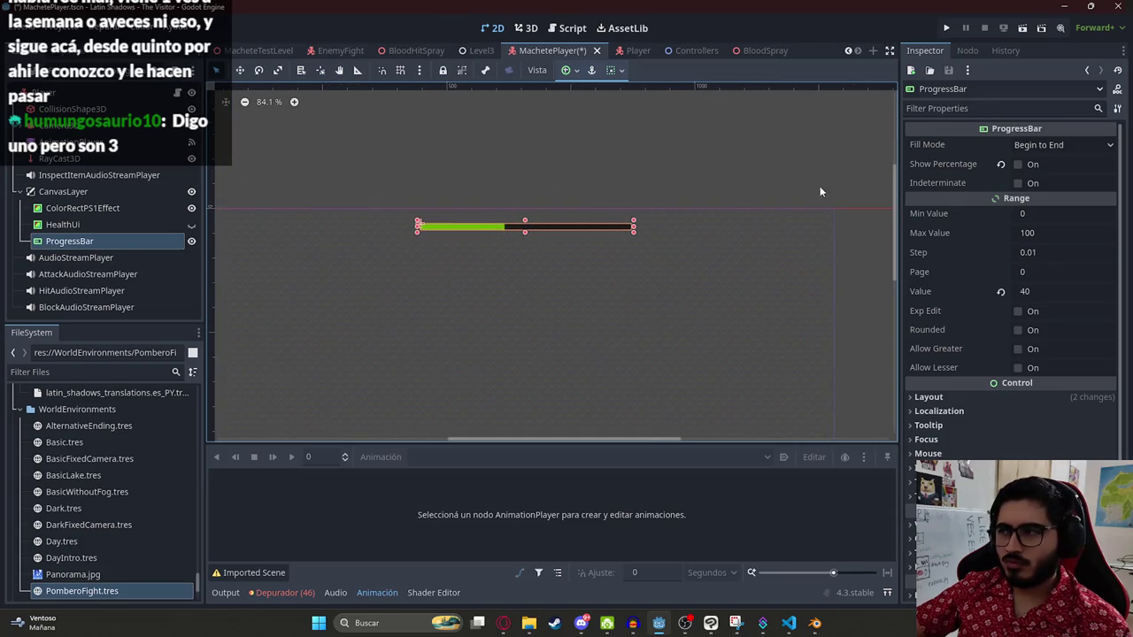
Step: Set the ProgressBar's Theme Overrides Fill style colour from green to red (#b30003)
scroll(1006, 281, down, 2)
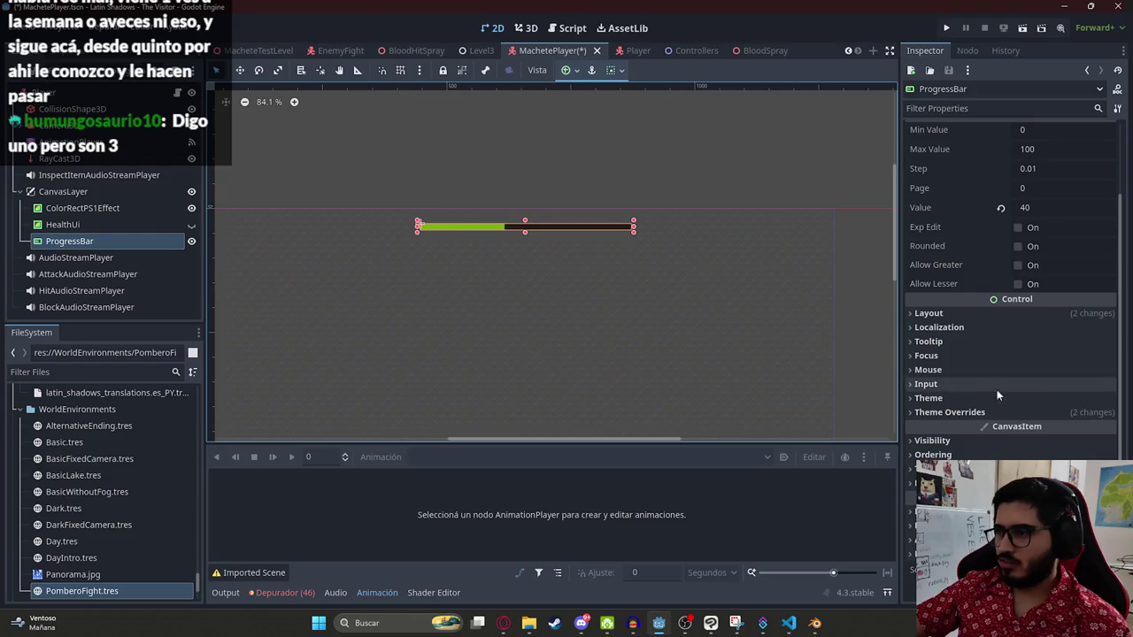
click(957, 370)
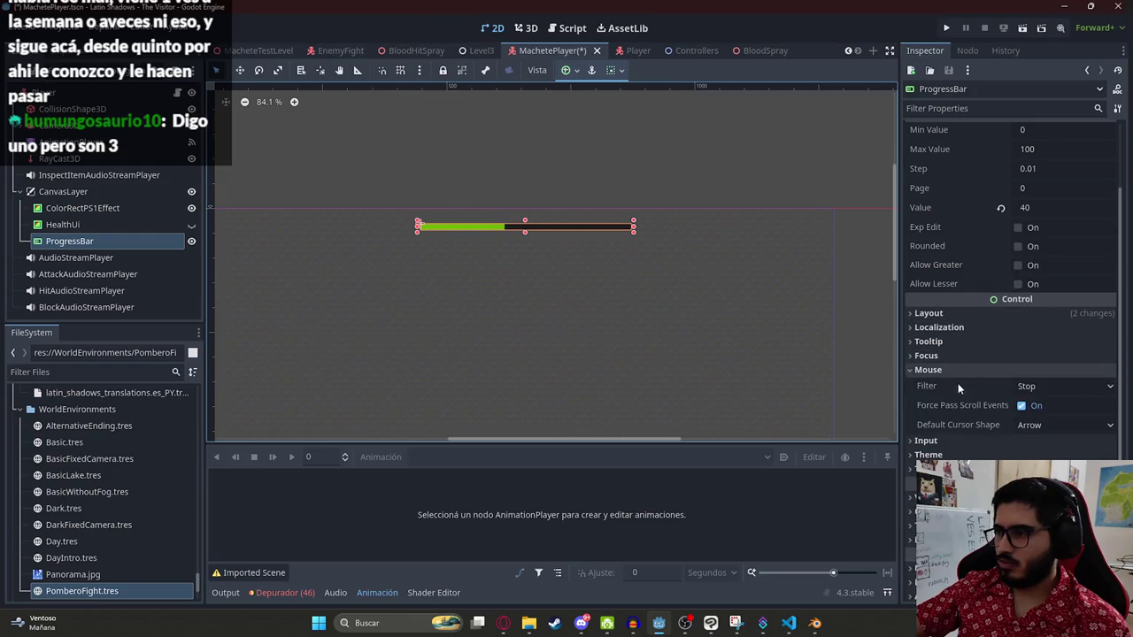
click(964, 468)
scroll(965, 410, down, 3)
click(965, 412)
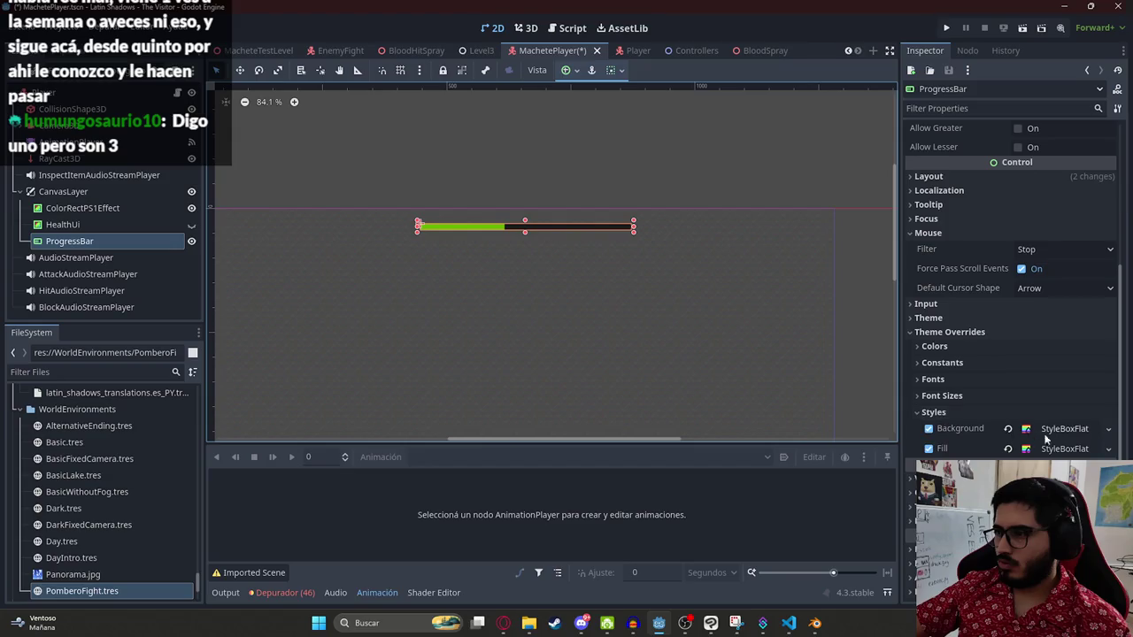
click(1062, 429)
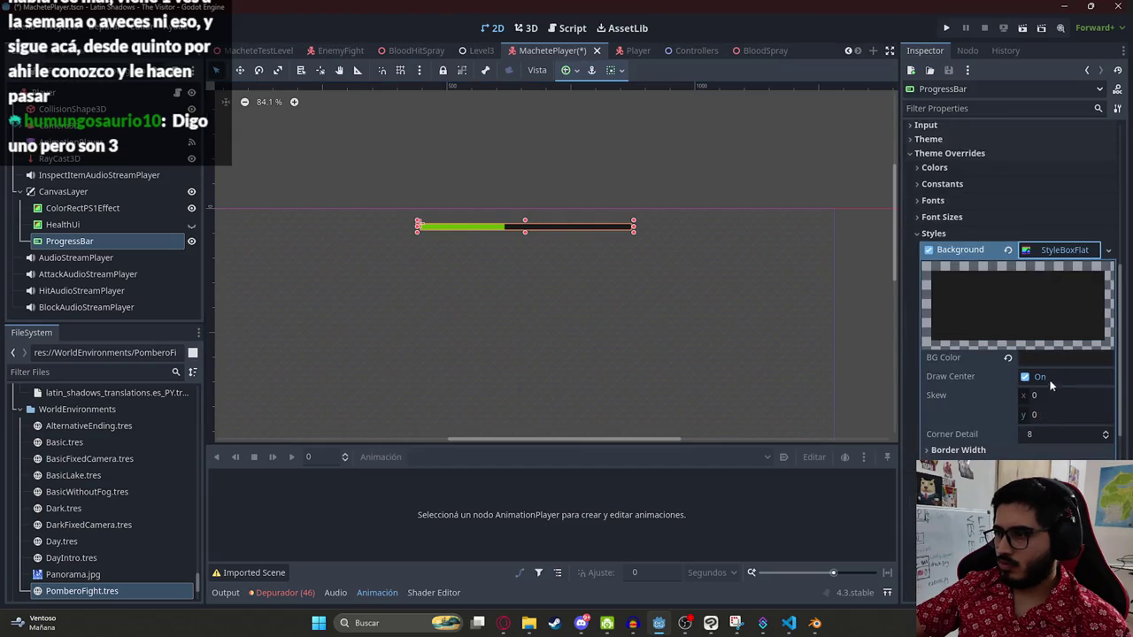
click(1063, 251)
click(1044, 379)
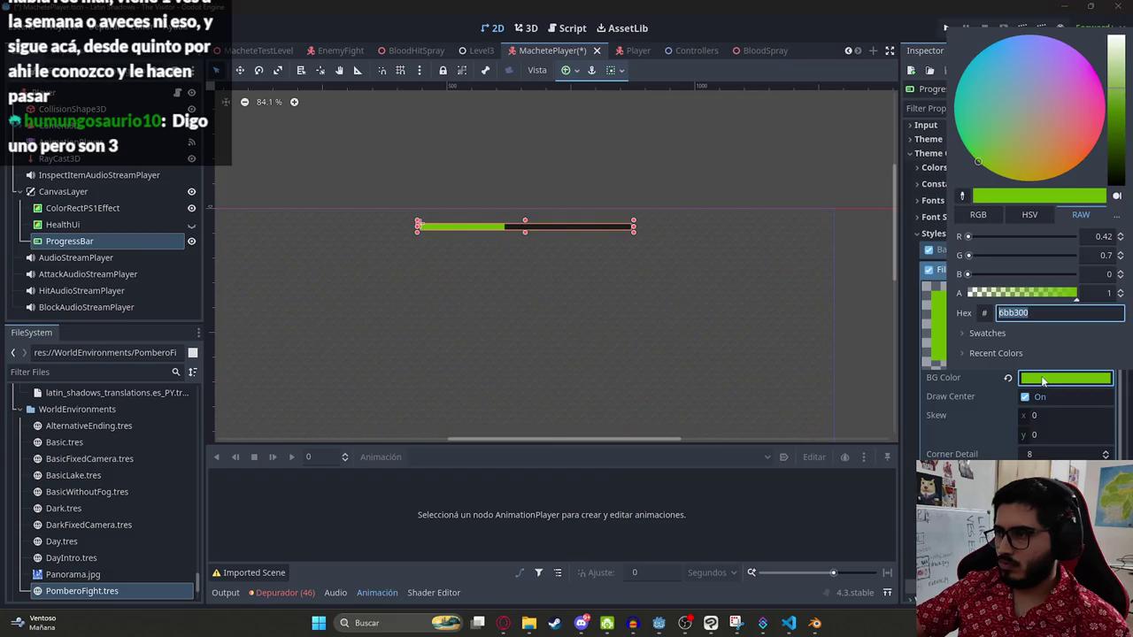
click(1030, 214)
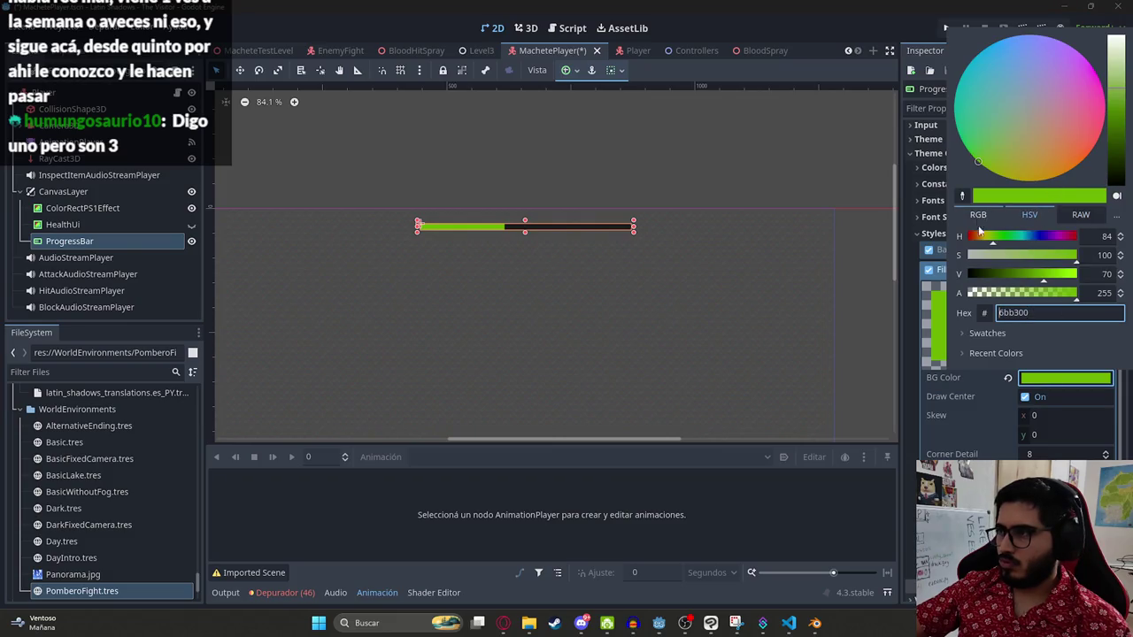
drag(1018, 235, 1098, 236)
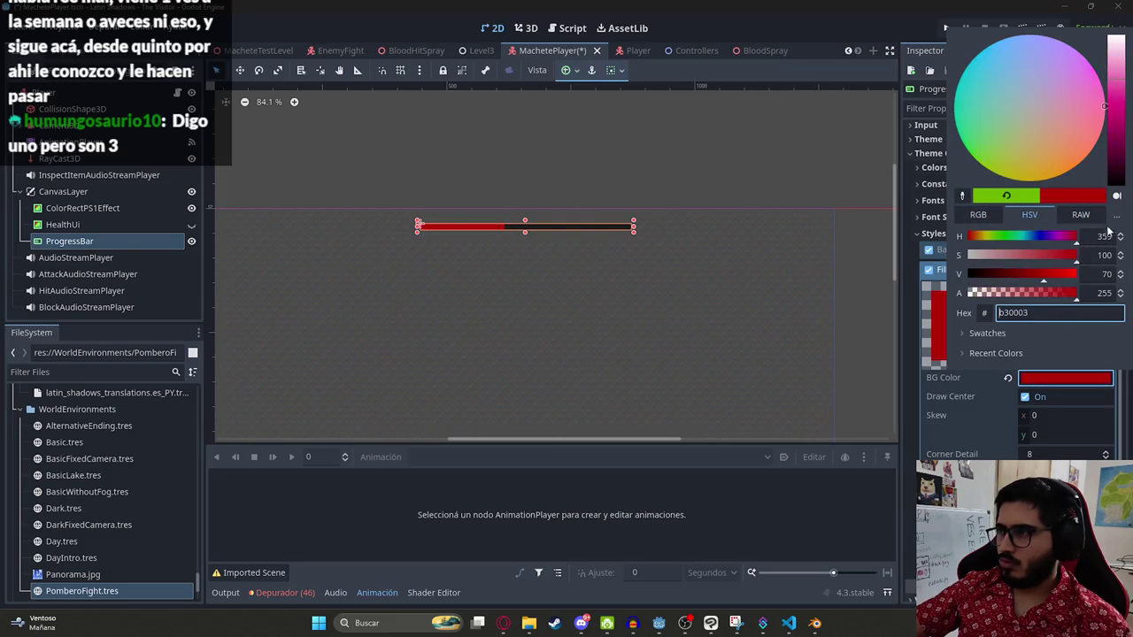
click(714, 195)
Step: Preview the red bar on the canvas, then reselect the ProgressBar node
scroll(500, 220, up, 3)
click(469, 205)
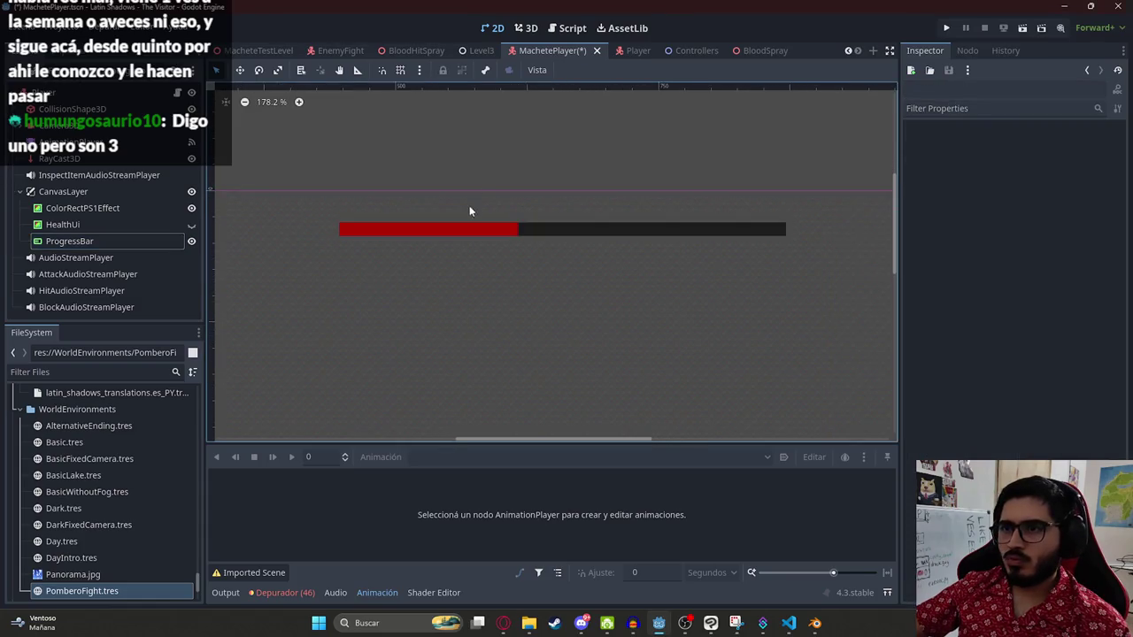
click(458, 229)
click(472, 178)
scroll(527, 159, down, 6)
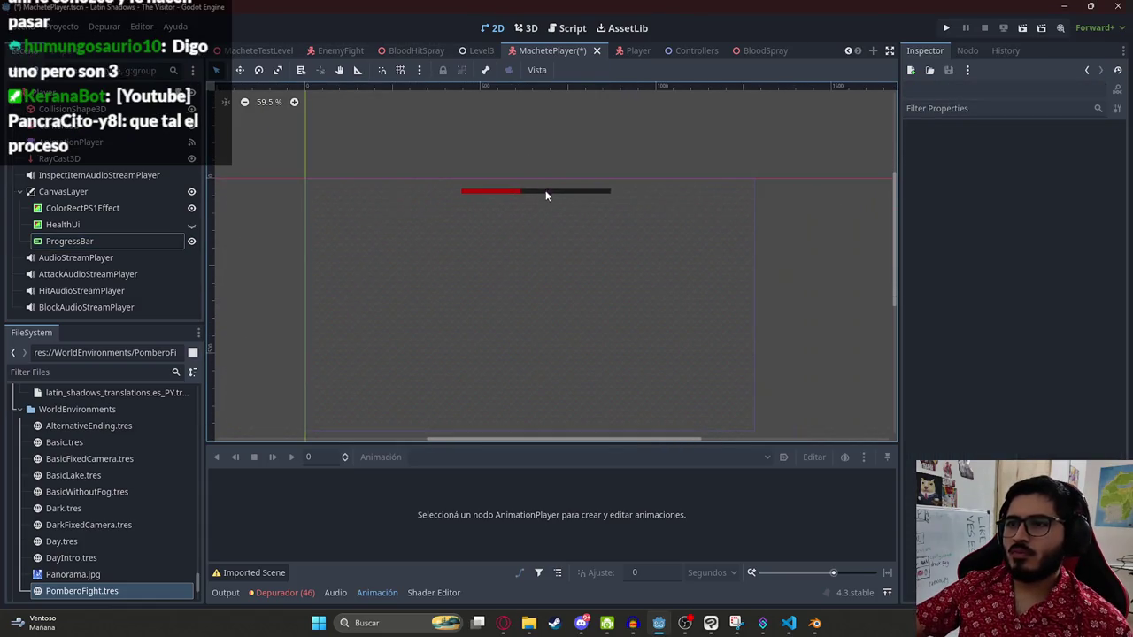
drag(506, 193, 501, 169)
click(501, 171)
click(557, 166)
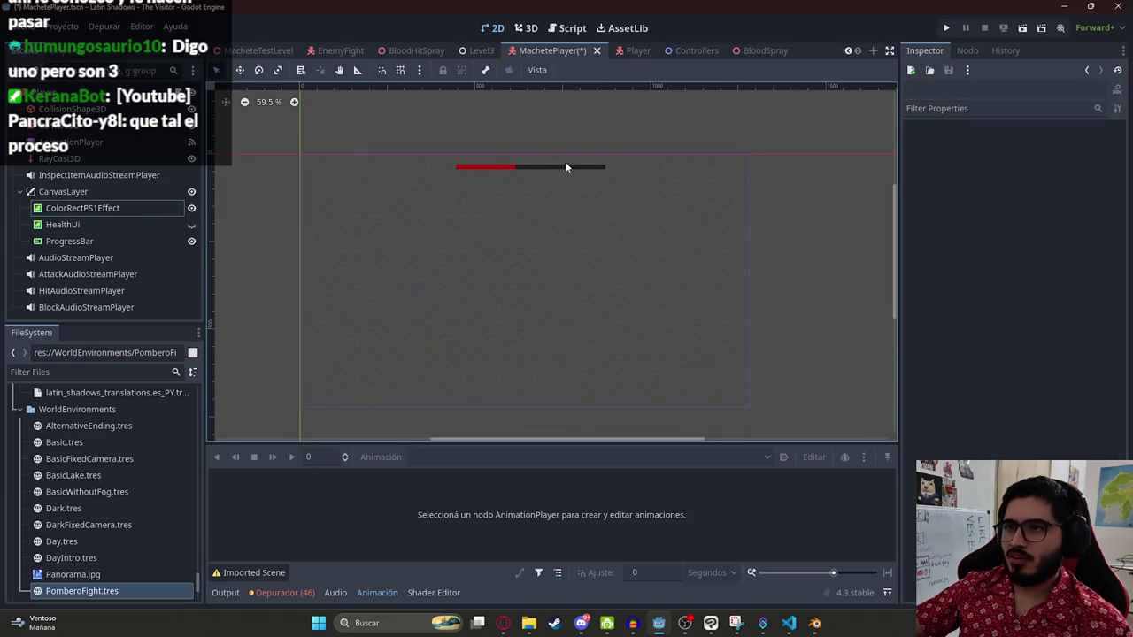
click(88, 223)
click(80, 242)
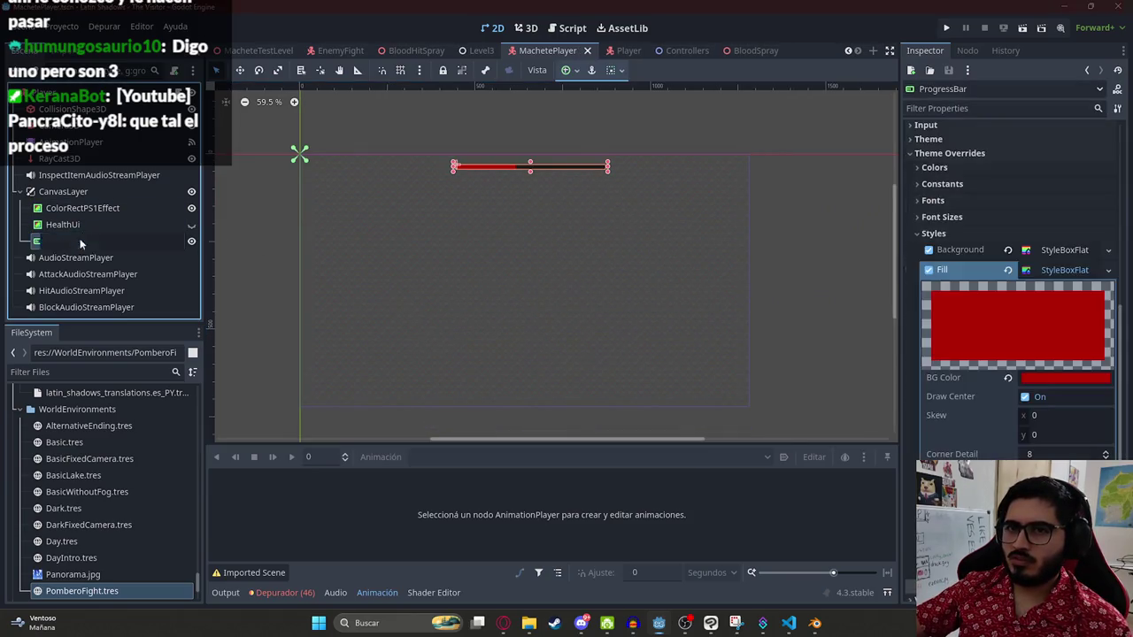
Step: Rename the node to EnemyProgressBar and save the MachetePlayer scene
click(48, 241)
text(Enemy)
key(Return)
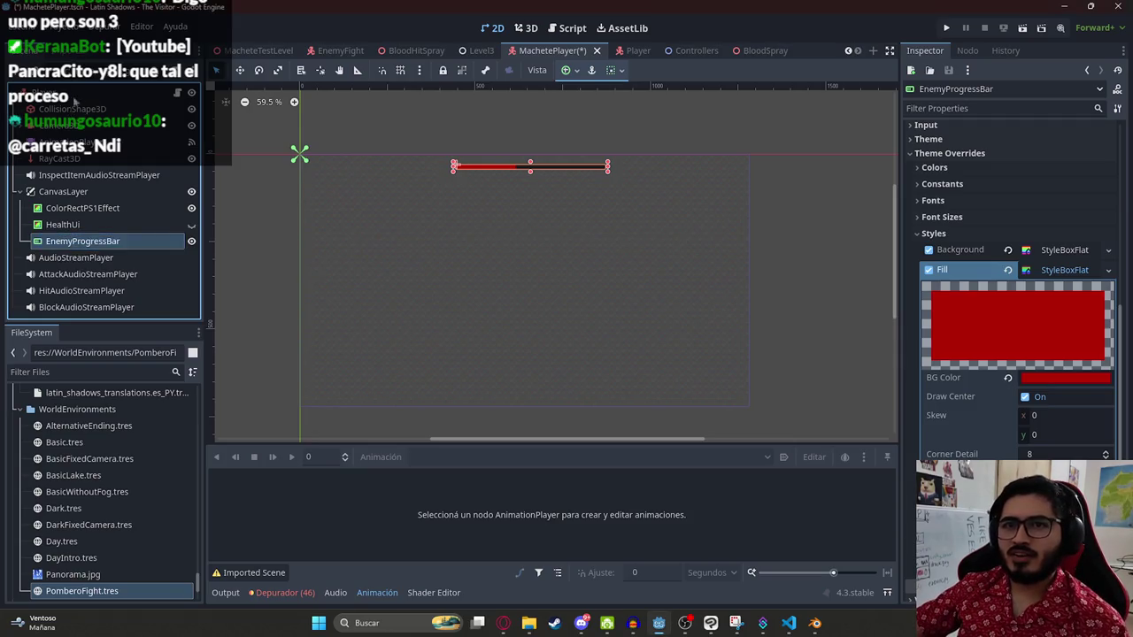
key(ctrl+s)
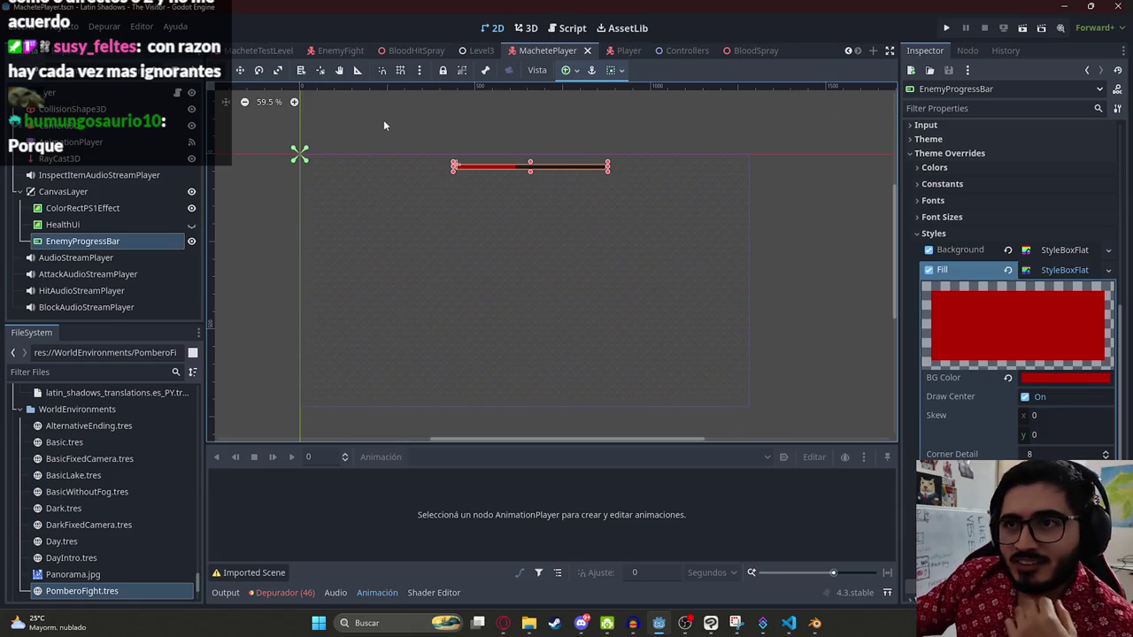
Step: Run the MacheteTestLevel scene from its tab's context menu
click(257, 51)
right_click(254, 51)
click(311, 148)
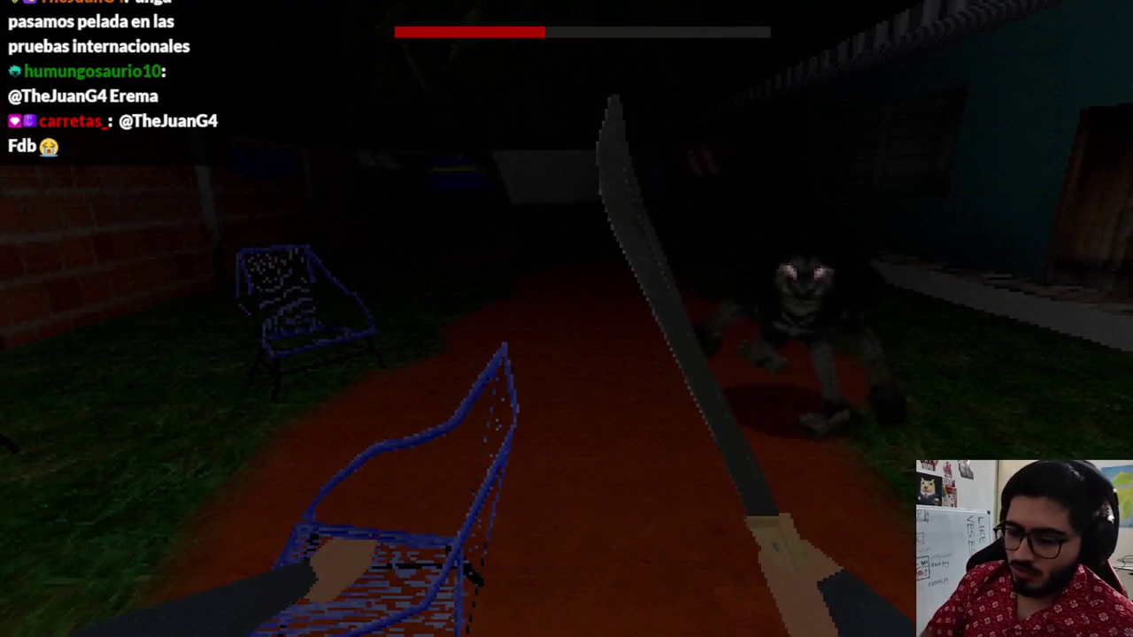
Step: Stop the playtest with F8 and select the EnemyProgressBar on the canvas
key(F8)
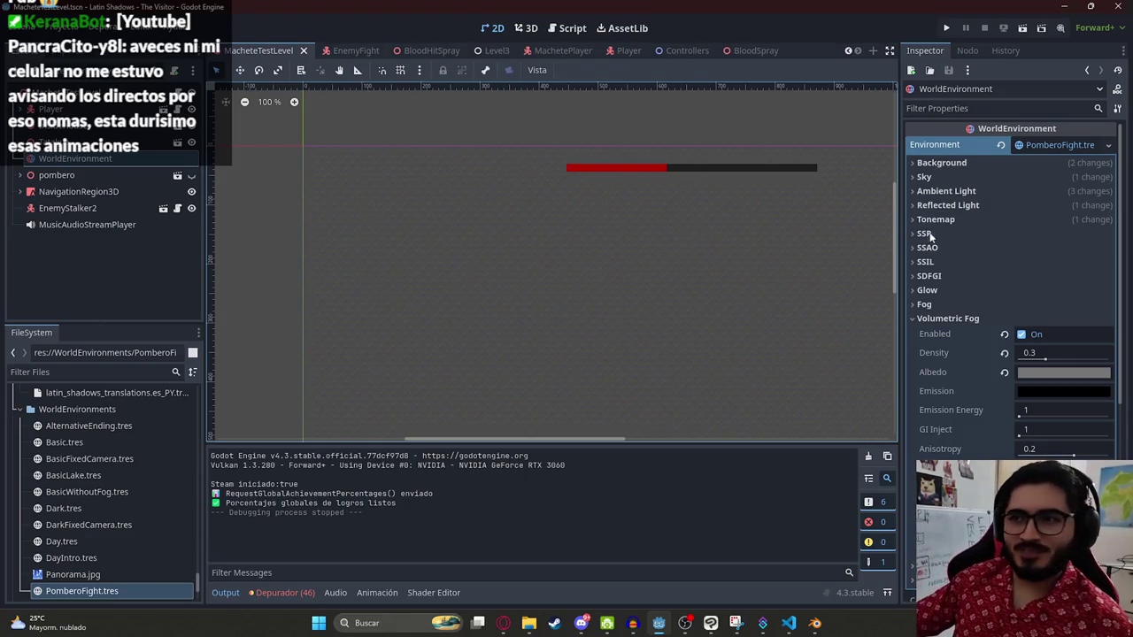
scroll(673, 212, down, 3)
click(542, 163)
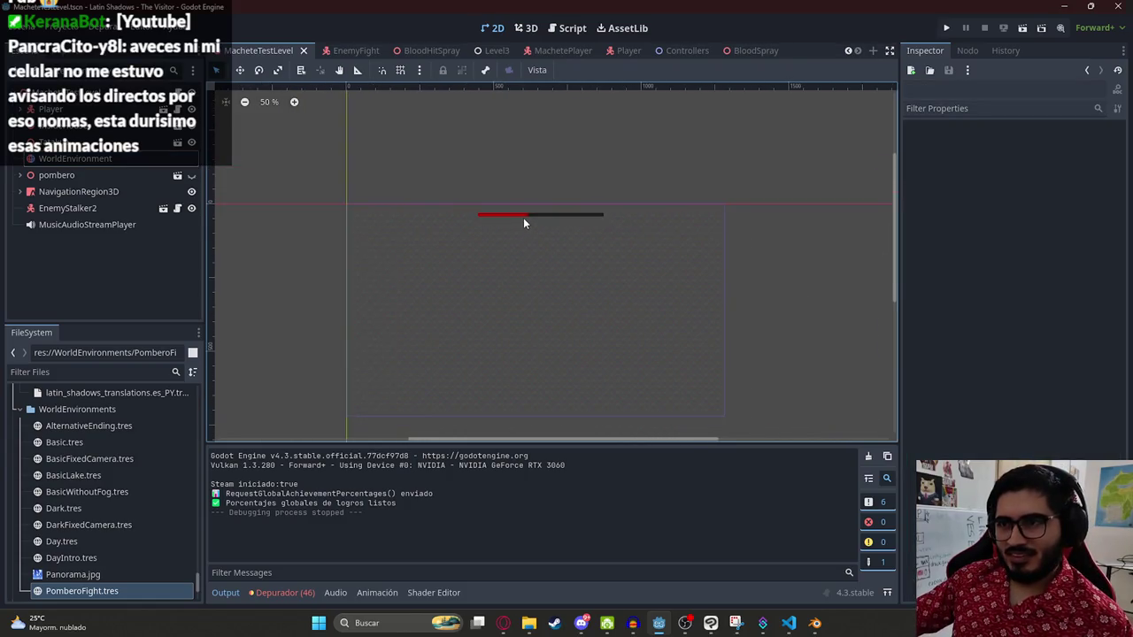
click(552, 194)
key(Escape)
click(526, 223)
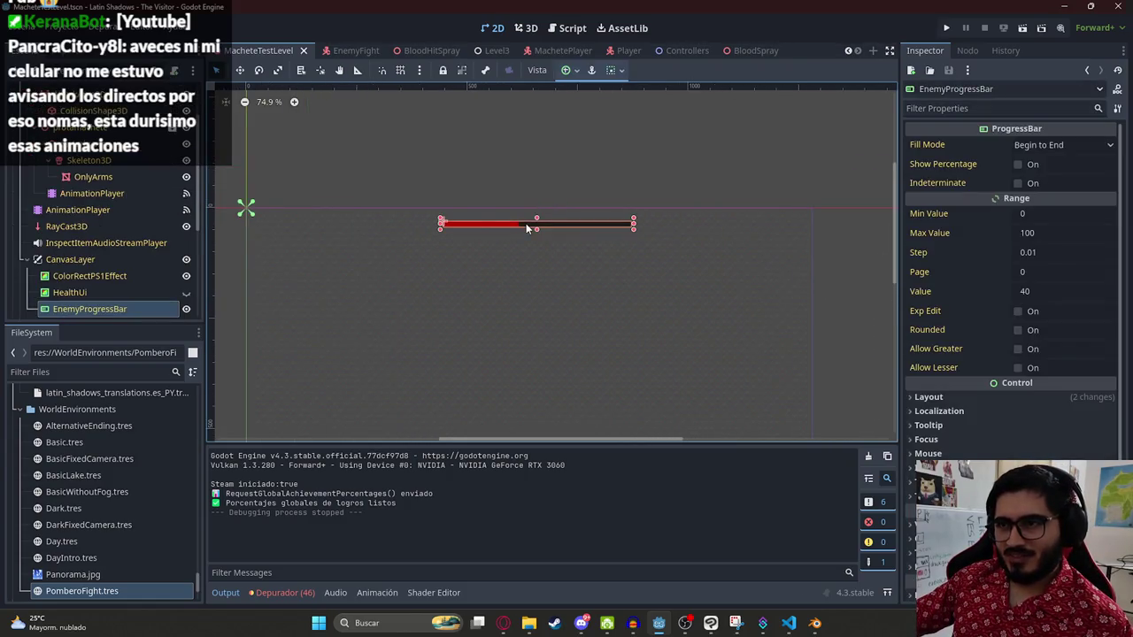
scroll(513, 186, up, 1)
key(alt+Tab)
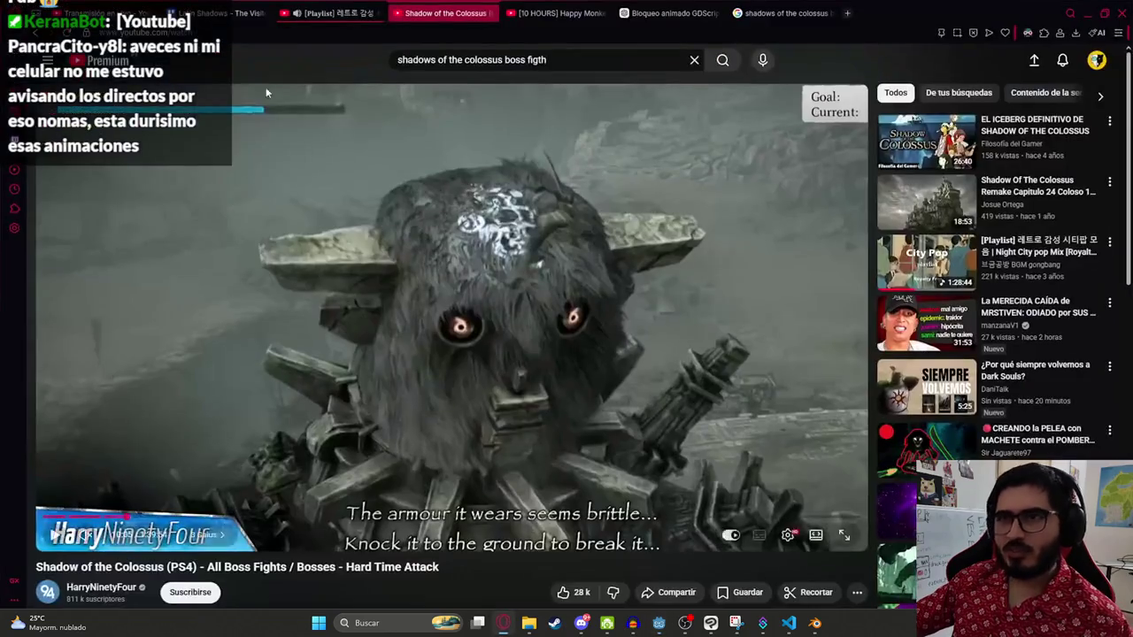
Step: Play 'ventilador girando por 10 horas' from the 'cosas girando' playlist in fullscreen
click(337, 13)
click(546, 8)
click(375, 257)
double_click(375, 256)
double_click(375, 261)
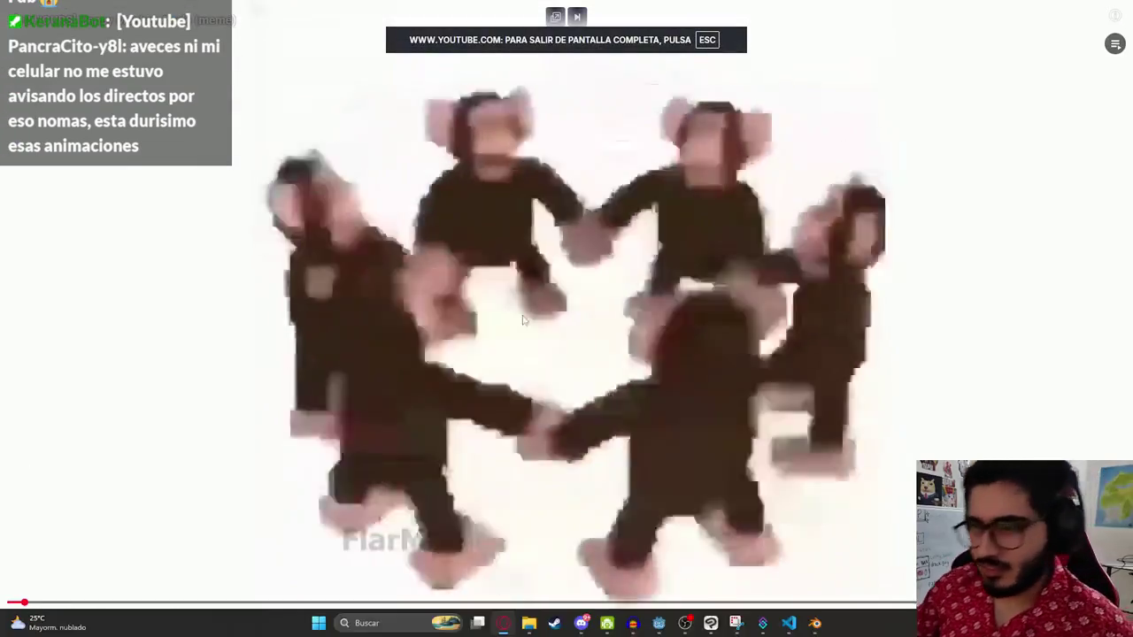
key(space)
click(1006, 216)
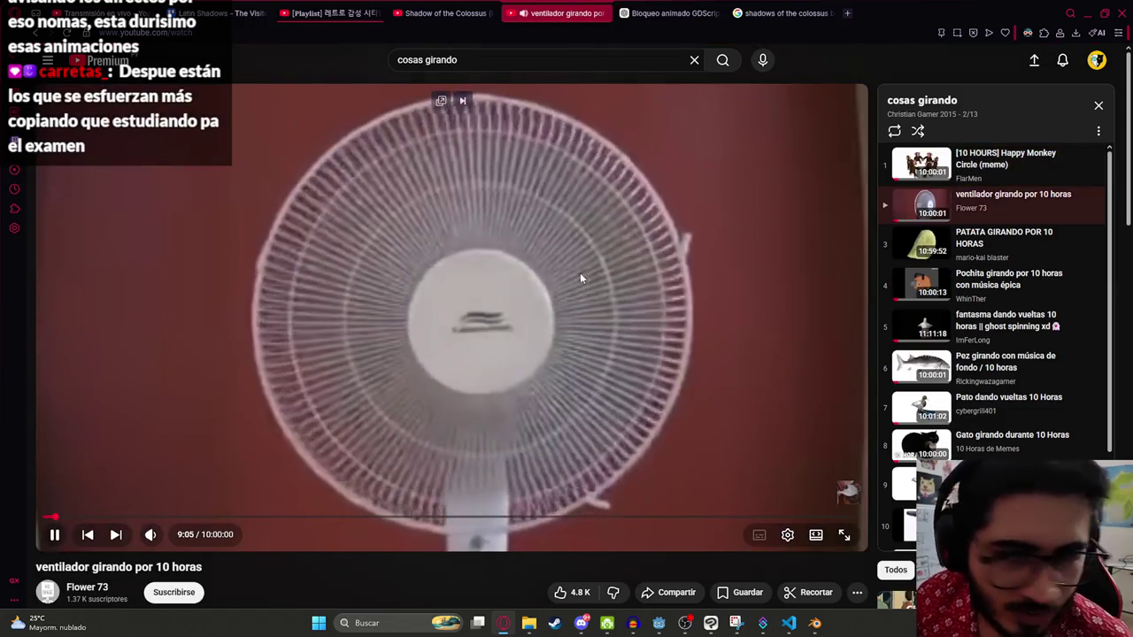
double_click(580, 273)
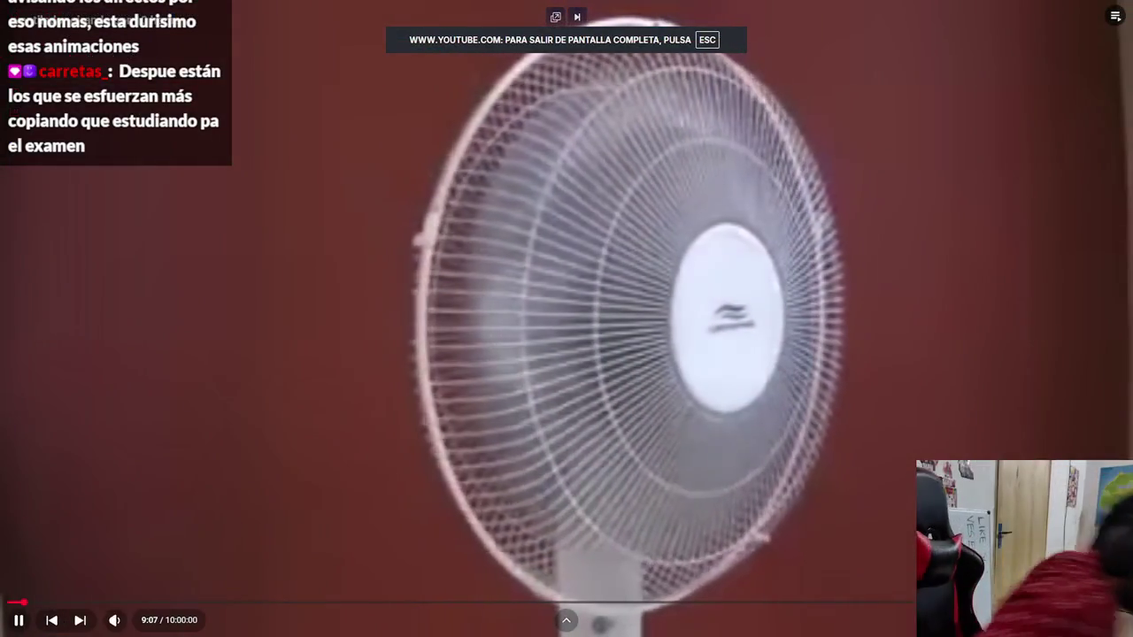
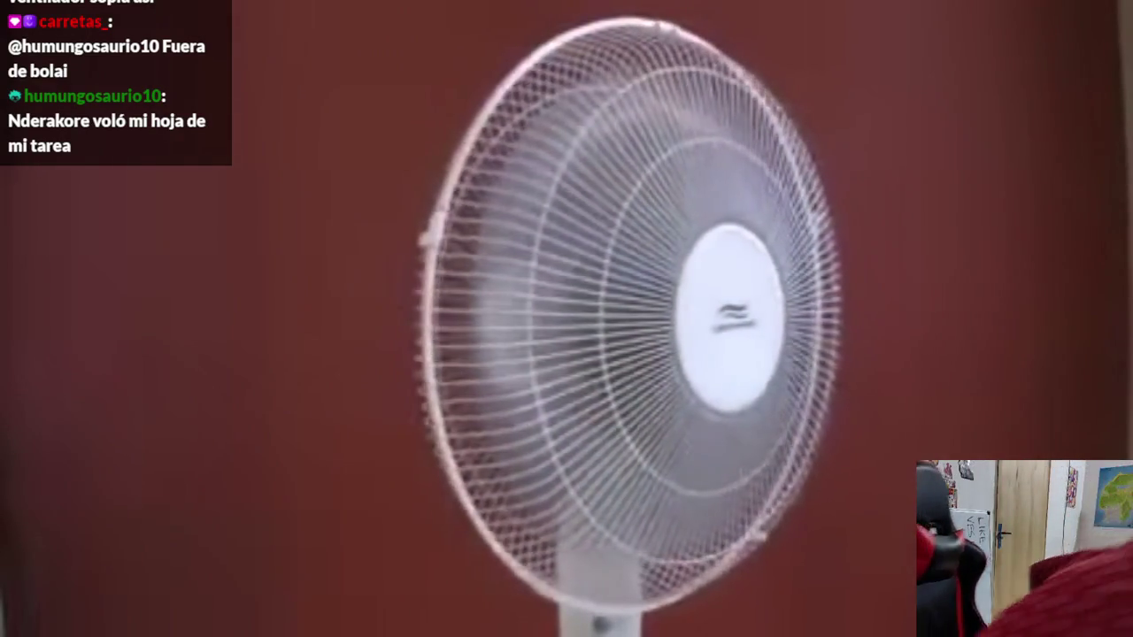
Step: Pause the spinning-fan video, leave fullscreen, show the Night City pop playlist, then return to Godot
key(space)
key(Escape)
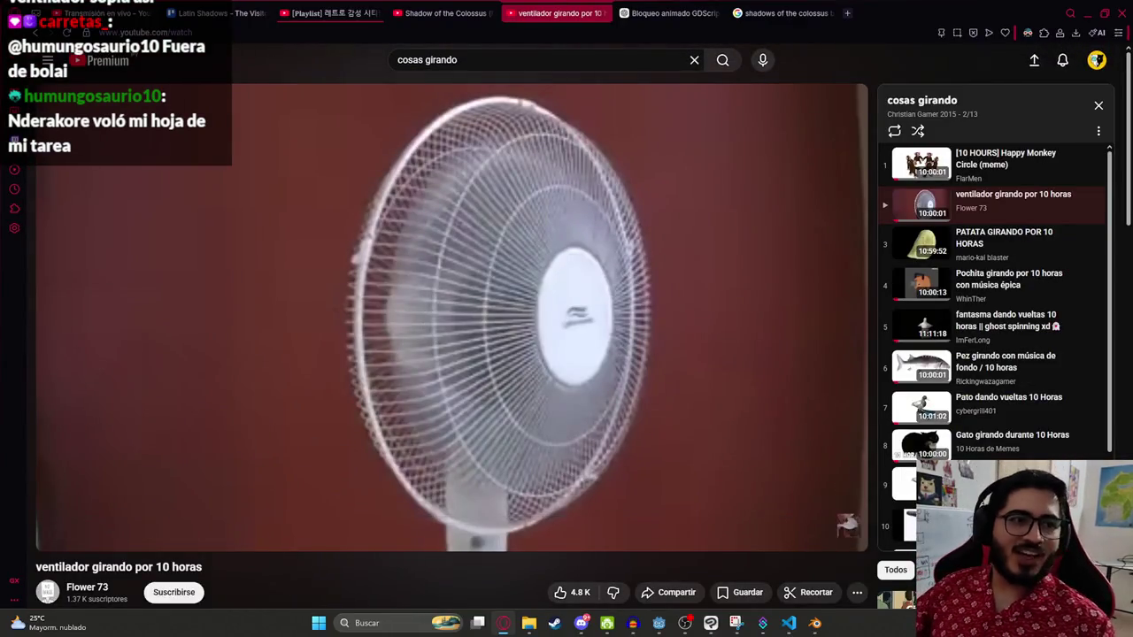
click(334, 13)
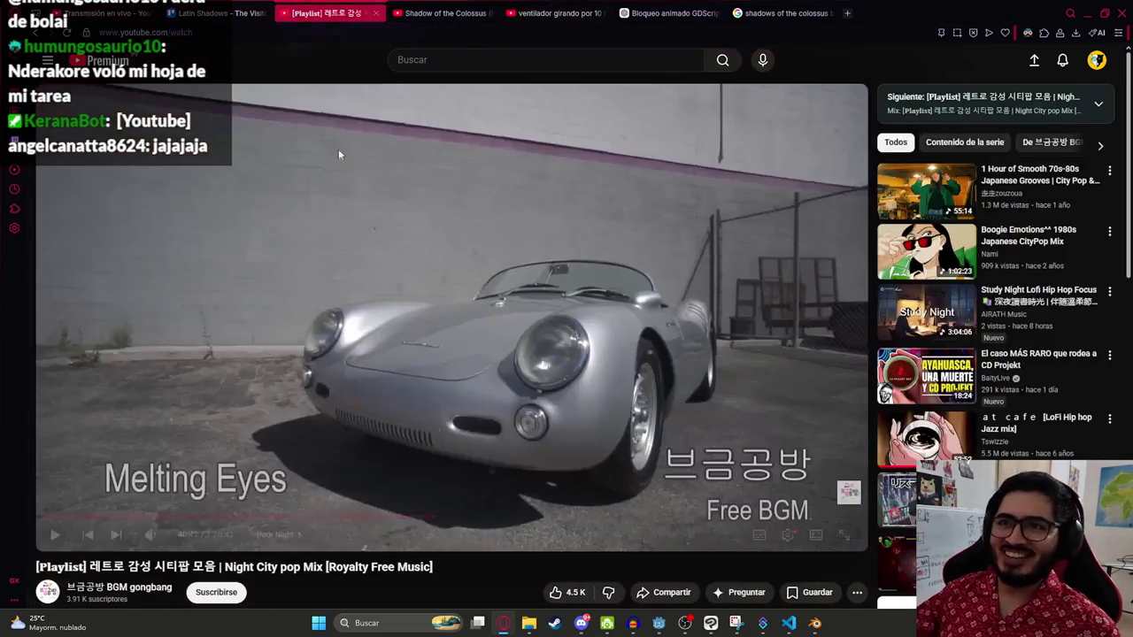
click(659, 624)
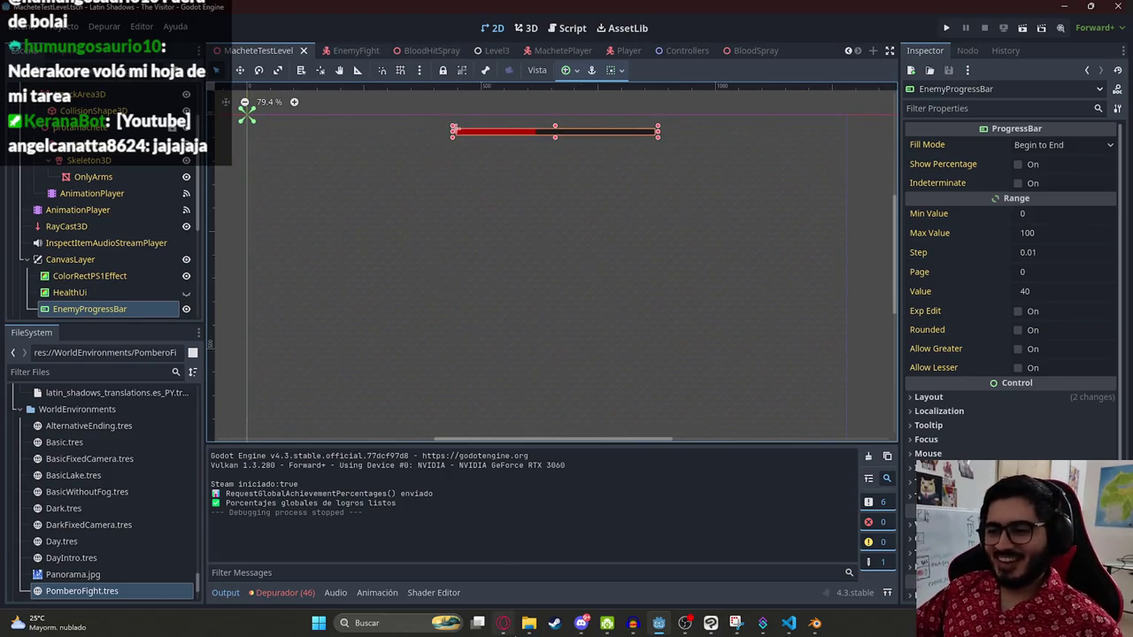
Step: Select the enemy progress bar and bring up the MachetePlayer scene
click(502, 623)
click(503, 623)
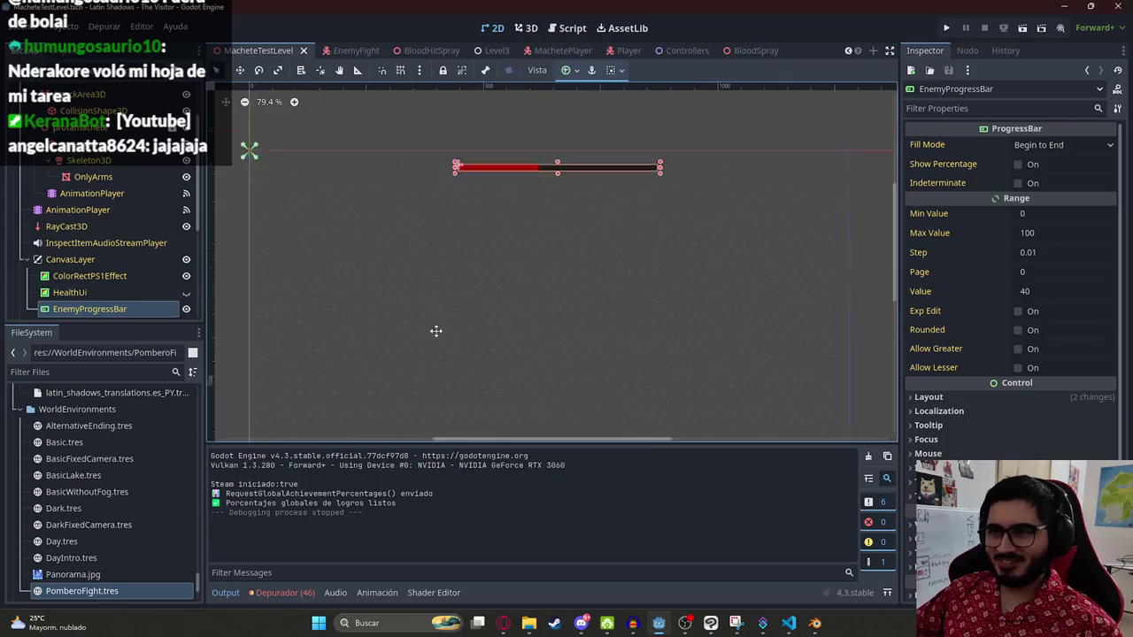
click(440, 265)
scroll(449, 241, down, 2)
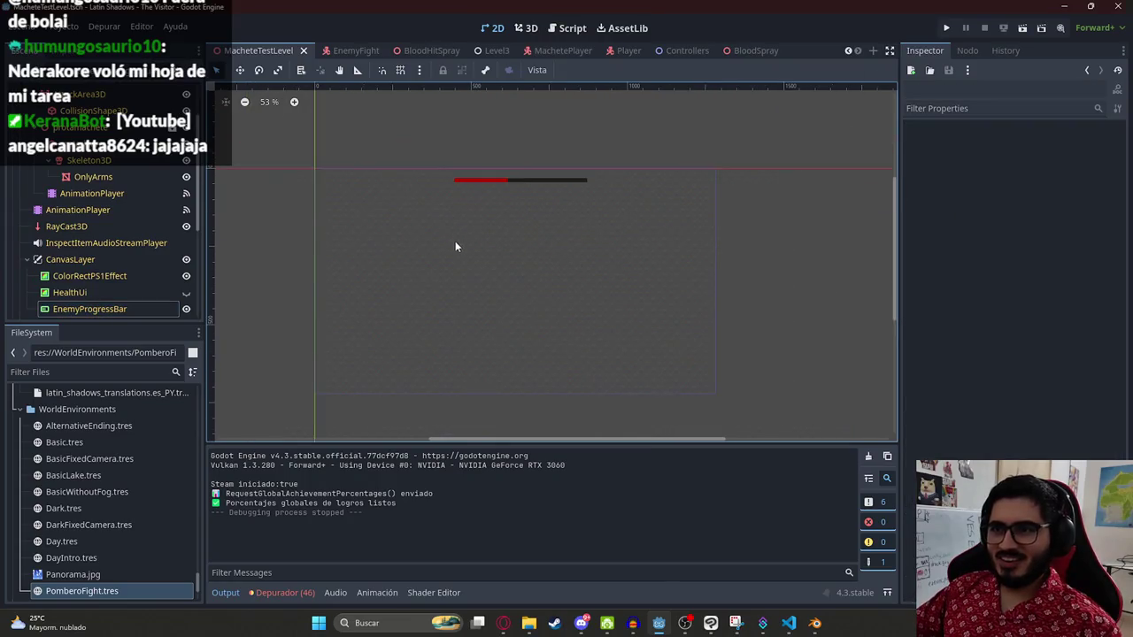
click(485, 182)
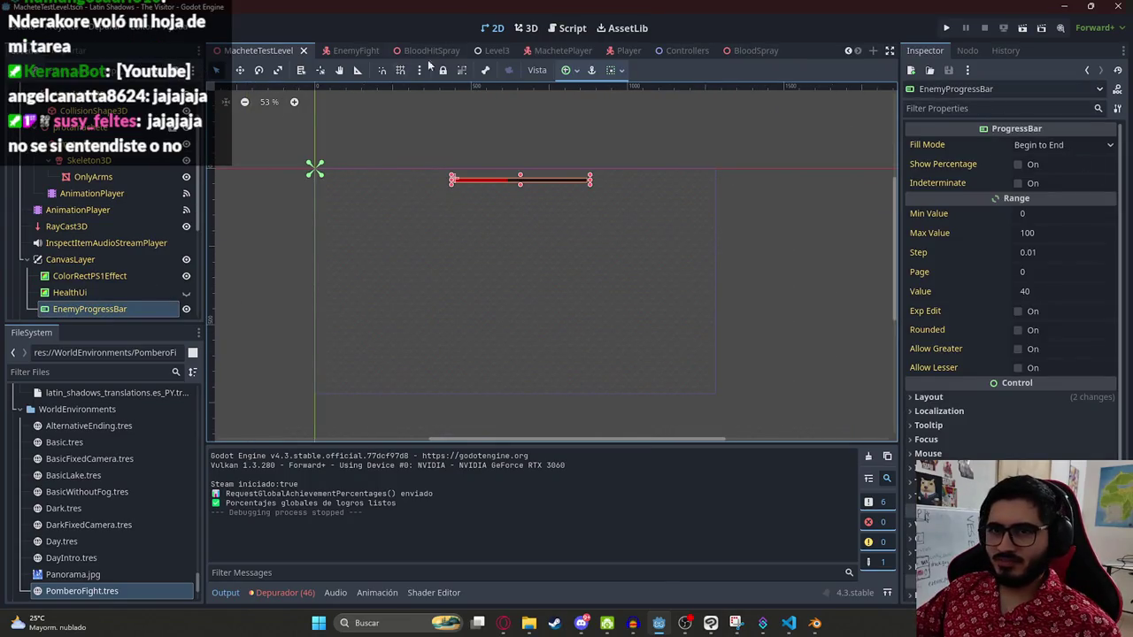
click(563, 51)
click(622, 50)
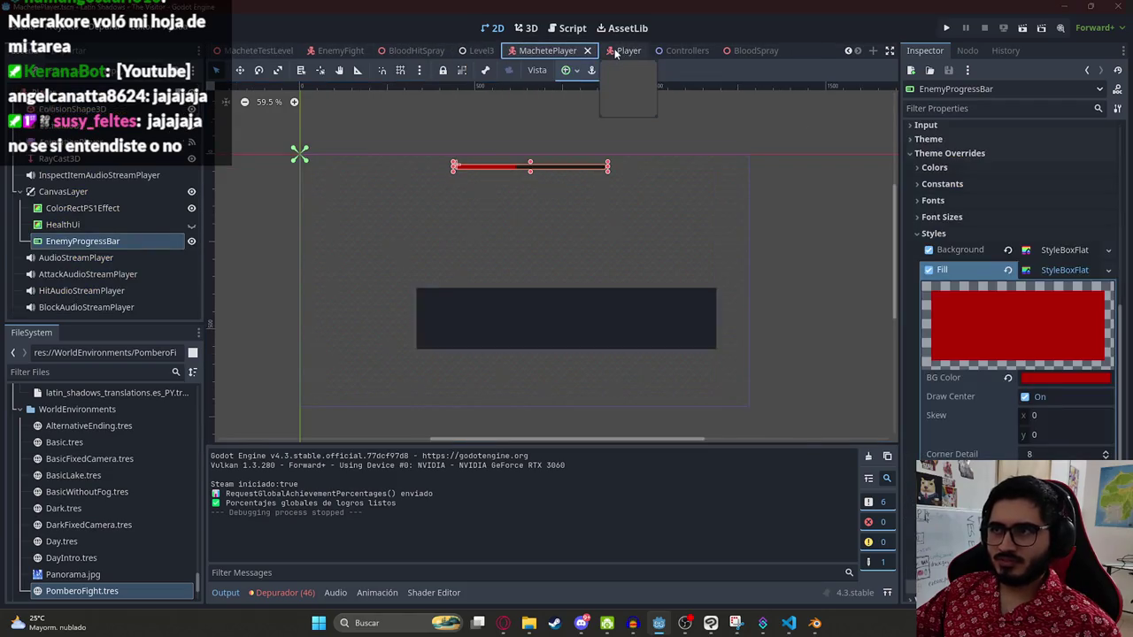
click(550, 50)
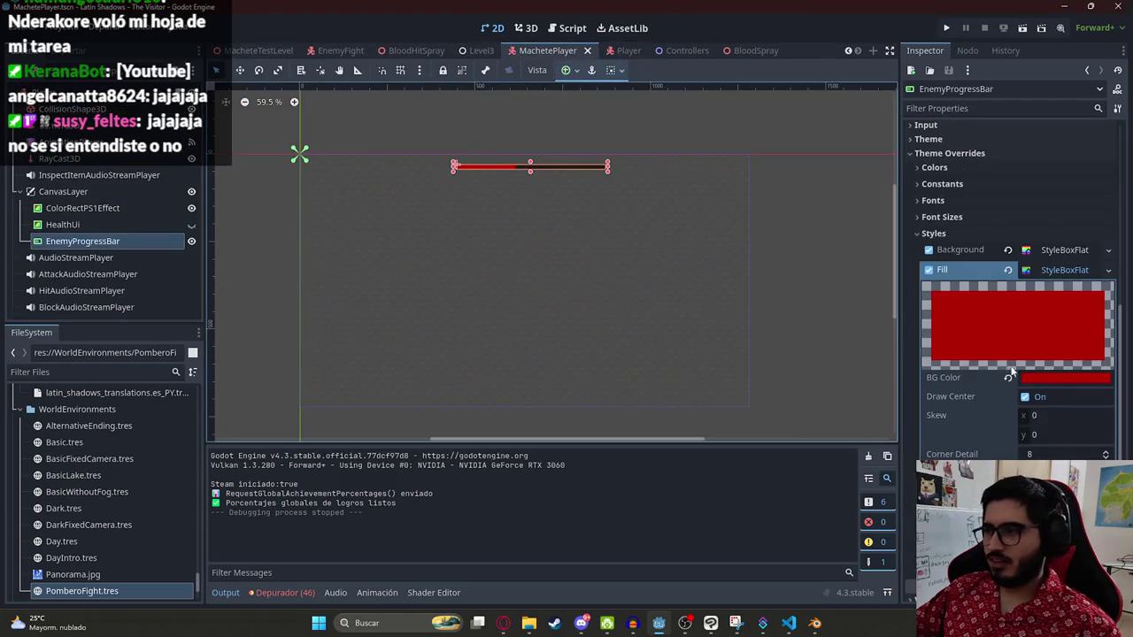
scroll(985, 182, up, 10)
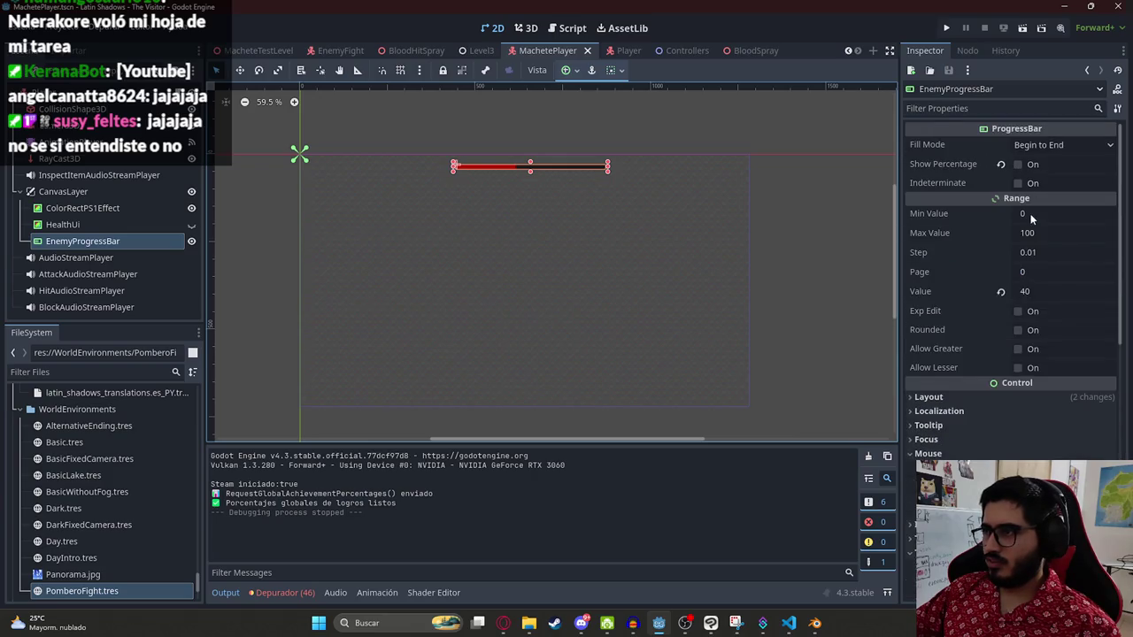
Step: Set the EnemyProgressBar value to 100 and save the MachetePlayer scene
click(1027, 294)
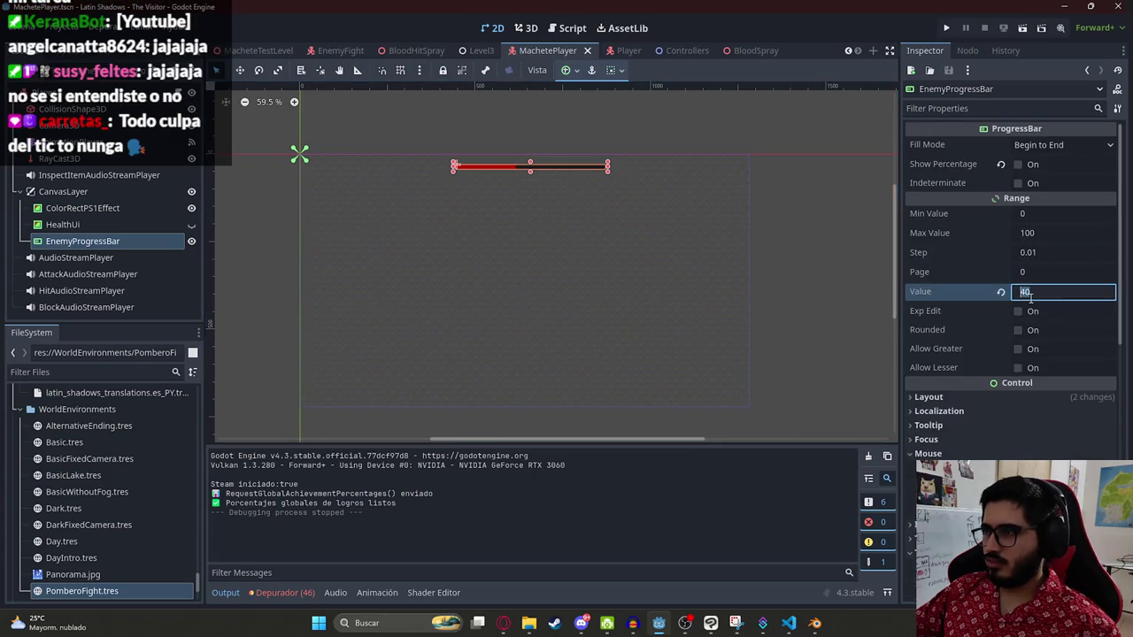
text(100)
key(Return)
key(ctrl+s)
click(464, 167)
click(494, 128)
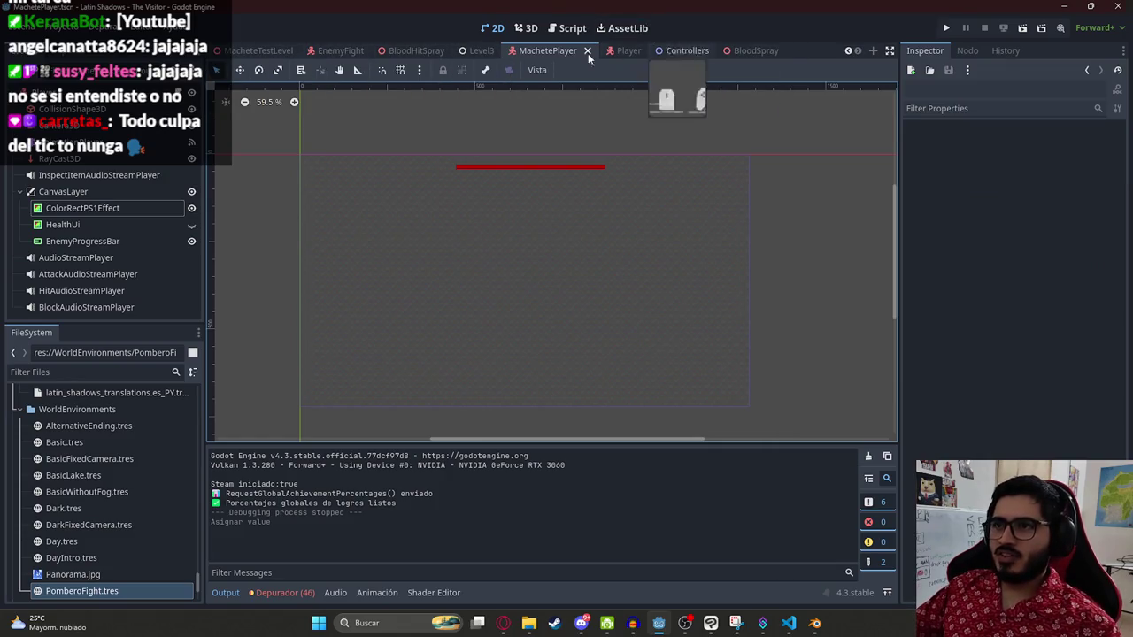
click(341, 51)
Step: In enemy_fight.gd, add 'var health = 100.0' below the attack_timer declaration
click(567, 27)
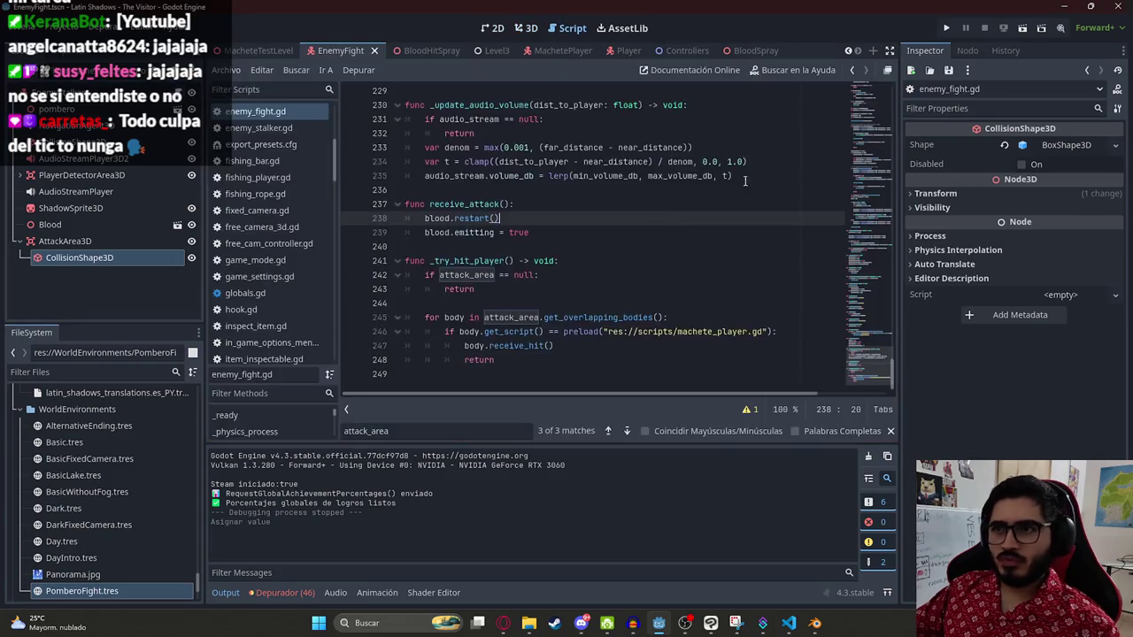
scroll(713, 192, up, 20)
scroll(701, 245, down, 6)
scroll(623, 183, up, 1)
scroll(565, 295, down, 5)
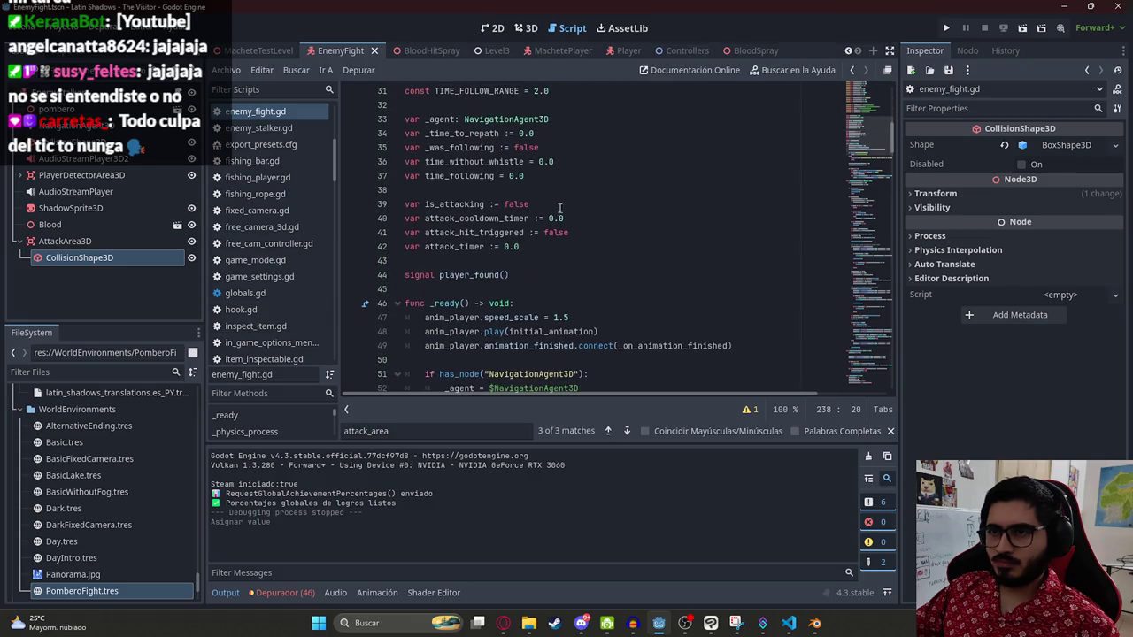
click(536, 246)
key(Return)
text(var)
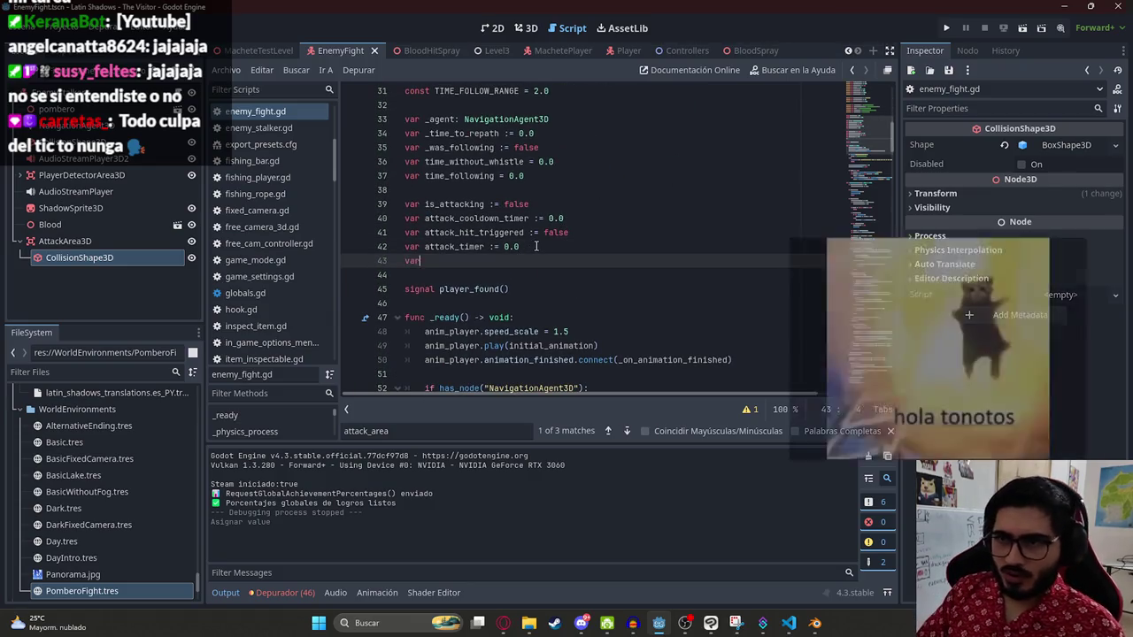
text( health = 100.0)
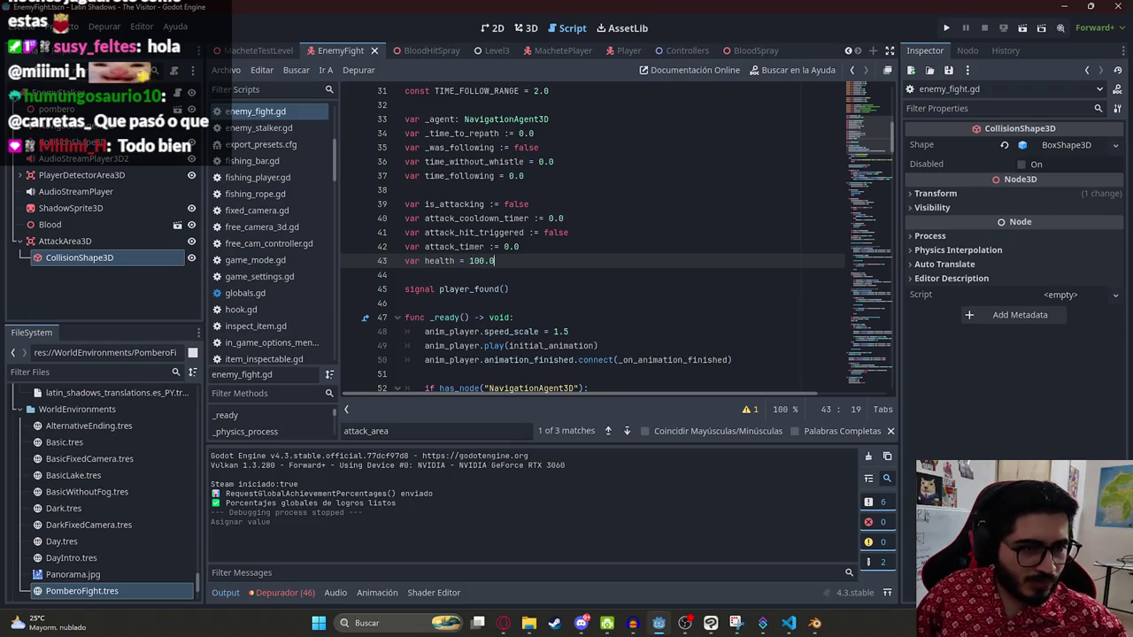
Step: Check the new health declaration and insert a blank line below TIME_FOLLOW_RANGE
click(683, 298)
click(436, 260)
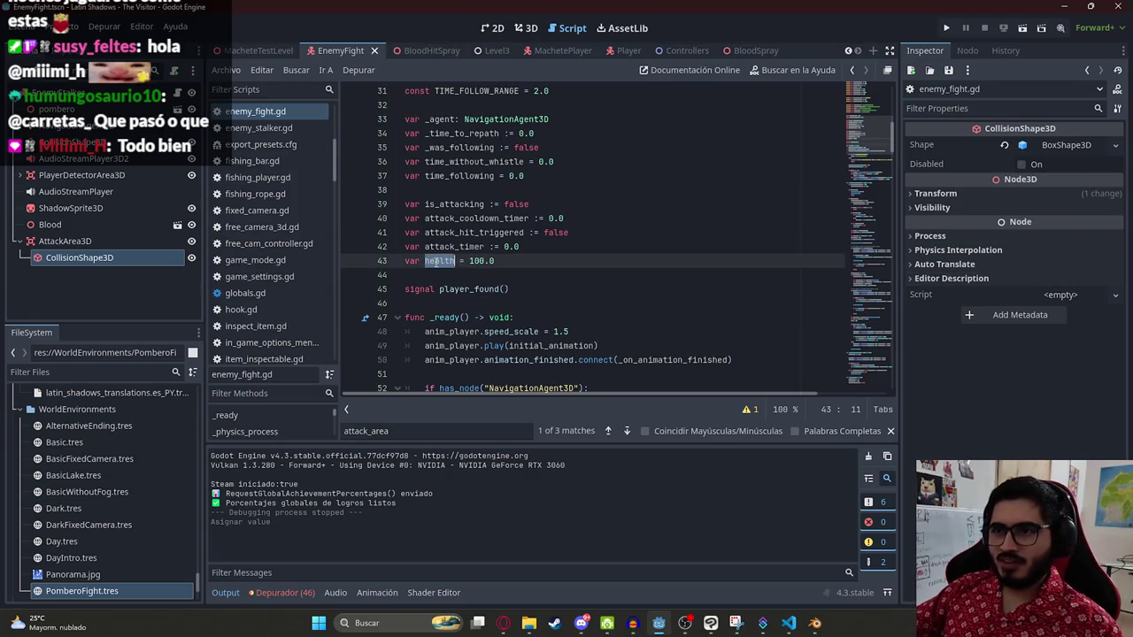
double_click(436, 261)
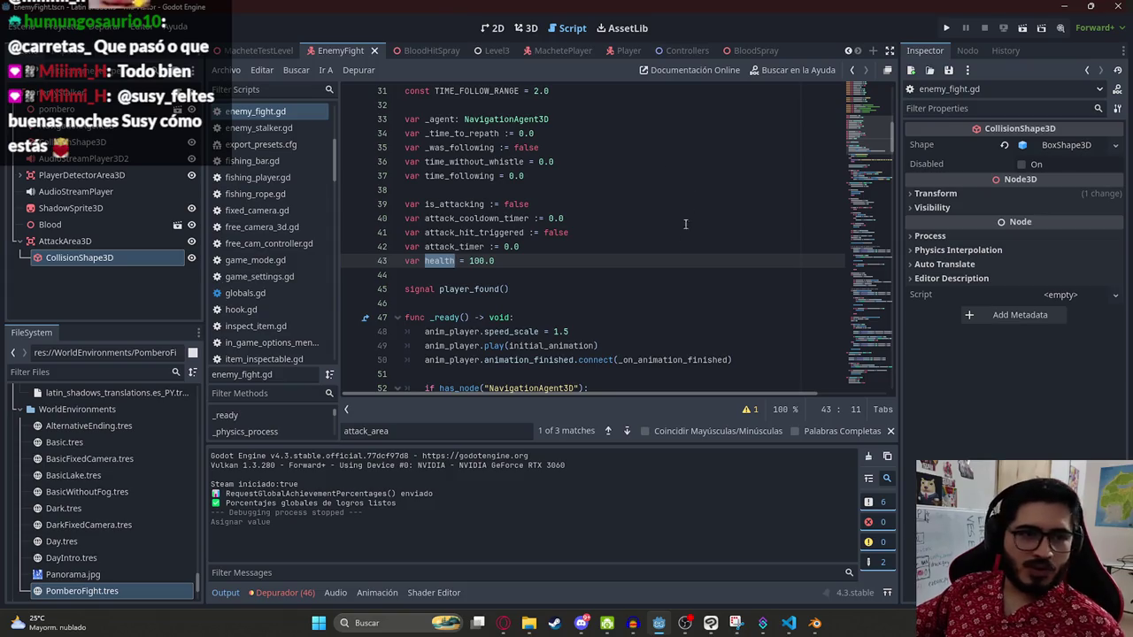
click(531, 262)
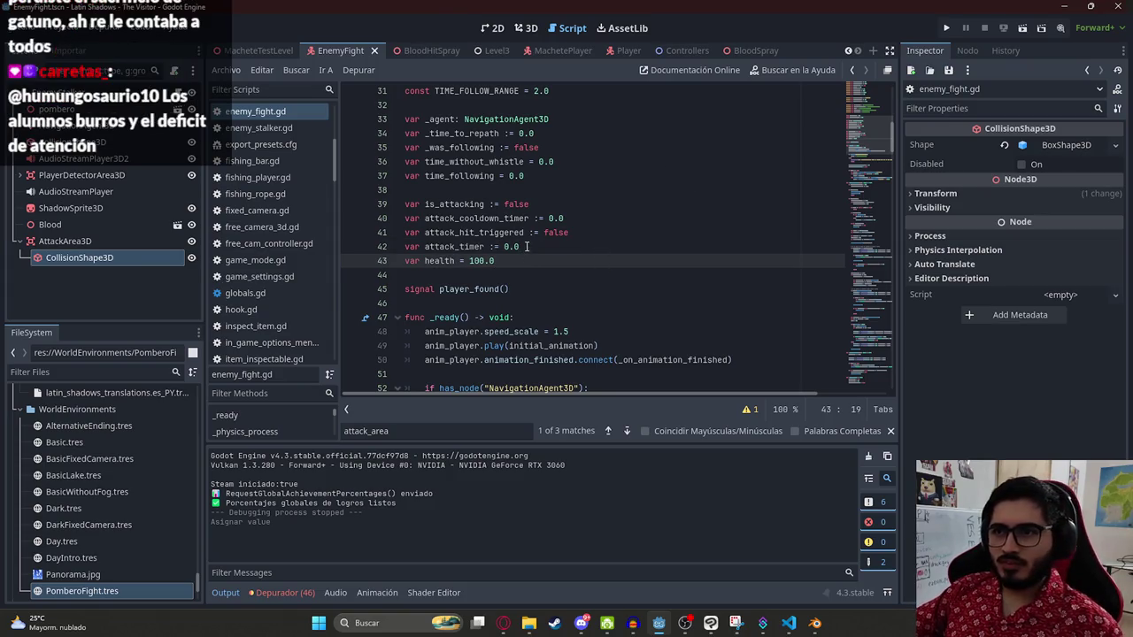
scroll(529, 244, up, 5)
click(575, 304)
key(Return)
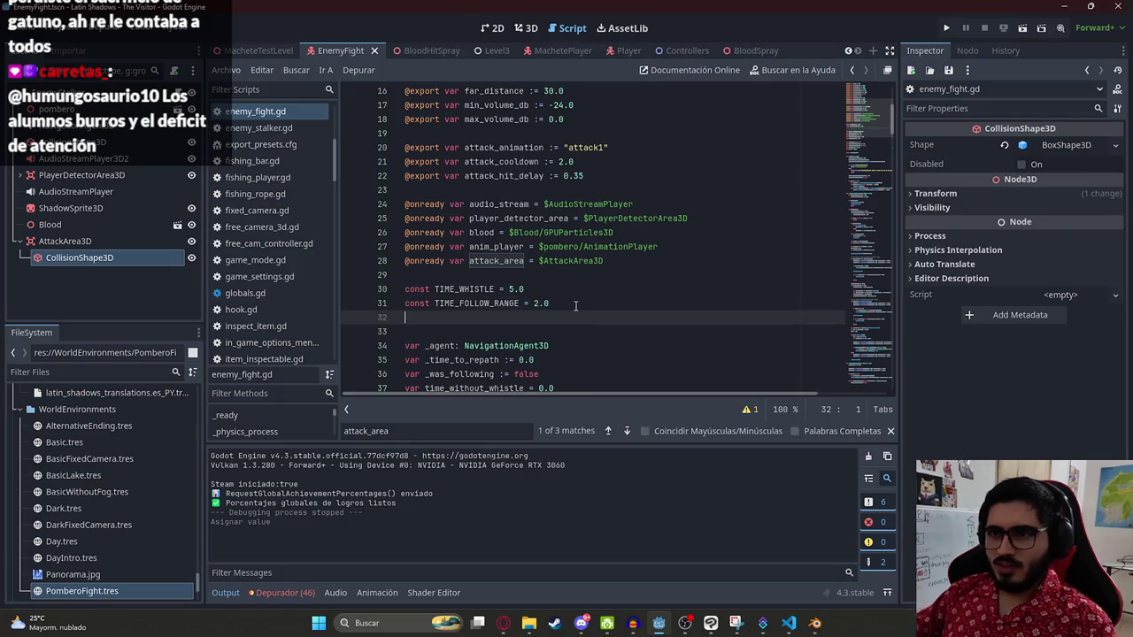
text(const)
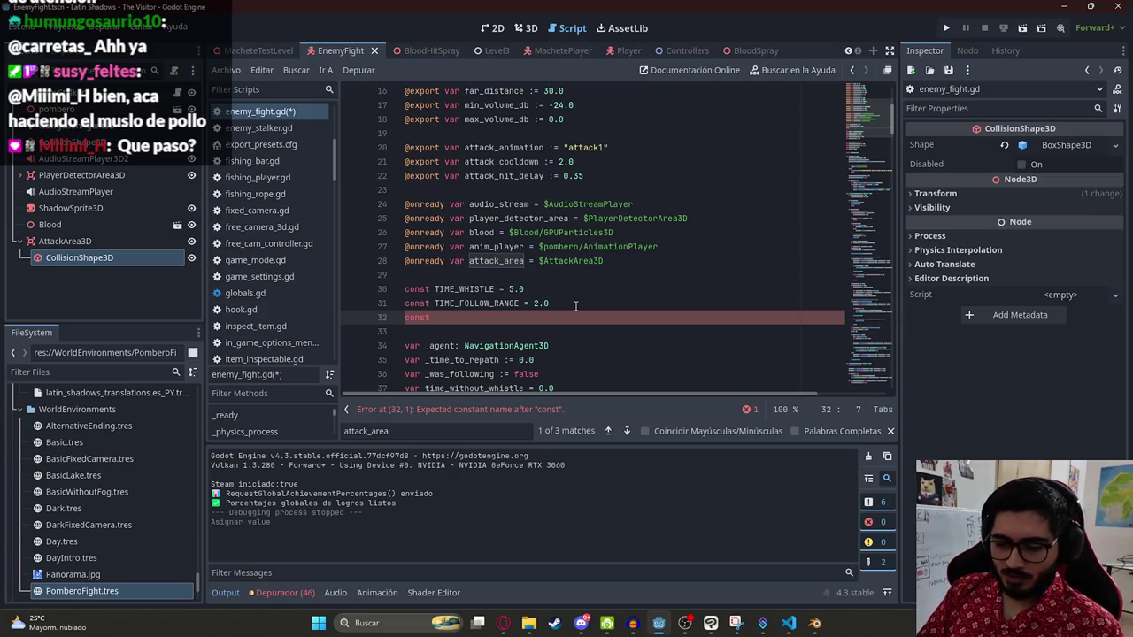
text(HEA)
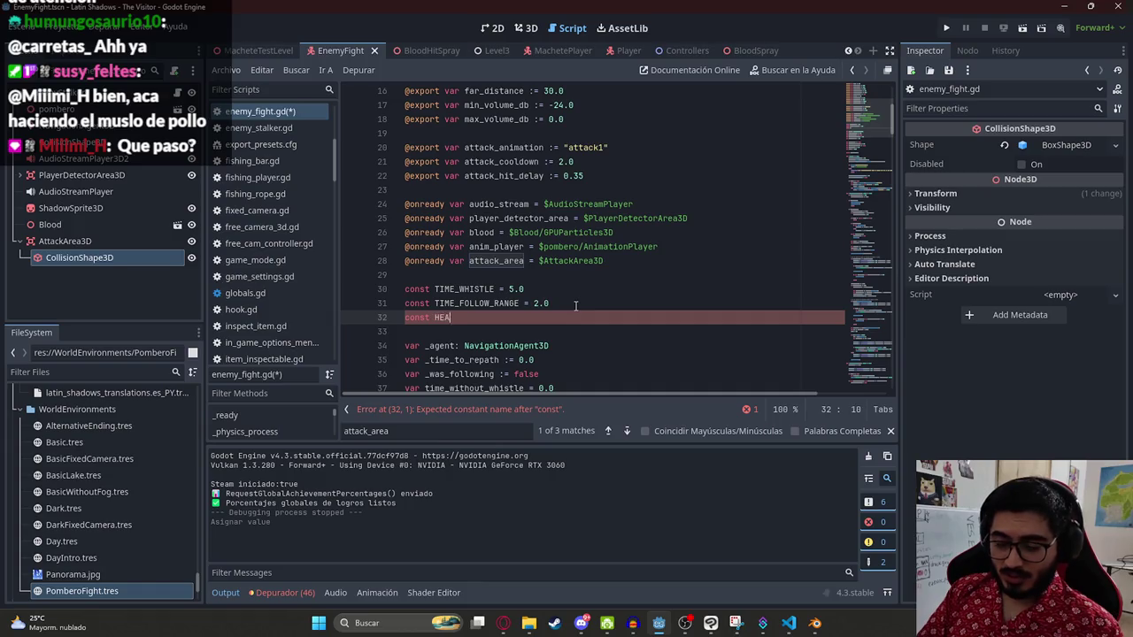
text(LTH_HIT = )
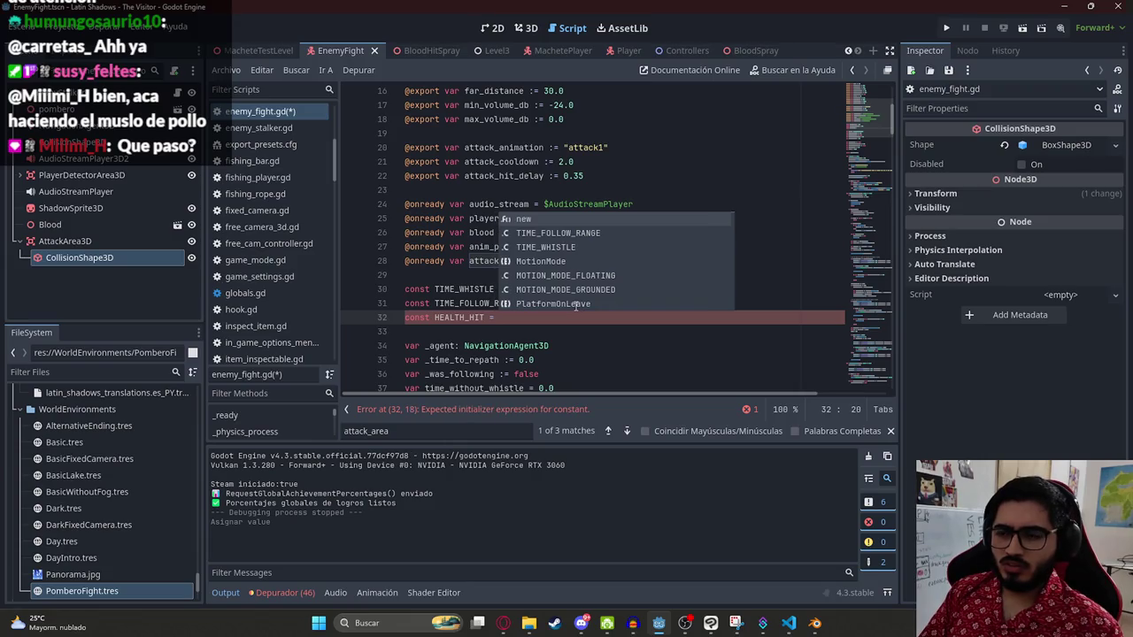
text(10.0)
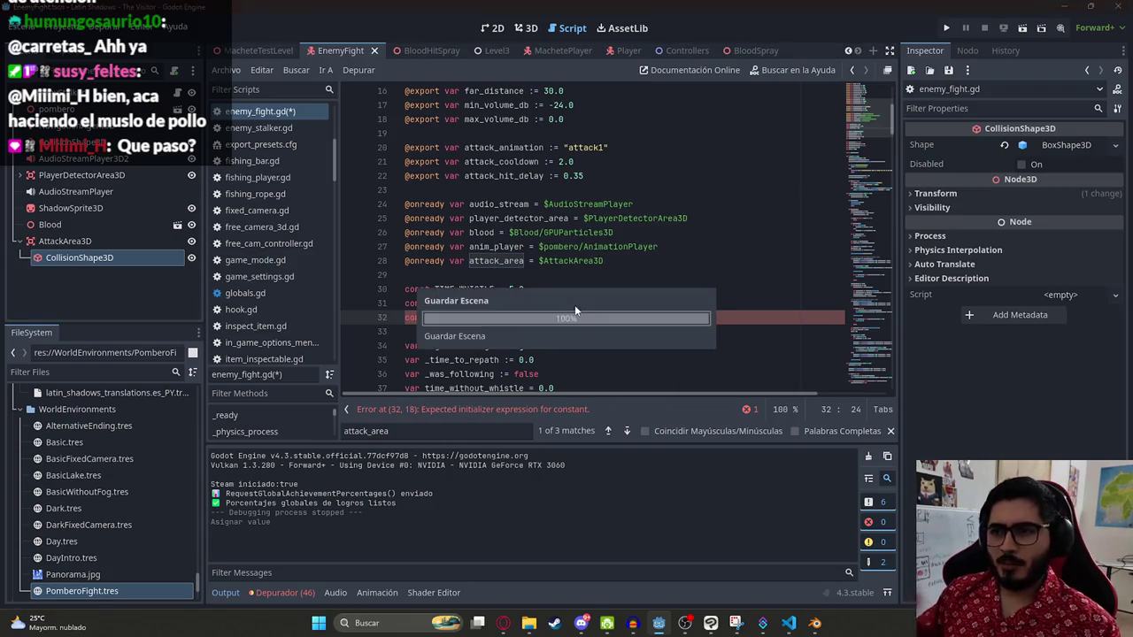
key(Left)
key(Left)
key(BackSpace)
key(BackSpace)
text(20)
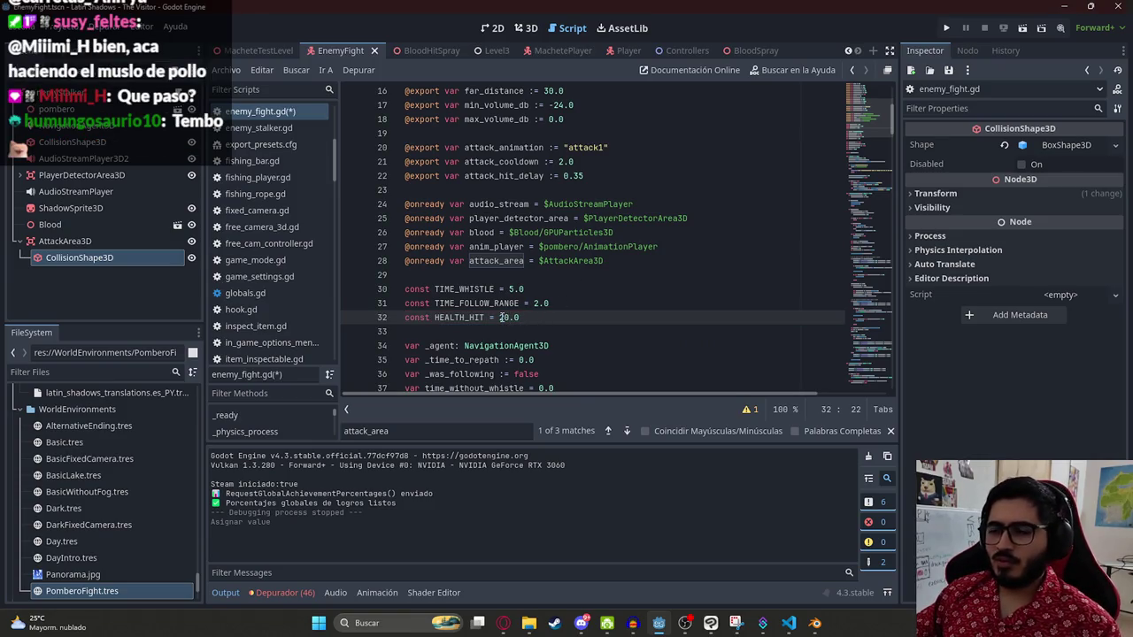
key(ctrl+s)
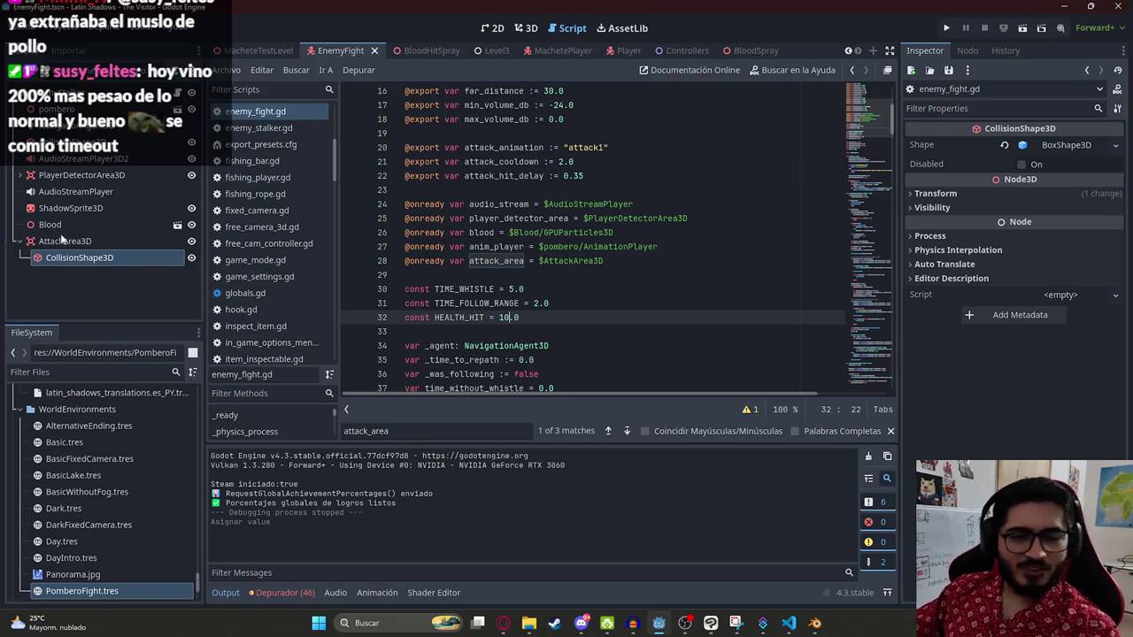
click(491, 355)
double_click(454, 317)
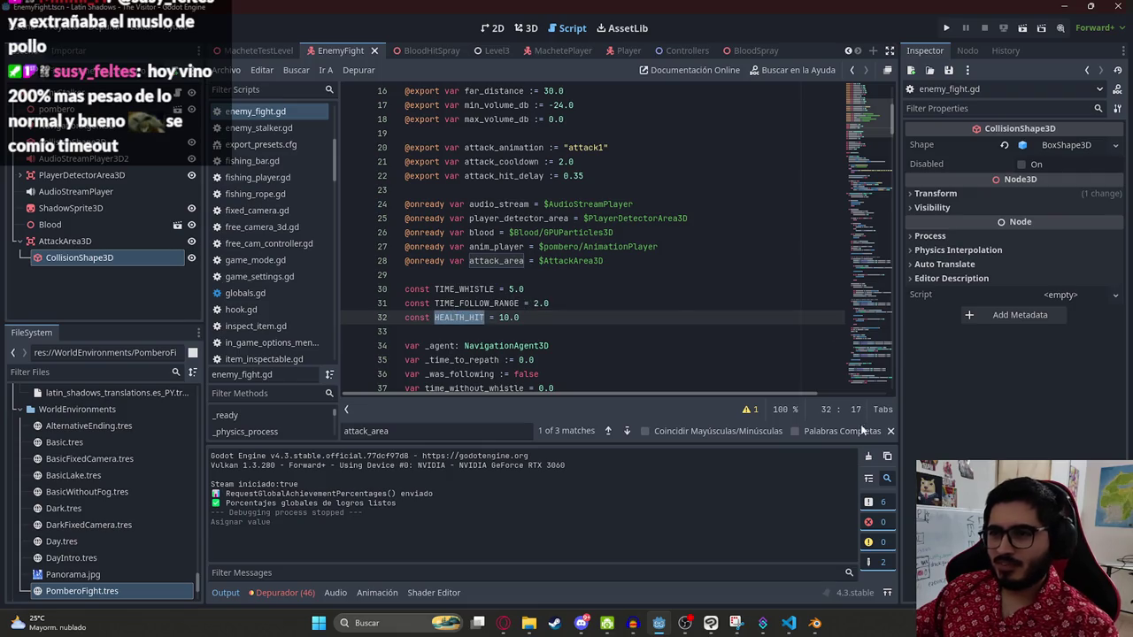
click(890, 431)
click(490, 260)
double_click(491, 261)
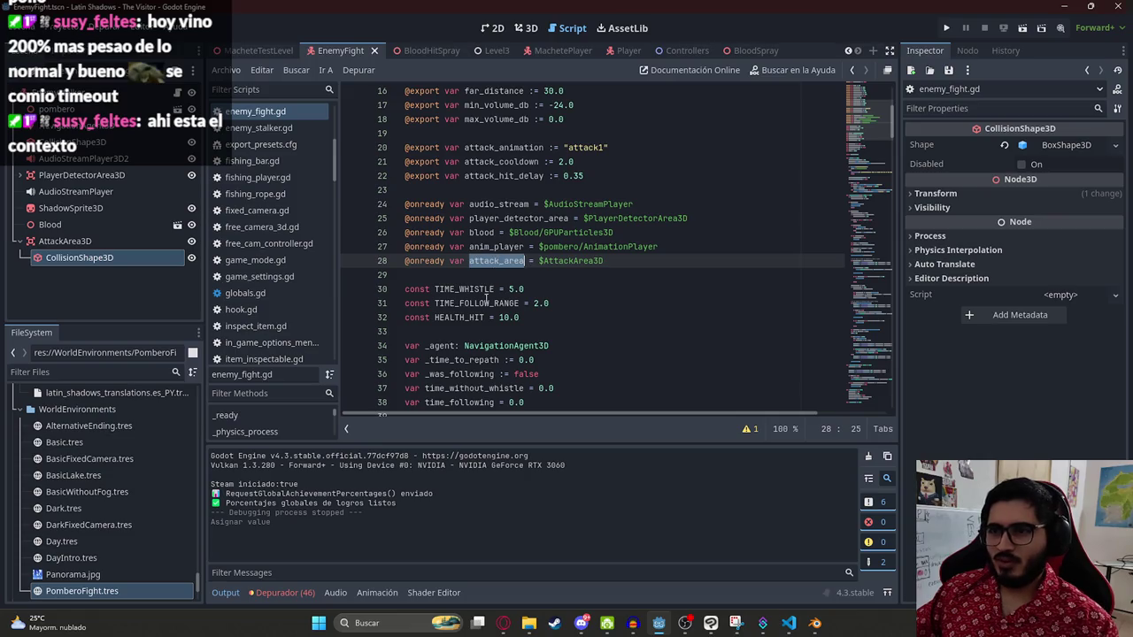
double_click(457, 317)
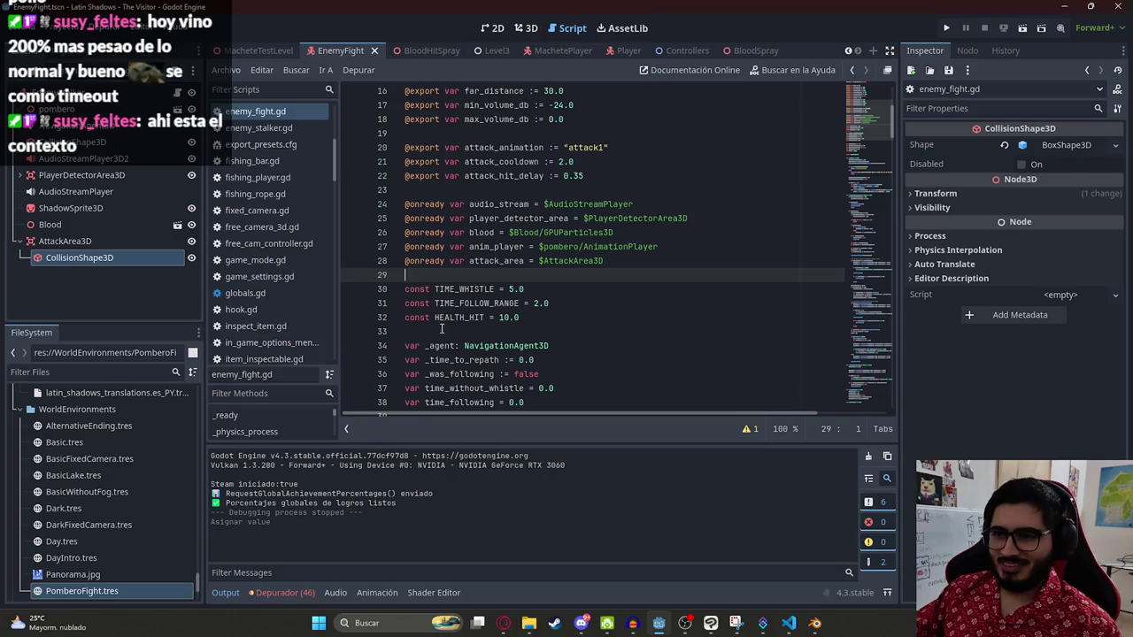
click(533, 312)
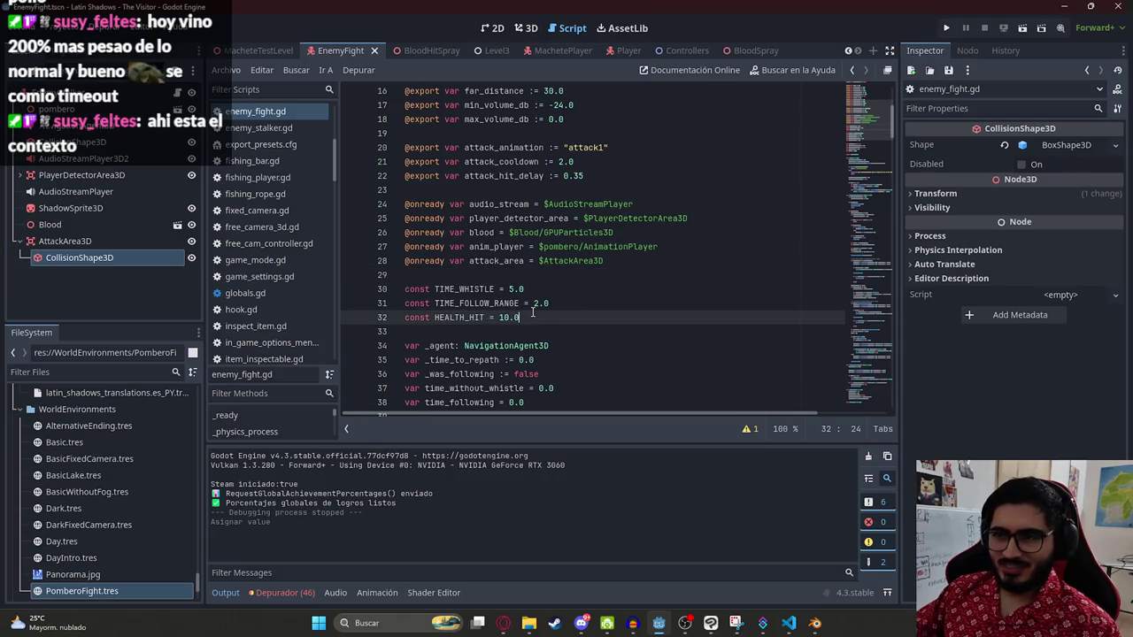
double_click(461, 316)
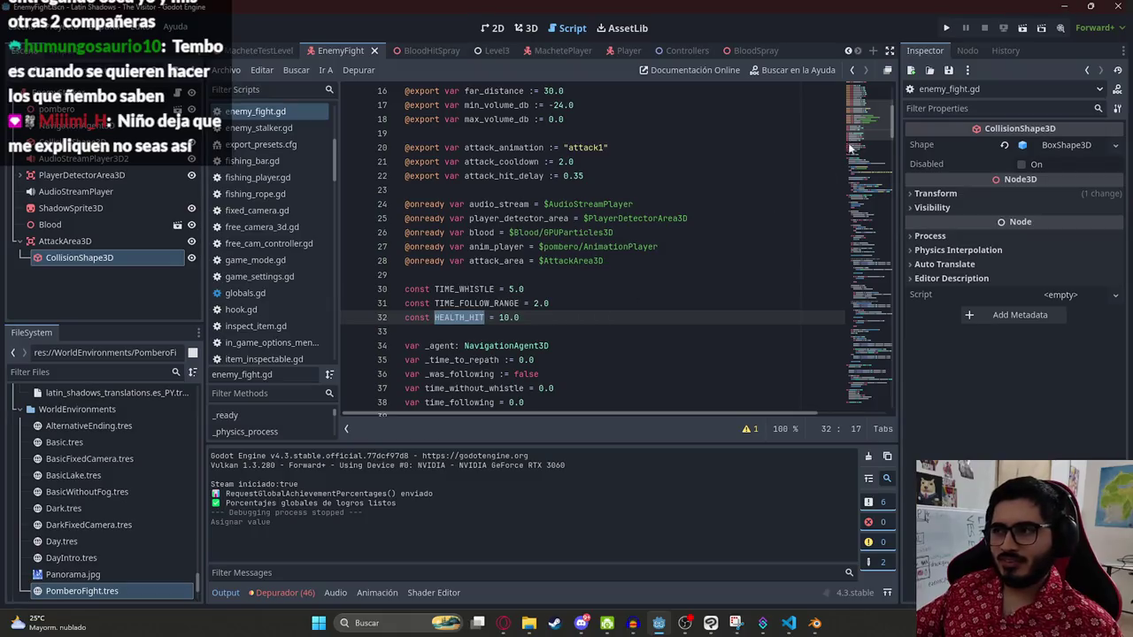
scroll(819, 141, down, 6)
scroll(819, 141, up, 10)
scroll(630, 257, down, 7)
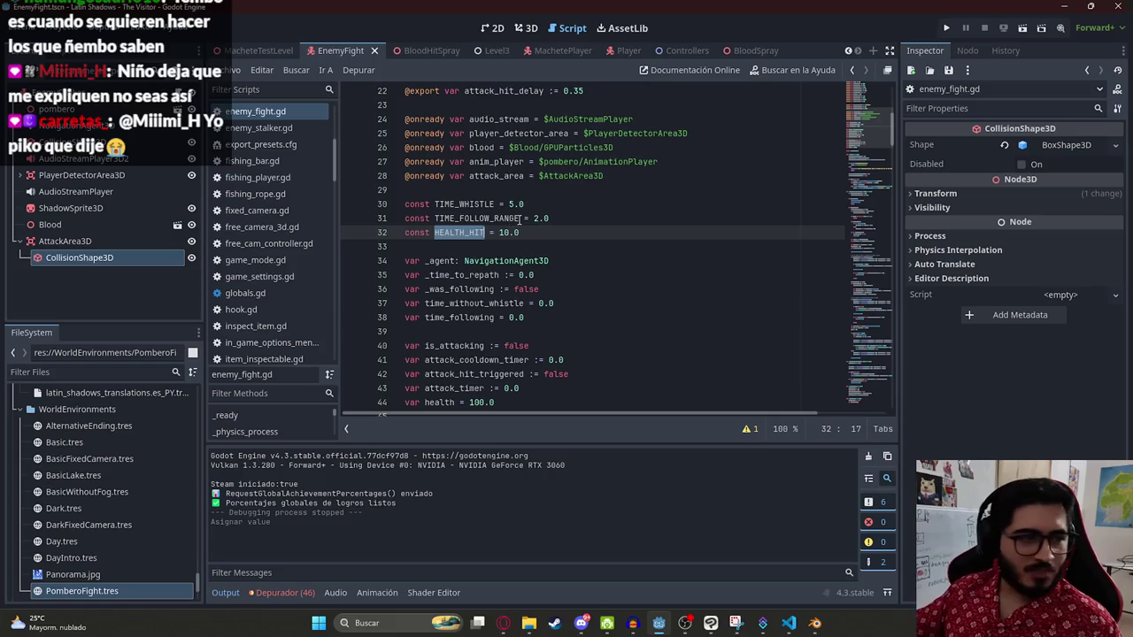
click(452, 232)
double_click(453, 232)
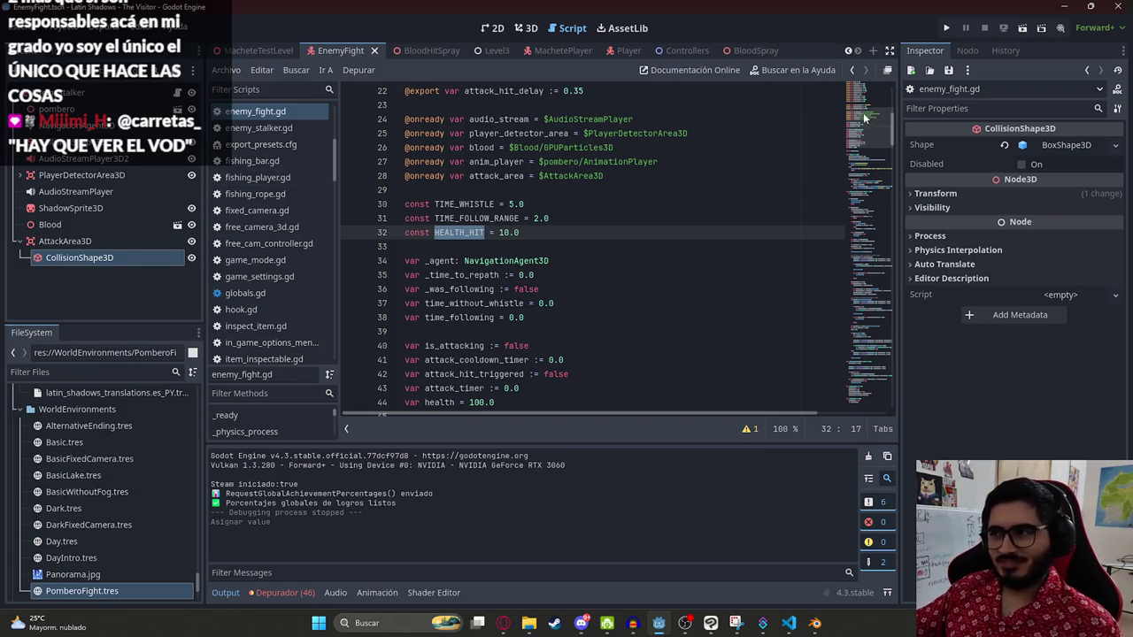
scroll(599, 216, up, 1)
scroll(600, 216, up, 4)
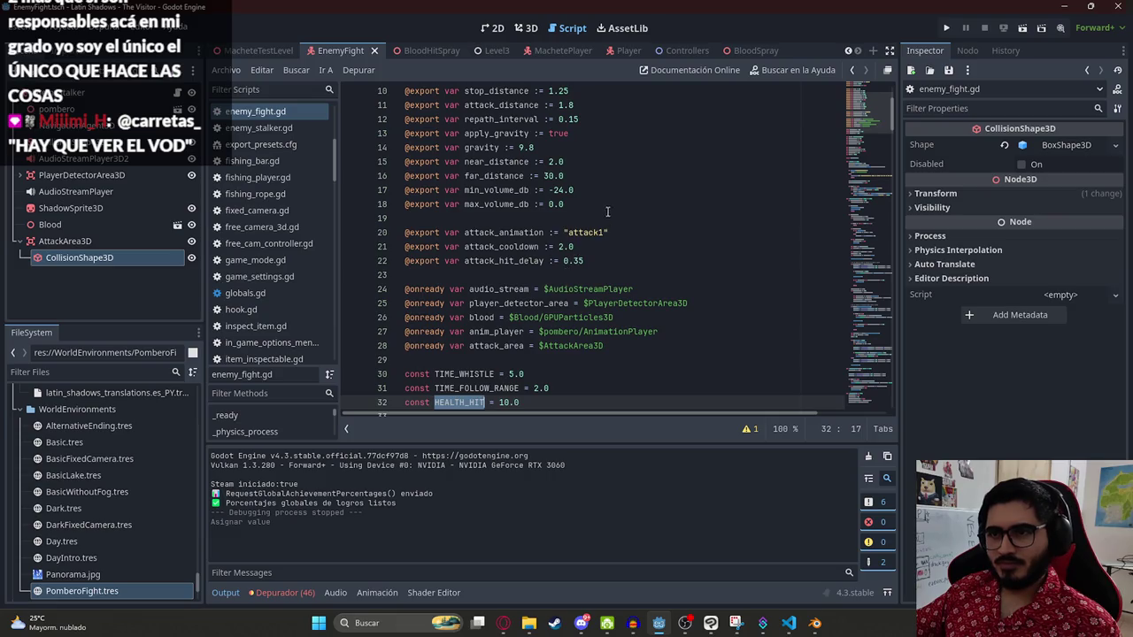
Step: Add an exported enemy variable set to null below attack_hit_delay in enemy_fight.gd
click(610, 260)
key(Return)
text(@export)
key(BackSpace)
key(BackSpace)
key(BackSpace)
text(xport va)
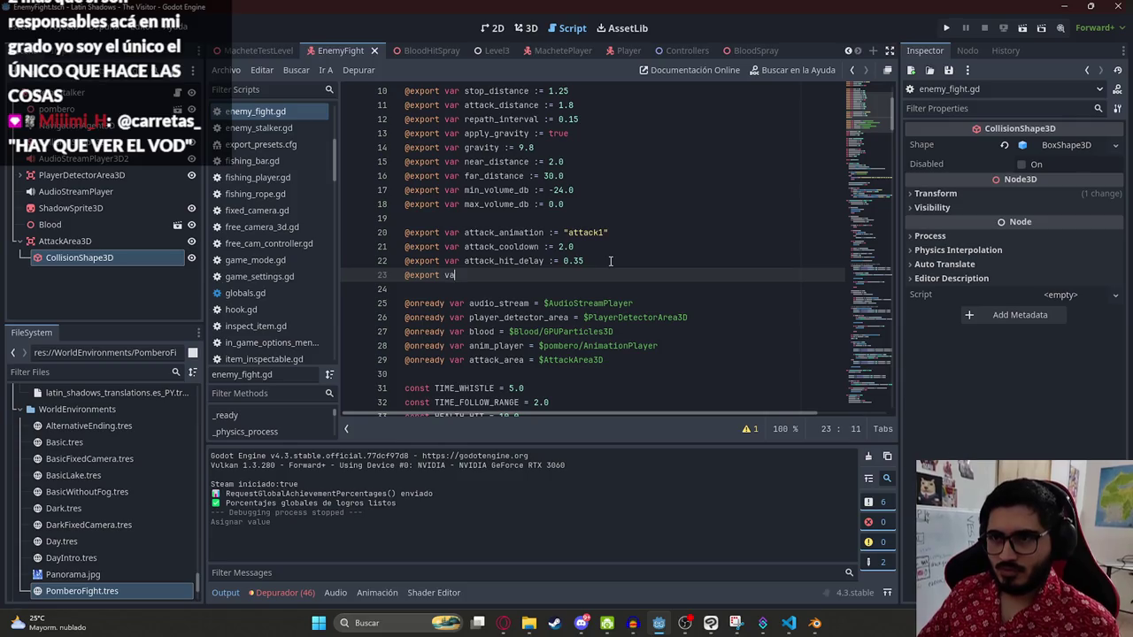
text(r enamy = null)
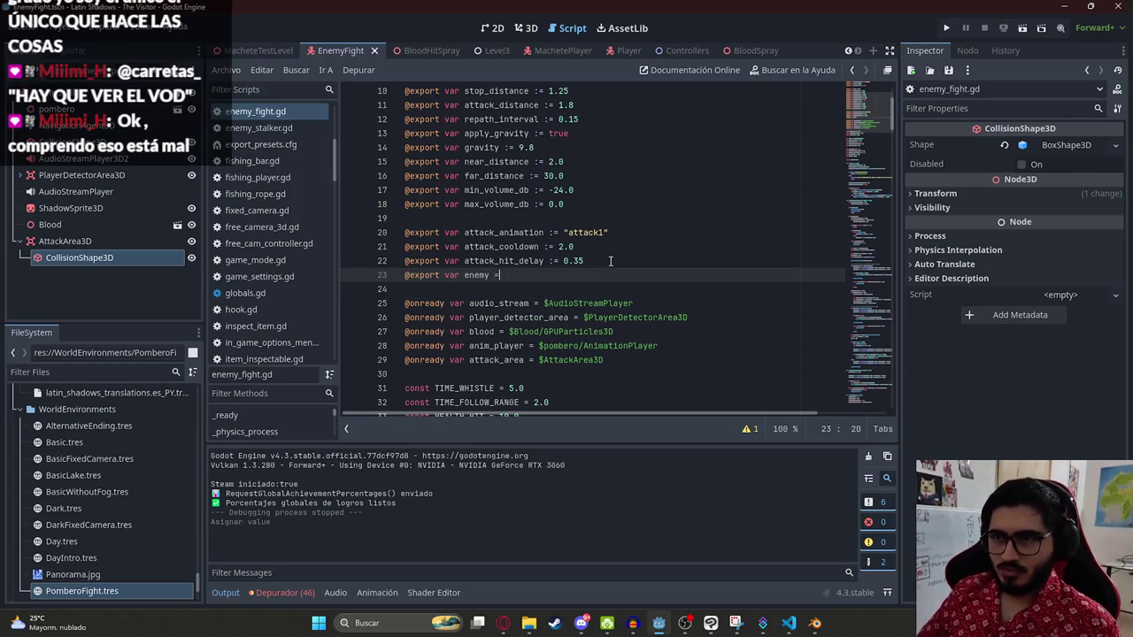
key(Escape)
key(ctrl+Left)
key(ctrl+Left)
key(ctrl+Left)
double_click(476, 276)
Step: View MacheteTestLevel in 3D and select the Player node to inspect its properties
click(266, 50)
click(535, 30)
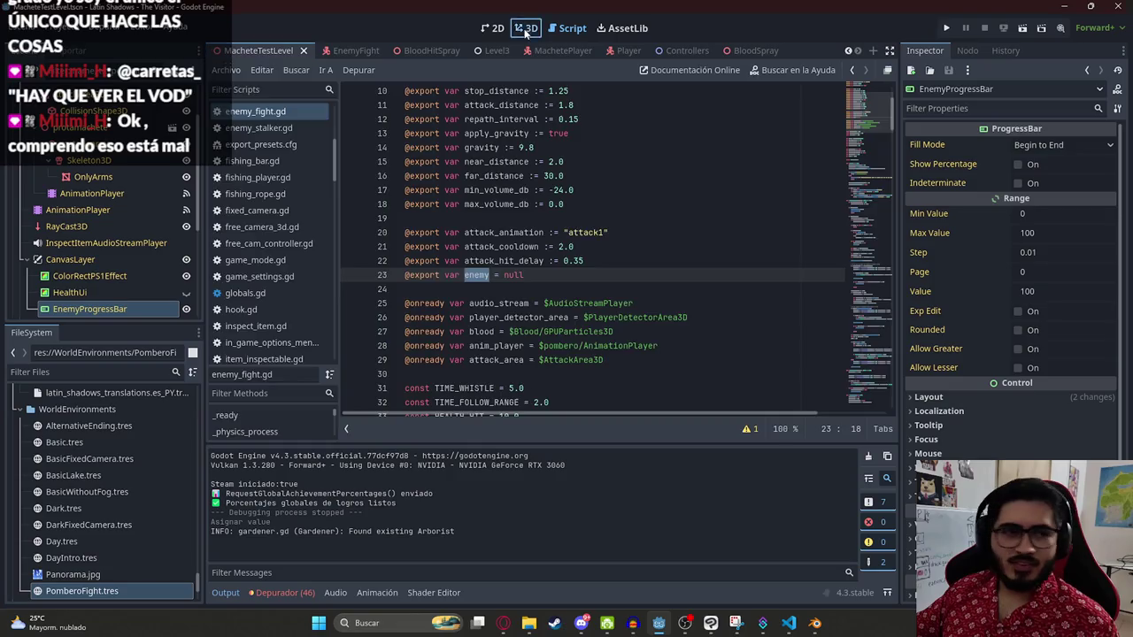
mouse_move(495, 135)
mouse_down()
mouse_move(481, 316)
mouse_move(523, 296)
mouse_move(505, 346)
mouse_move(546, 300)
mouse_up()
scroll(523, 317, down, 3)
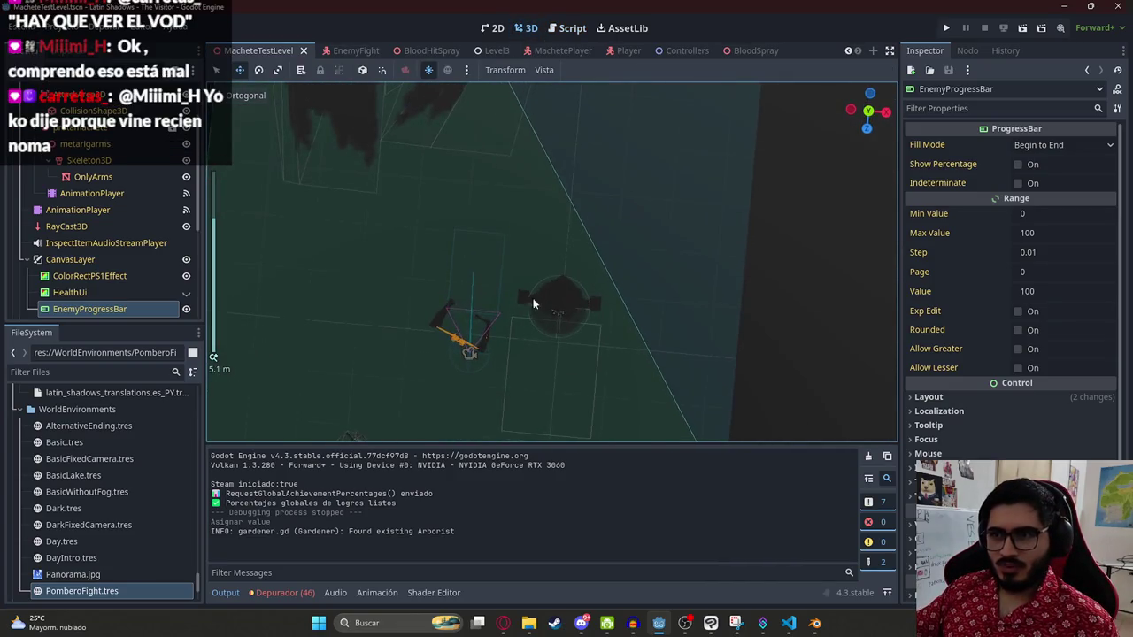
click(112, 258)
scroll(101, 241, up, 2)
click(26, 115)
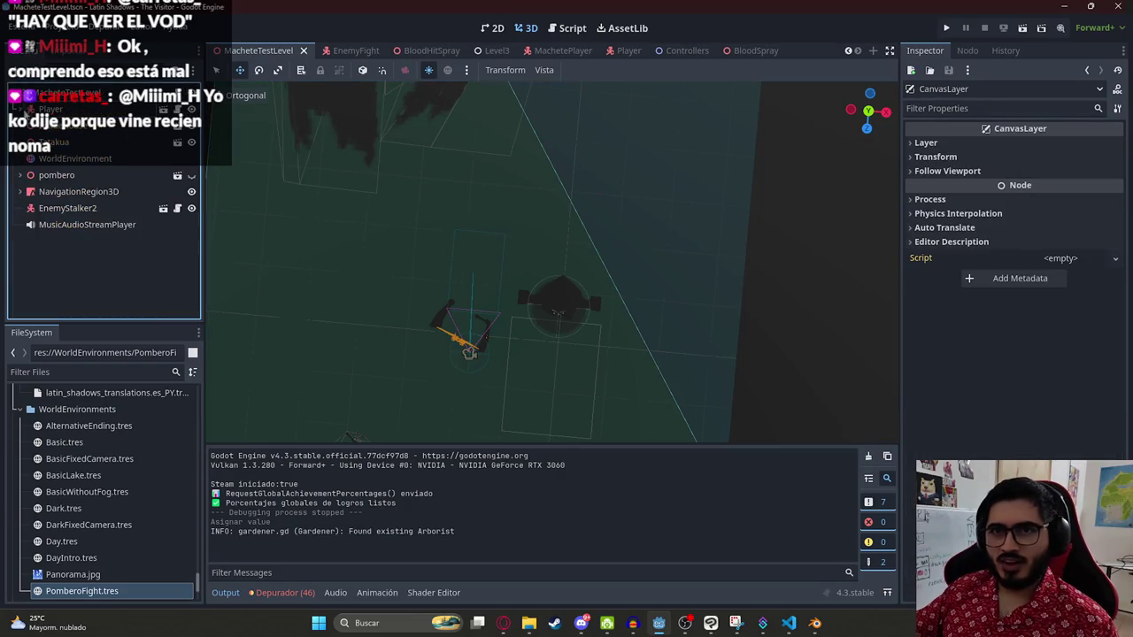
click(53, 109)
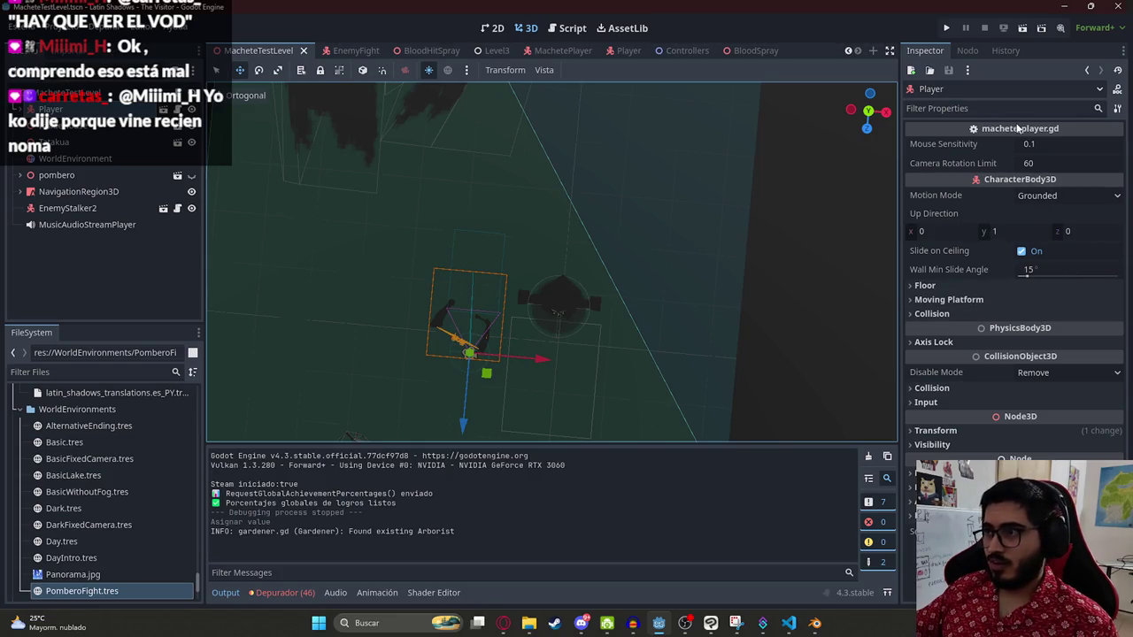
click(62, 142)
click(53, 109)
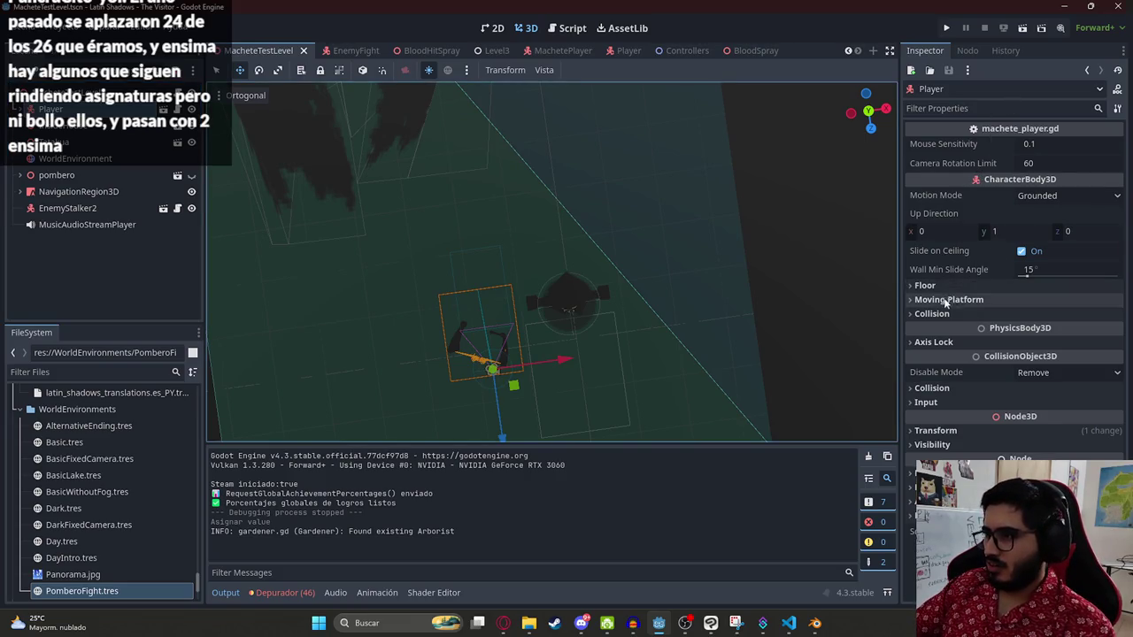
click(343, 51)
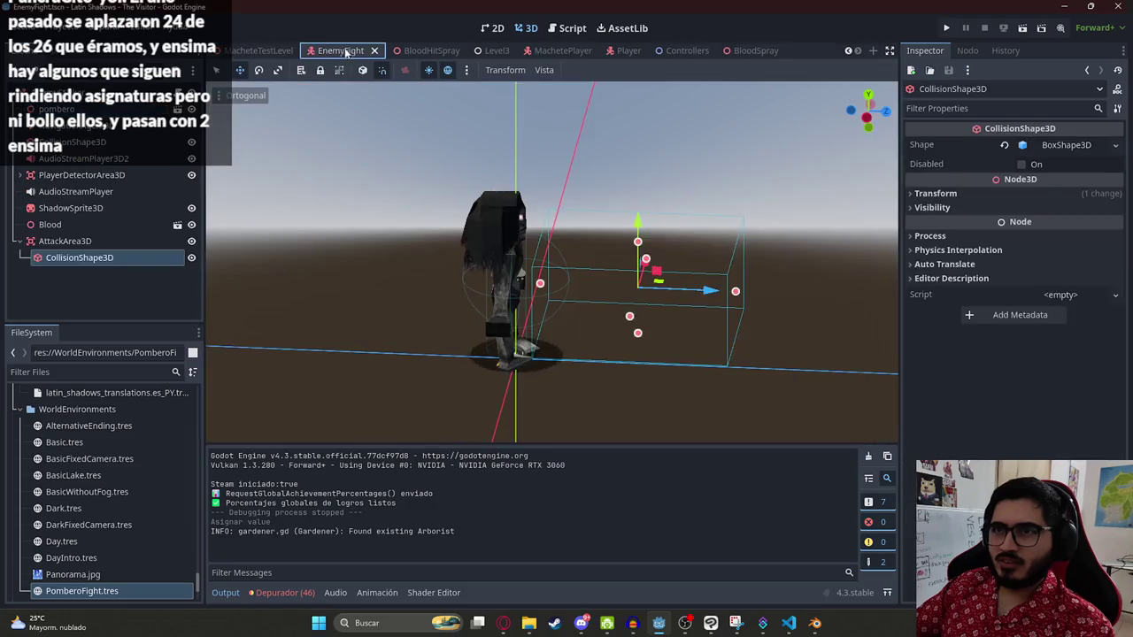
Step: Delete the enemy export and HEALTH_HIT constant lines, keep health at 100.0, and save
click(571, 28)
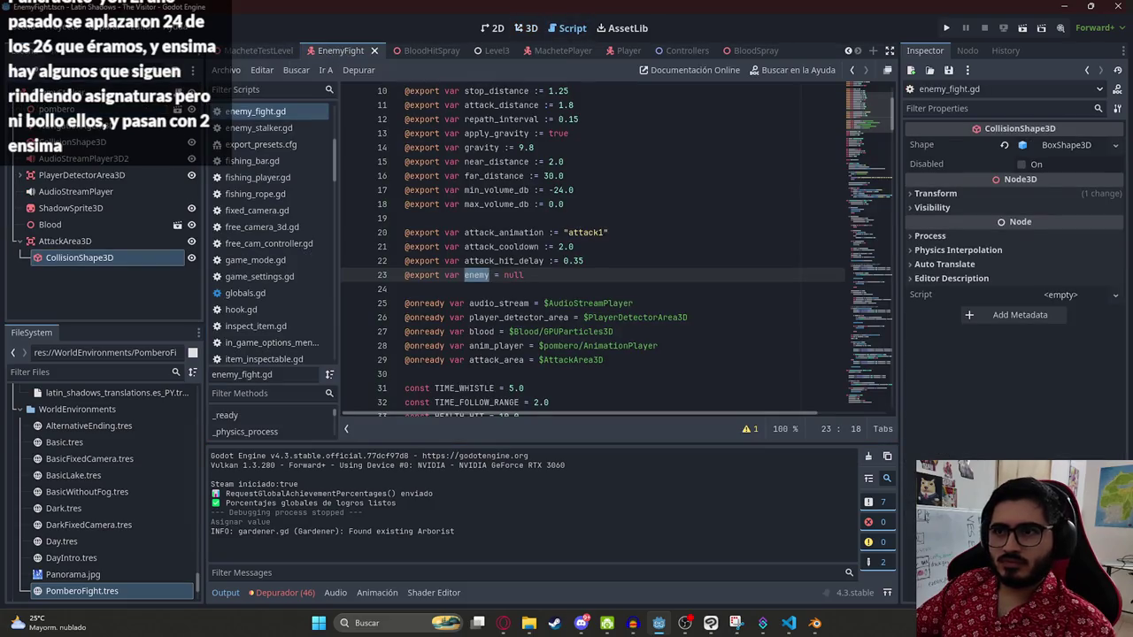
click(366, 276)
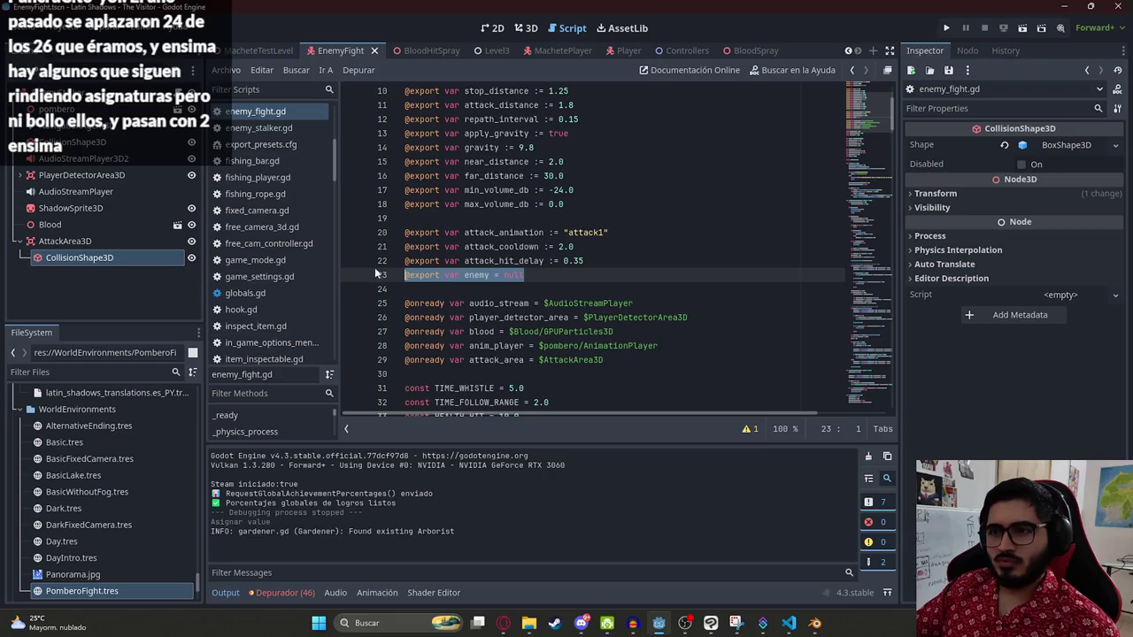
key(BackSpace)
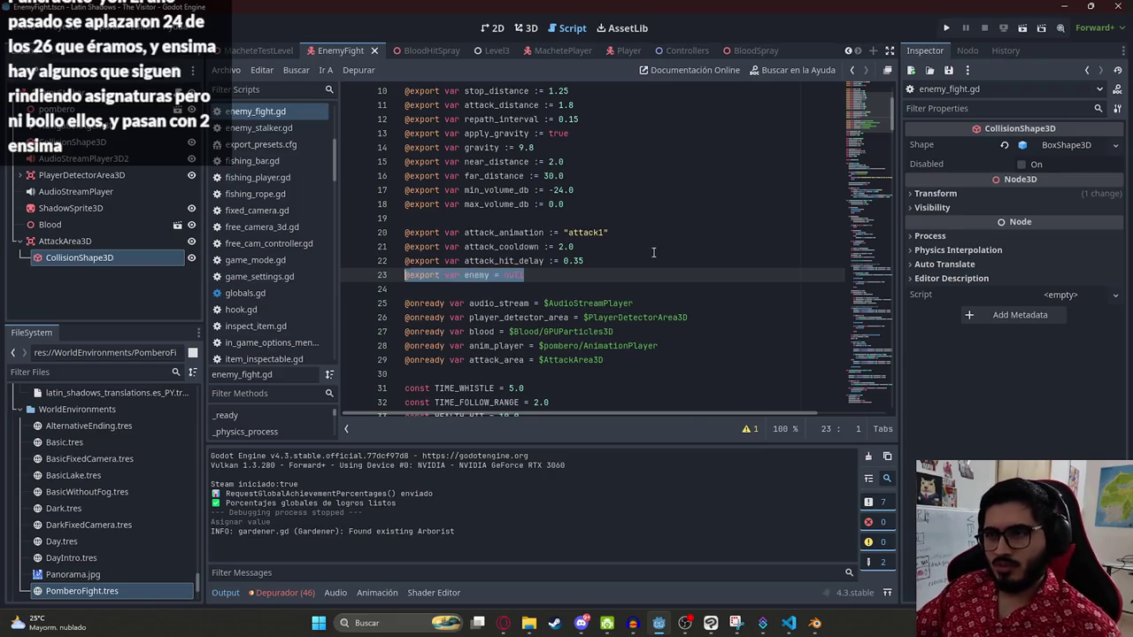
text(@erxpor)
key(Delete)
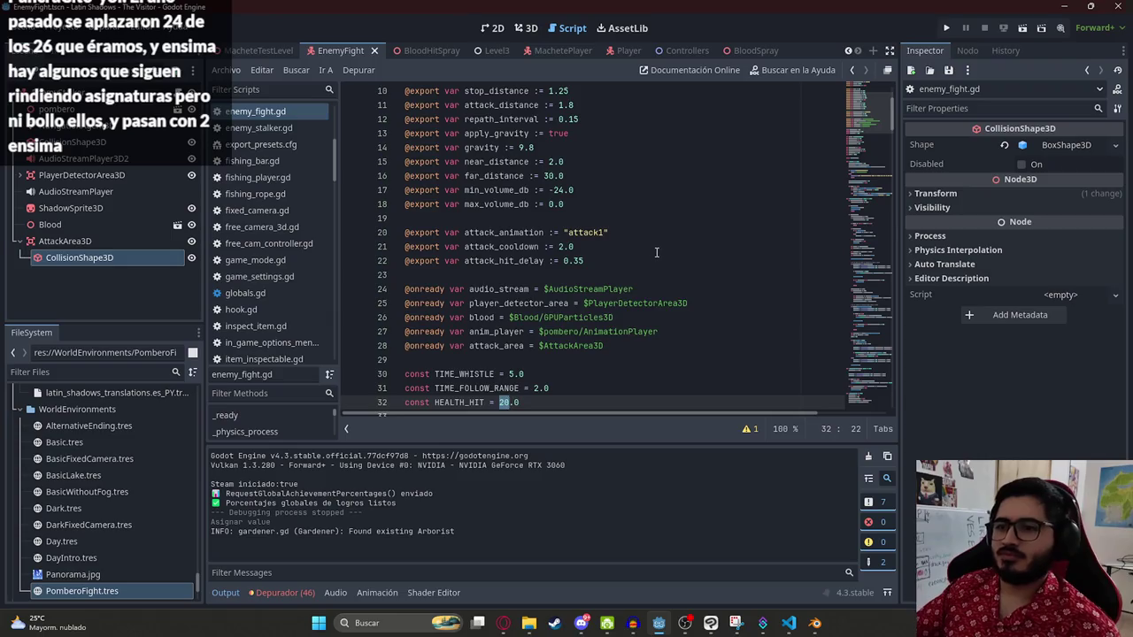
scroll(654, 253, down, 4)
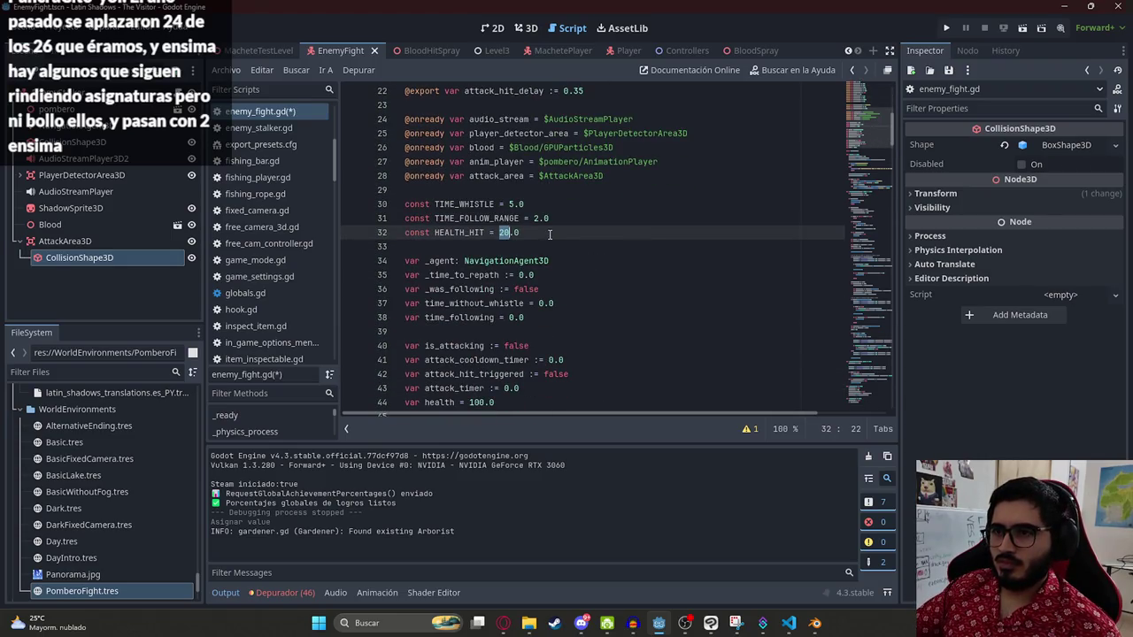
key(ctrl+x)
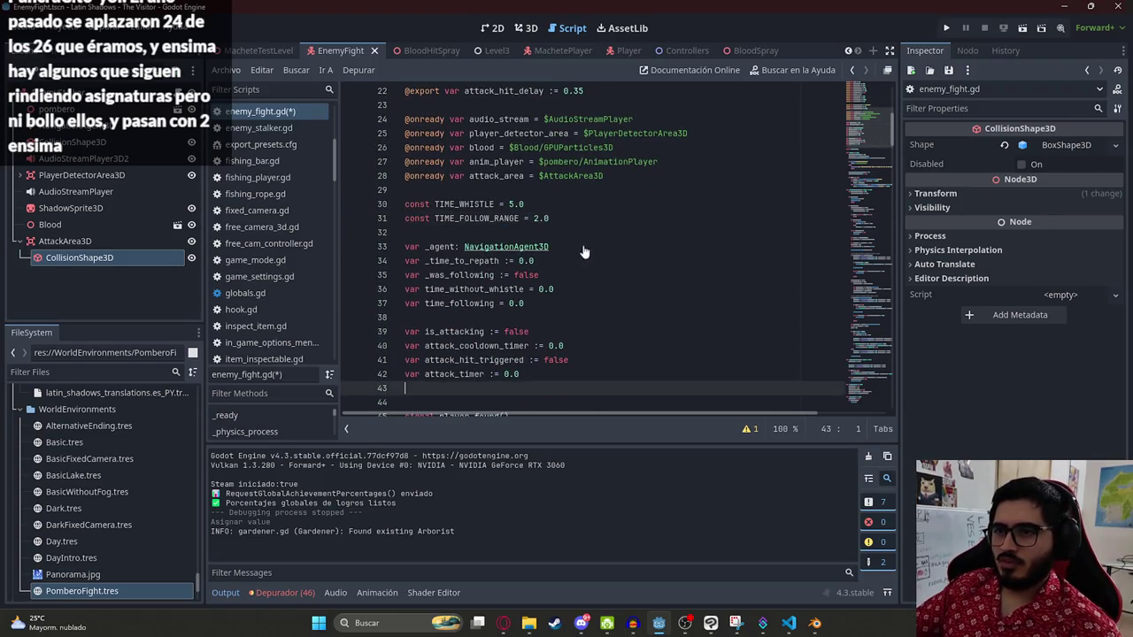
key(ctrl+v)
key(ctrl+s)
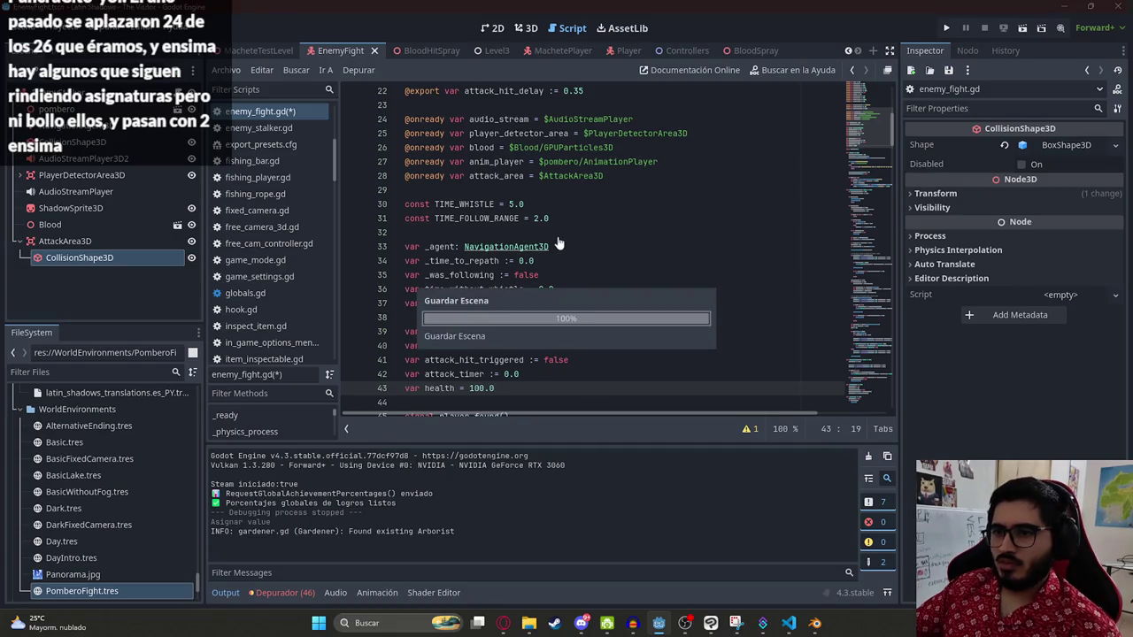
double_click(439, 388)
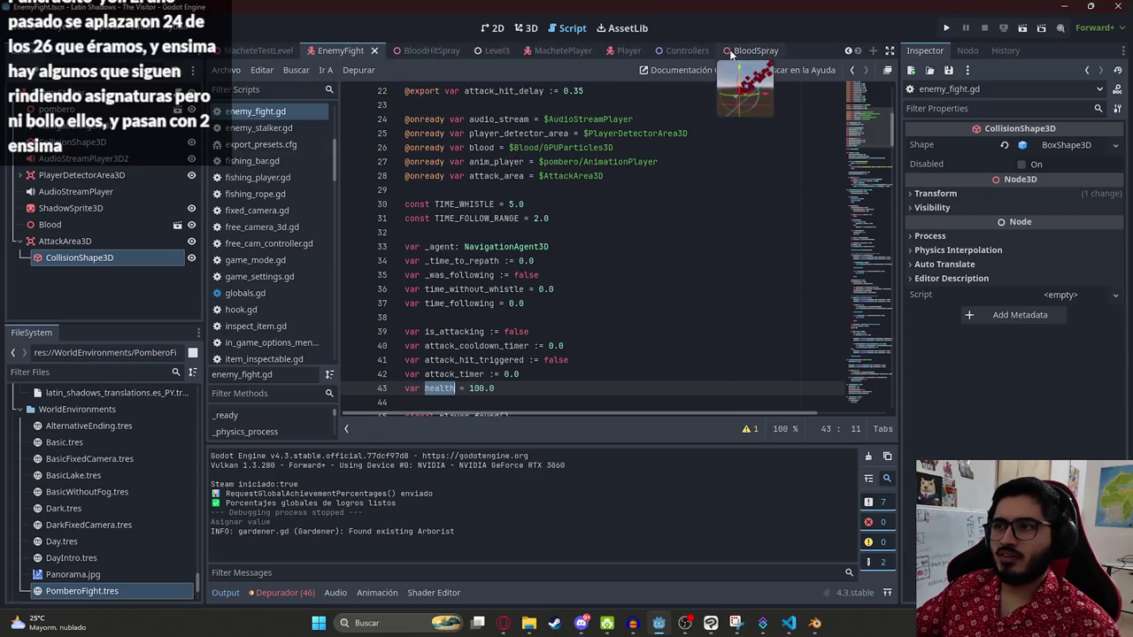
Step: Paste the enemy export into machete_player.gd, then delete it again
drag(563, 51, 417, 50)
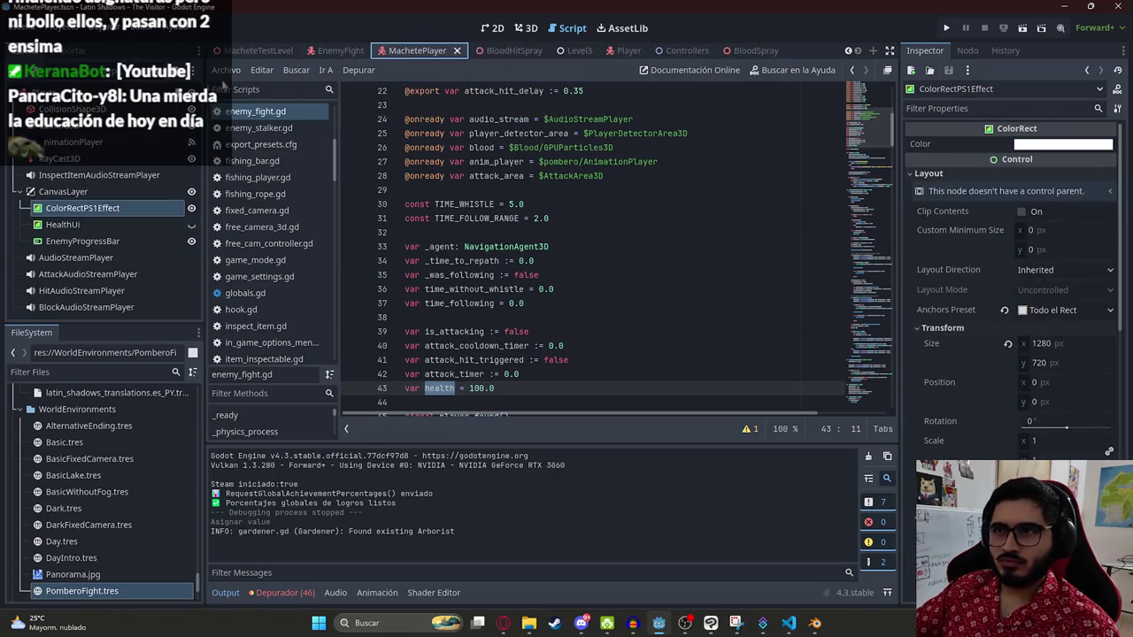
key(ctrl+v)
key(ctrl+z)
click(672, 303)
key(Return)
key(ctrl+v)
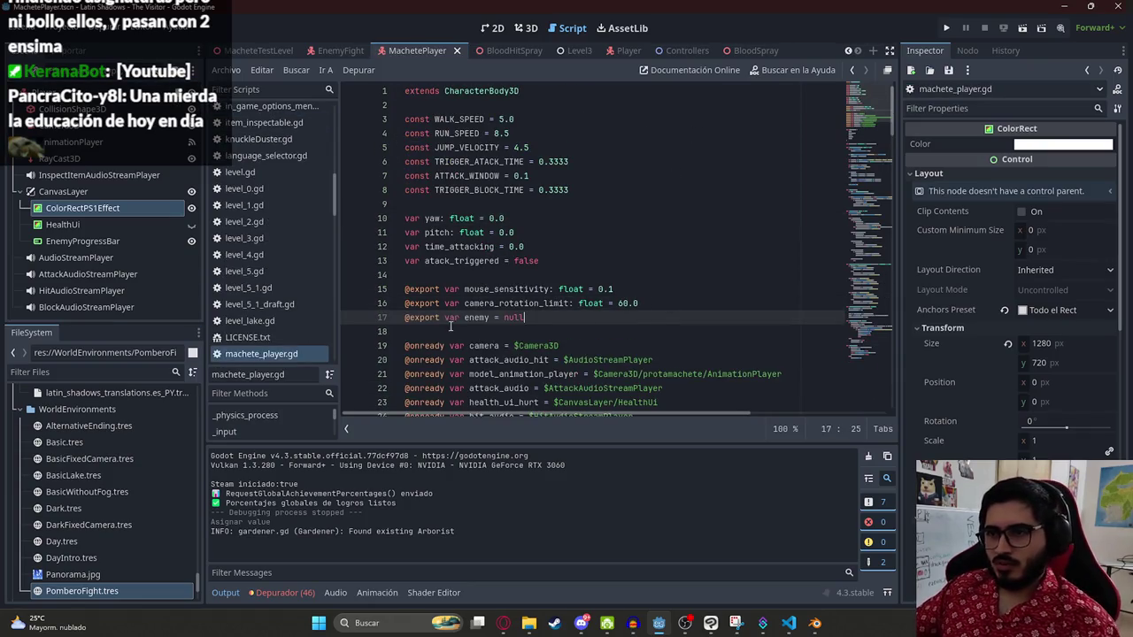
double_click(476, 317)
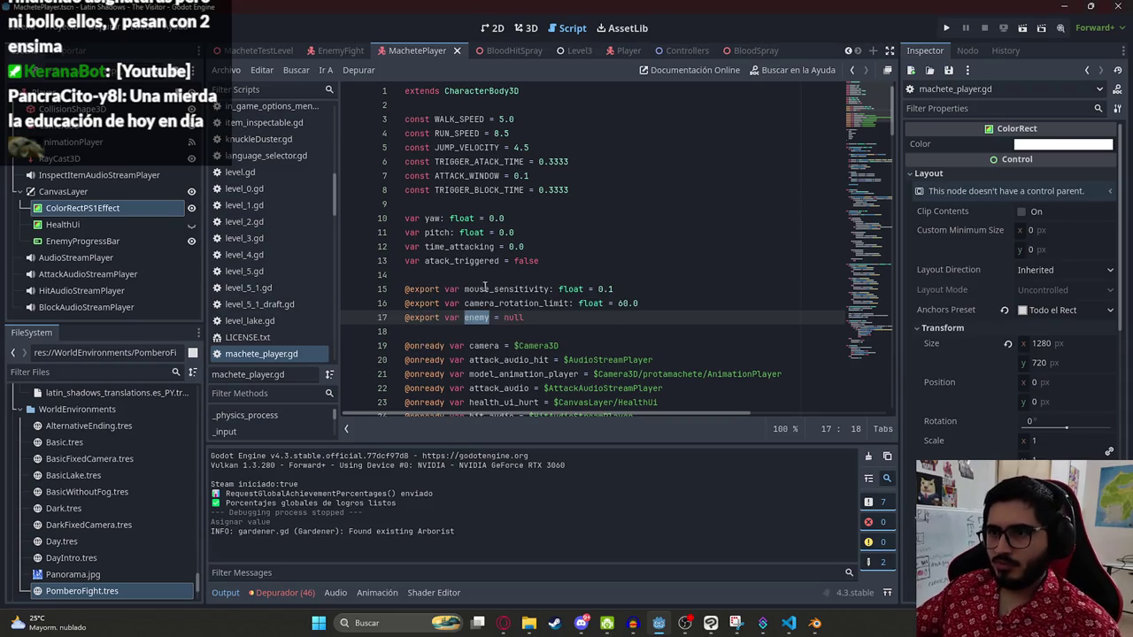
double_click(434, 317)
drag(524, 317, 380, 321)
key(BackSpace)
key(BackSpace)
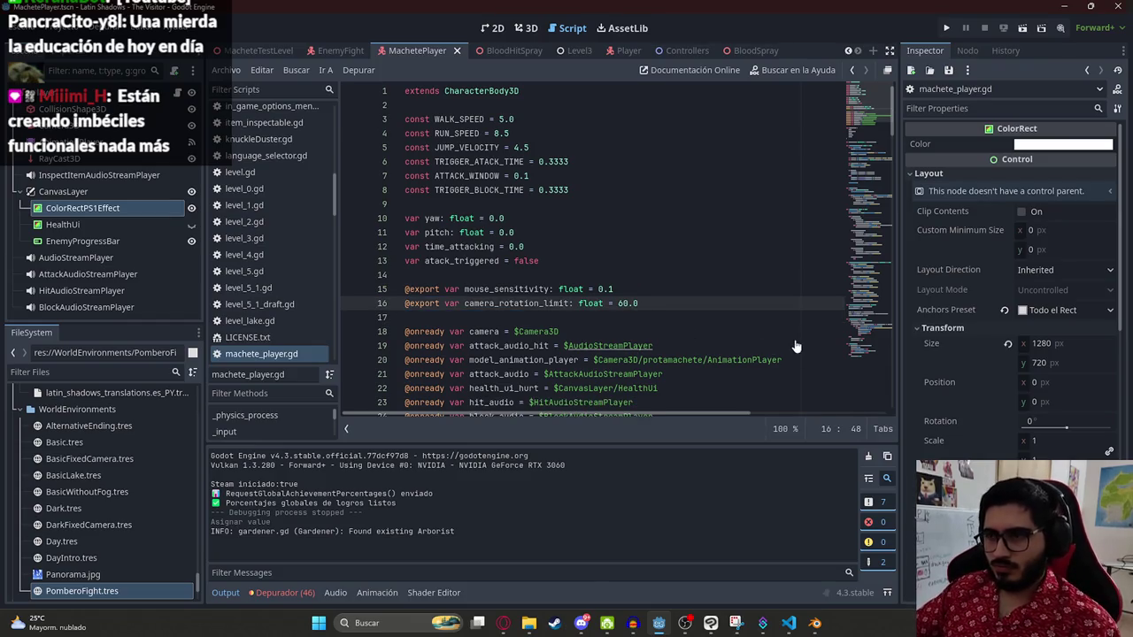
Step: Find the receive_attack call and change it to body.receive_attack(HIT_HEALTH)
key(ctrl+f)
text(.hit)
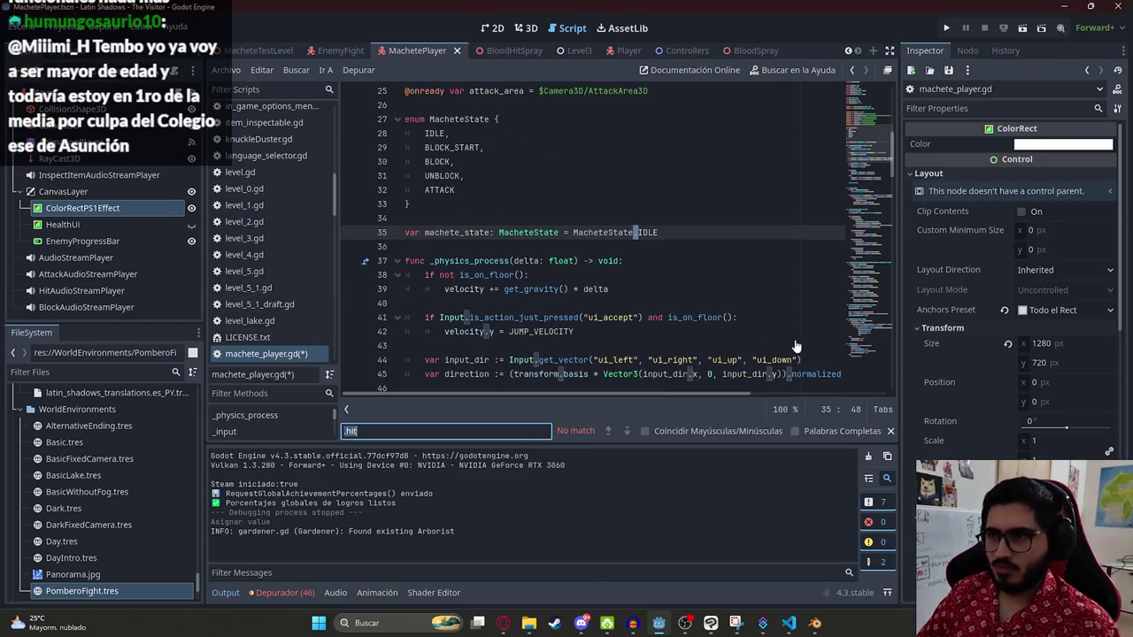
key(BackSpace)
key(BackSpace)
key(BackSpace)
text(receive_attack(HIT_HEALTH)
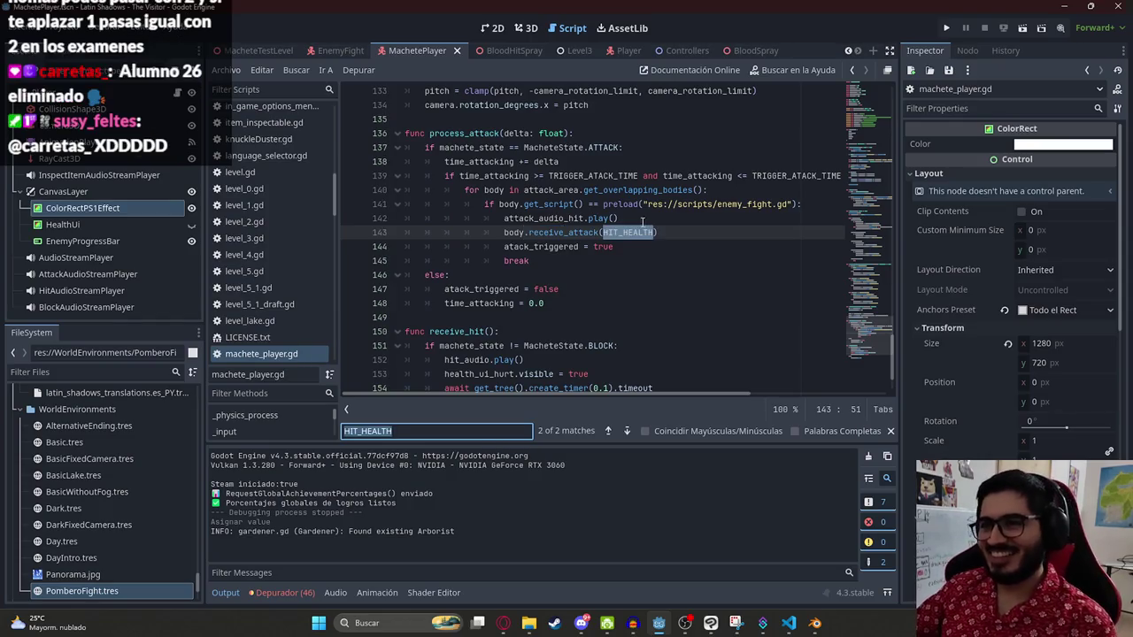
key(ctrl+z)
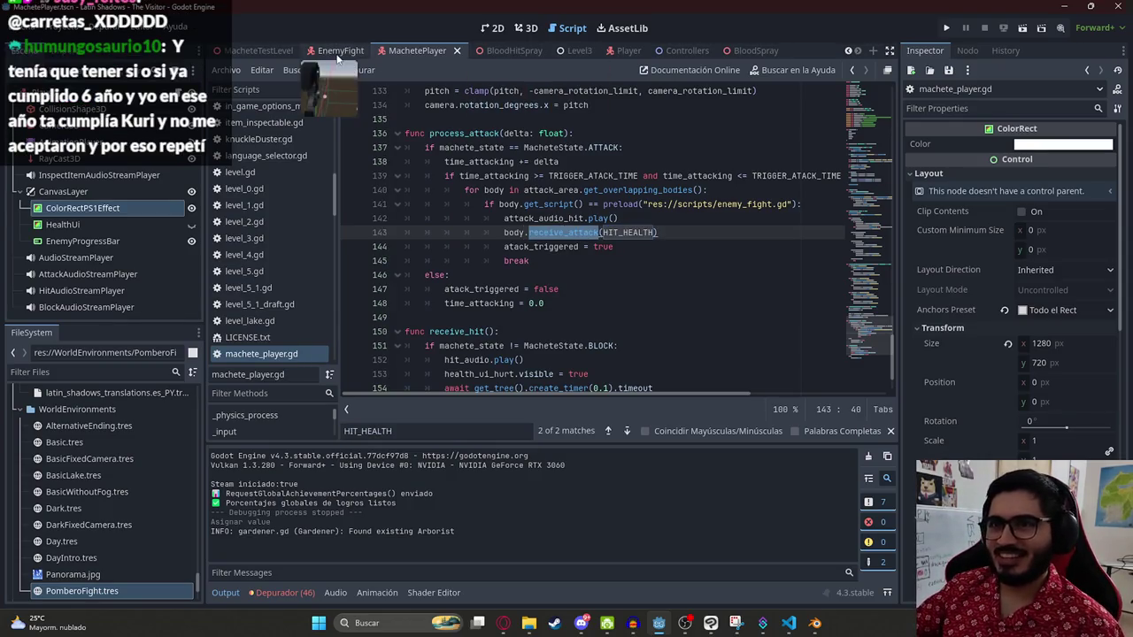
Step: Give receive_attack in enemy_fight.gd a health_value parameter
click(341, 50)
key(ctrl+z)
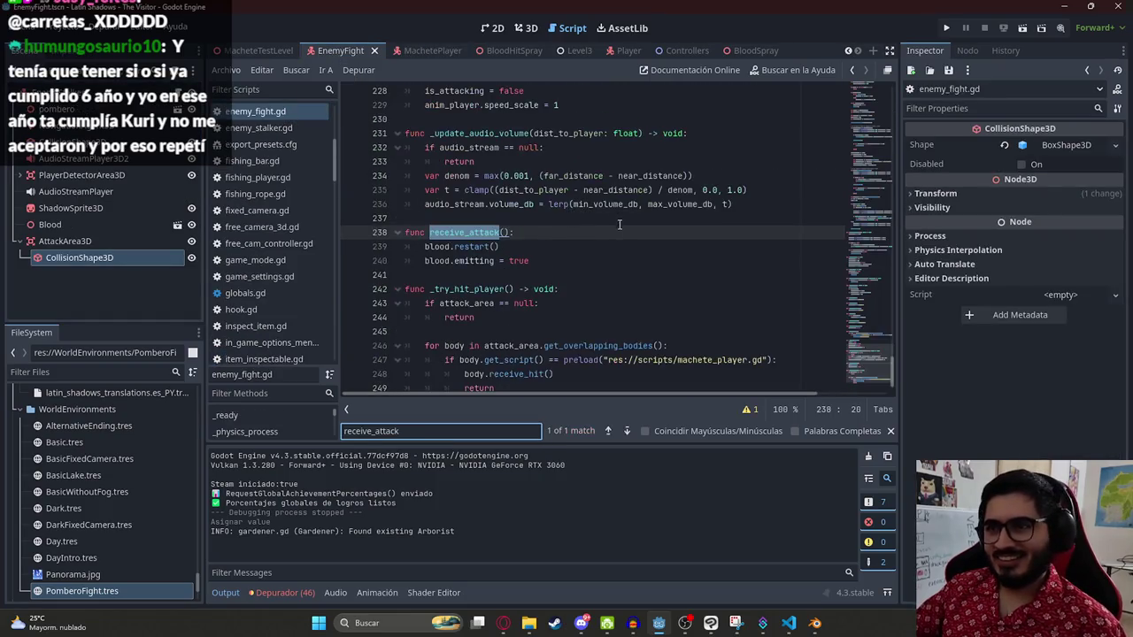
double_click(496, 232)
text(healt)
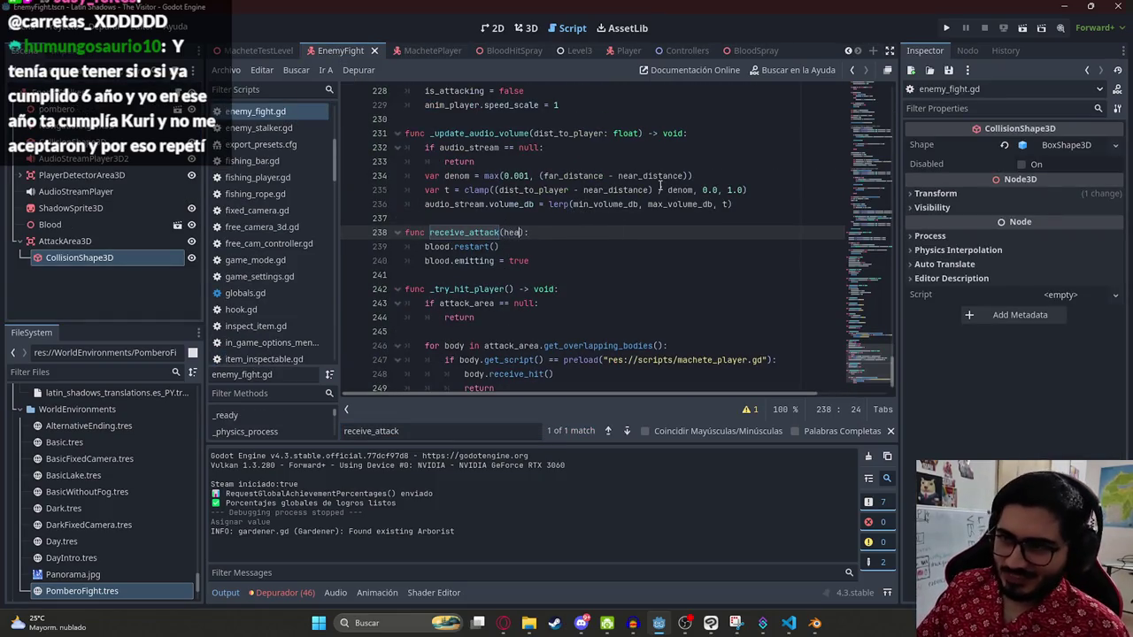
text(h_hit)
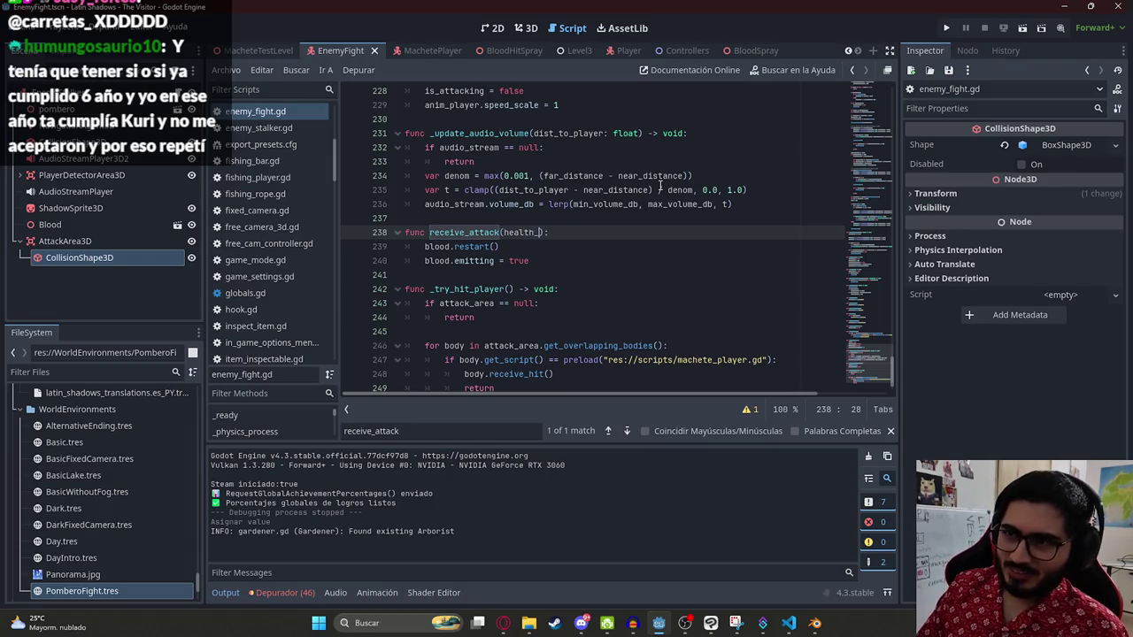
key(BackSpace)
key(BackSpace)
key(BackSpace)
text(health)
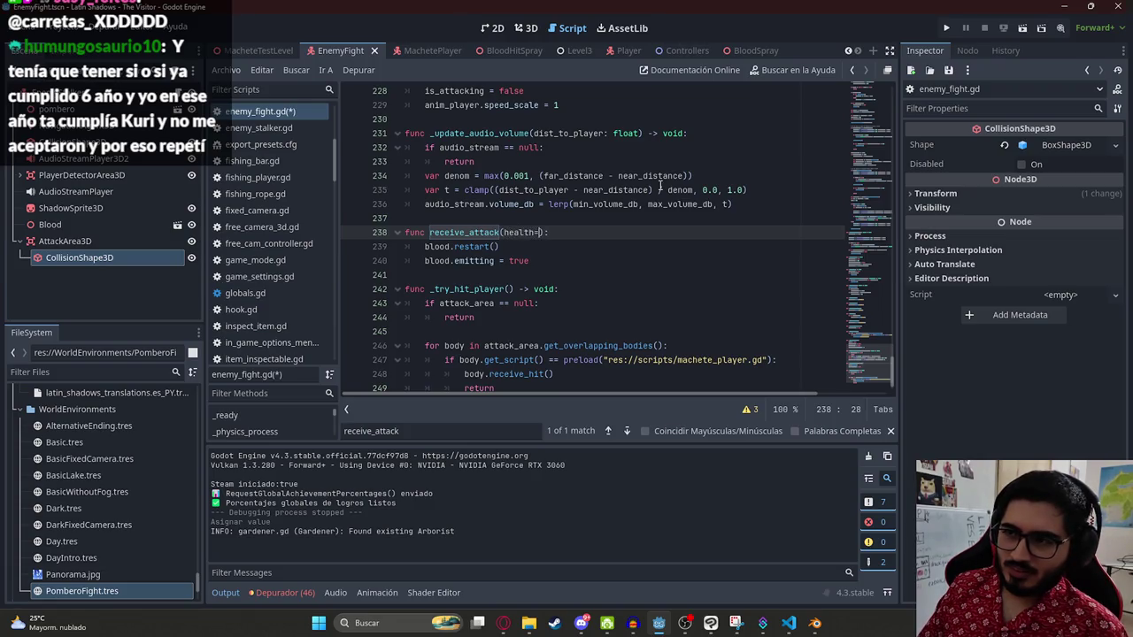
text(_value =)
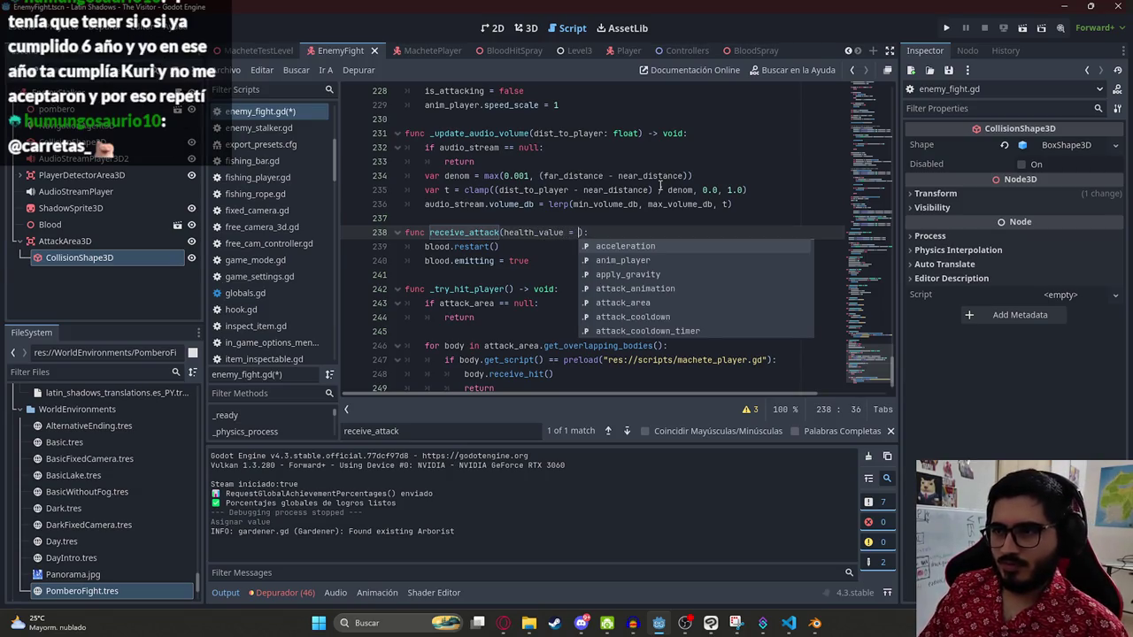
key(BackSpace)
key(BackSpace)
key(BackSpace)
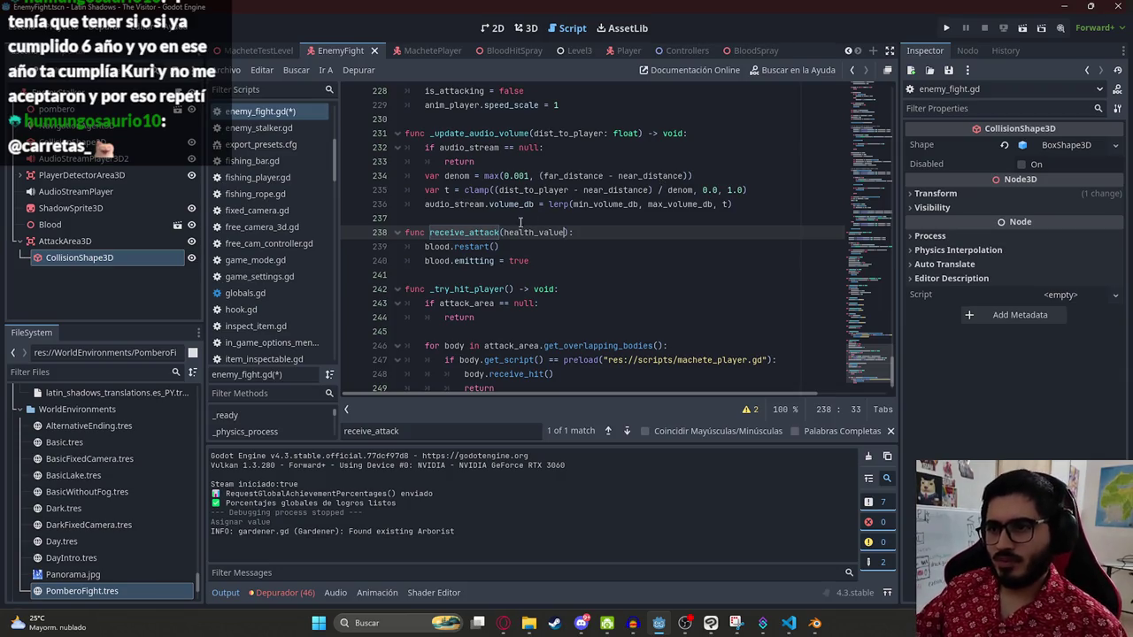
Step: Add 'health -= health_value' after the blood emitting line in receive_attack
click(553, 258)
key(Return)
text(health.)
key(BackSpace)
key(BackSpace)
key(BackSpace)
text(health -= health_value)
key(Return)
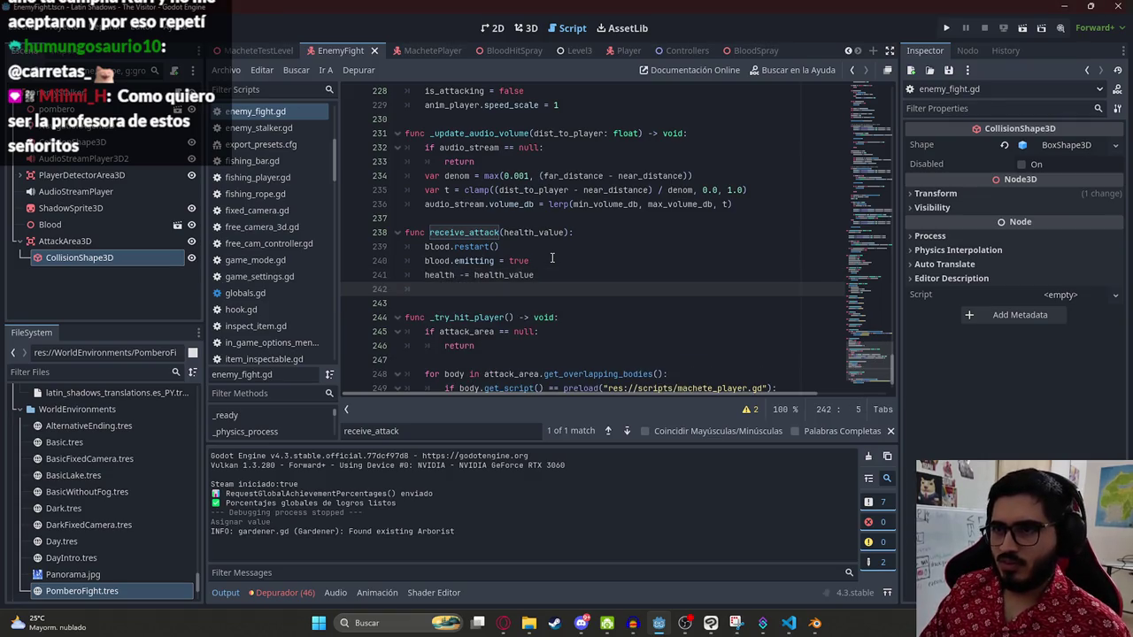
text(re)
Step: Add an update_health() call and start an update_health function at the script's end
key(BackSpace)
text(update_health()
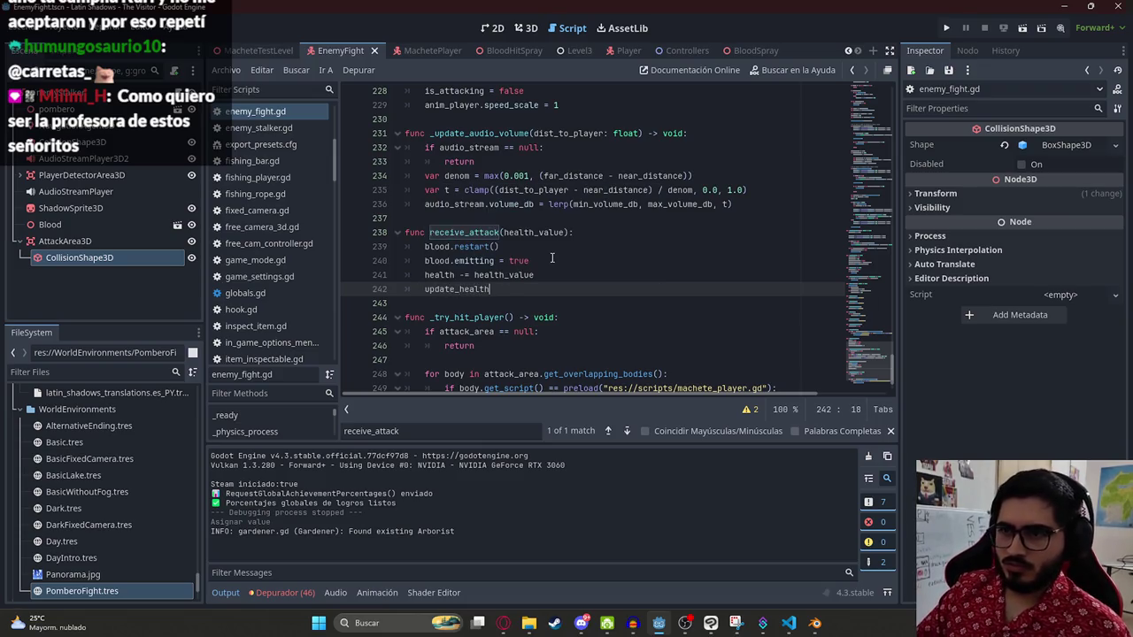
key(shift+Home)
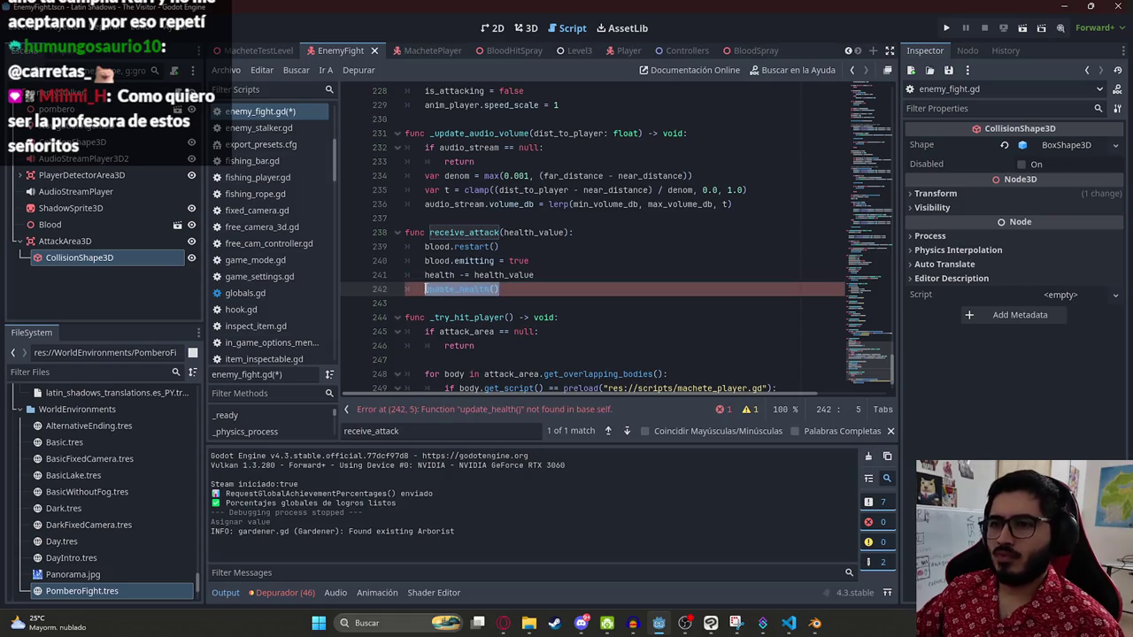
scroll(656, 383, down, 2)
key(ctrl+c)
click(610, 379)
key(Return)
text(func)
key(ctrl+v)
text(:)
key(Return)
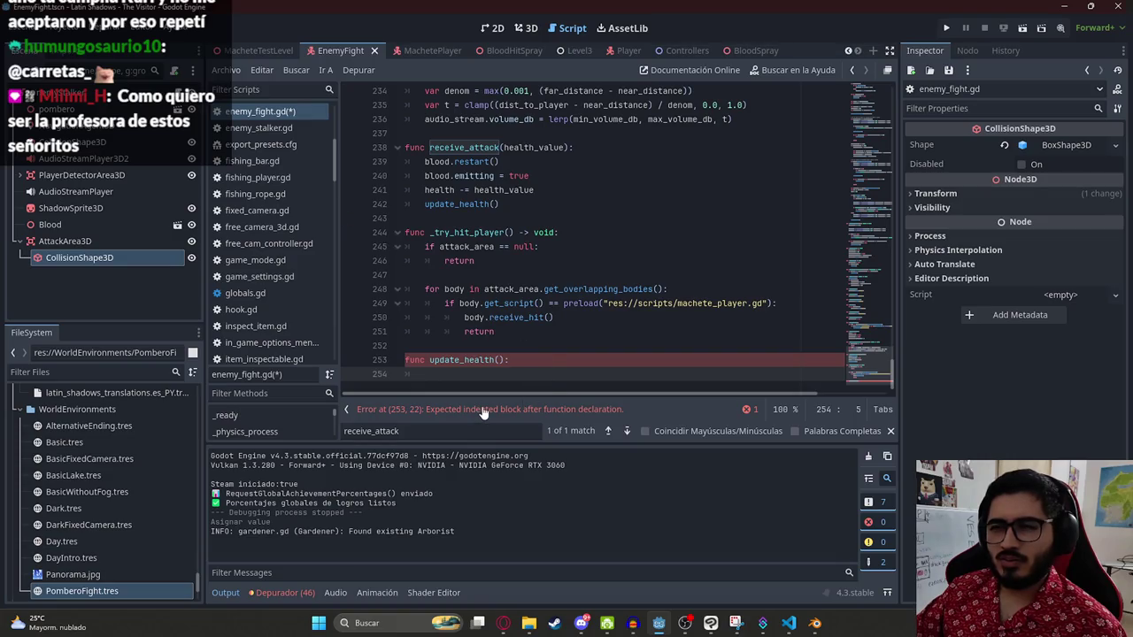
Step: Remove the update_health function and call again, then save enemy_fight.gd
key(BackSpace)
key(BackSpace)
key(ctrl+z)
key(ctrl+z)
key(ctrl+z)
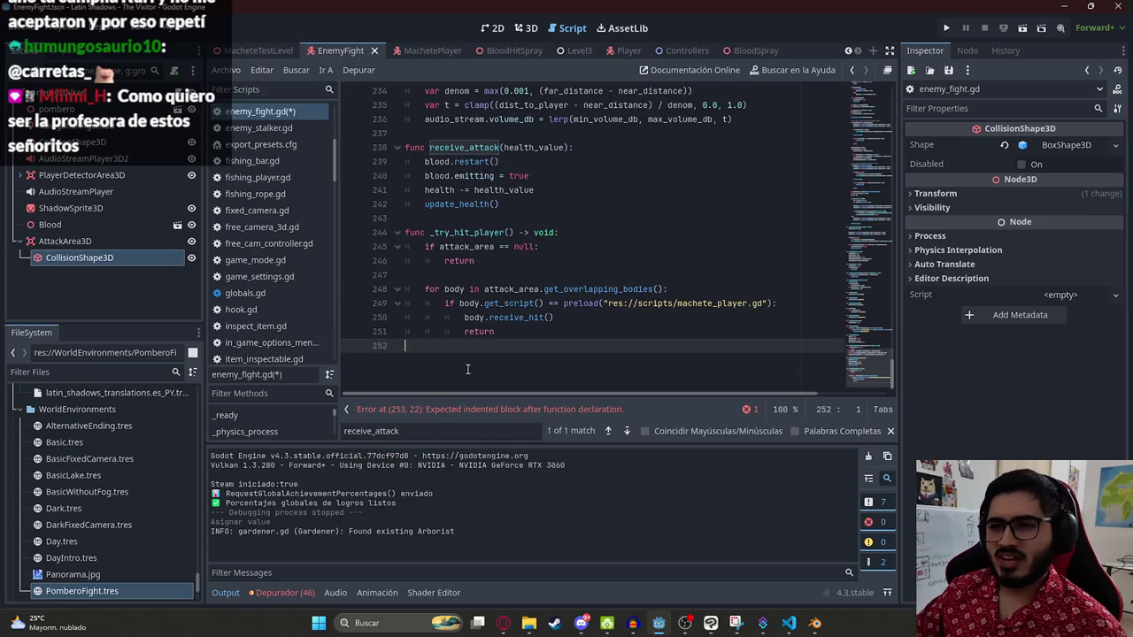
key(ctrl+y)
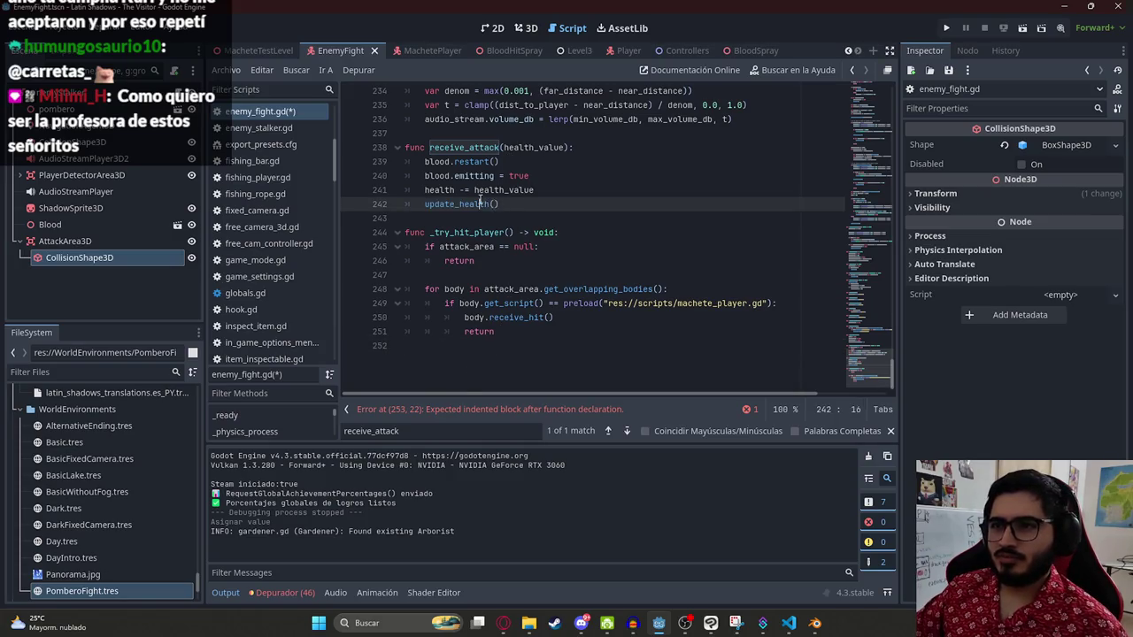
drag(499, 205, 434, 204)
key(BackSpace)
key(BackSpace)
key(BackSpace)
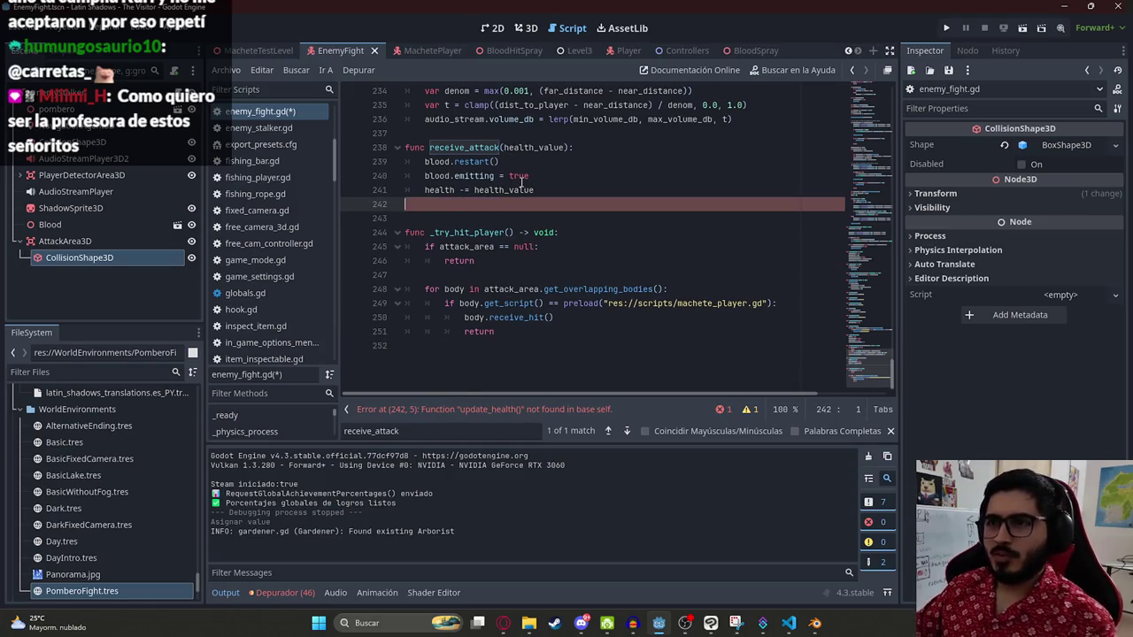
key(BackSpace)
key(BackSpace)
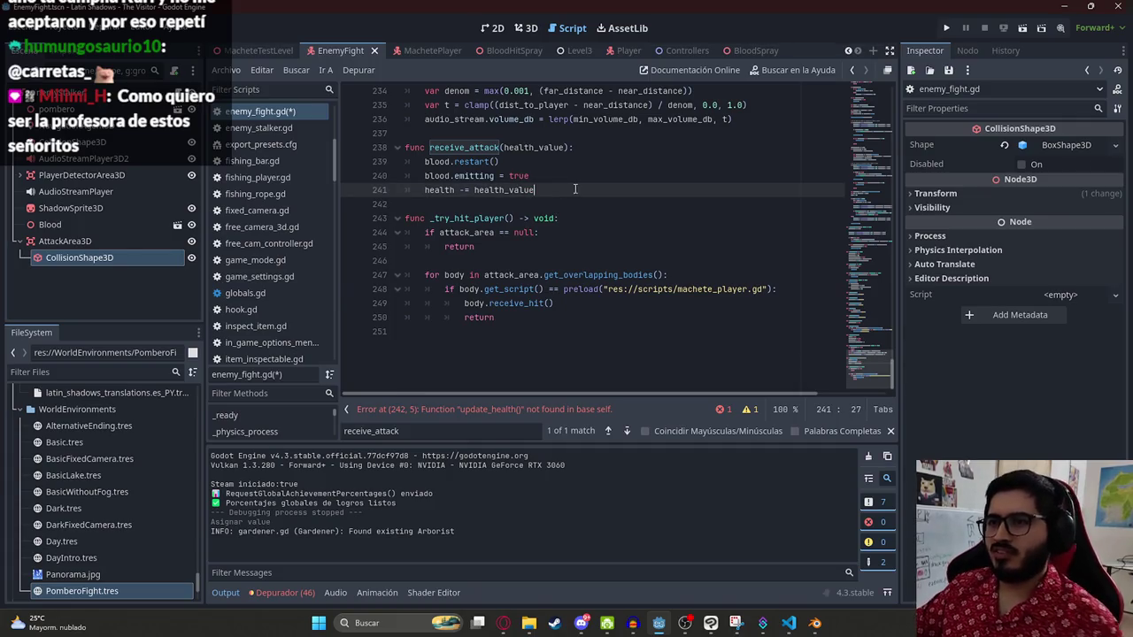
key(ctrl+s)
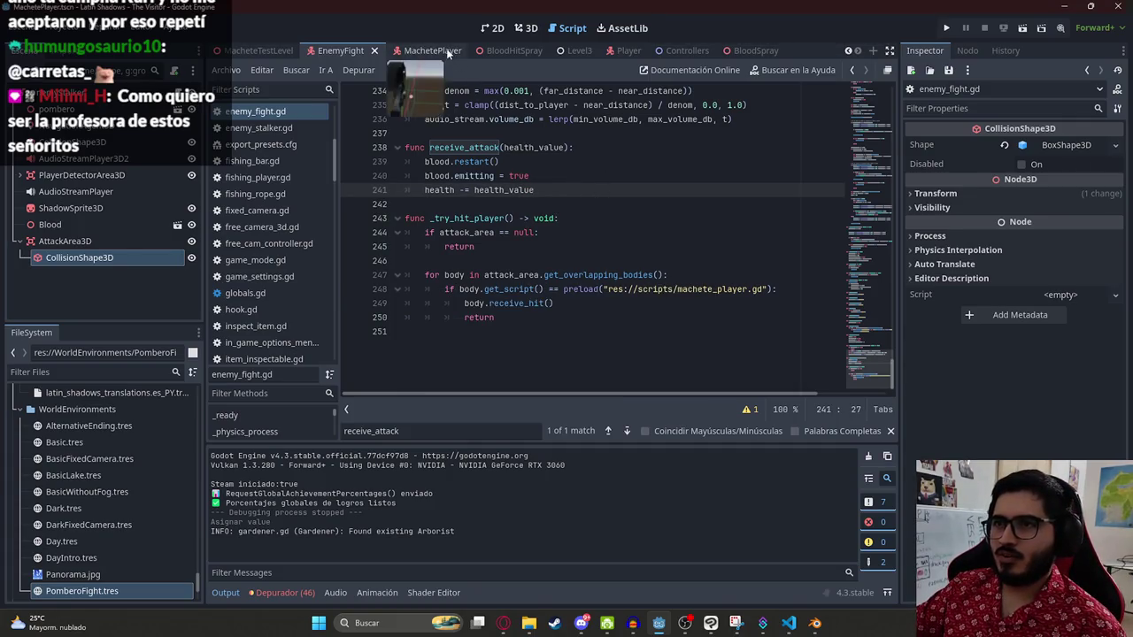
Step: Call update_enemy_health() right after the receive_attack call in machete_player.gd
click(417, 50)
key(Up)
key(Down)
key(Down)
text(update_health())
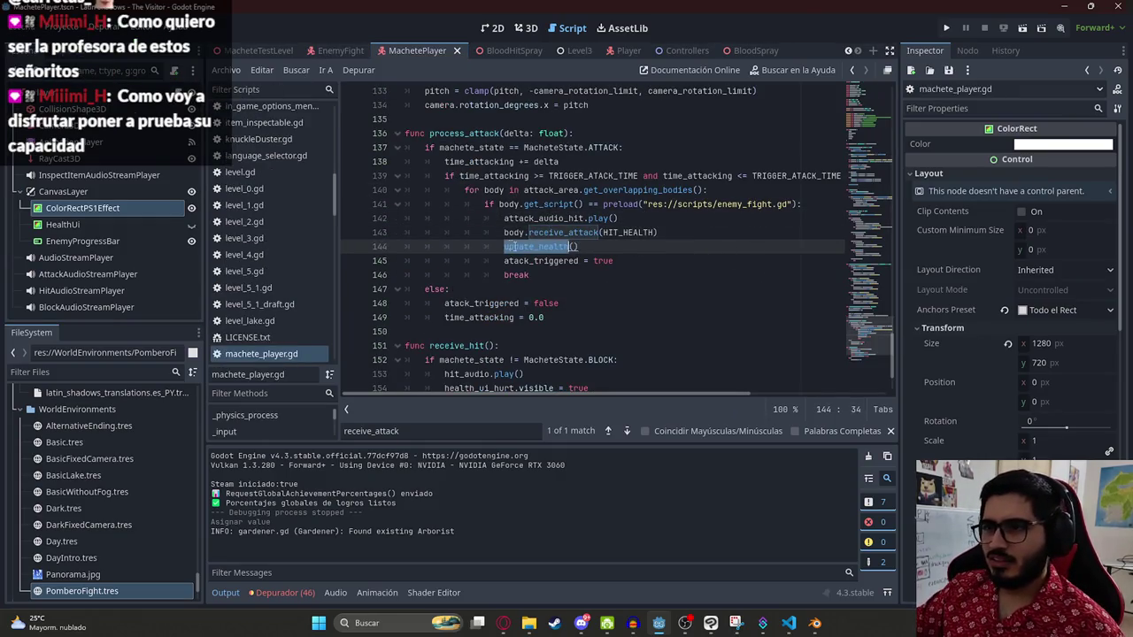
click(539, 249)
text(enemy_)
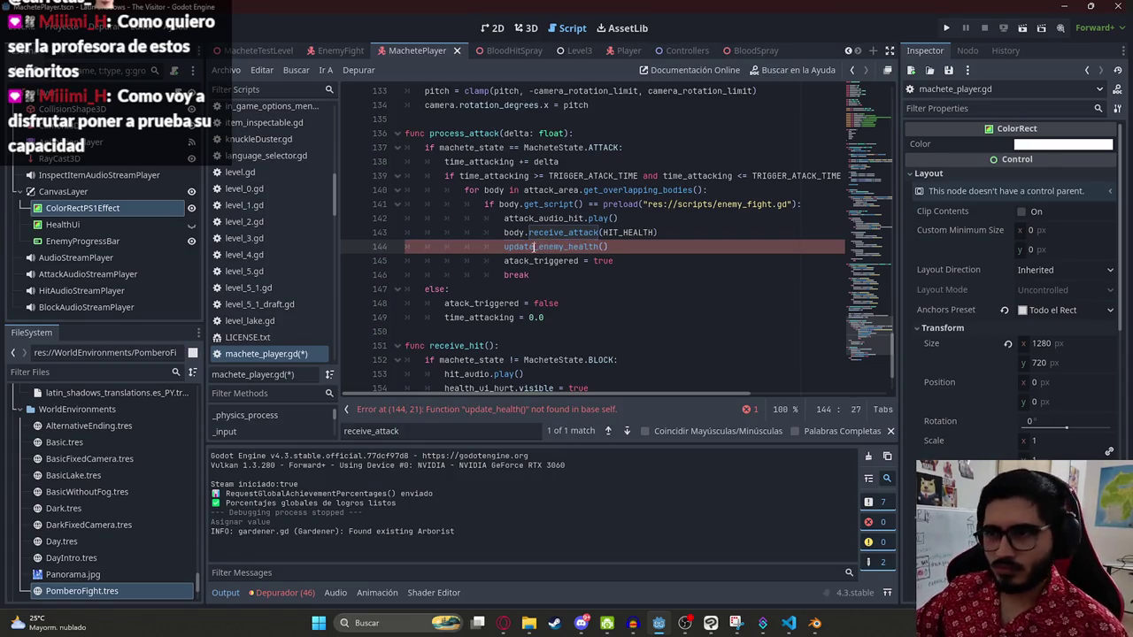
double_click(542, 247)
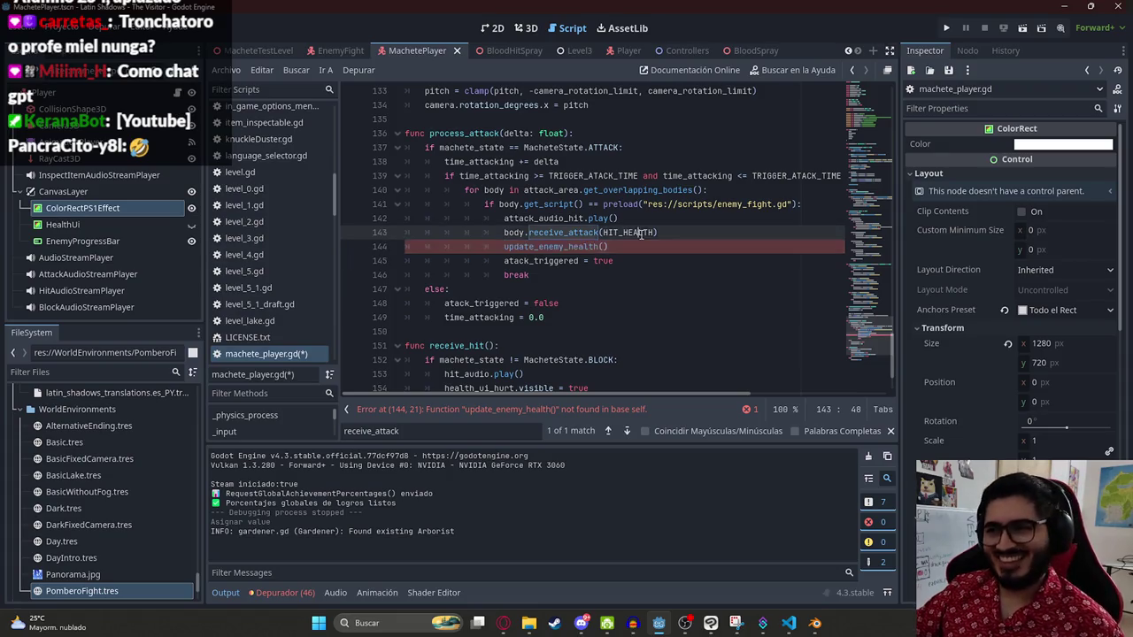
Step: Define 'func update_enemy_health(): pass' at the script's end and save
scroll(859, 349, down, 2)
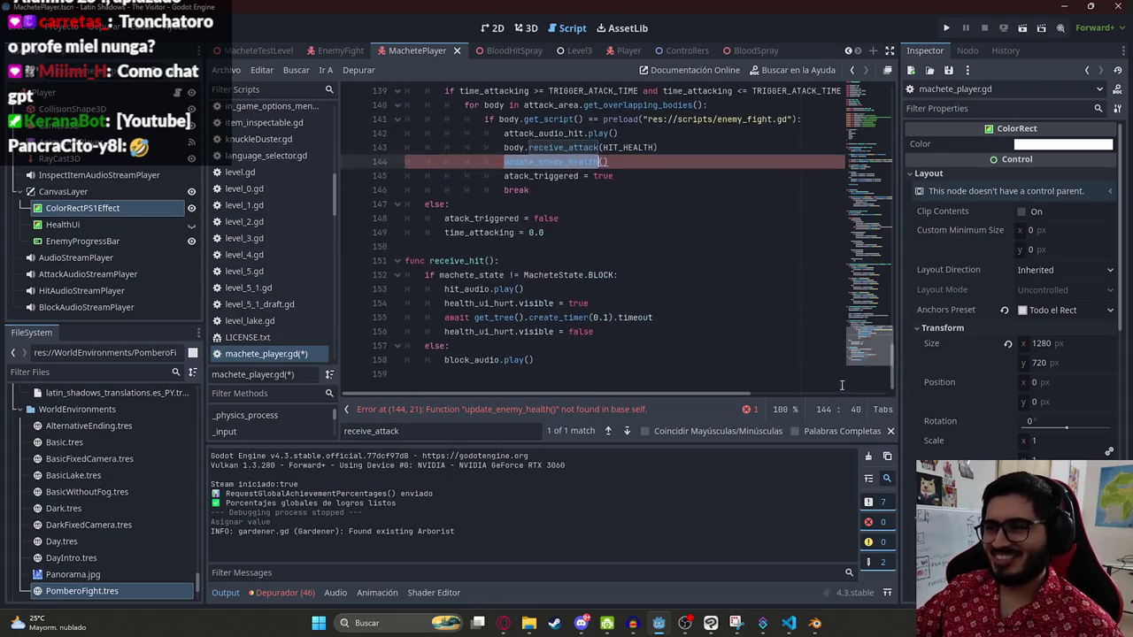
click(529, 363)
click(528, 373)
key(Return)
text(func update_enemy_health())
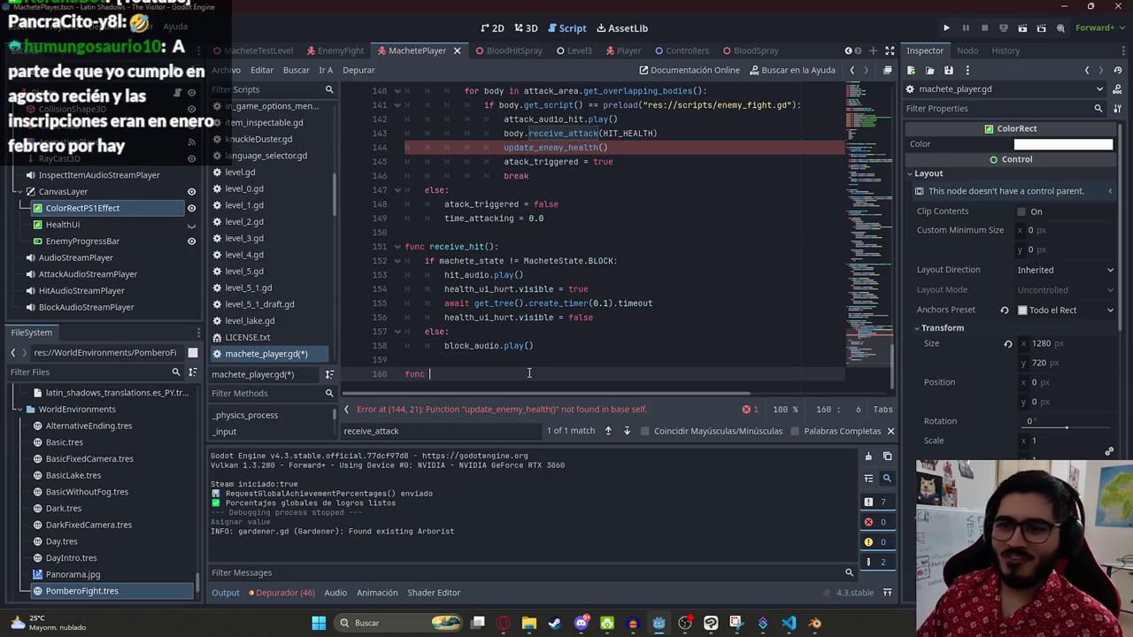
text(:)
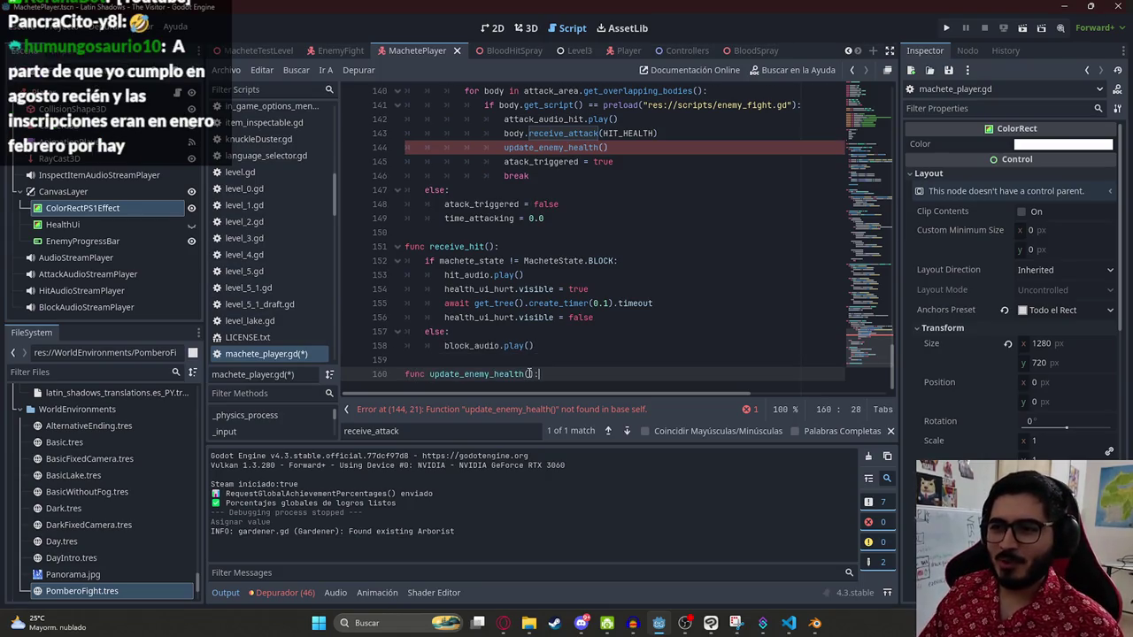
key(Return)
text(pass)
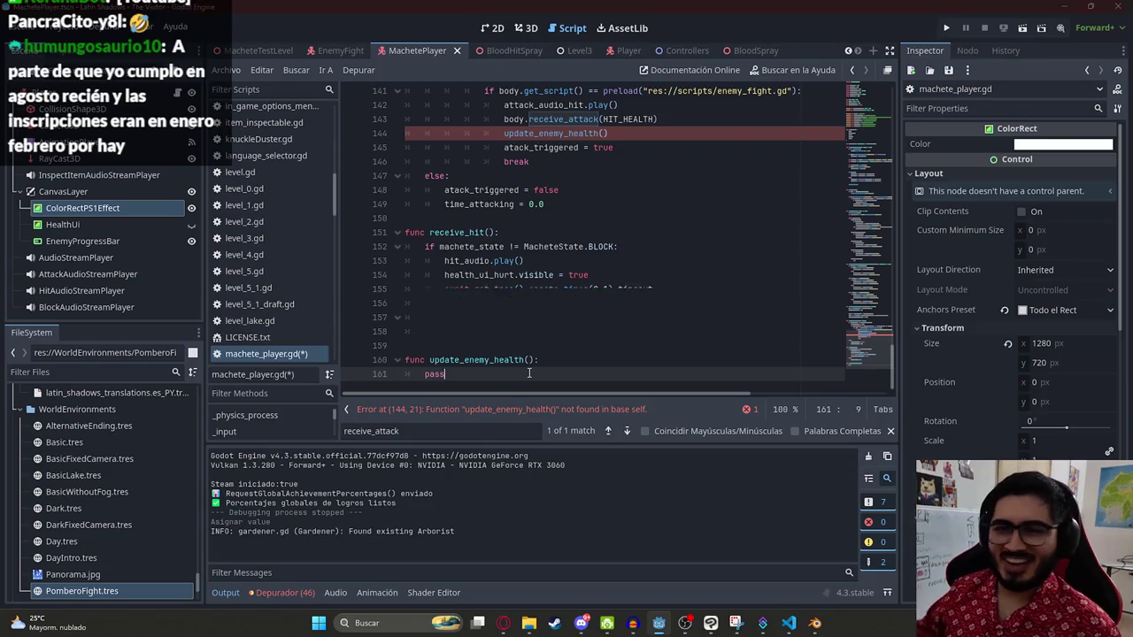
key(ctrl+s)
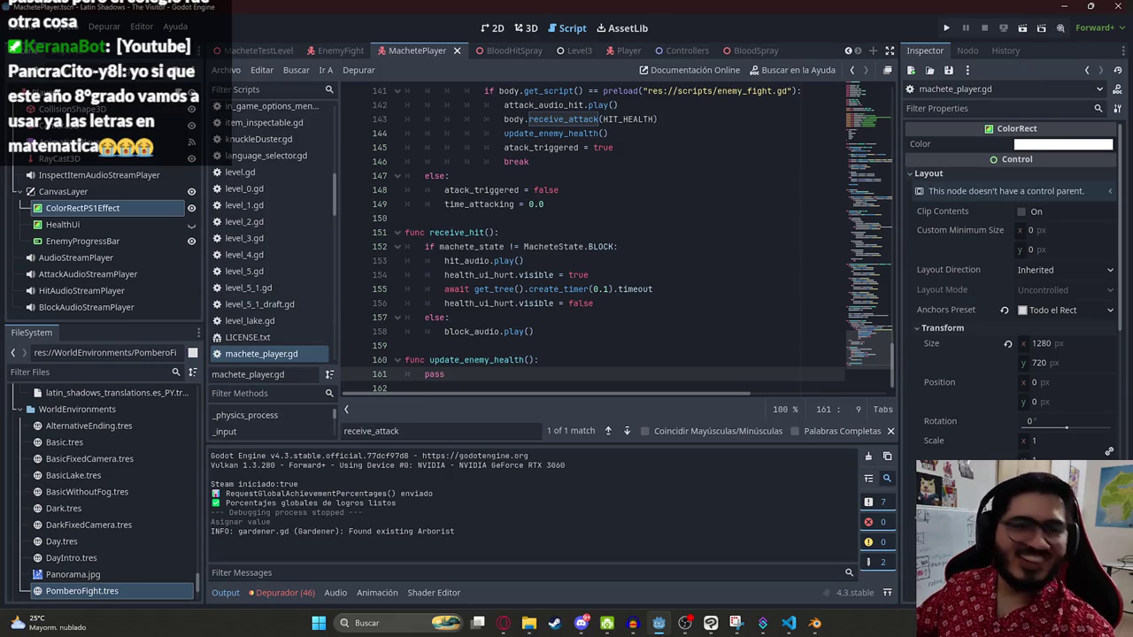
Step: Review update_enemy_health and inspect the EnemyProgressBar node's properties
click(555, 217)
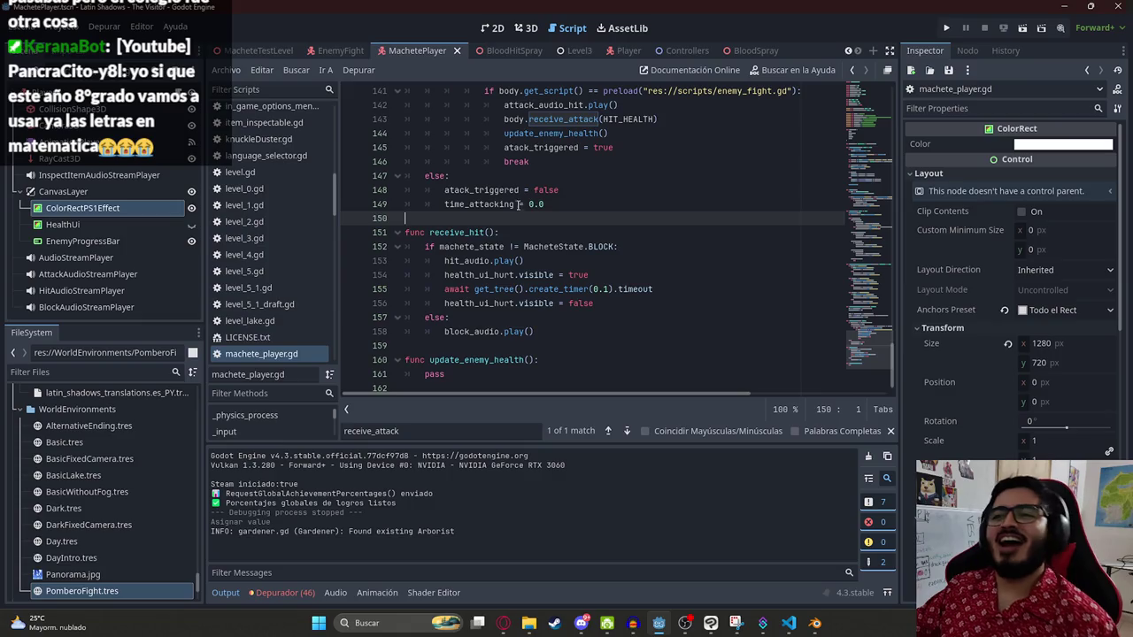
double_click(434, 374)
text(update_enemy_health)
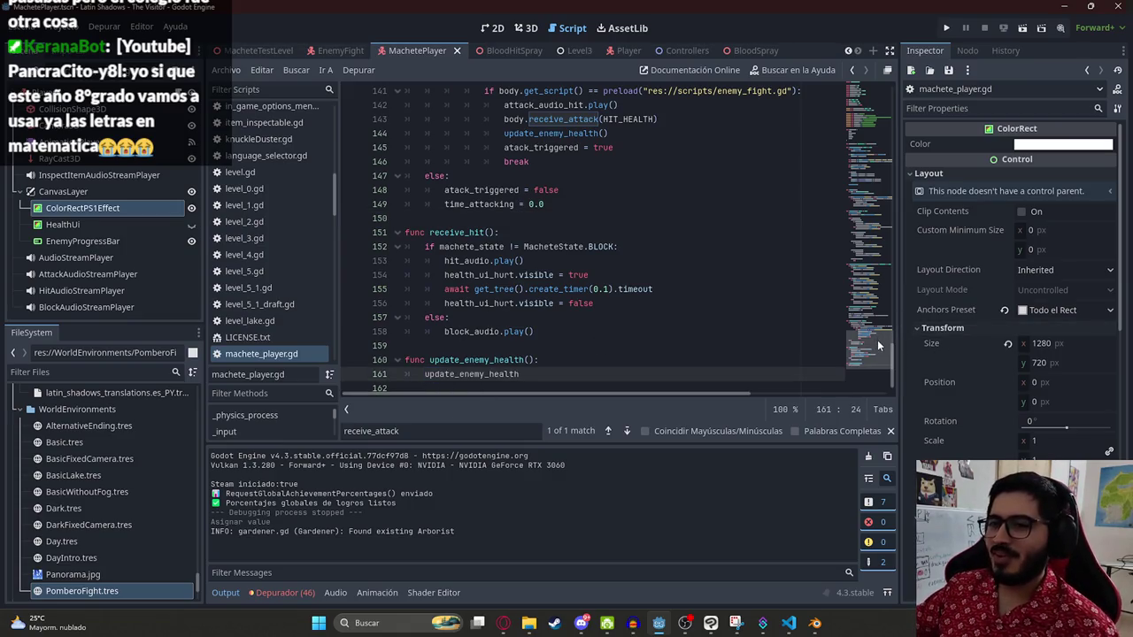
key(ctrl+z)
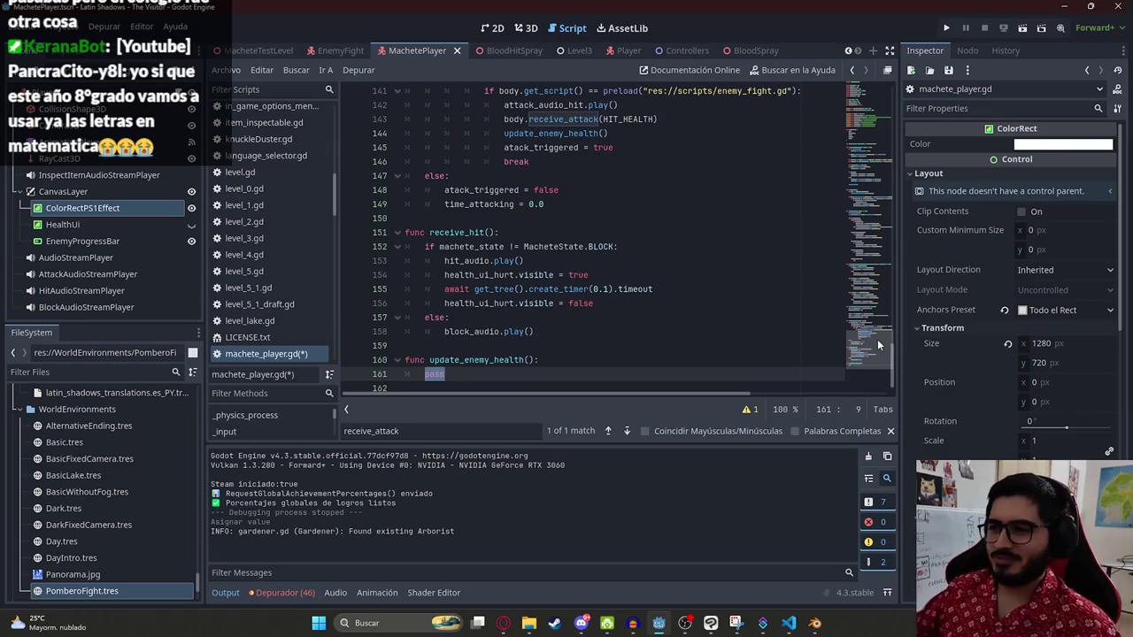
click(168, 239)
shift+click(848, 142)
drag(870, 354, 870, 124)
click(665, 249)
scroll(664, 249, up, 2)
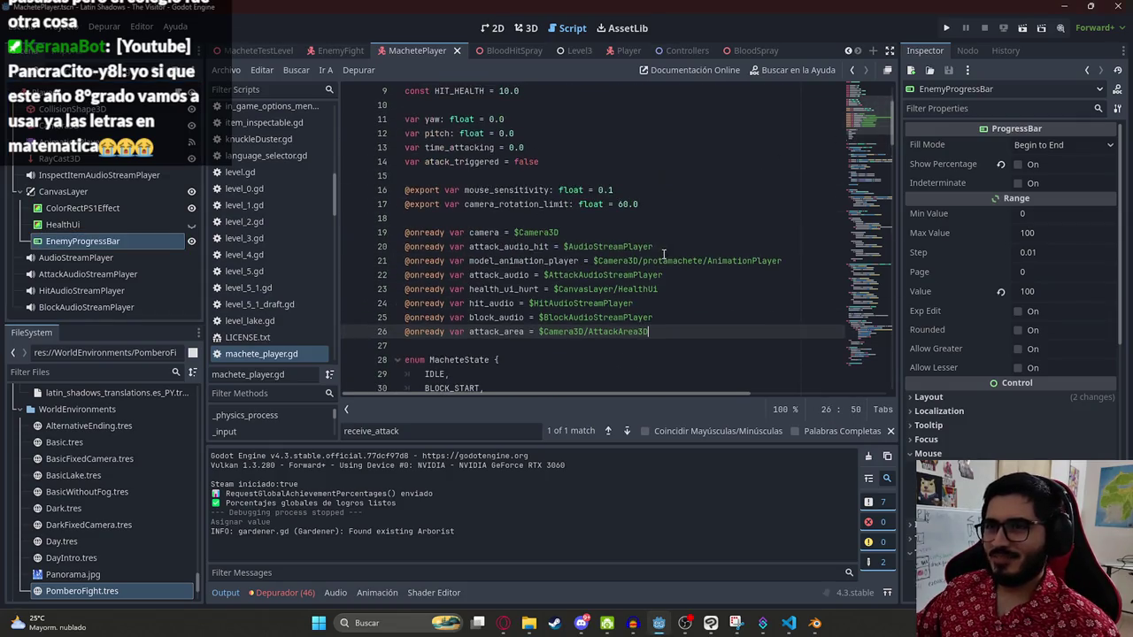
key(Return)
text(@onready var EnemyProgressBar)
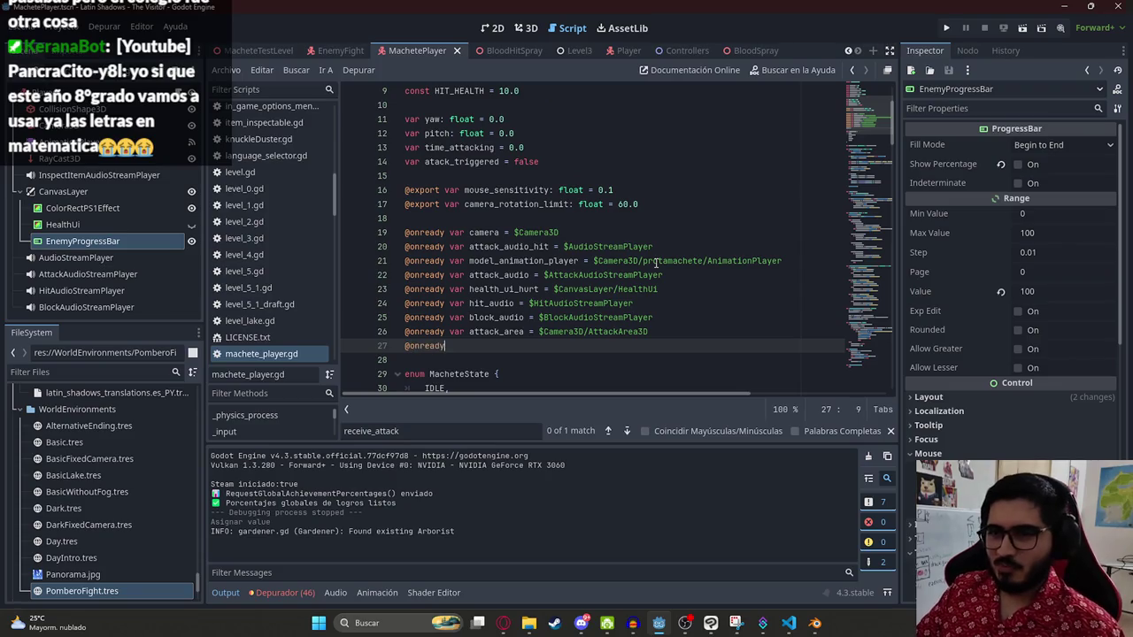
key(ctrl+BackSpace)
text(enemy_bar = $EnemyProgressBar)
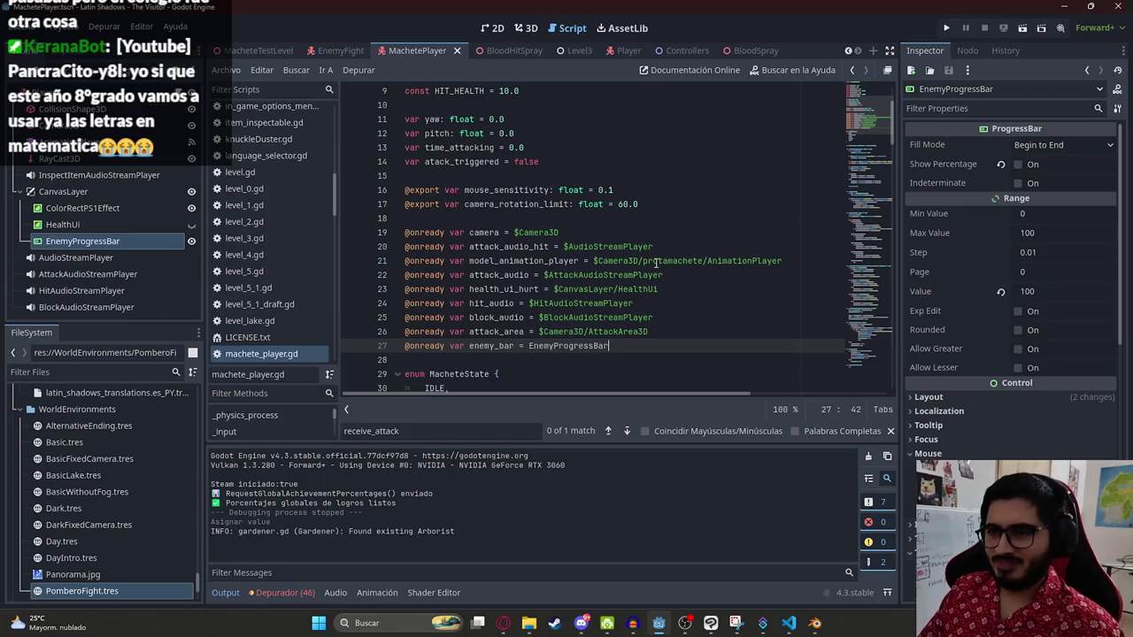
key(ctrl+s)
Step: Replace the pass placeholder in update_enemy_health with 'enemy_bar.'
click(650, 275)
double_click(509, 347)
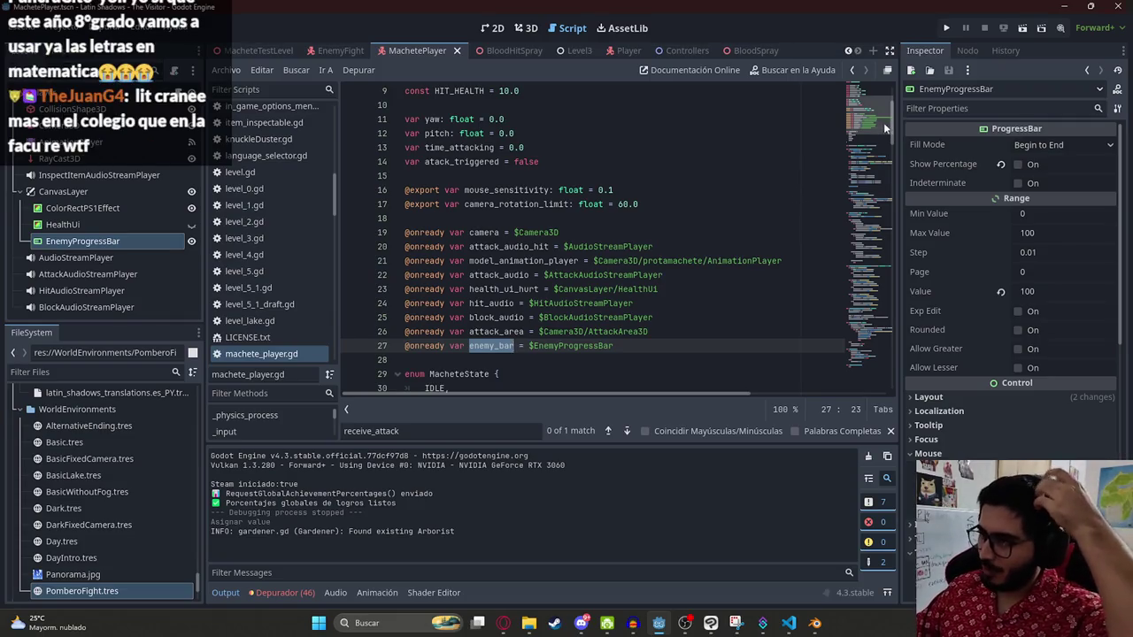
scroll(875, 124, down, 3)
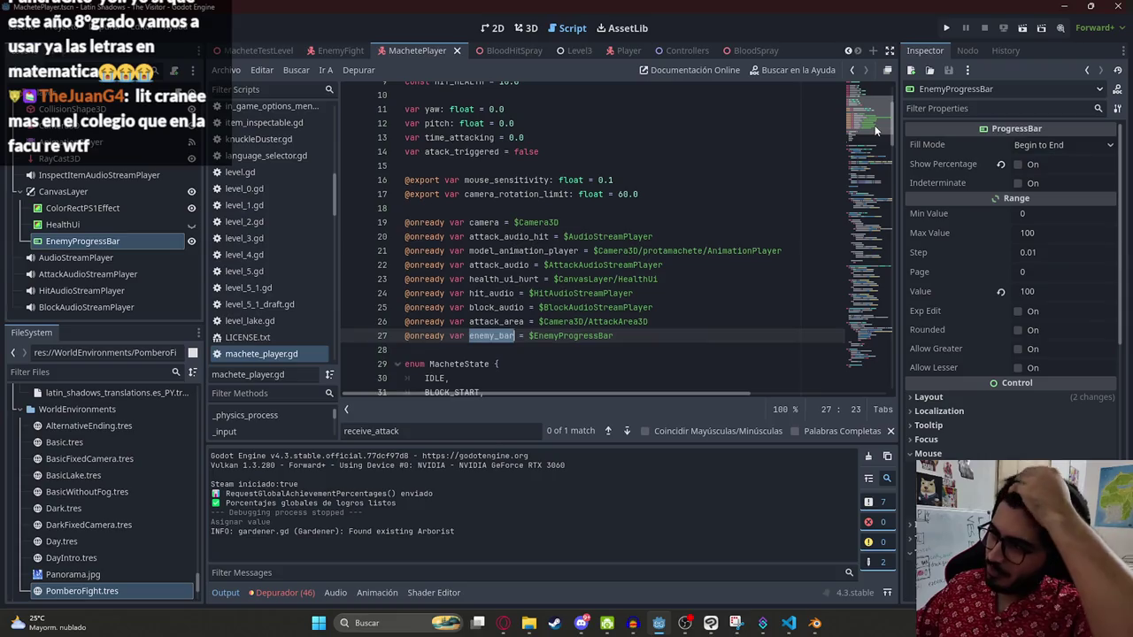
scroll(567, 227, down, 1)
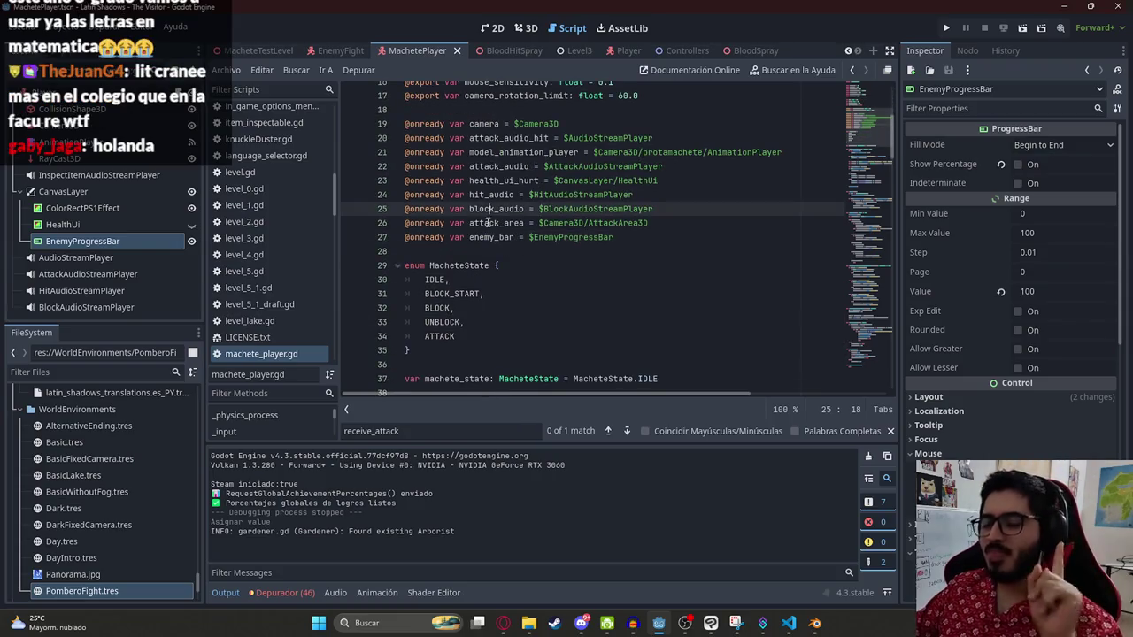
scroll(496, 266, down, 20)
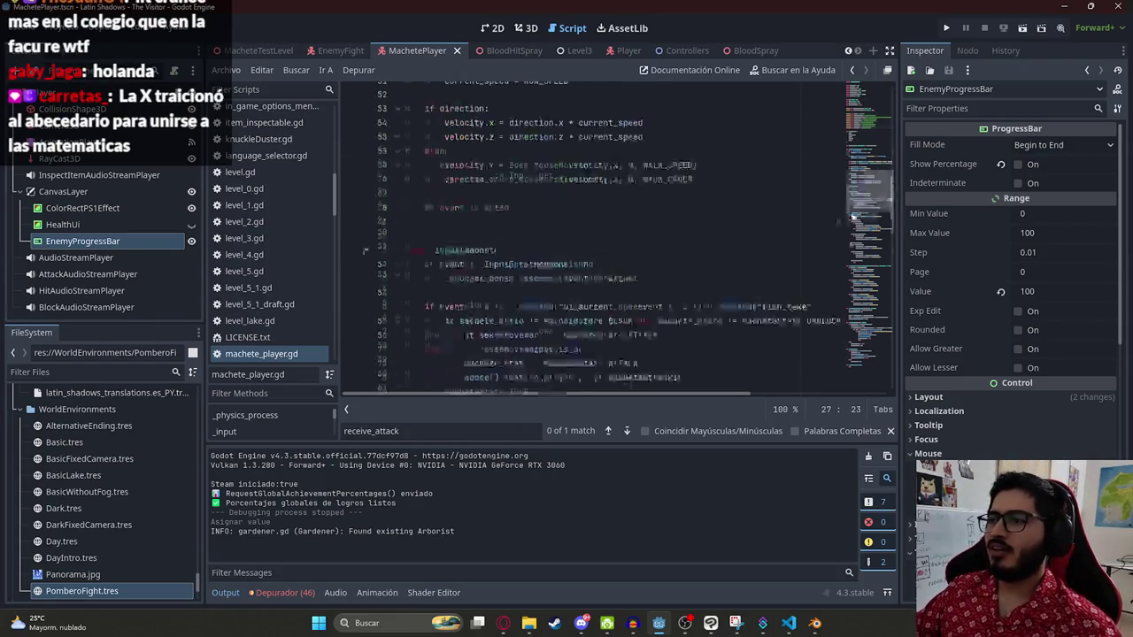
double_click(433, 361)
text(enemy_bar.)
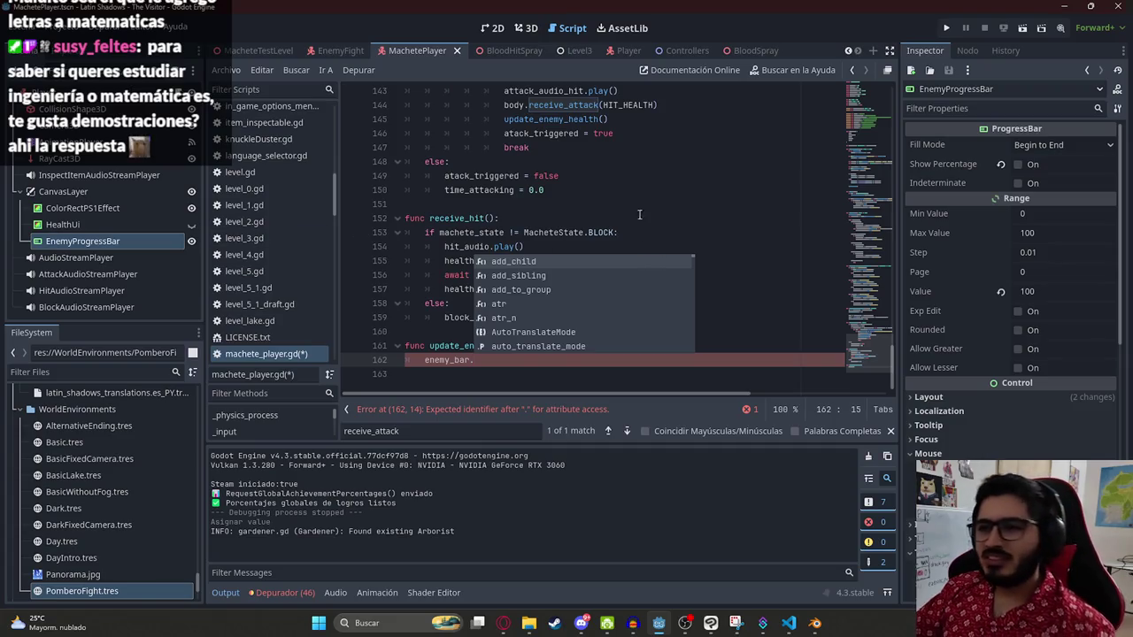
Step: Extend the update_enemy_health line to 'enemy_bar.value =' using code completion
key(Escape)
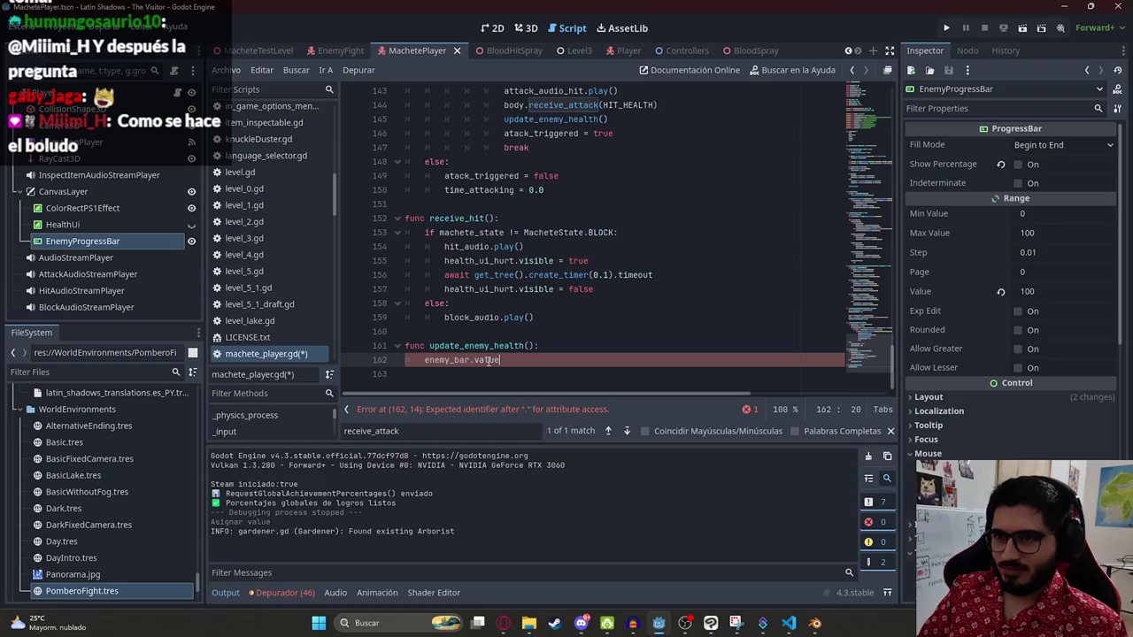
key(ctrl+space)
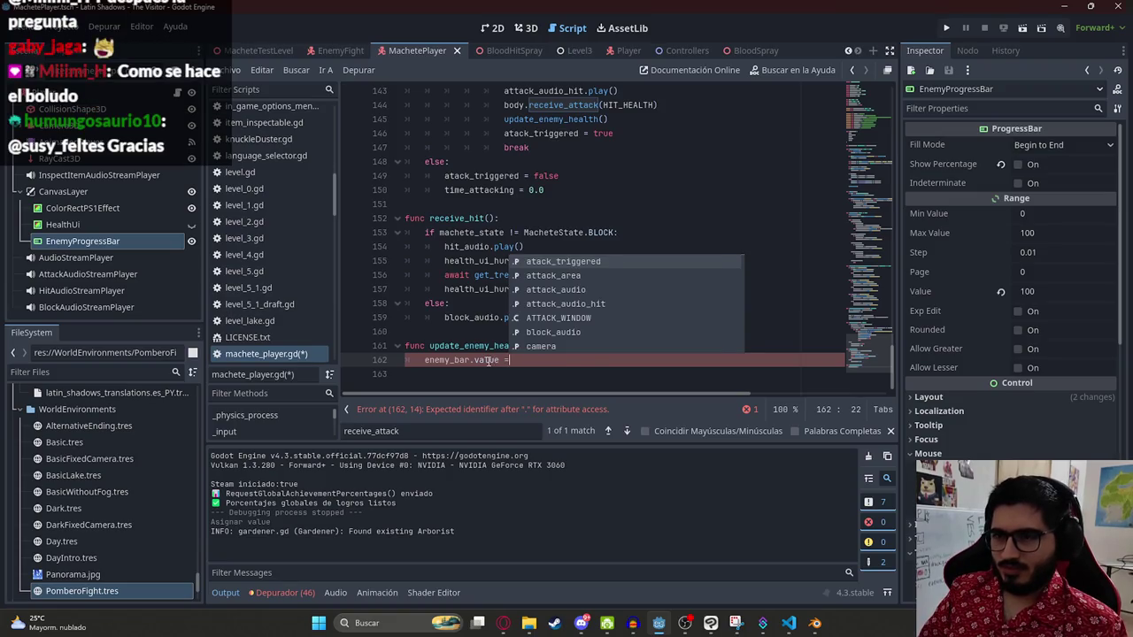
key(Escape)
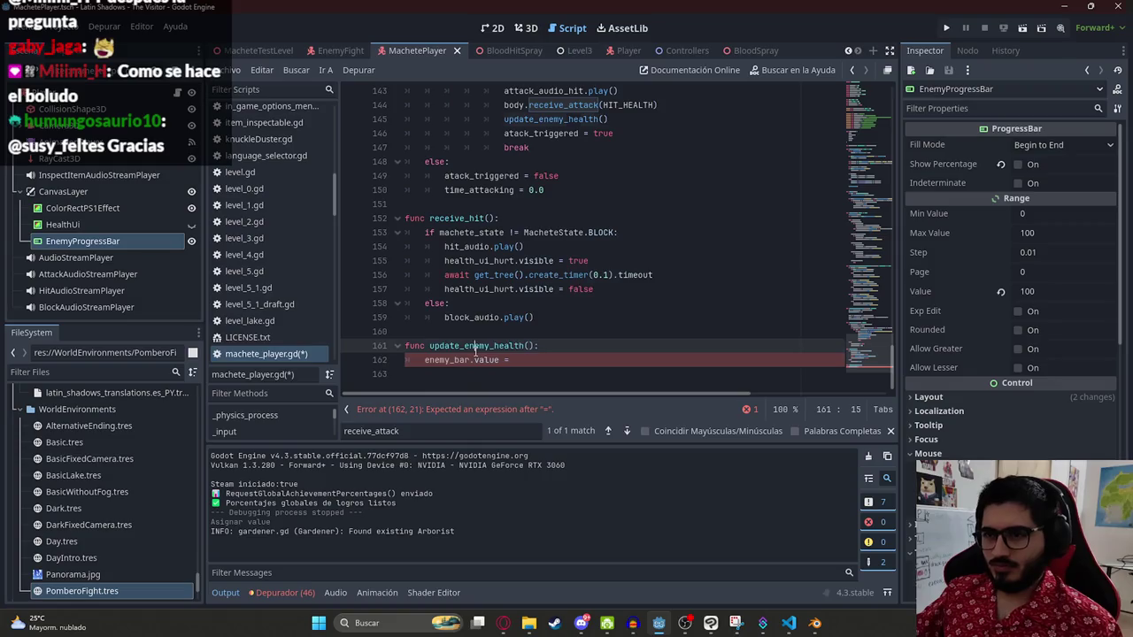
Step: Pass body.health into the update_enemy_health call in the hit code
double_click(469, 345)
key(ctrl+f)
key(Return)
click(603, 232)
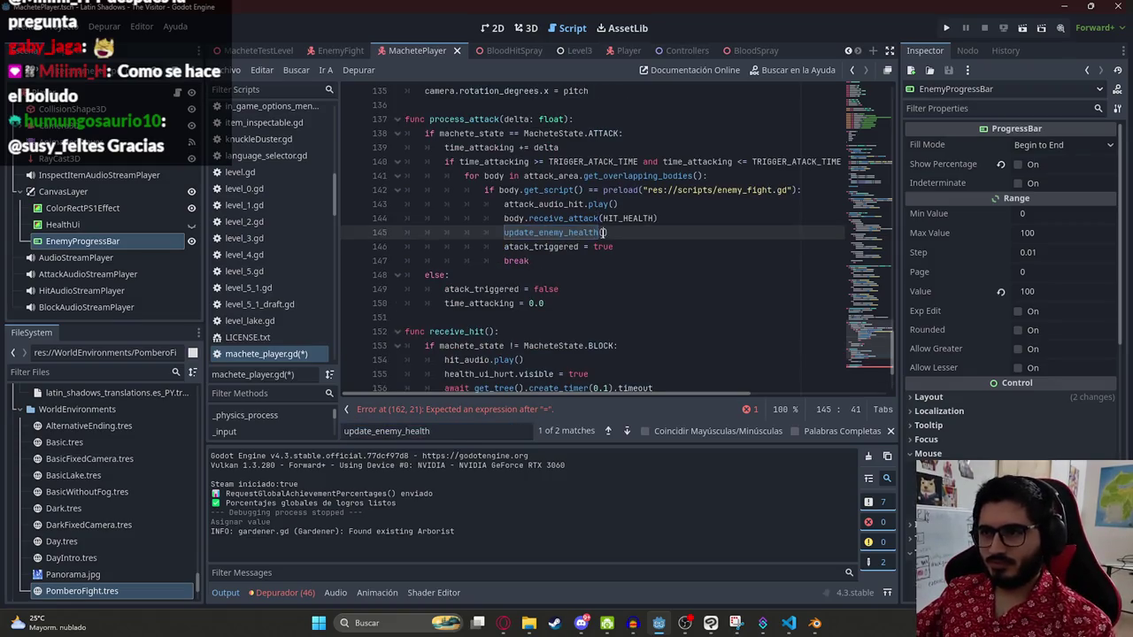
text(body.h)
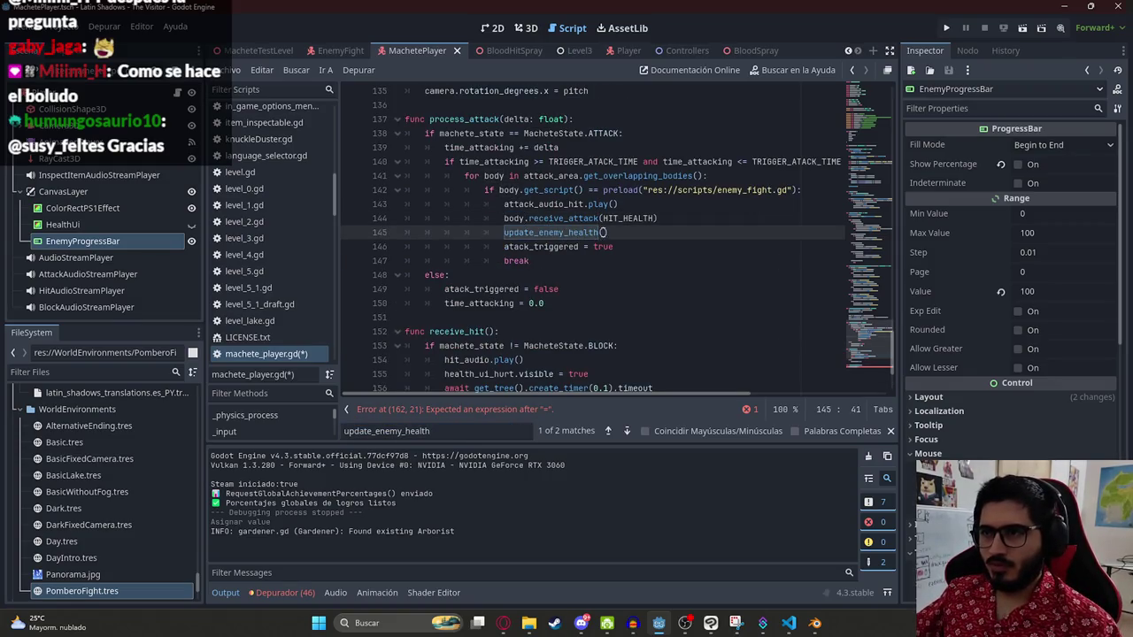
text(ealth)
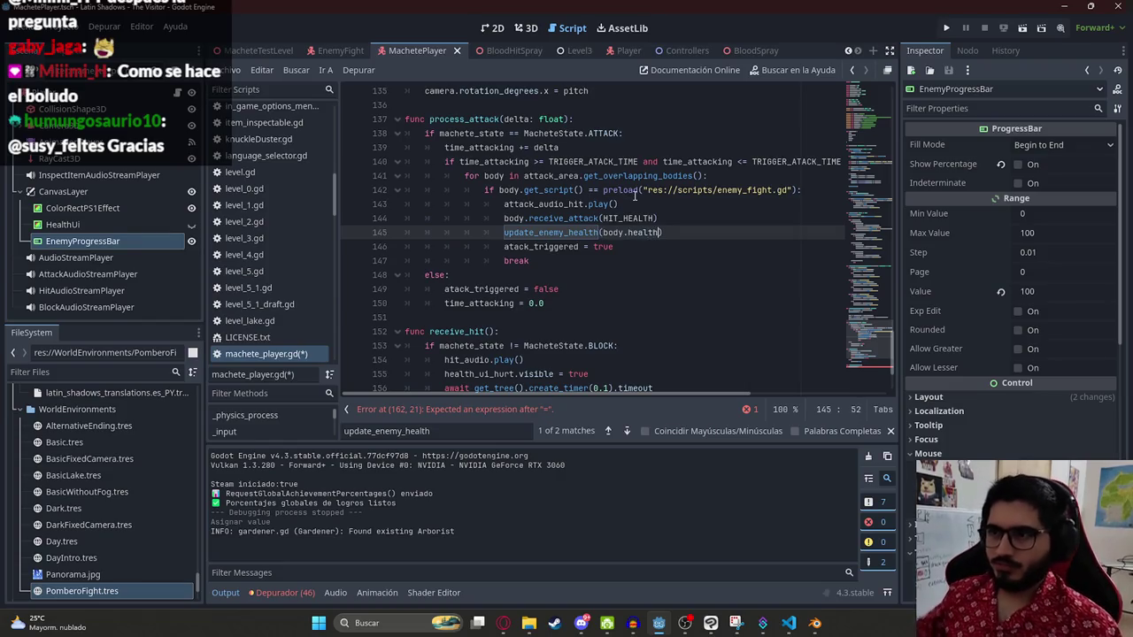
Step: Give update_enemy_health a new_health parameter and set enemy_bar.value = new_health
click(553, 234)
ctrl+click(553, 233)
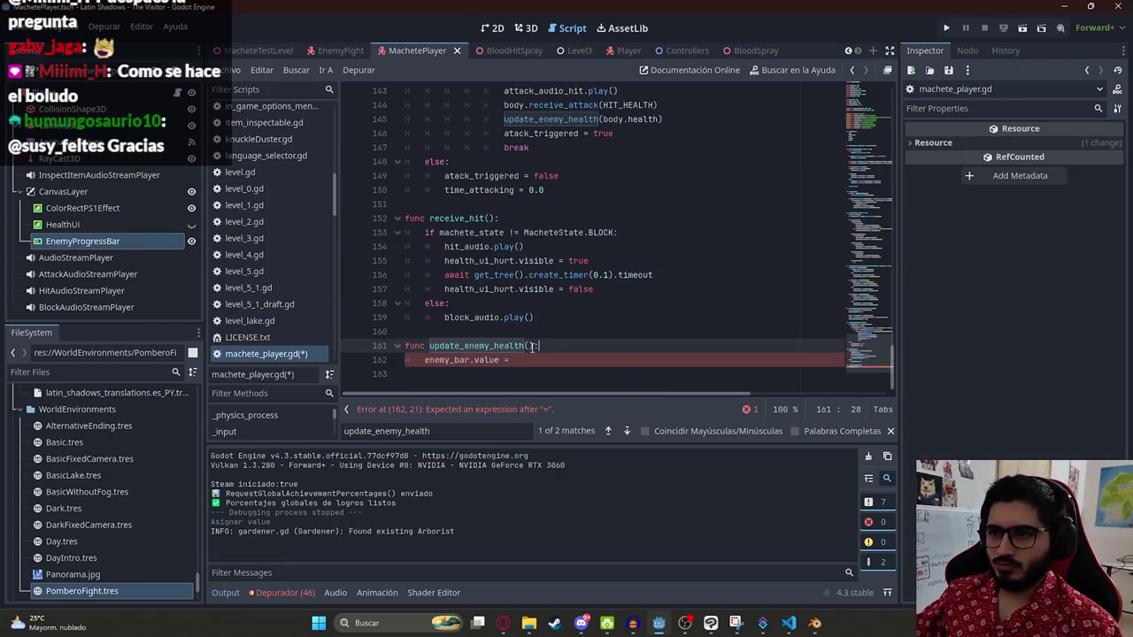
text(ne)
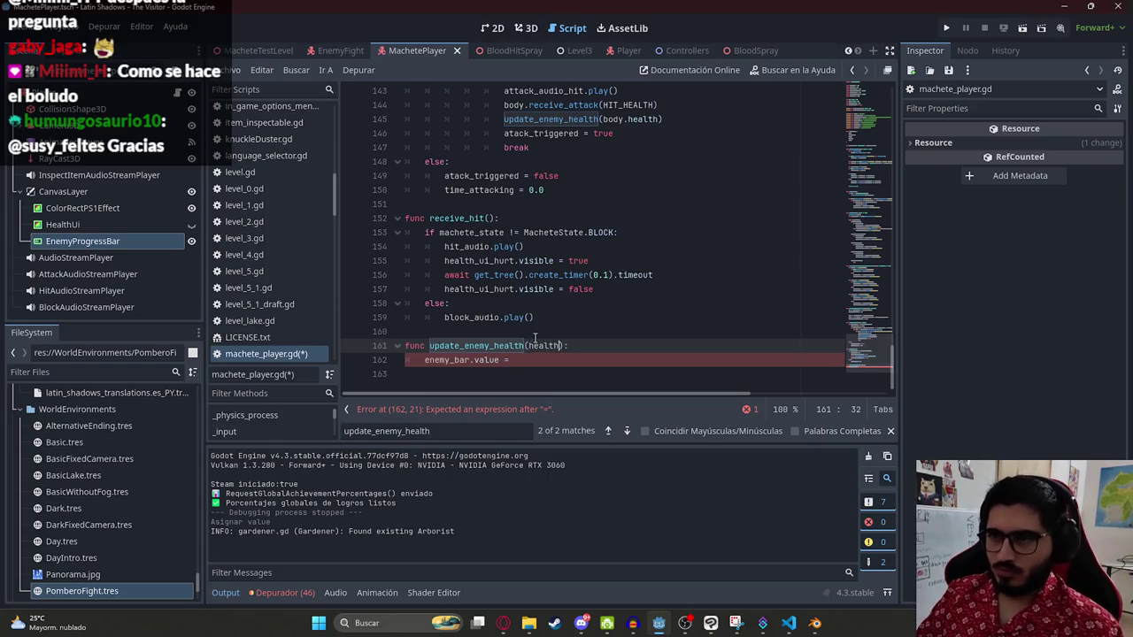
text(w_hea)
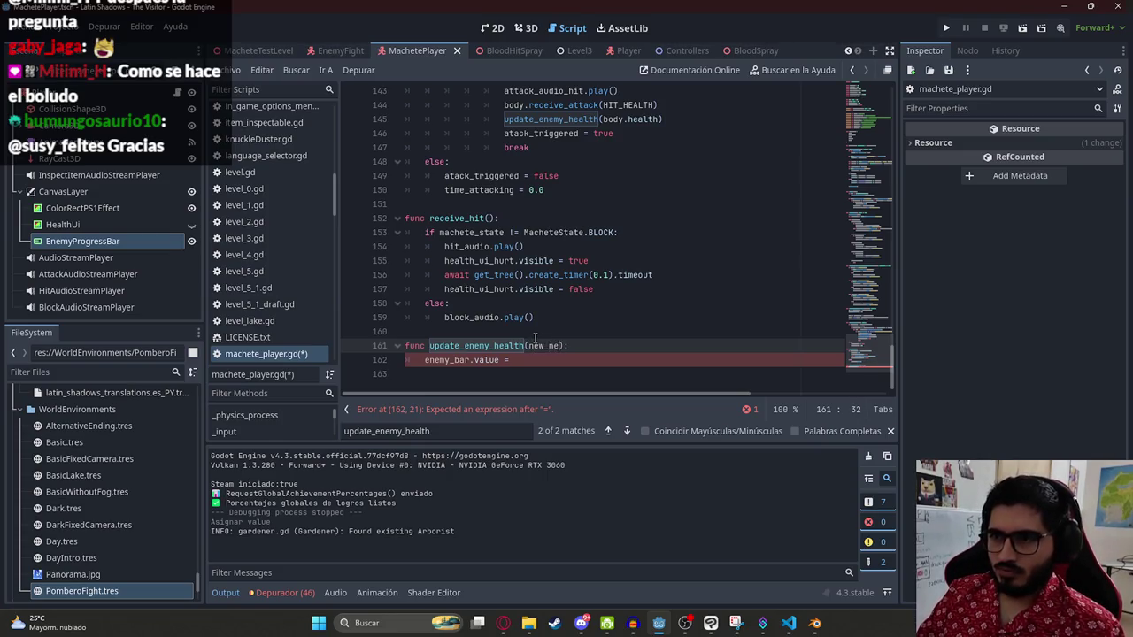
text(lth)
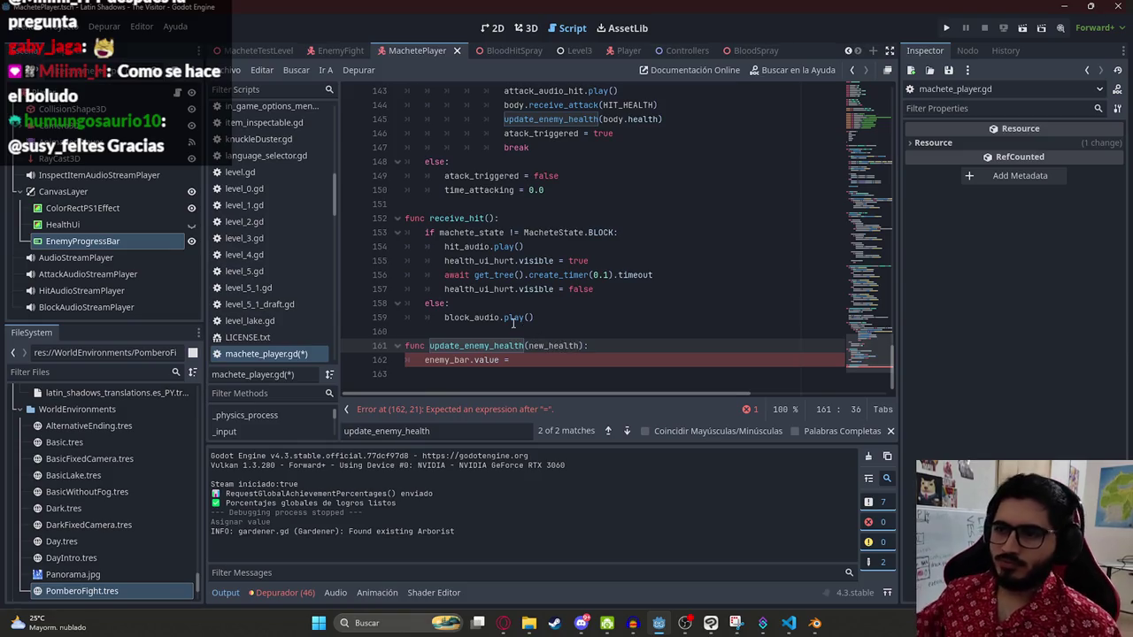
click(543, 362)
text(new_health)
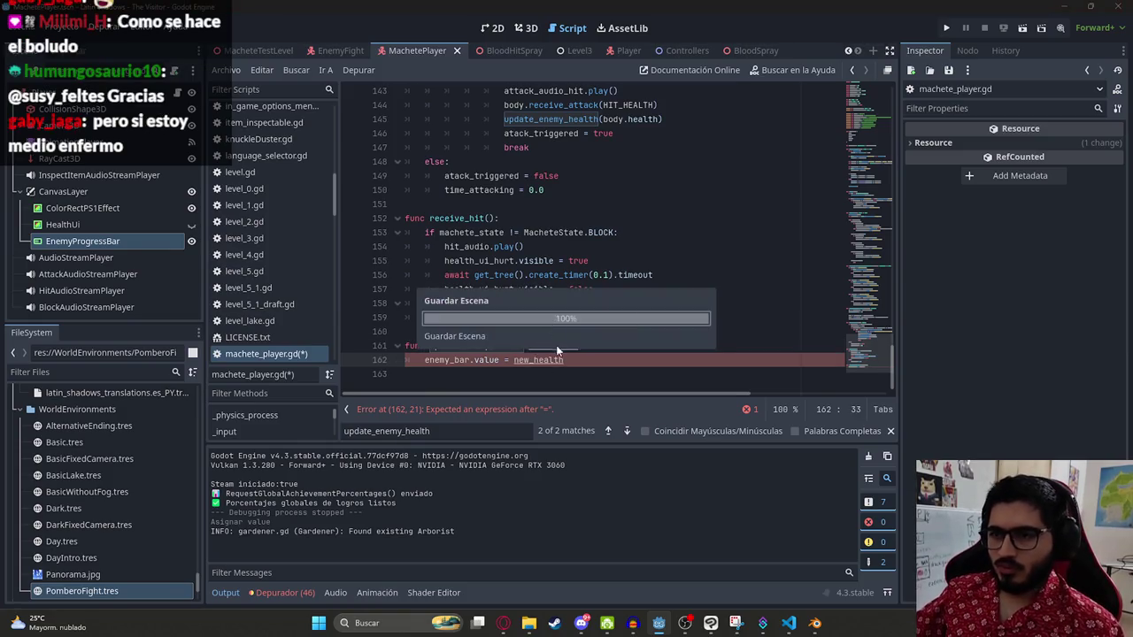
click(448, 362)
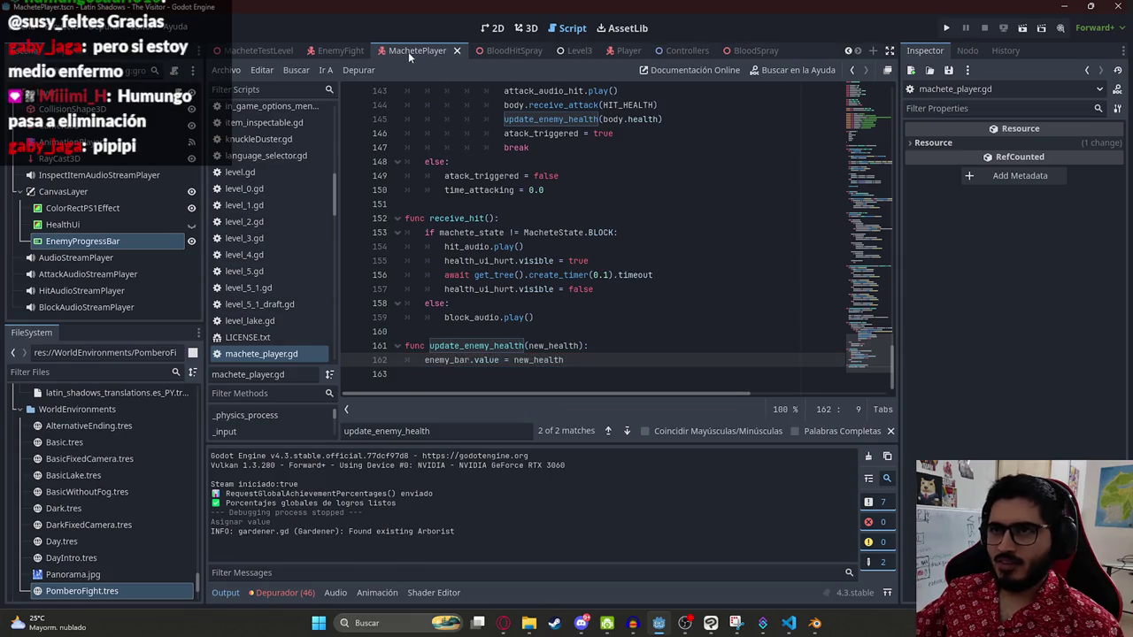
click(262, 50)
click(349, 138)
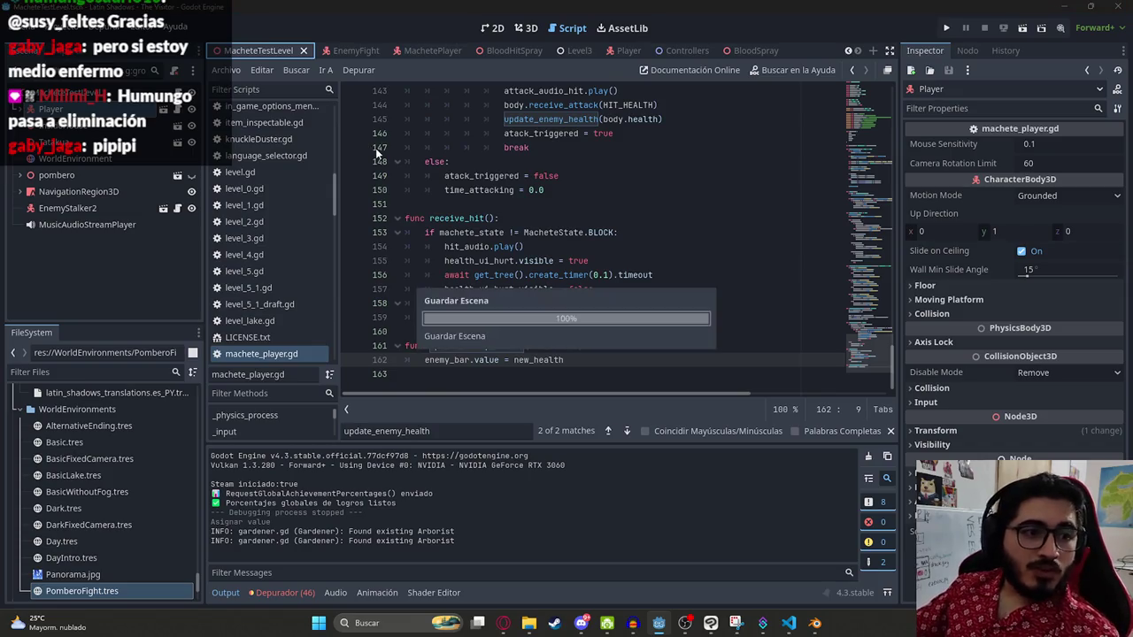
Step: Play the game with F5, note the null enemy_bar error on line 162, and stop it
key(F5)
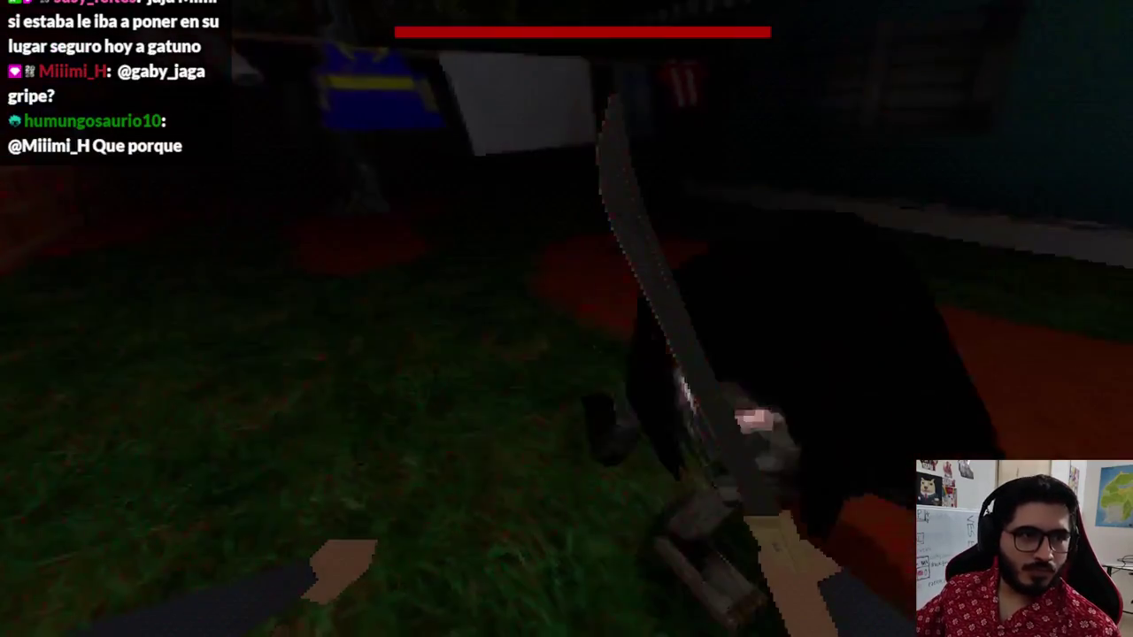
key(super)
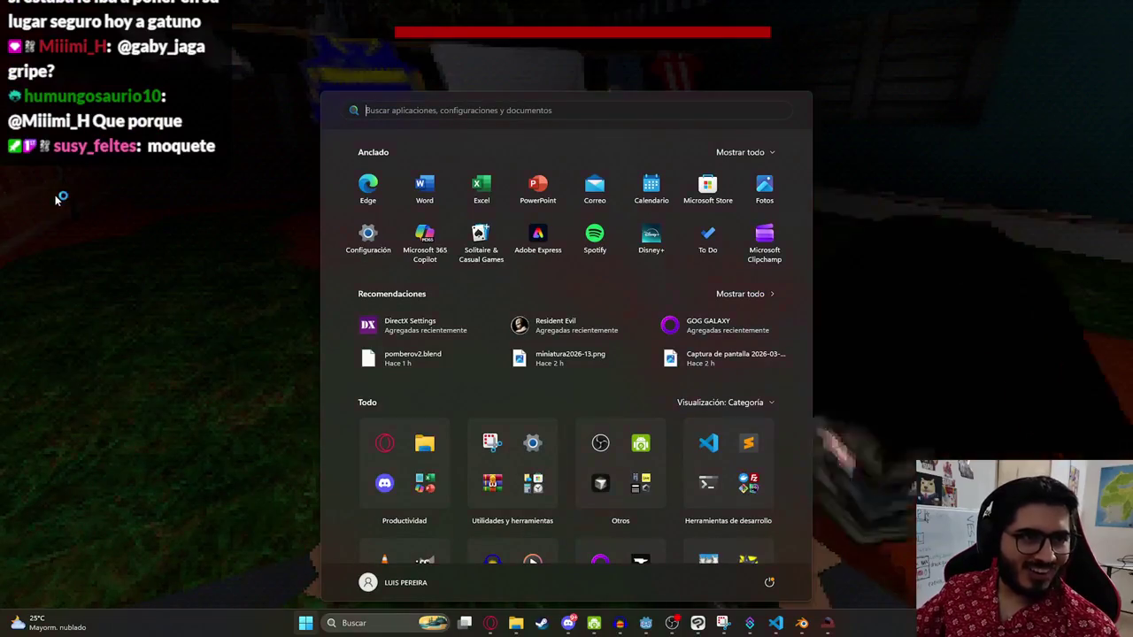
key(alt+Tab)
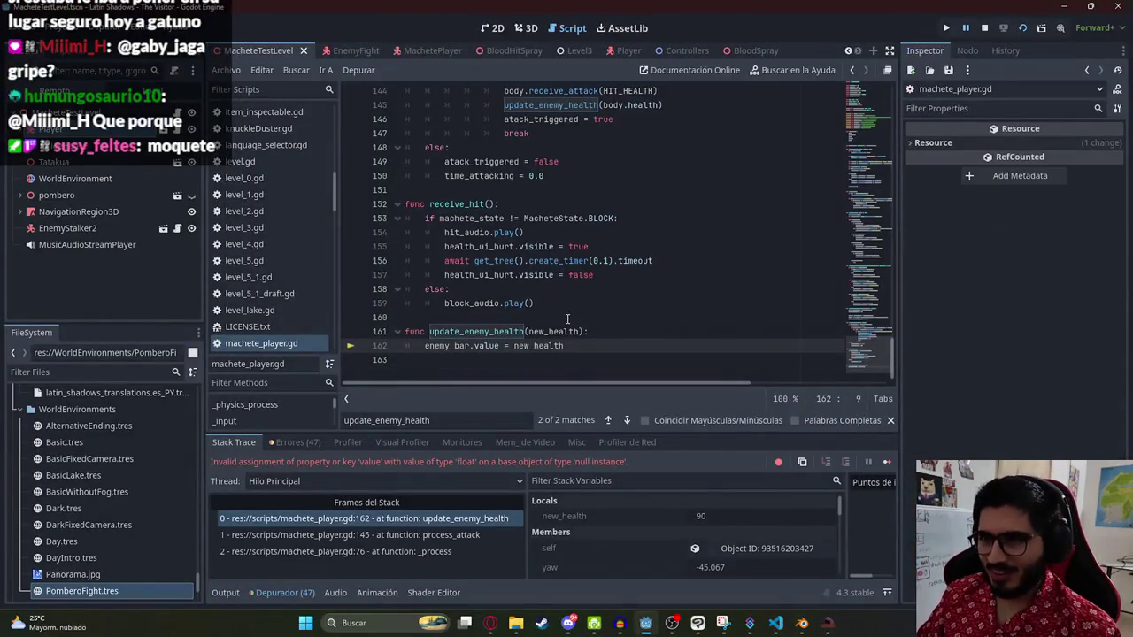
key(F8)
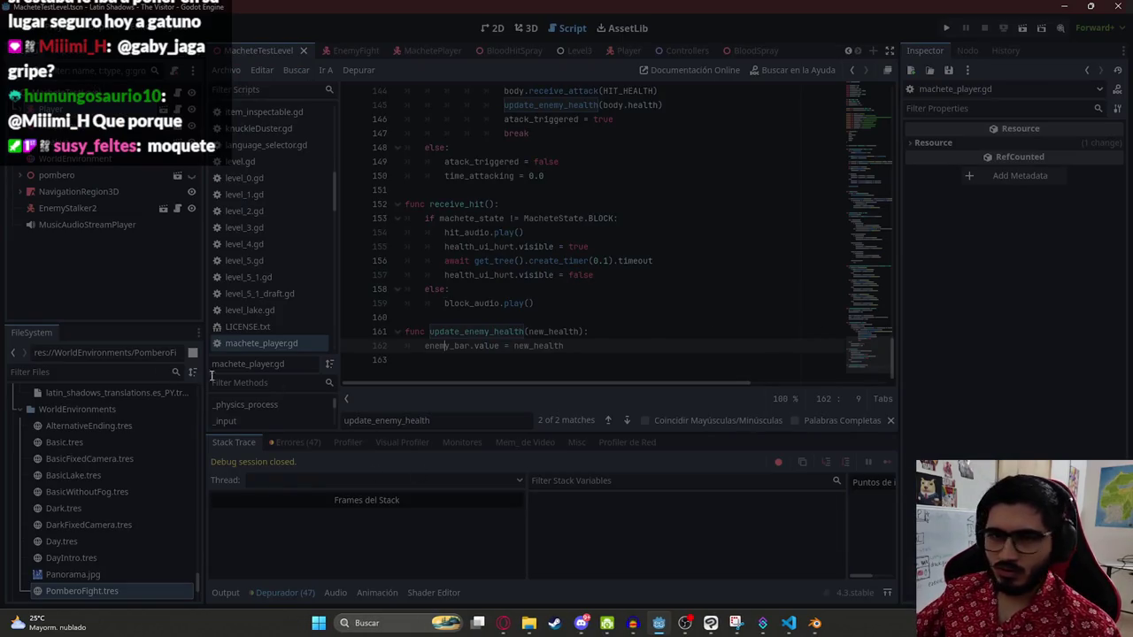
key(alt+Tab)
click(994, 142)
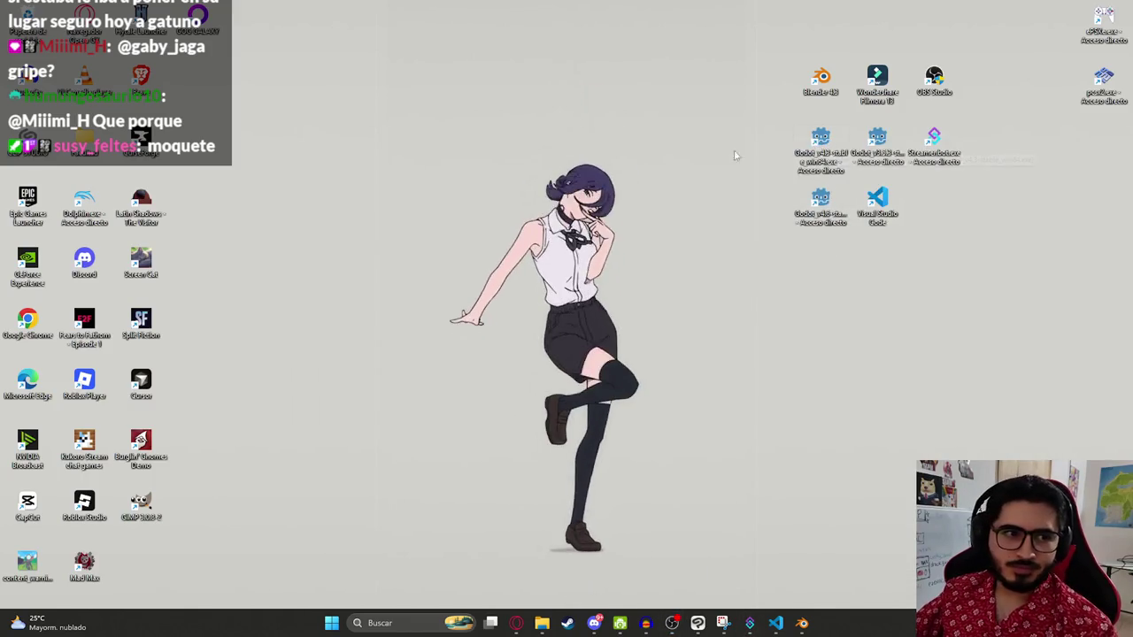
Step: Relaunch Godot from the desktop shortcut and open the Latin Shadows project
double_click(819, 142)
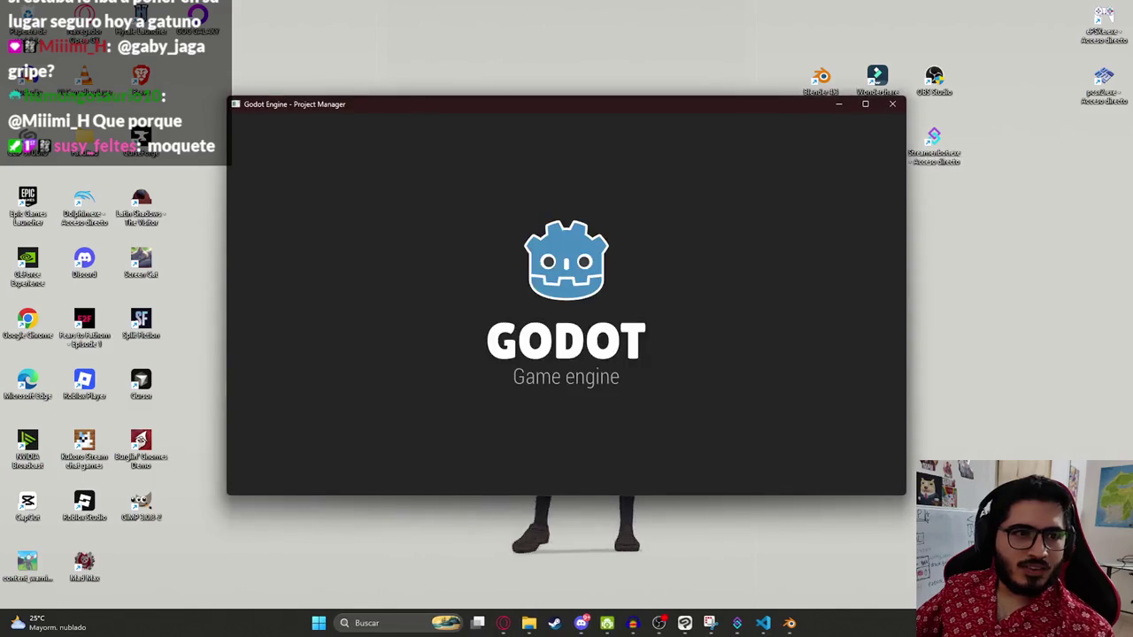
double_click(458, 211)
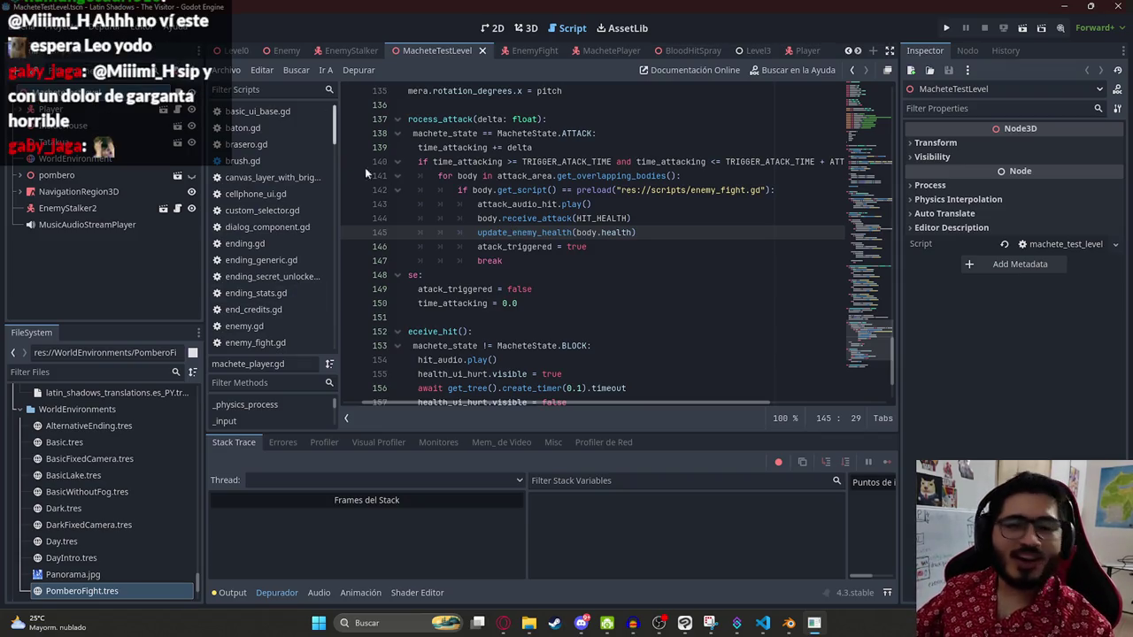
Step: Run the MacheteTestLevel scene with Reproducir Esta Escena from its tab menu
click(442, 175)
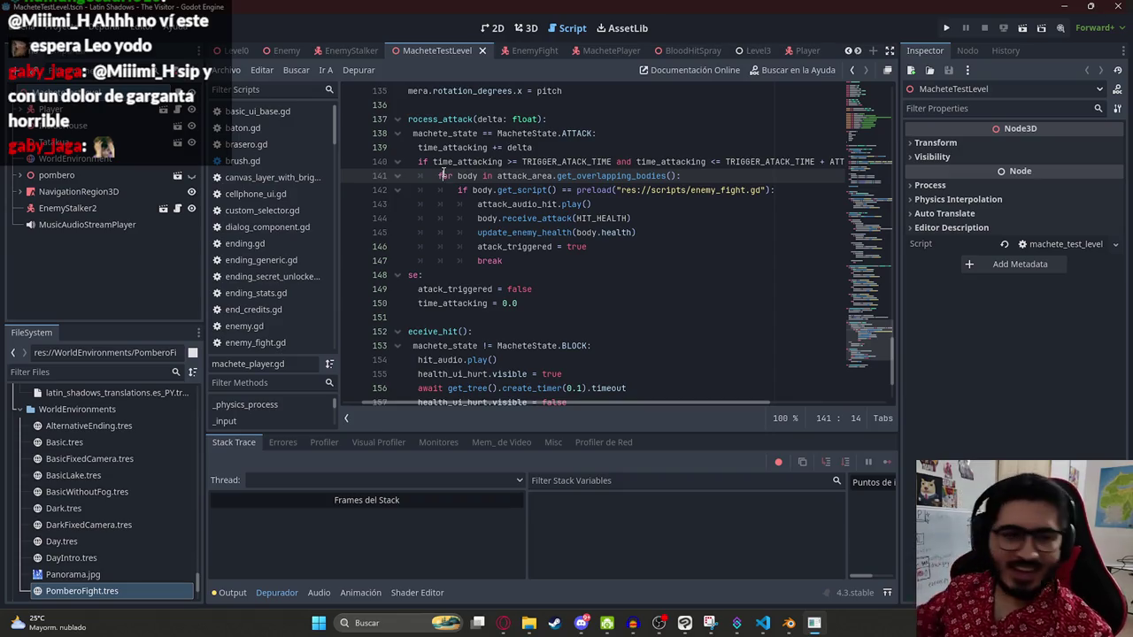
click(468, 162)
right_click(429, 50)
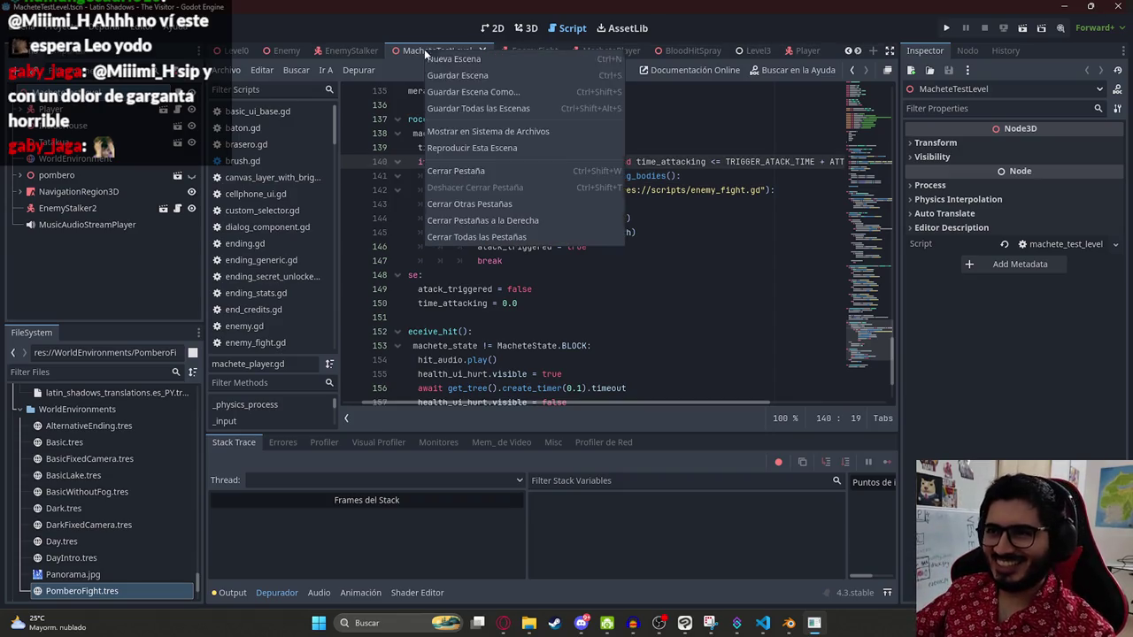
click(500, 149)
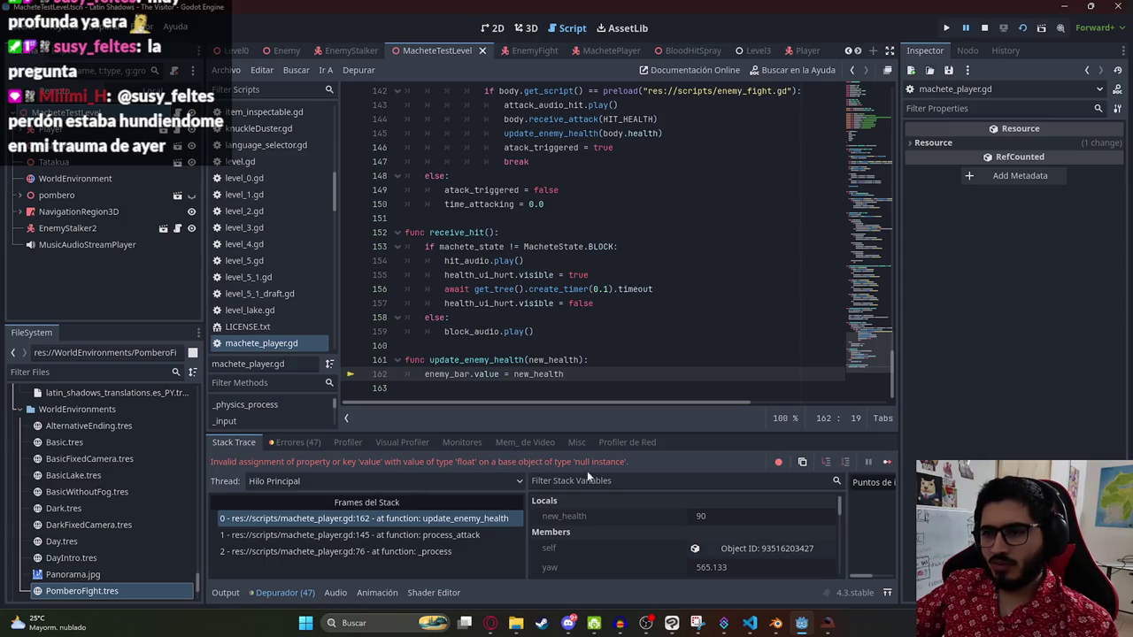
Step: Stop the game after the null-instance error on line 162
click(986, 29)
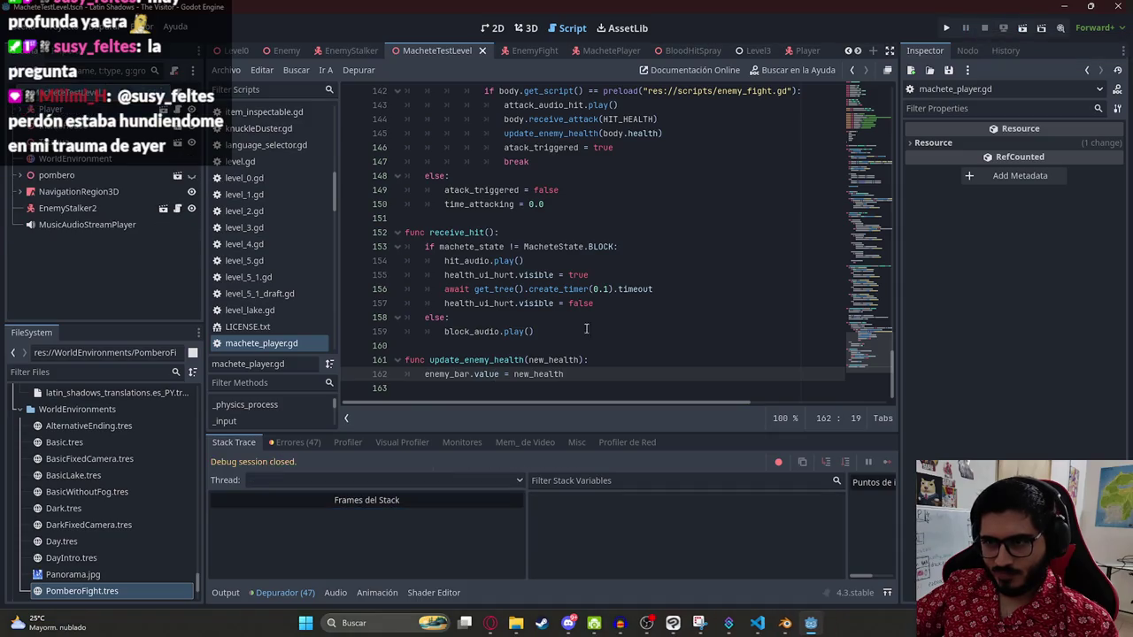
Step: Trace the update_enemy_health(body.health) call on line 145 in the hit code
double_click(442, 374)
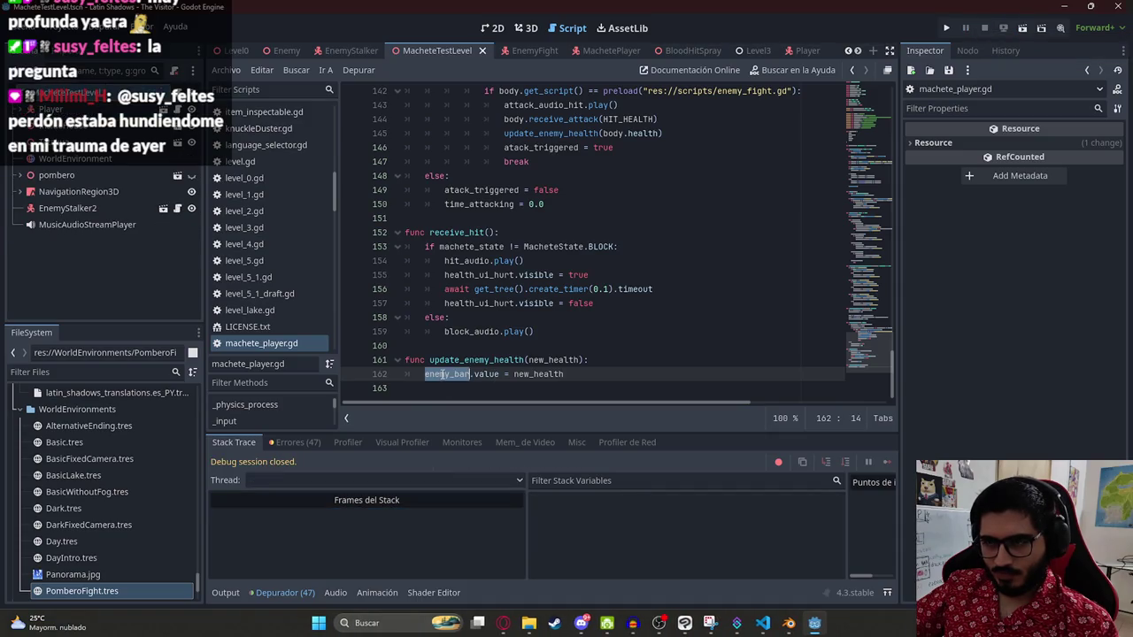
double_click(472, 360)
key(ctrl+f)
key(Return)
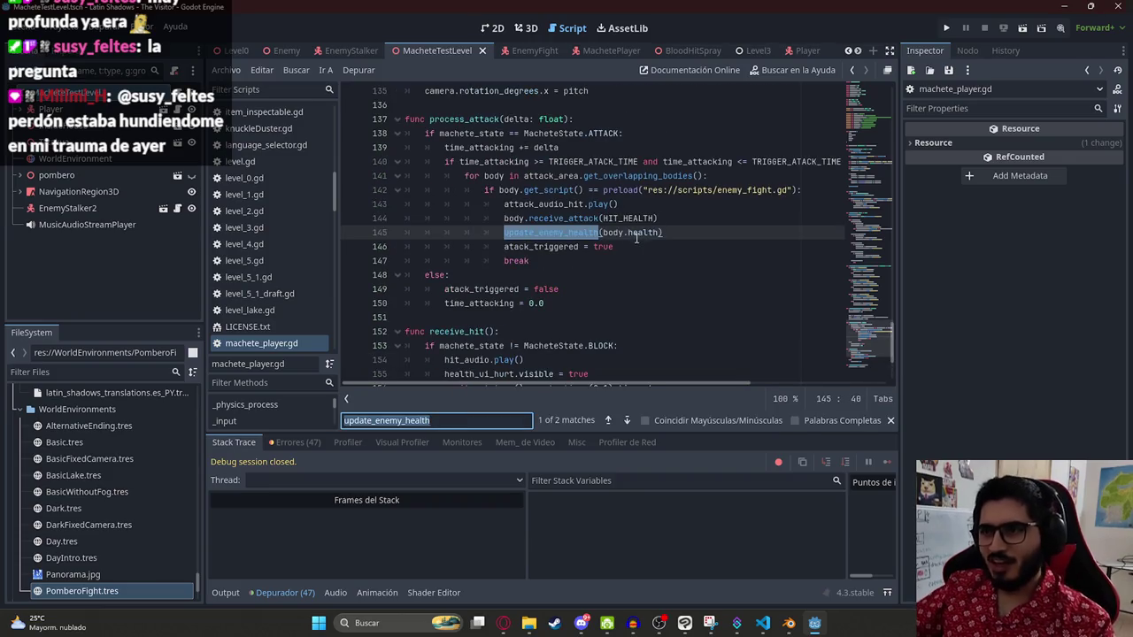
click(637, 236)
double_click(614, 232)
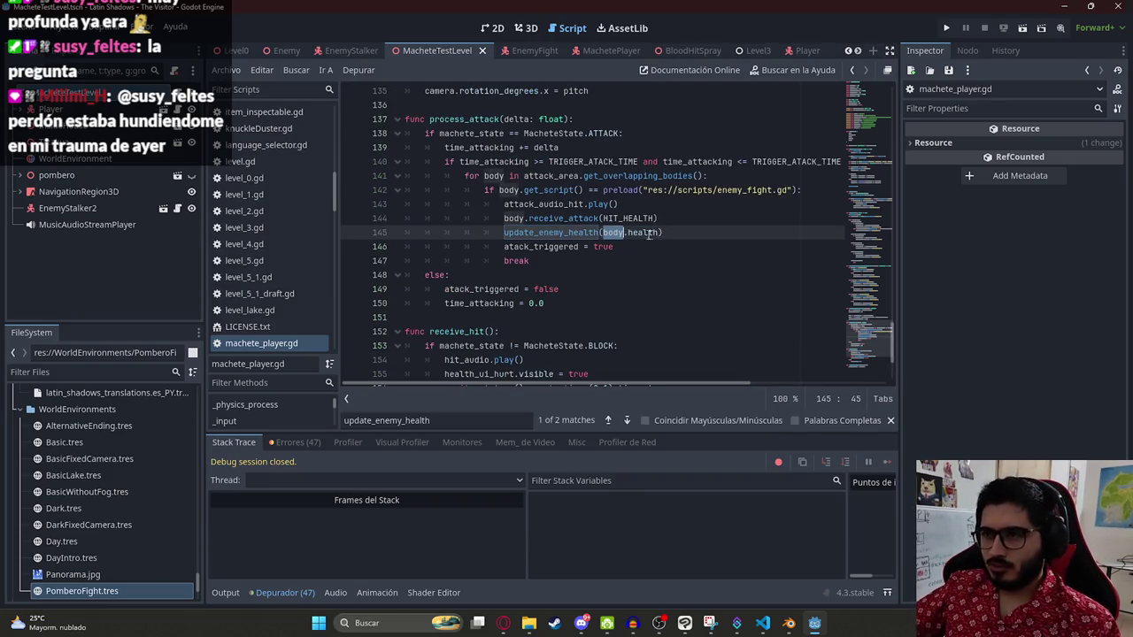
click(564, 233)
scroll(531, 292, down, 3)
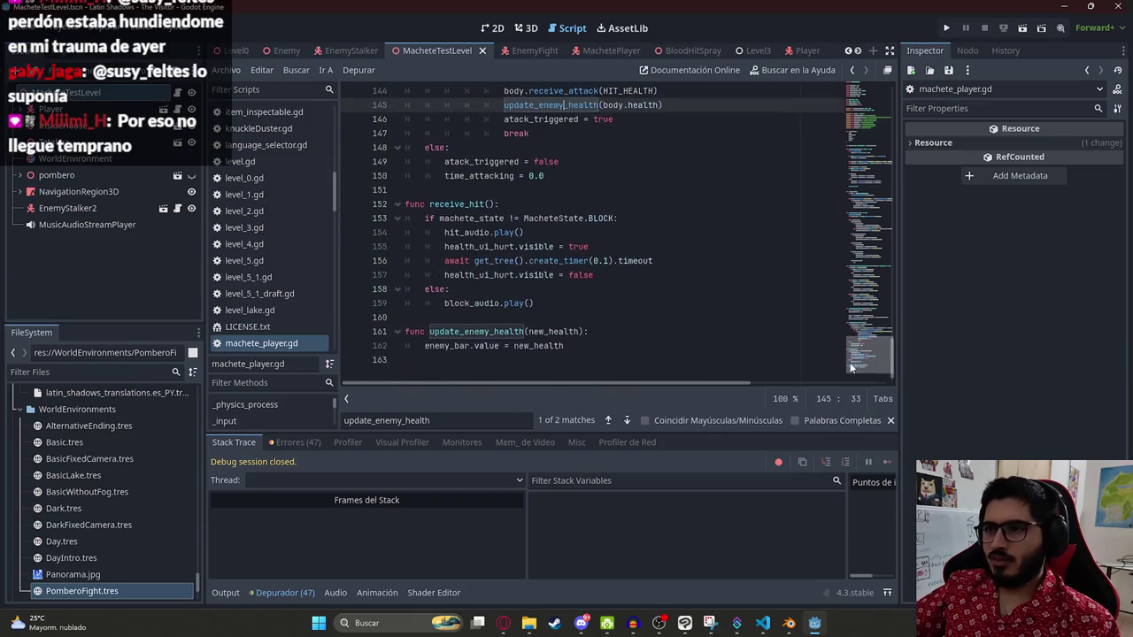
Step: Locate enemy_bar's declaration and its use on line 162, retyping the value property
ctrl+click(448, 346)
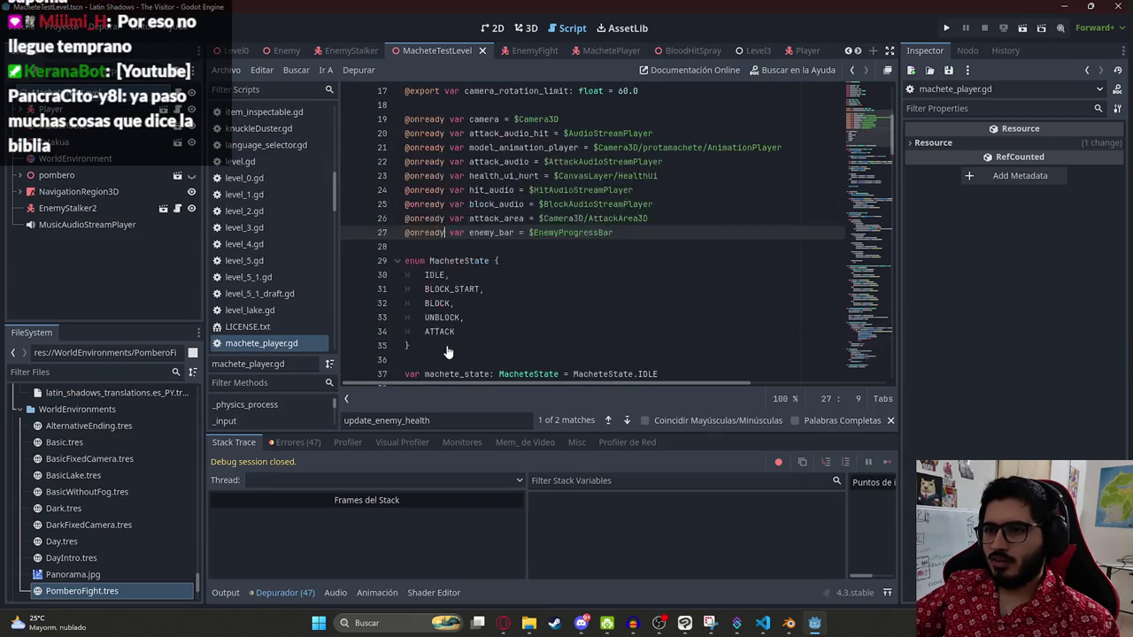
double_click(492, 232)
key(ctrl+f)
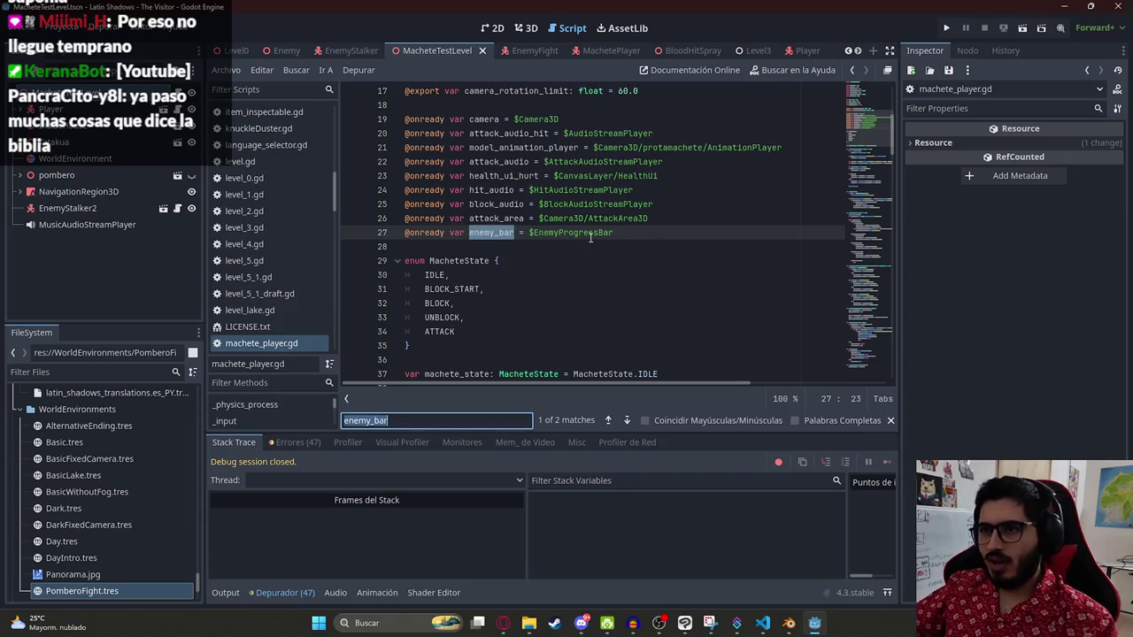
key(Return)
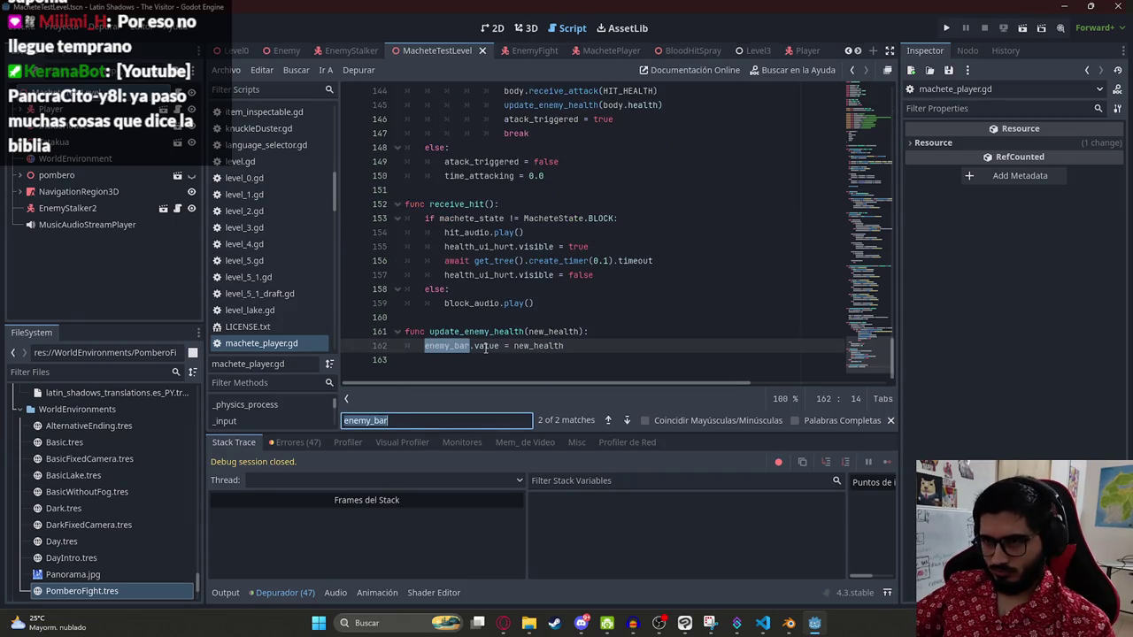
double_click(485, 347)
text(valuu)
key(BackSpace)
key(BackSpace)
text(u)
key(Escape)
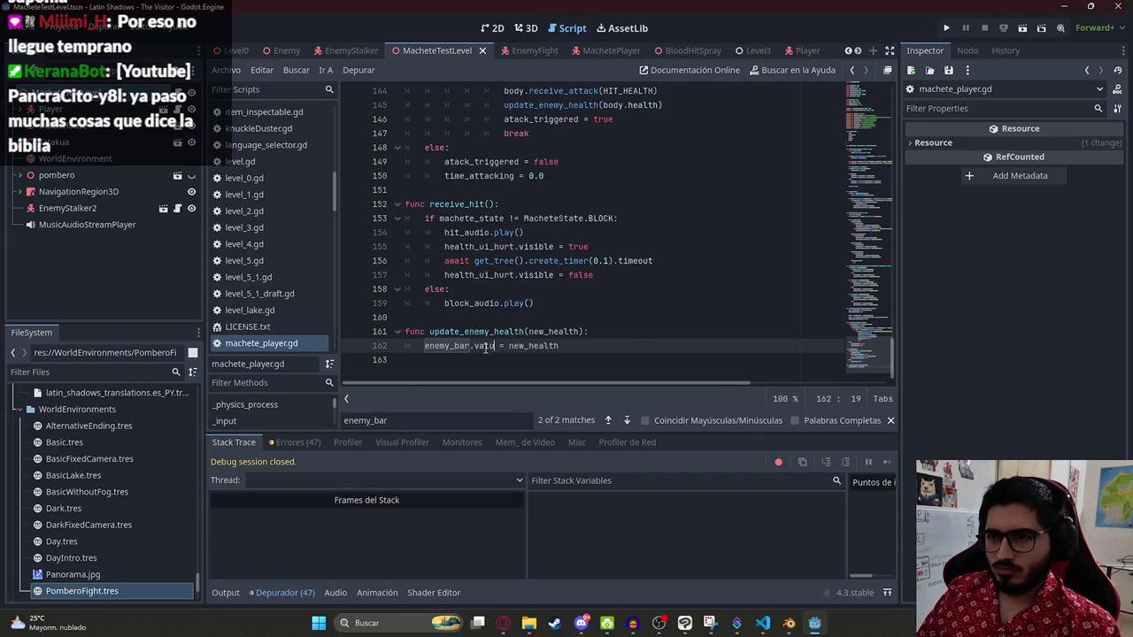
key(BackSpace)
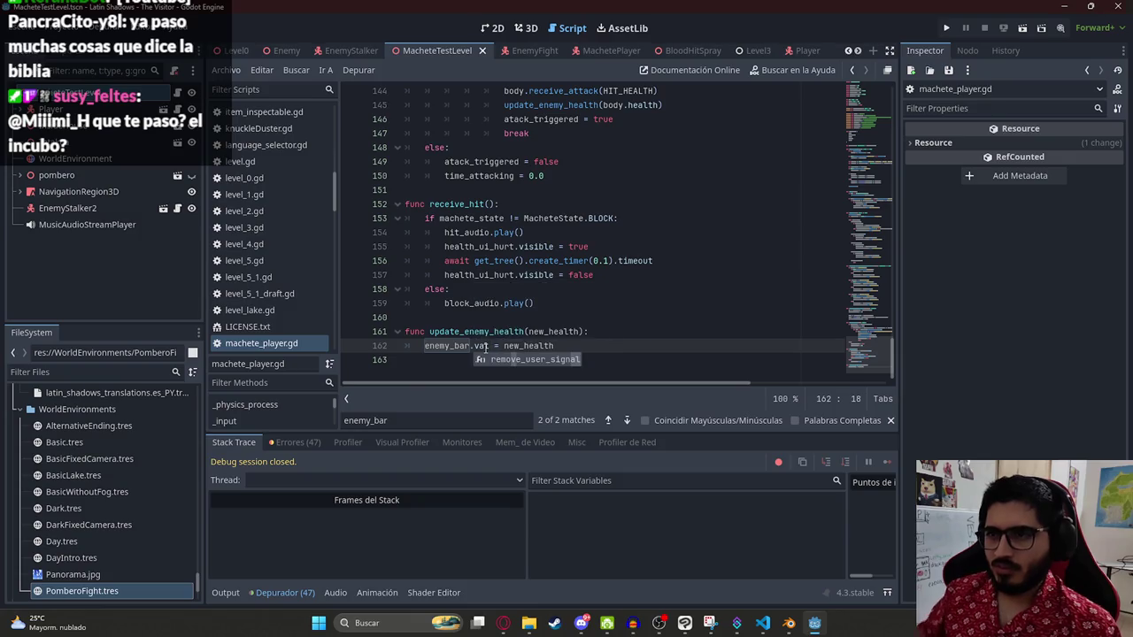
text(uu)
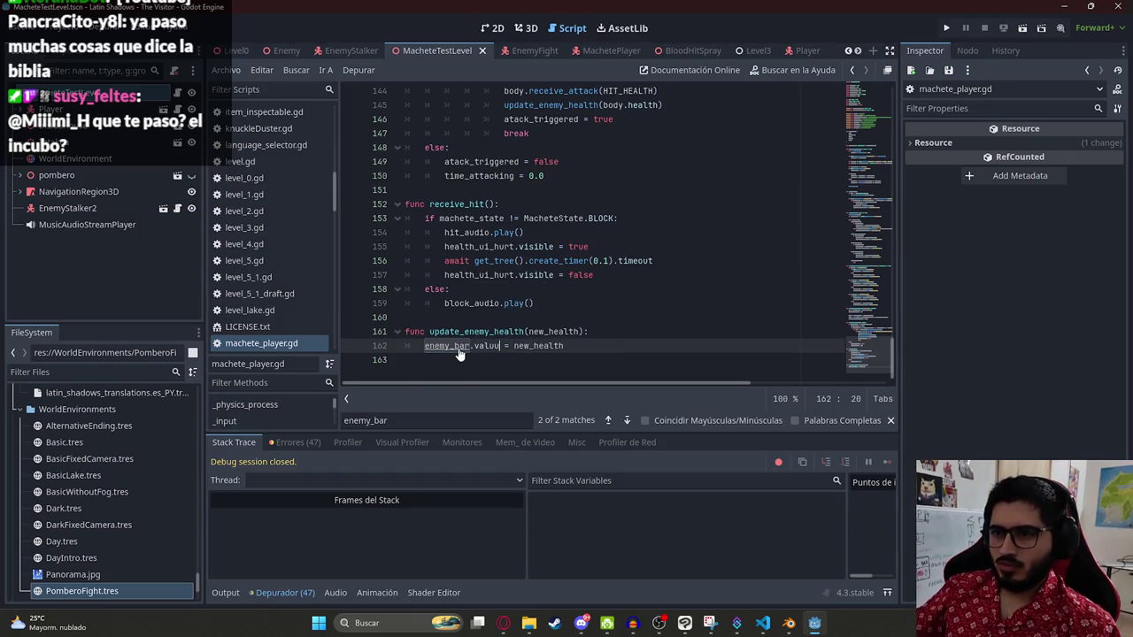
Step: Change enemy_bar's node path on line 27 to $CanvasLayer/EnemyProgressBar
ctrl+click(451, 352)
double_click(556, 234)
text(Enemy)
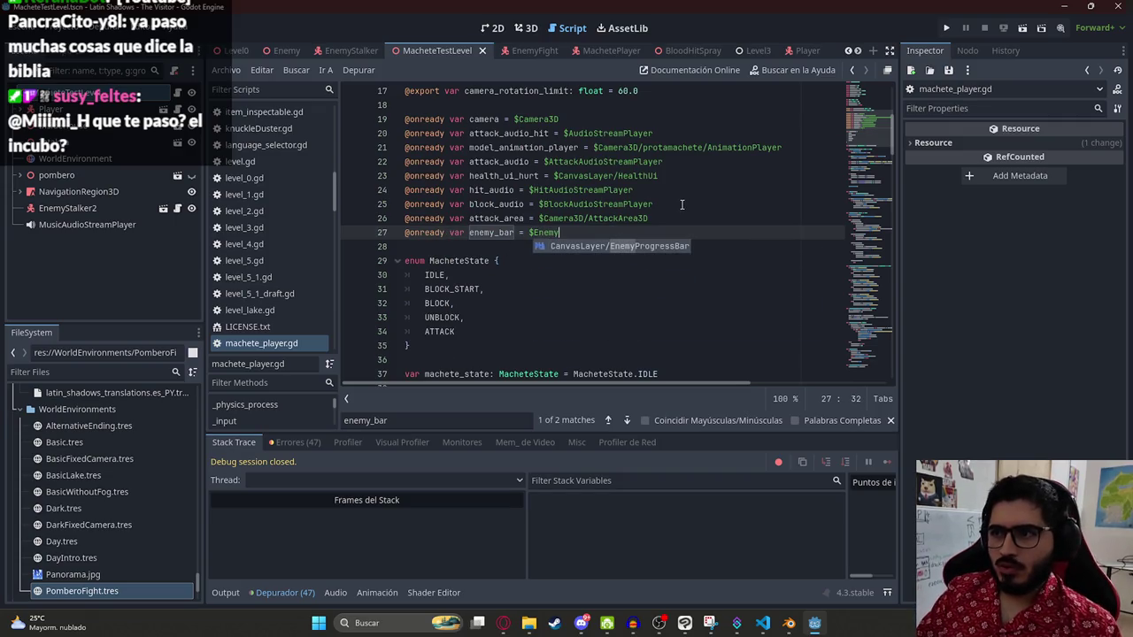
key(Return)
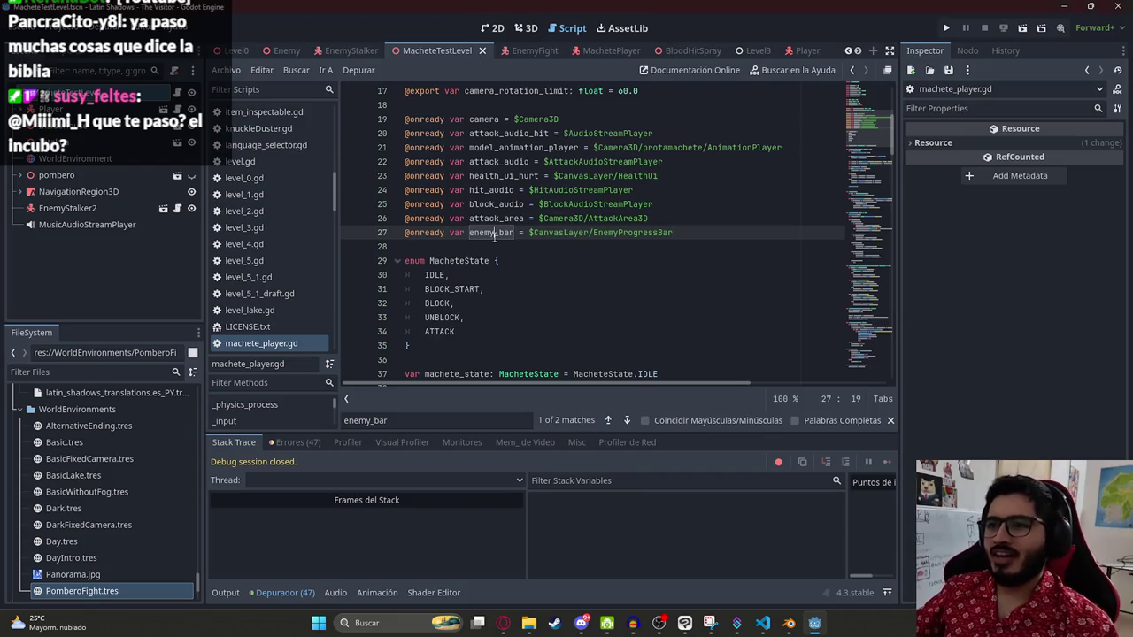
Step: Run the MacheteTestLevel scene again with Reproducir Esta Escena
drag(867, 129, 848, 398)
click(569, 347)
right_click(414, 50)
click(521, 144)
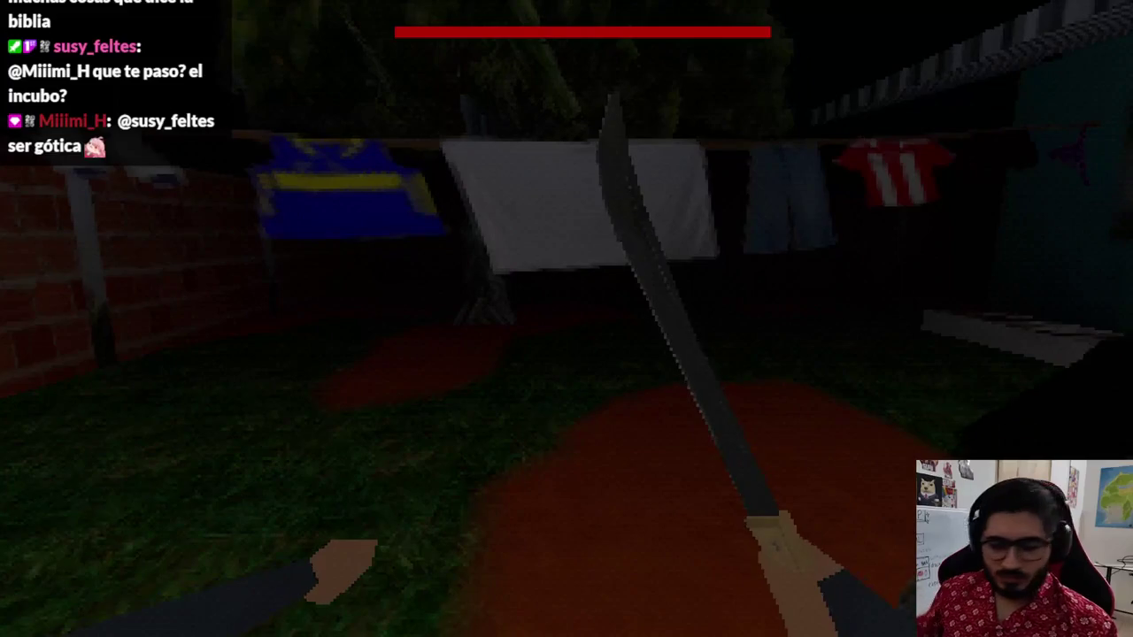
Step: Quit the running game with F8 to return to the editor
key(F8)
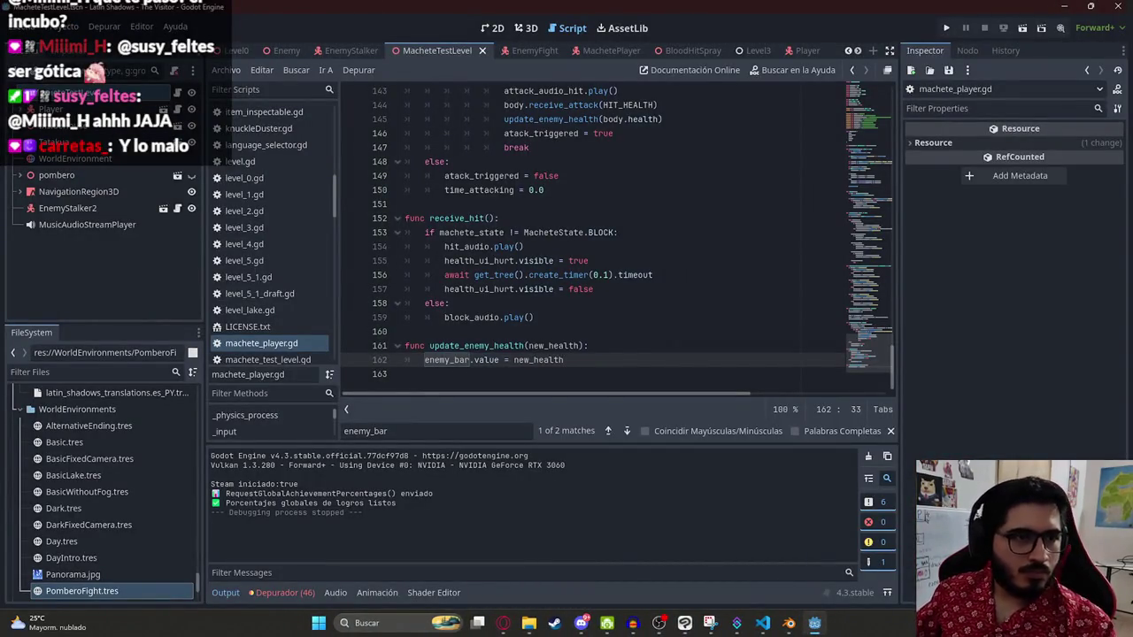
Step: Rerun MacheteTestLevel with Reproducir Esta Escena from its tab menu
click(561, 275)
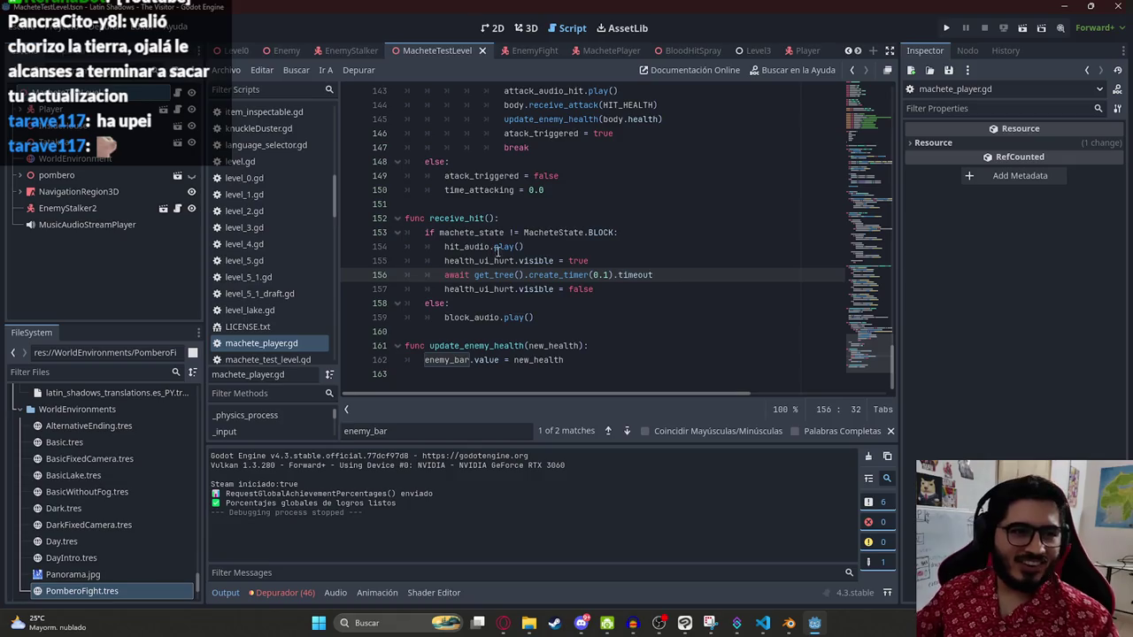
right_click(421, 55)
click(451, 148)
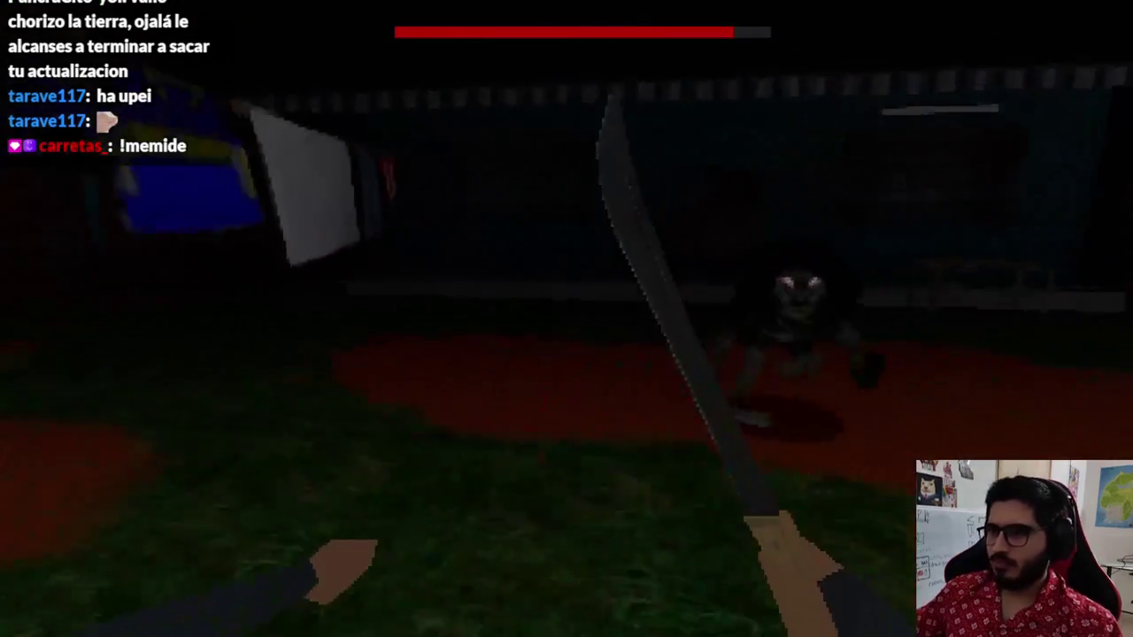
Step: Slash the pombero fourteen times with the machete until its health bar empties, then stop the game with F8
click(567, 319)
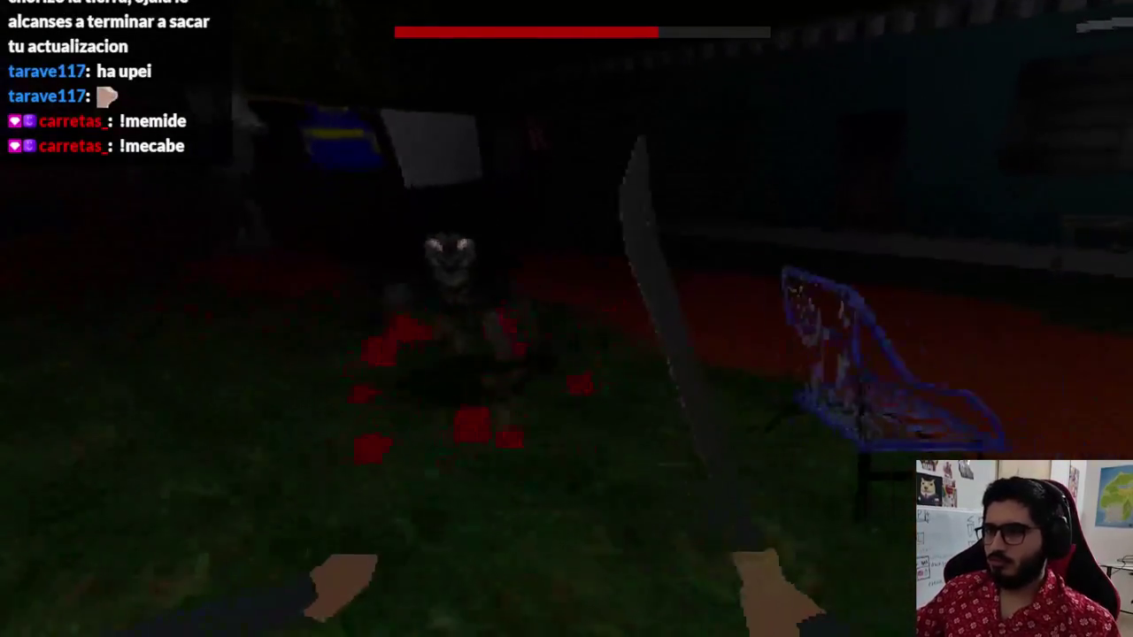
click(567, 318)
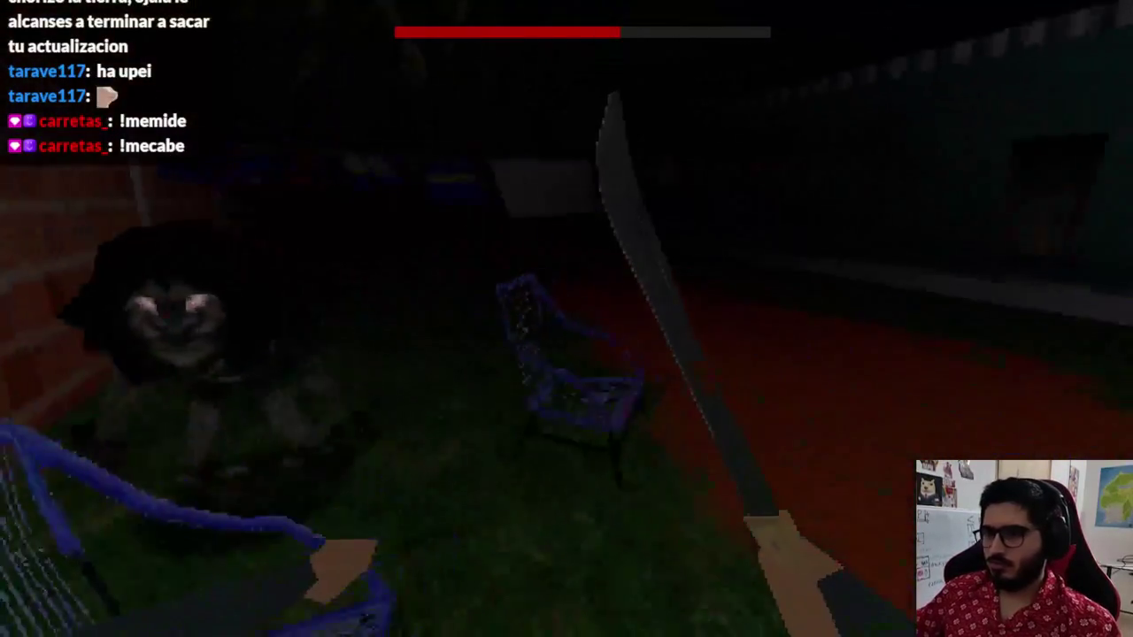
click(567, 318)
click(566, 319)
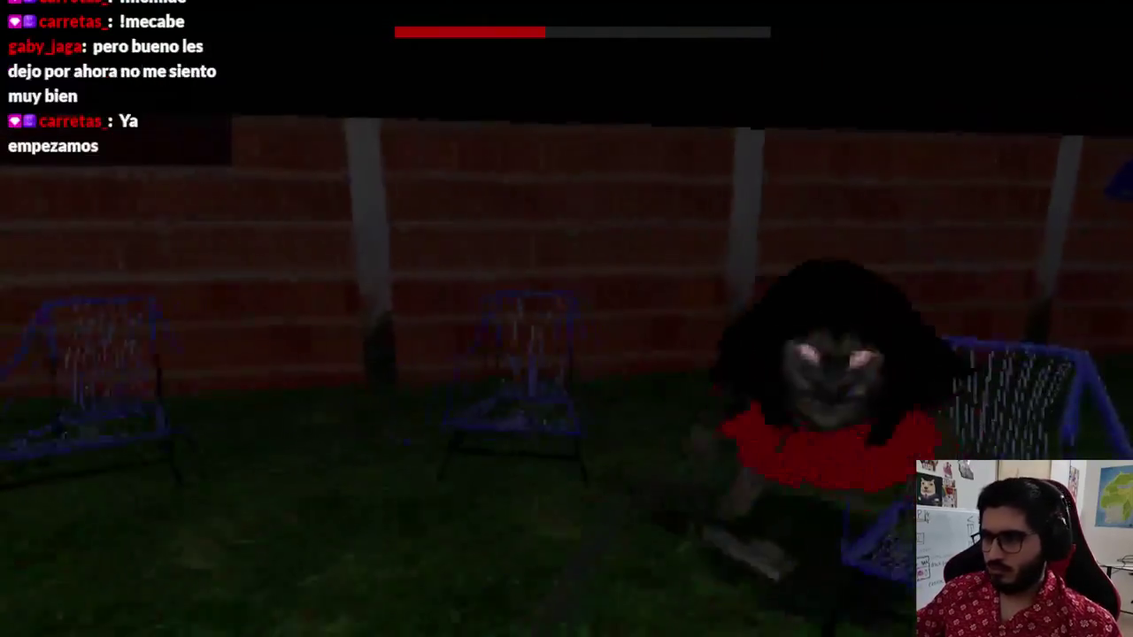
click(566, 319)
click(566, 319)
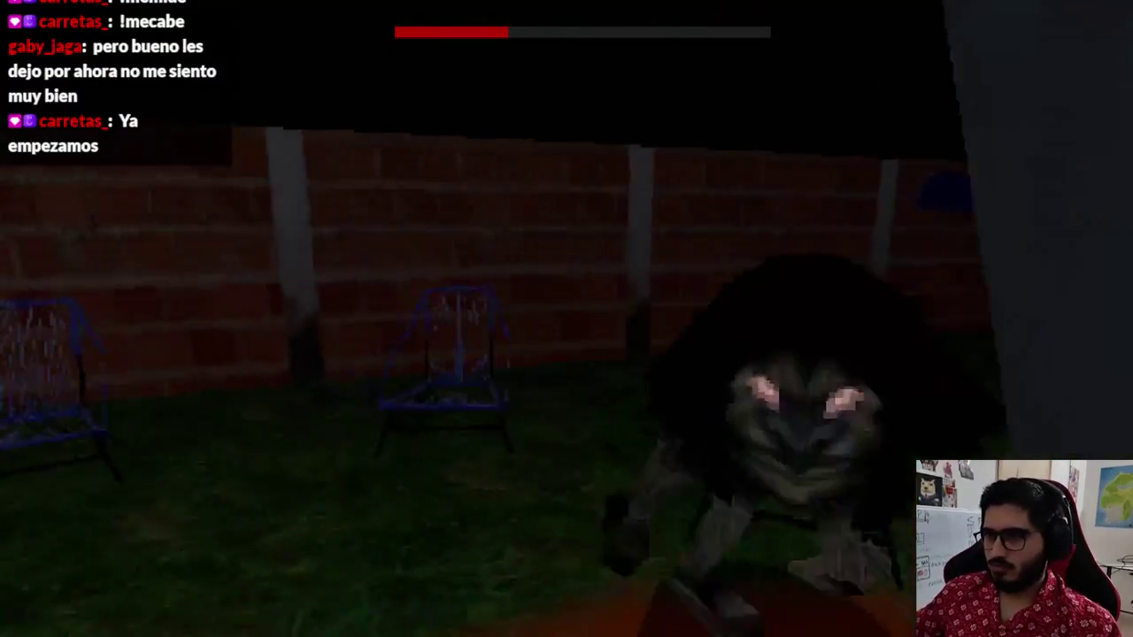
click(567, 318)
click(566, 319)
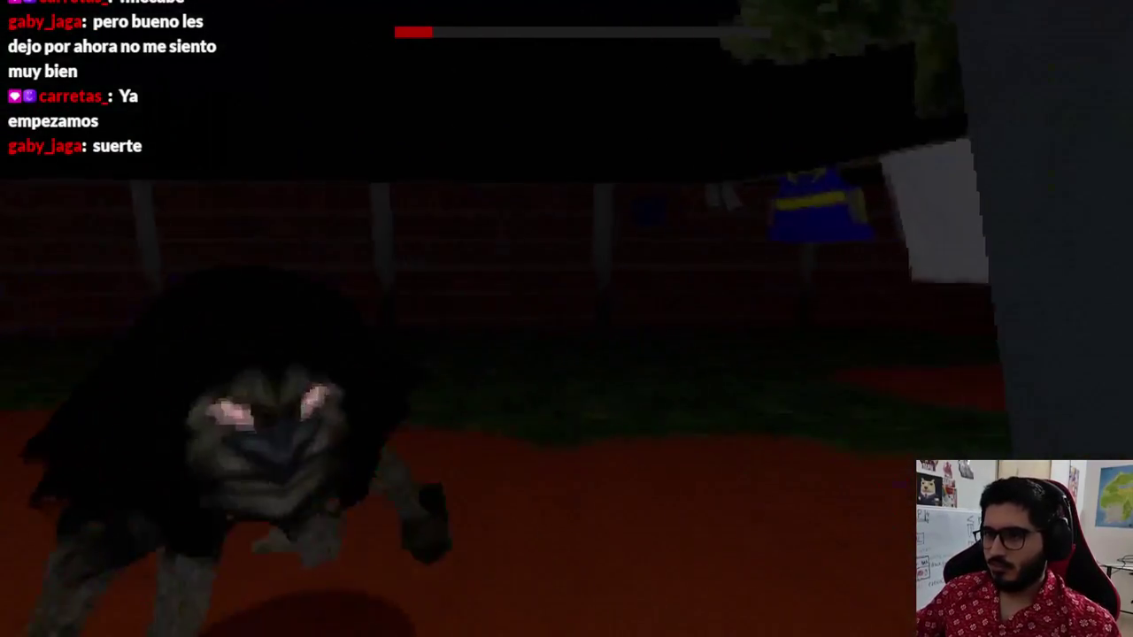
click(567, 318)
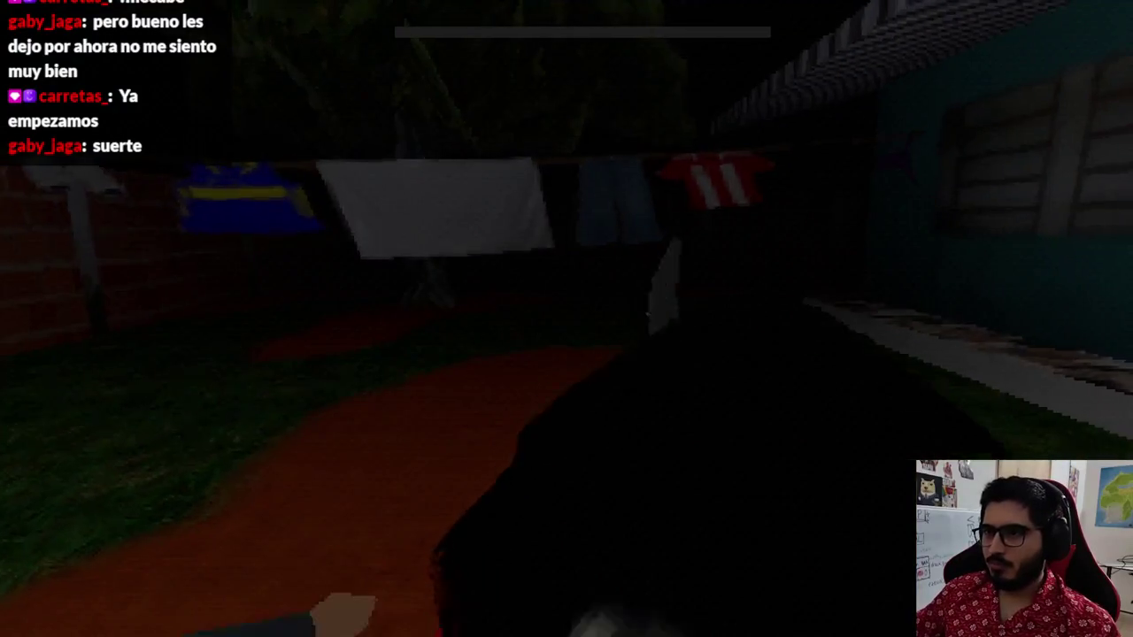
click(567, 318)
click(567, 319)
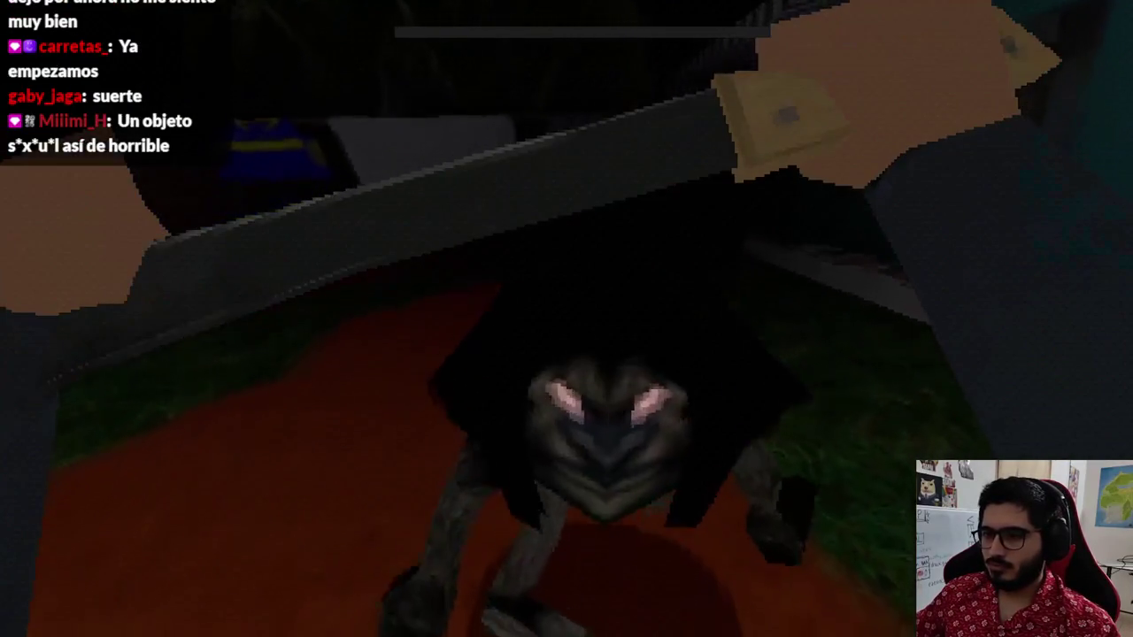
click(566, 319)
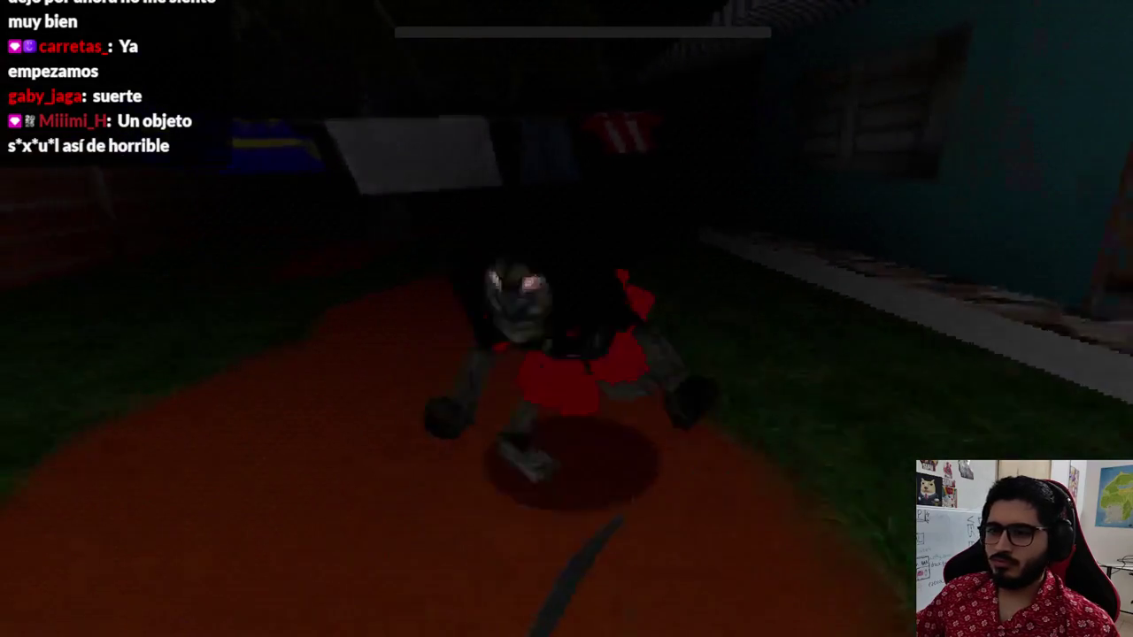
click(567, 319)
click(566, 319)
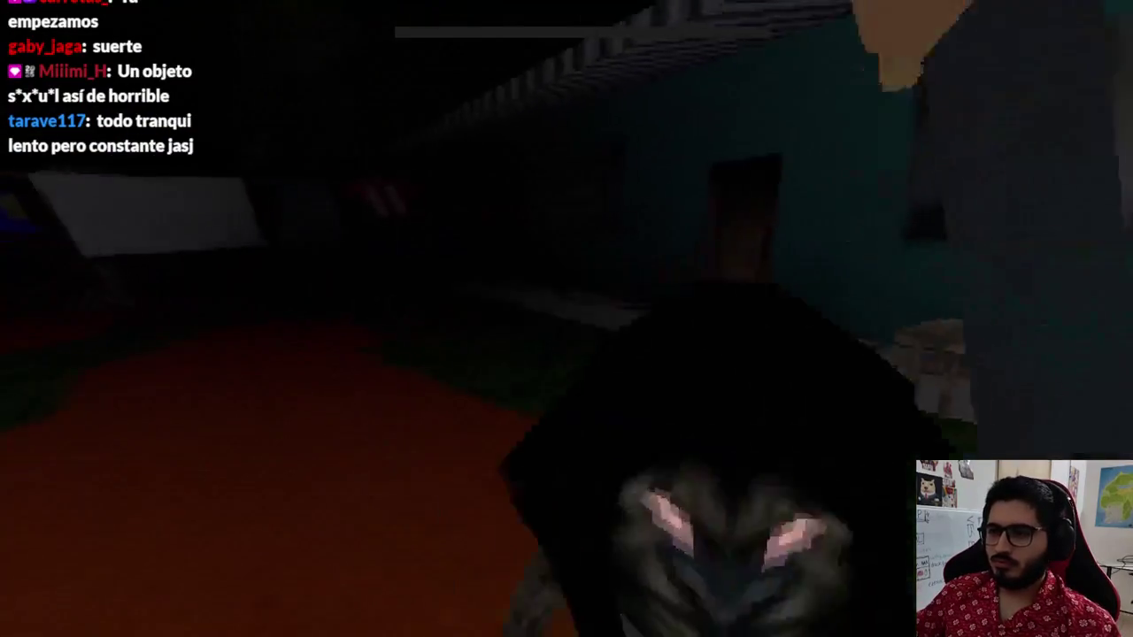
key(F8)
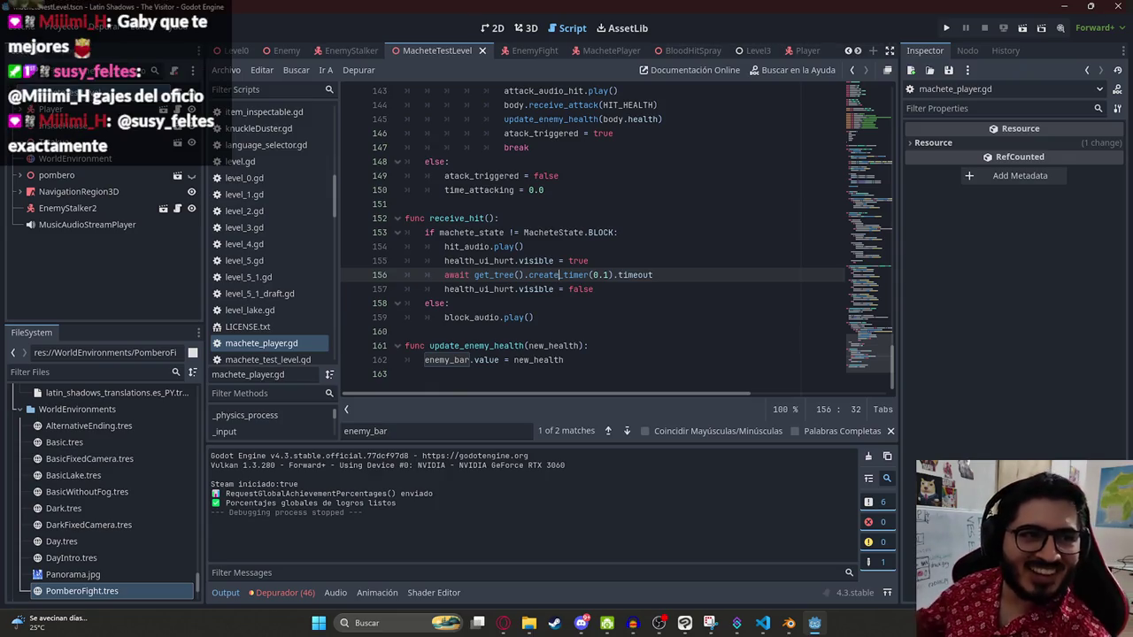
click(614, 275)
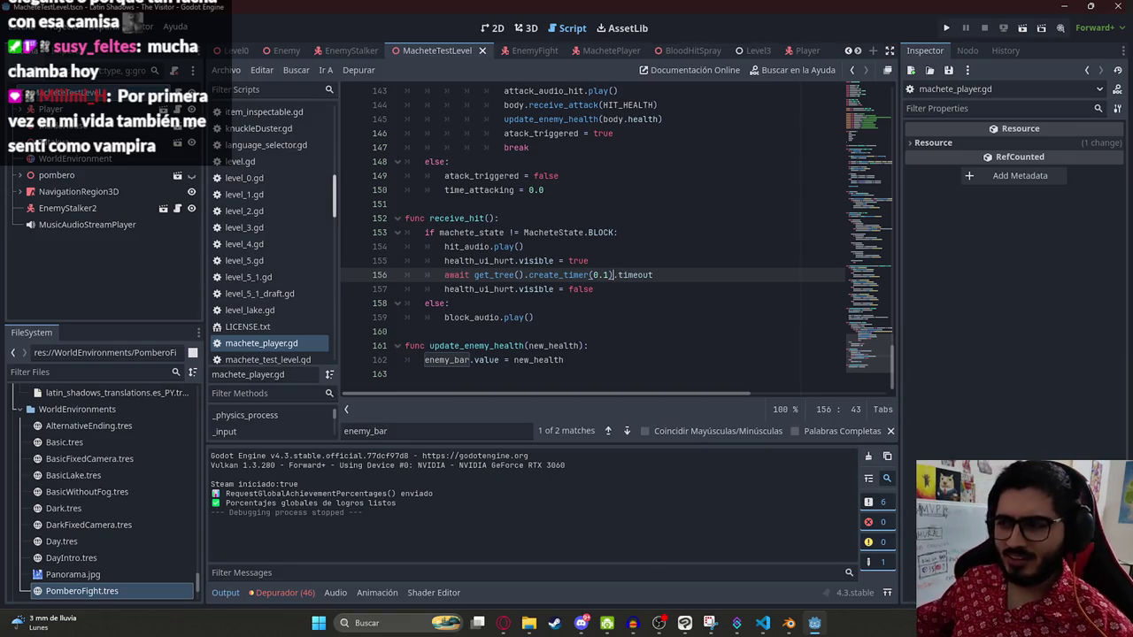
Step: Switch the Windows sound output to a different device from the Salida de sonido list
key(super+a)
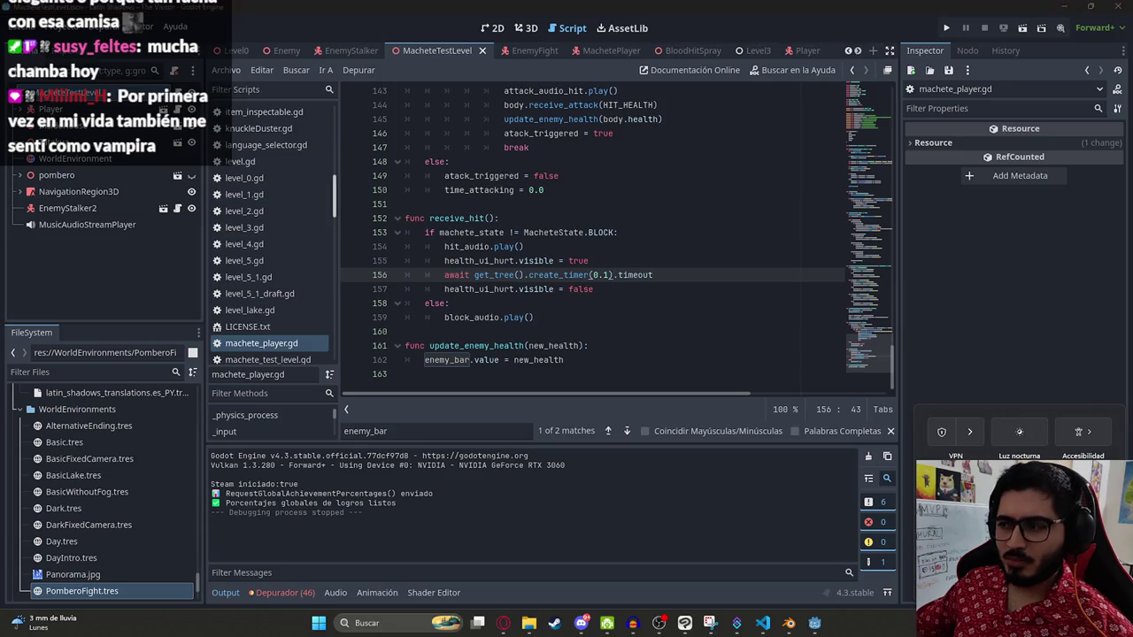
key(super+ctrl+v)
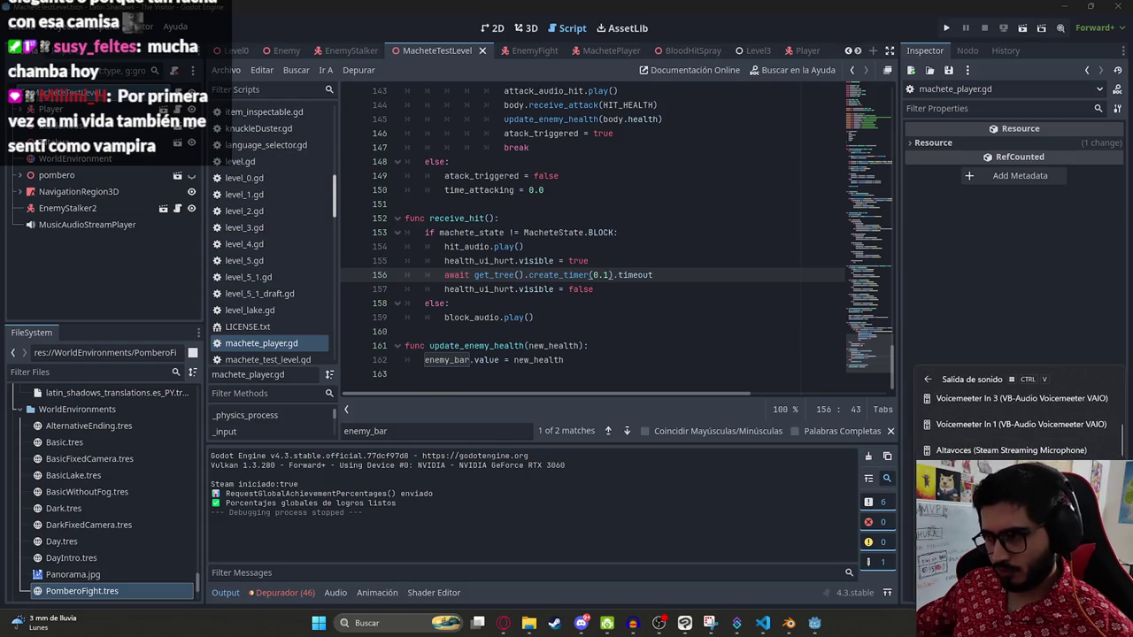
click(764, 507)
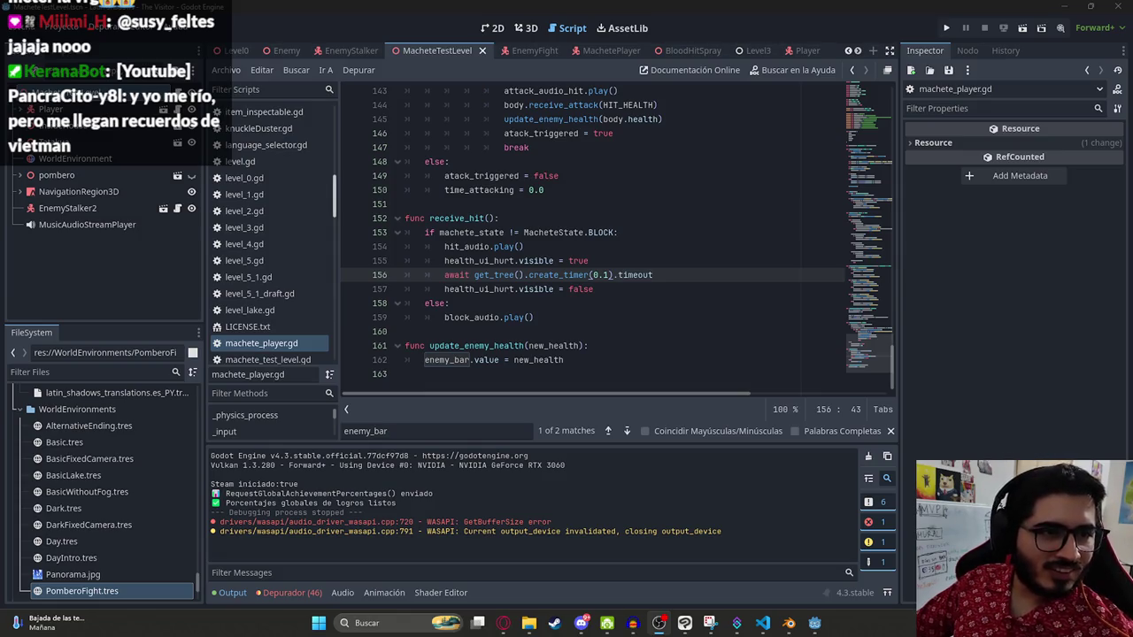
click(627, 289)
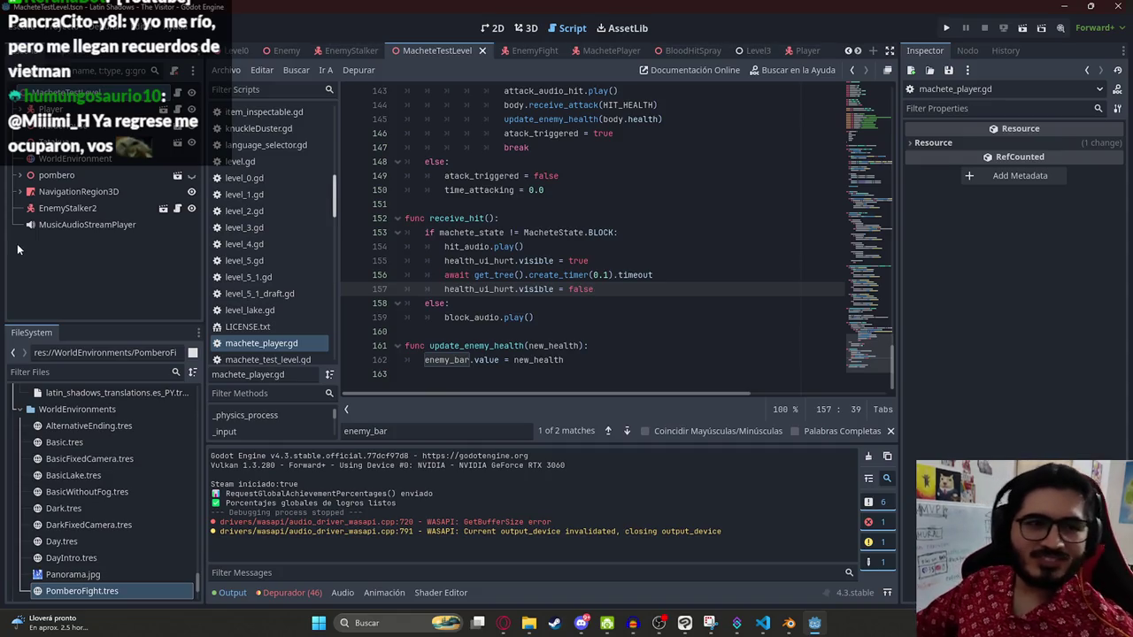
click(649, 249)
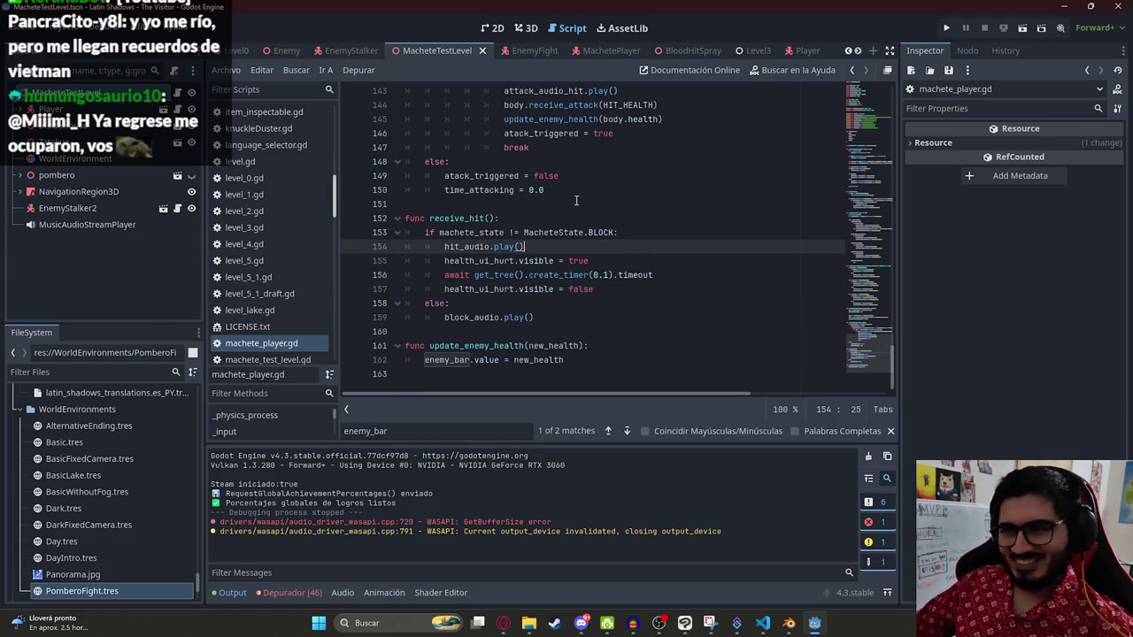
right_click(441, 55)
click(466, 144)
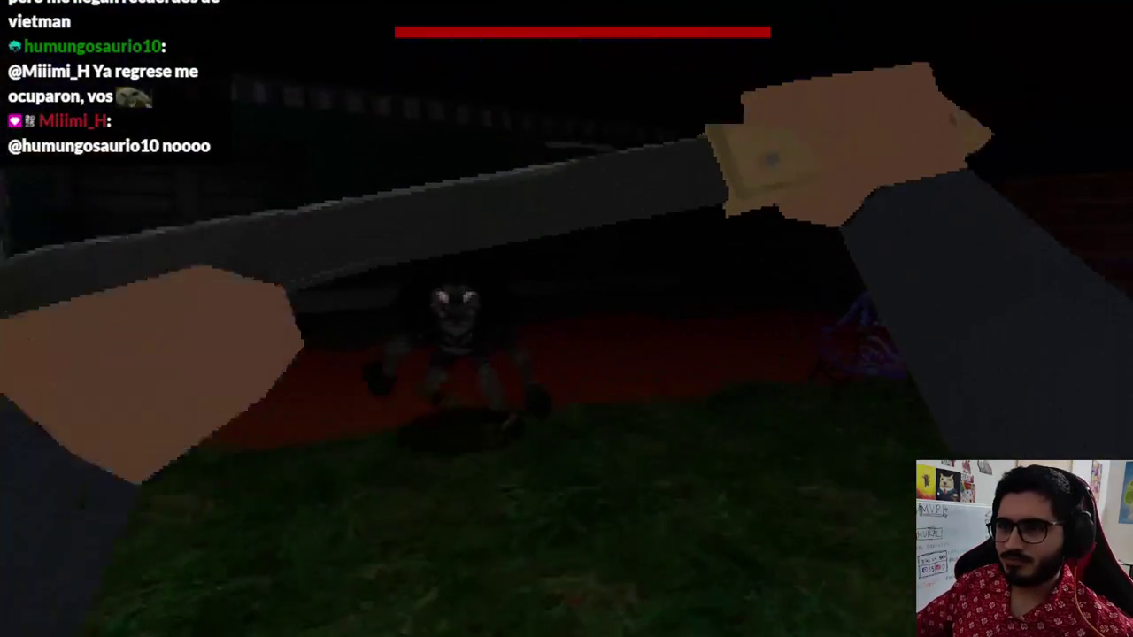
Step: Hit the enemy thirteen times as its bar drops from about 90% to empty, then click line 160
click(567, 319)
click(567, 319)
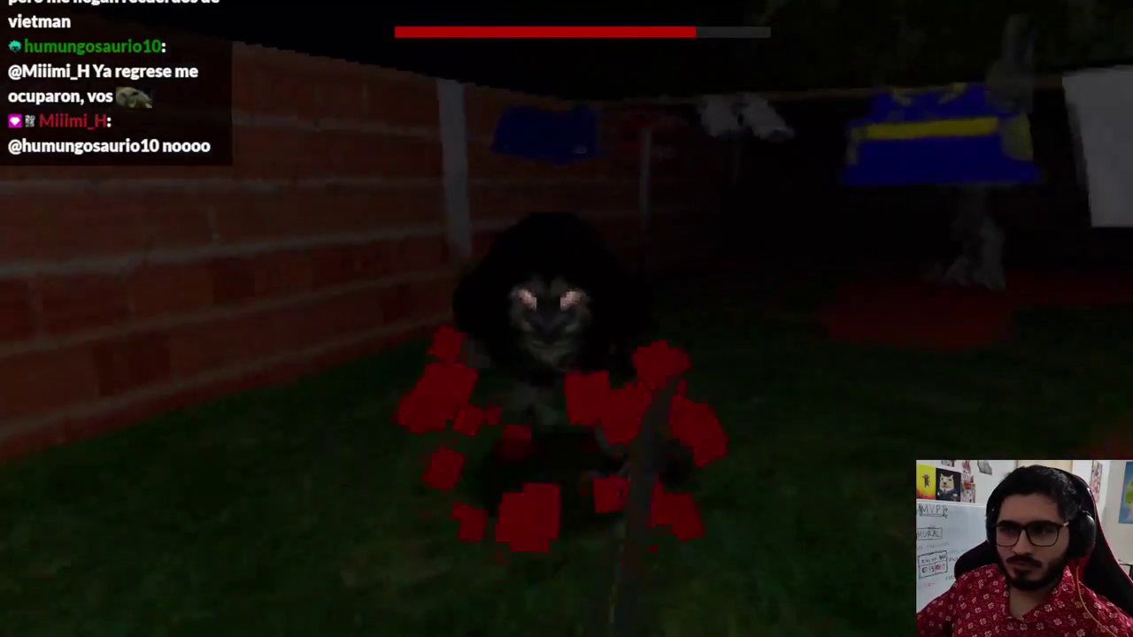
click(566, 319)
click(567, 318)
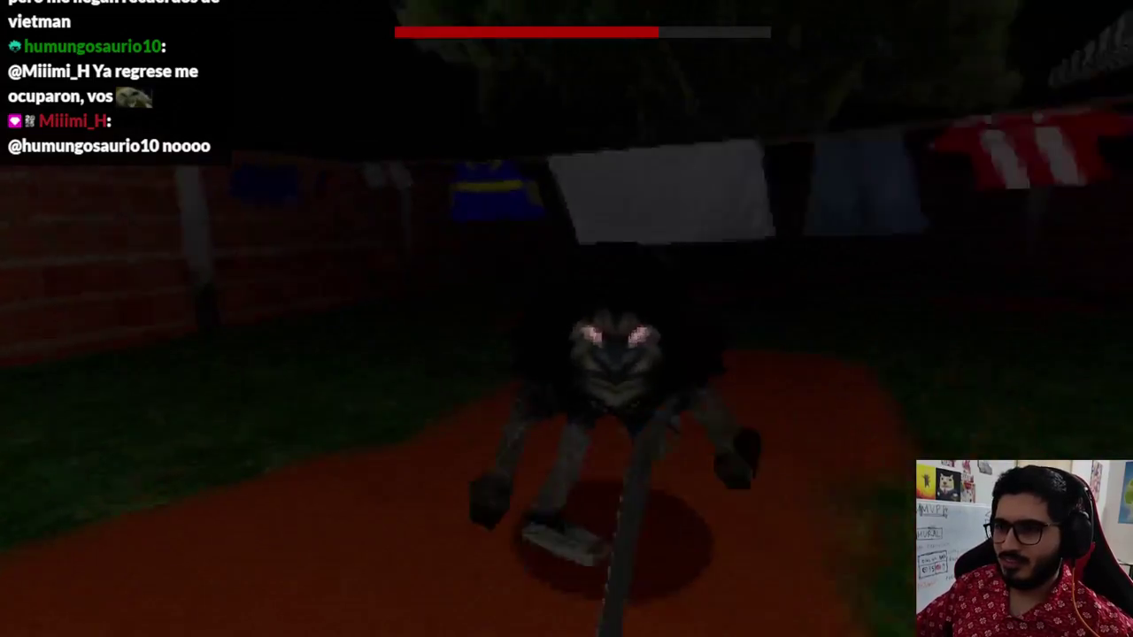
click(567, 319)
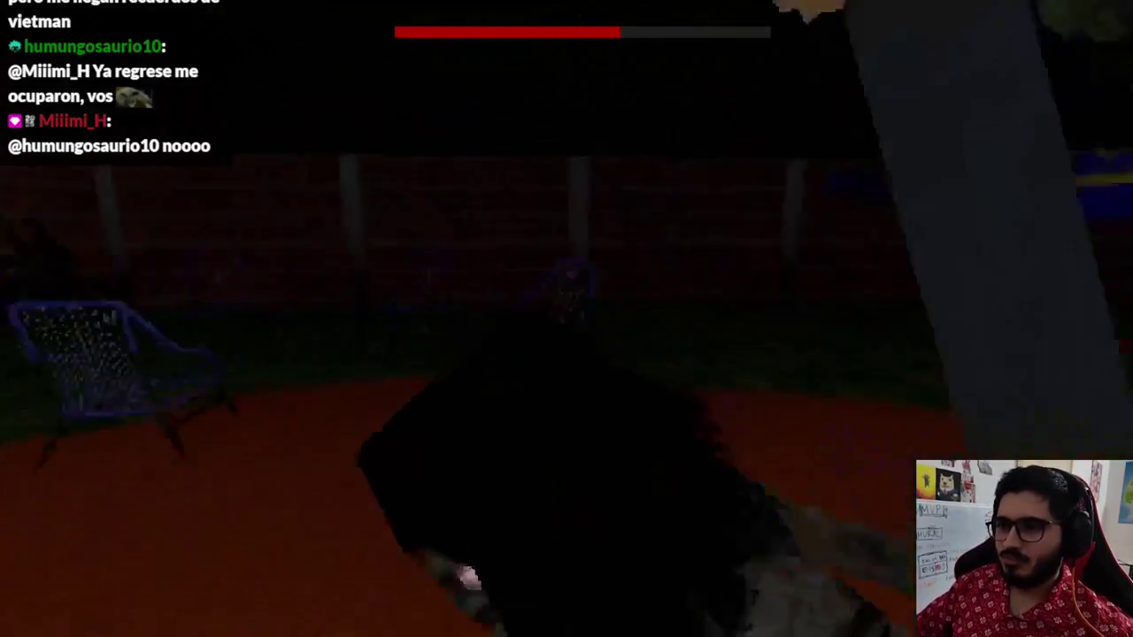
click(567, 319)
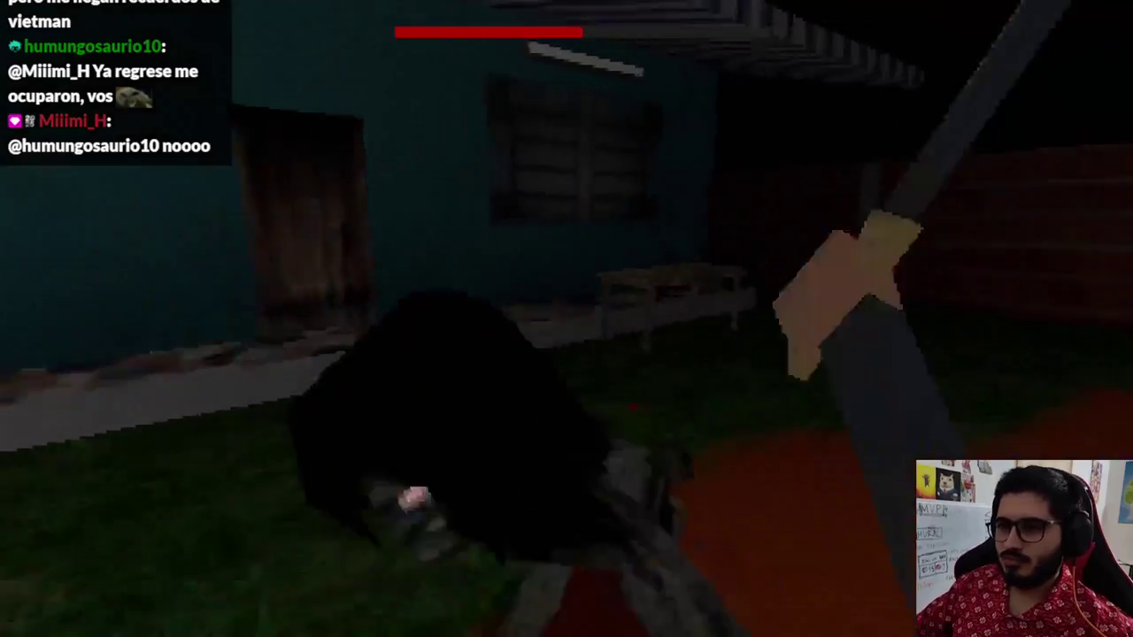
click(567, 319)
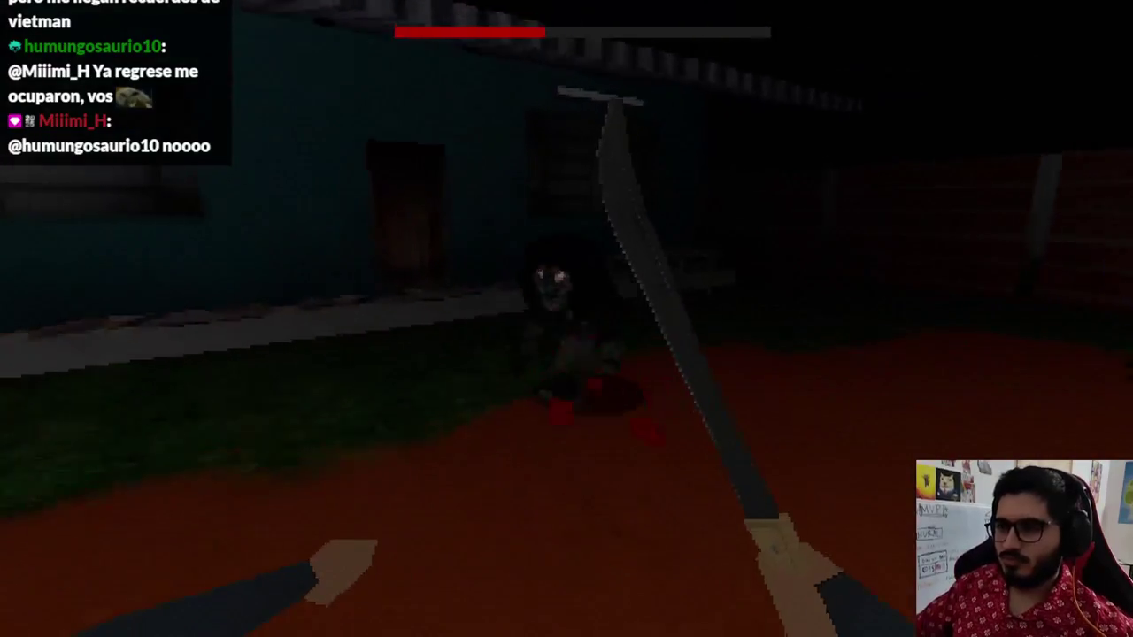
click(566, 319)
click(567, 319)
click(566, 318)
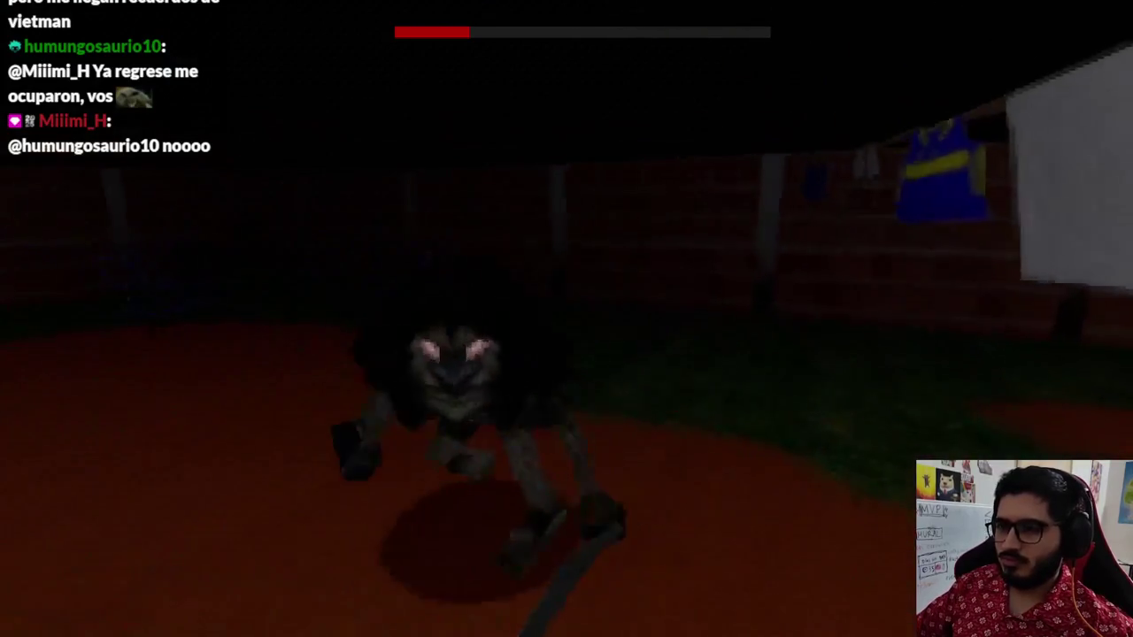
click(567, 319)
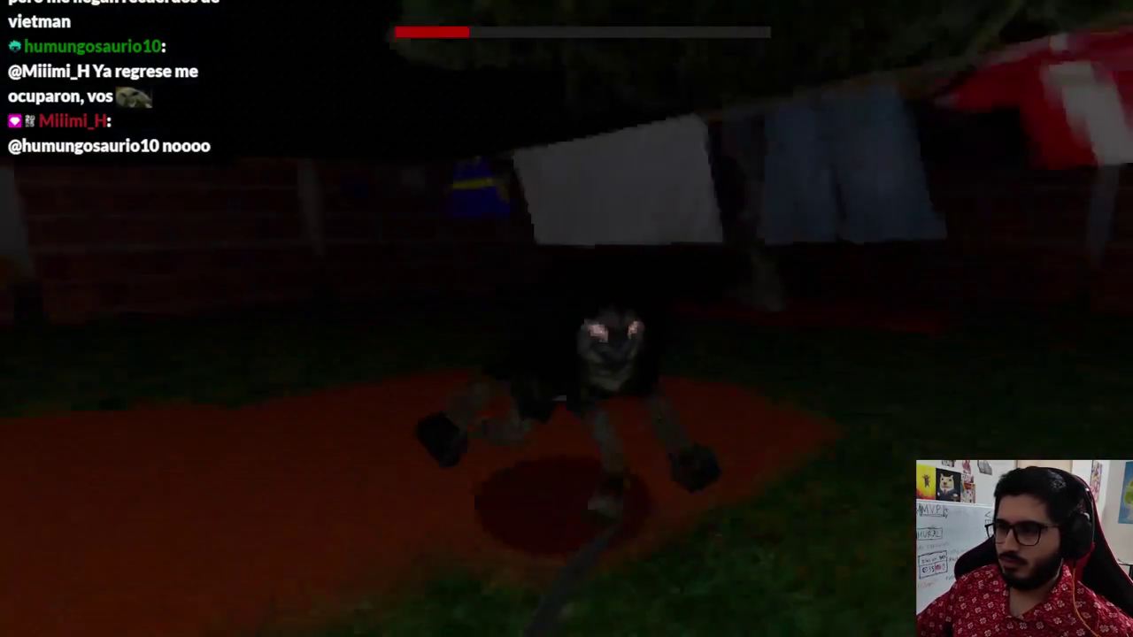
click(566, 319)
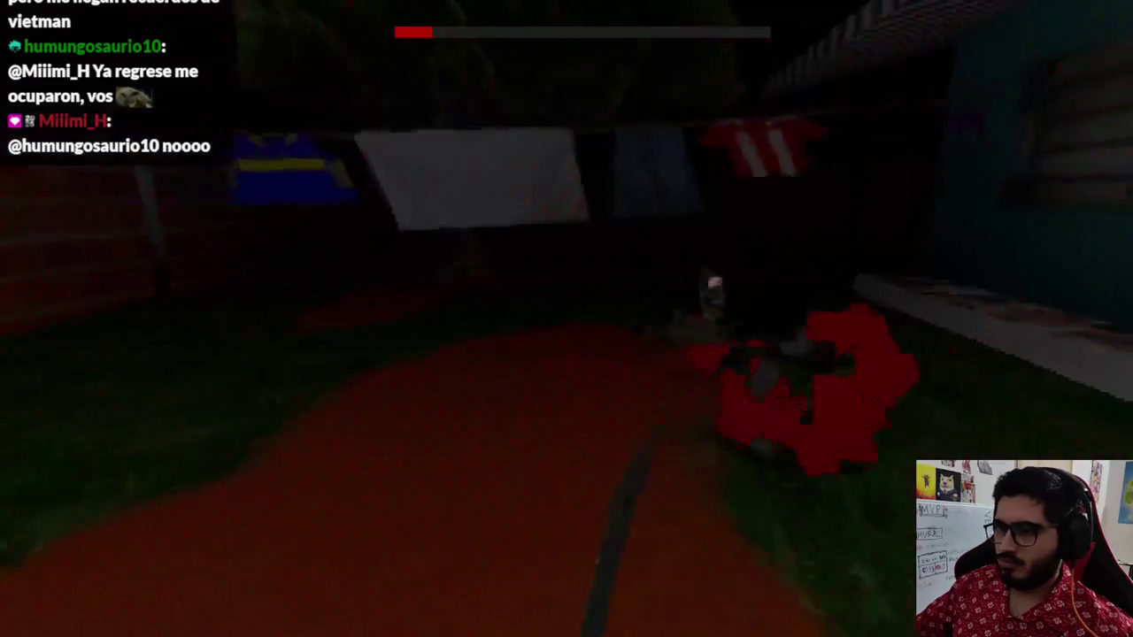
click(567, 319)
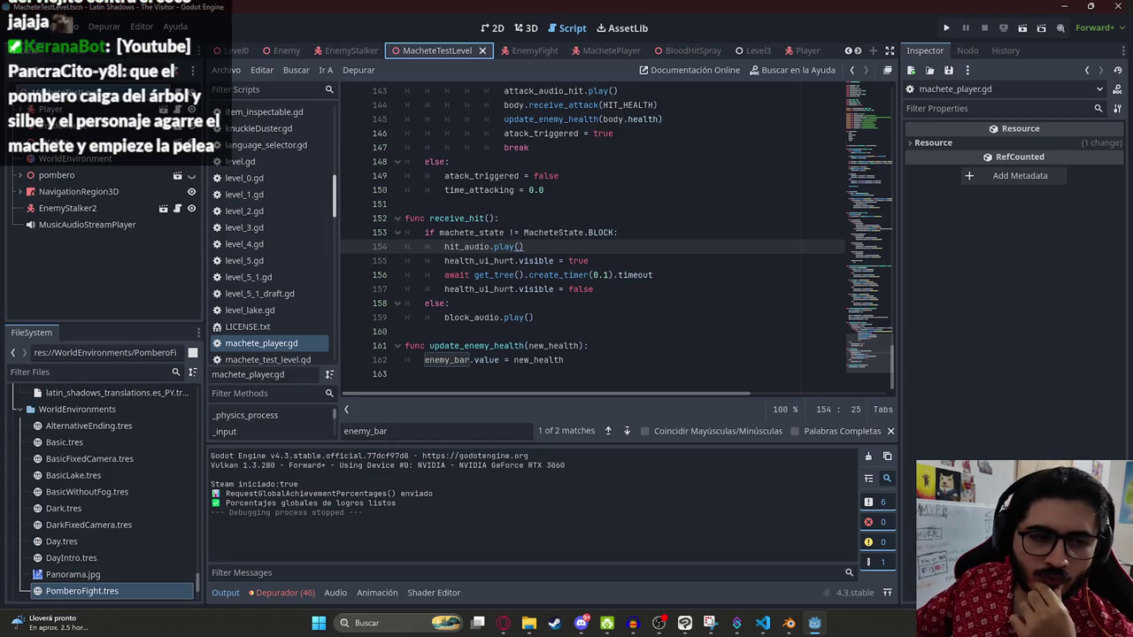
click(621, 329)
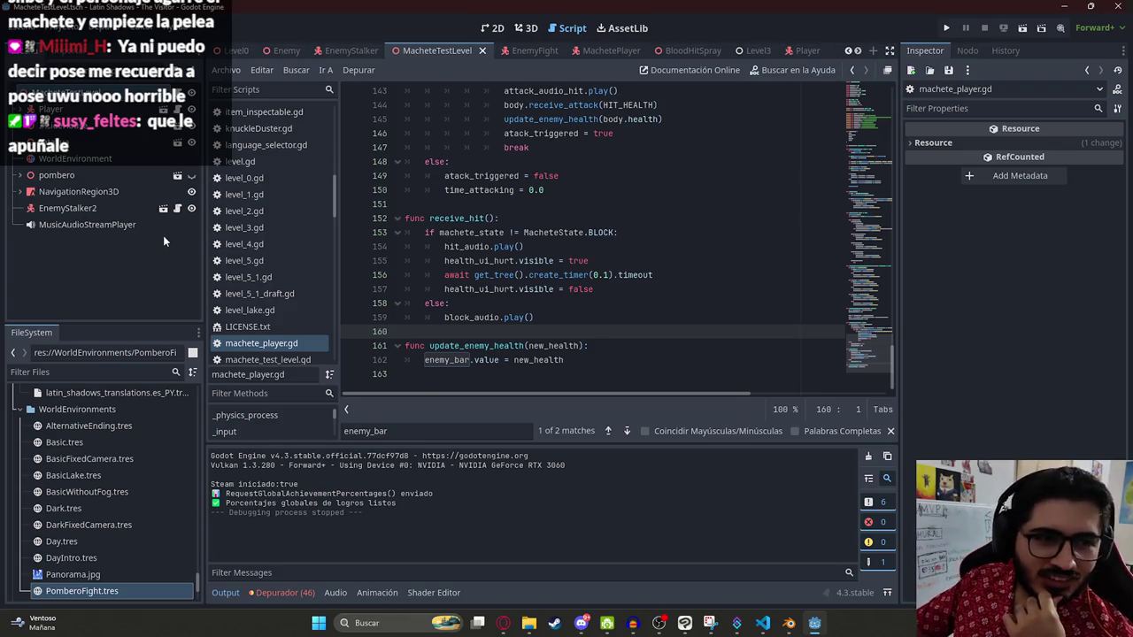
Step: Bring the pomberov2.blend Blender window to the front from the taskbar
click(778, 627)
scroll(400, 225, down, 3)
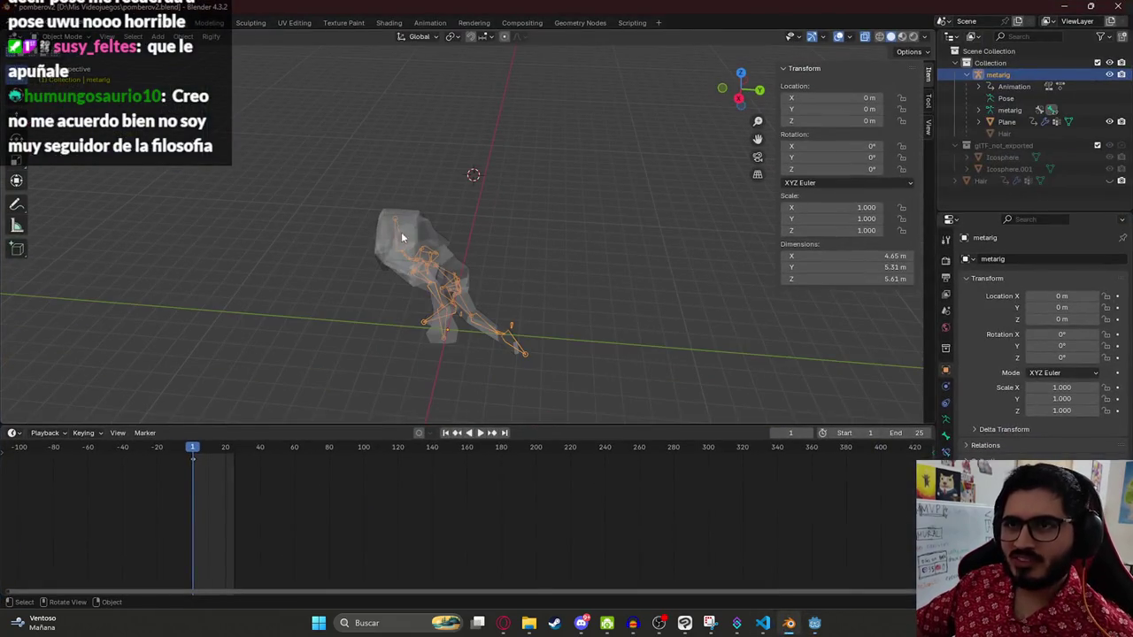
Step: Show the pombero mesh in Material Preview, orbit sideways, select the metarig and enter the Animation workspace
click(450, 282)
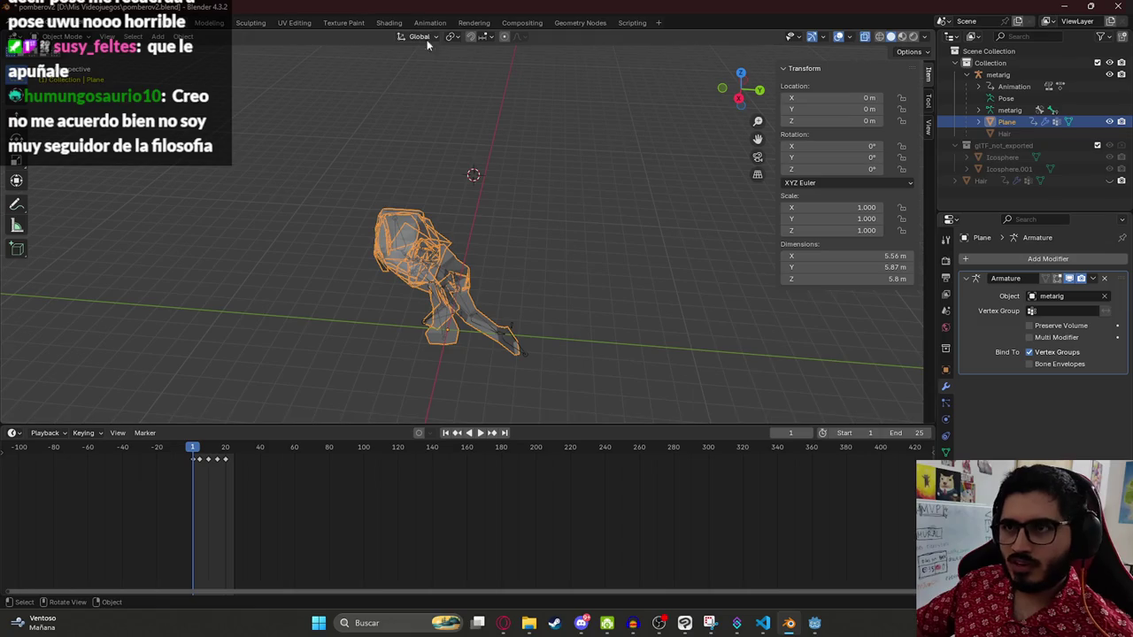
key(z)
click(332, 225)
drag(332, 225, 602, 181)
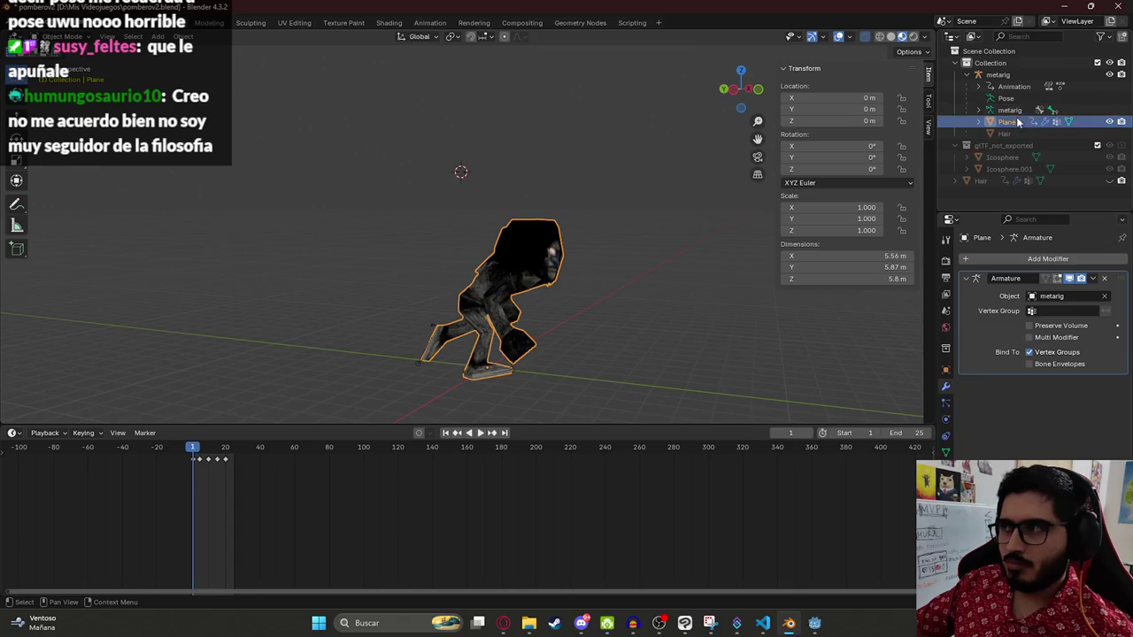
click(998, 74)
click(429, 22)
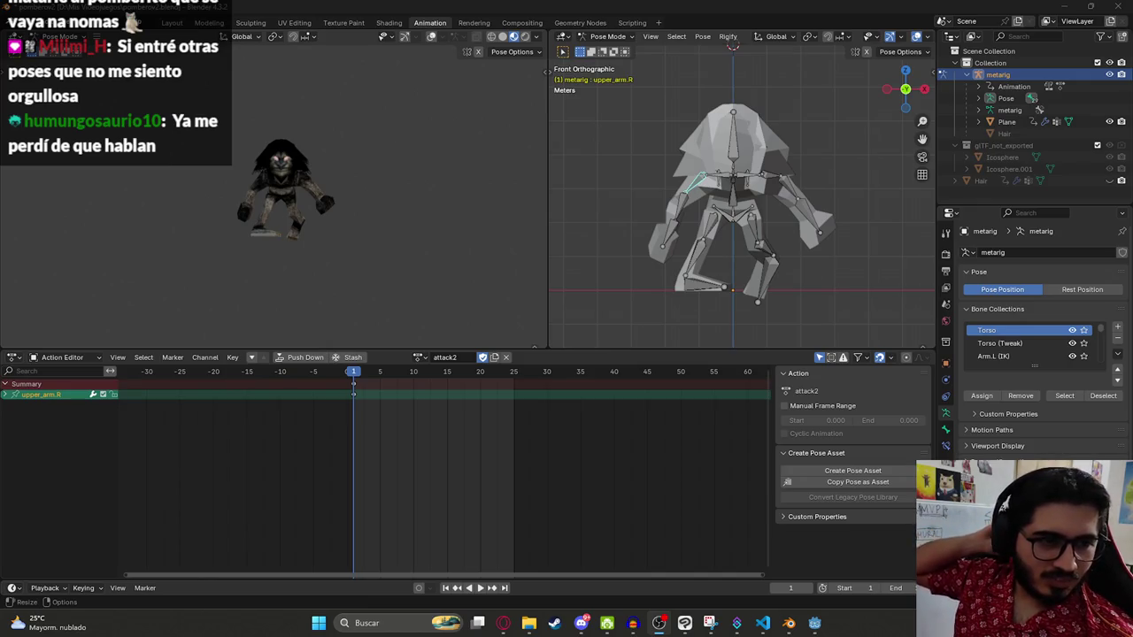
Step: Select the breast.L bone, then launch a new Blender instance by searching 'blender' in Windows
click(748, 184)
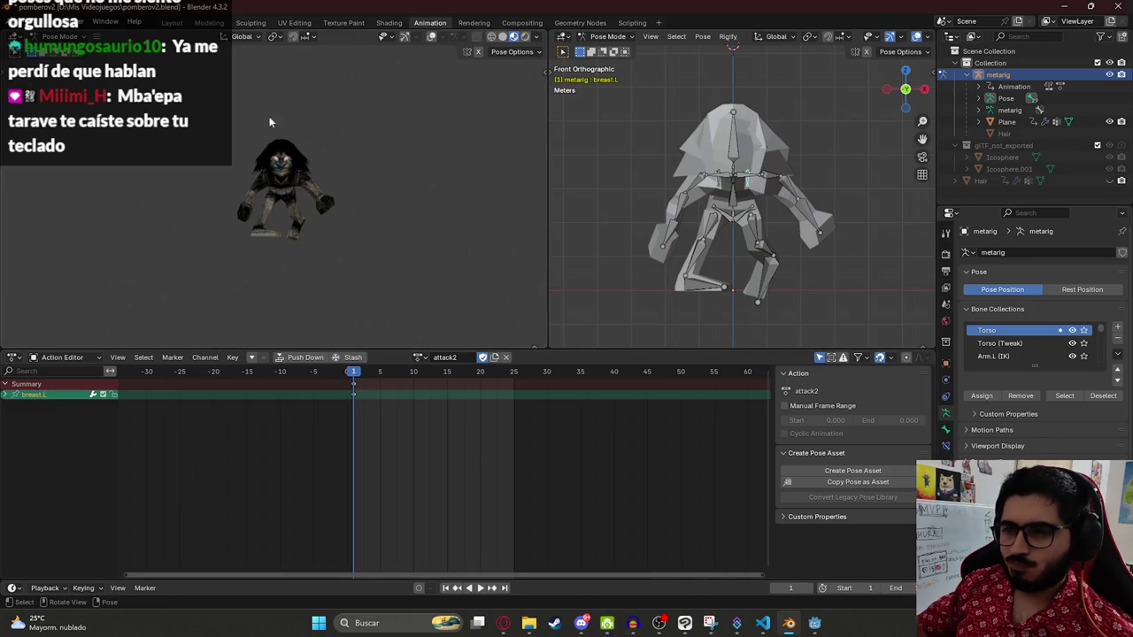
key(super)
text(blender)
key(Escape)
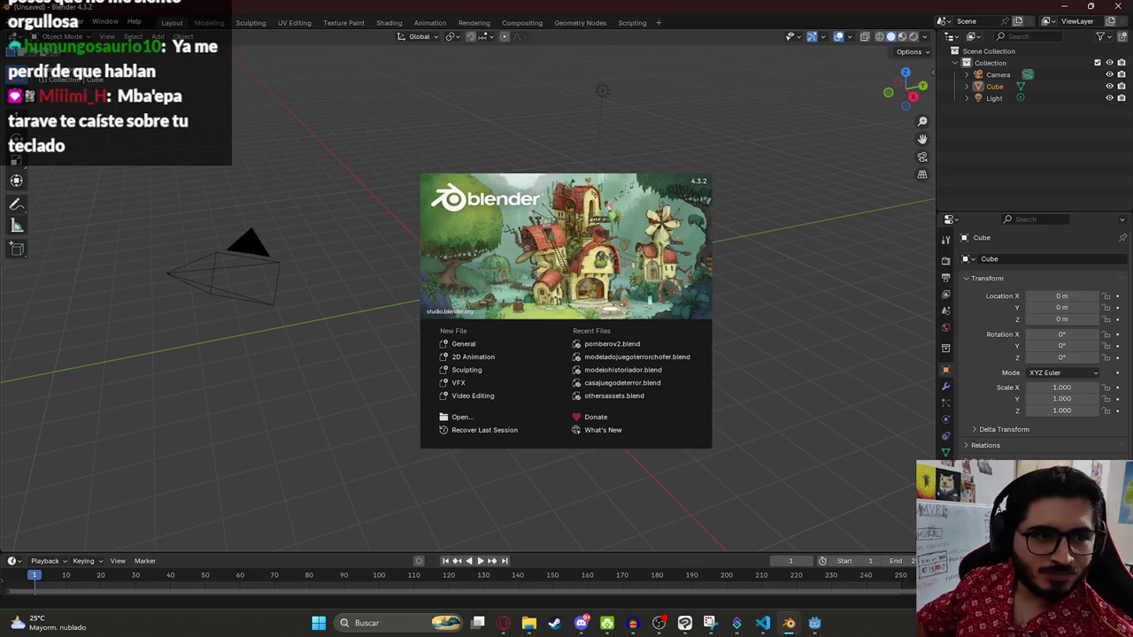
Step: Open modeladojuegoterrorchofer.blend from the File > Open Recent list
click(279, 175)
click(26, 22)
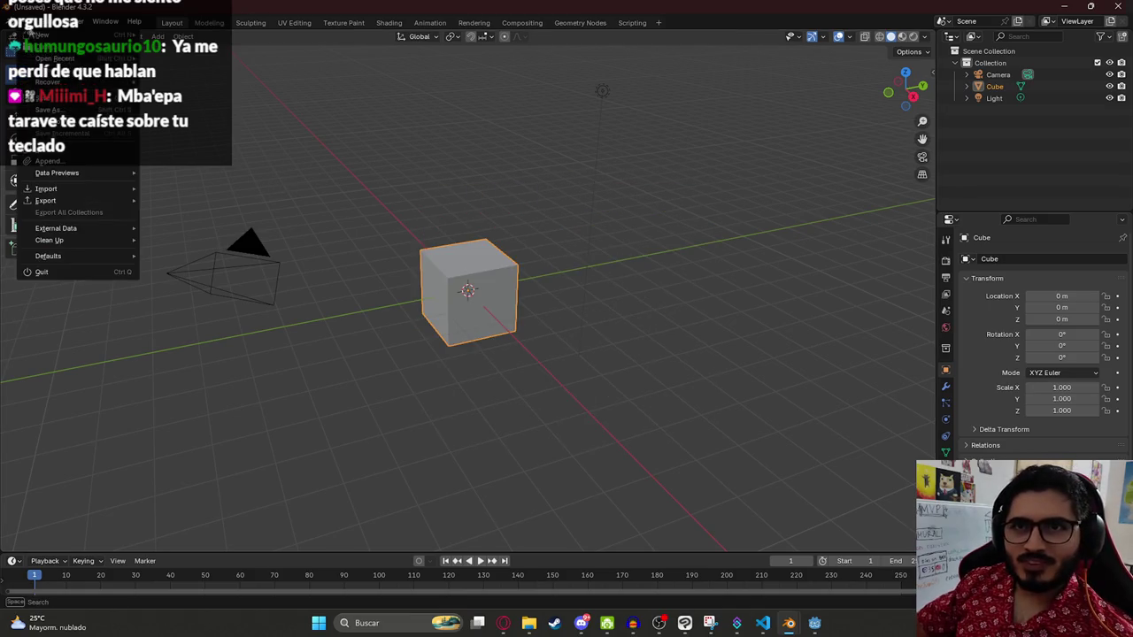
mouse_move(55, 58)
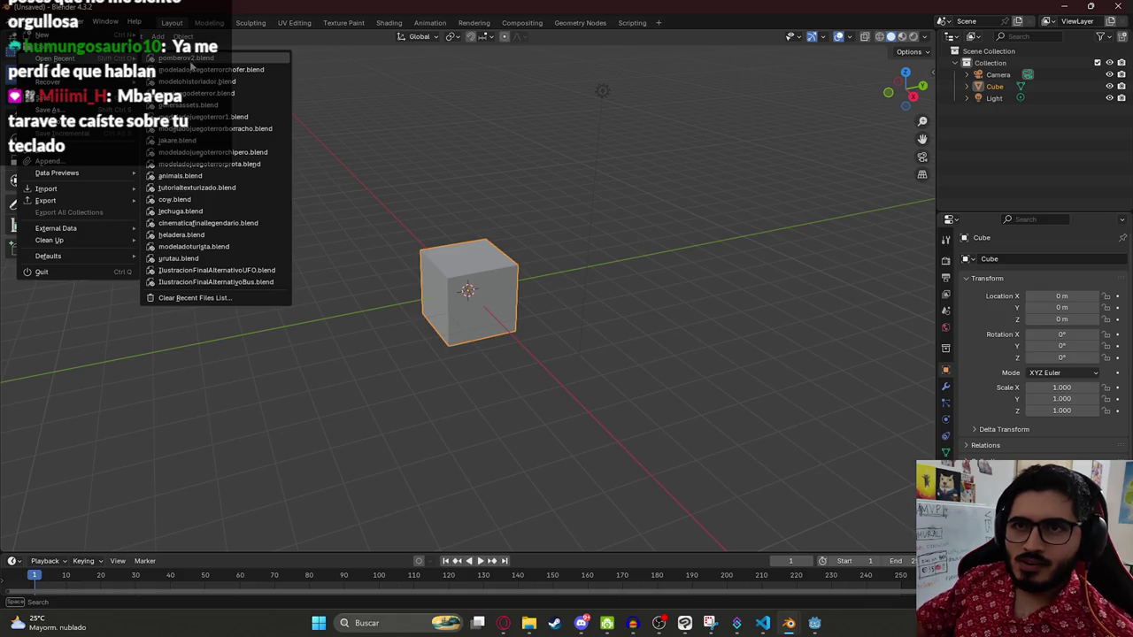
click(209, 70)
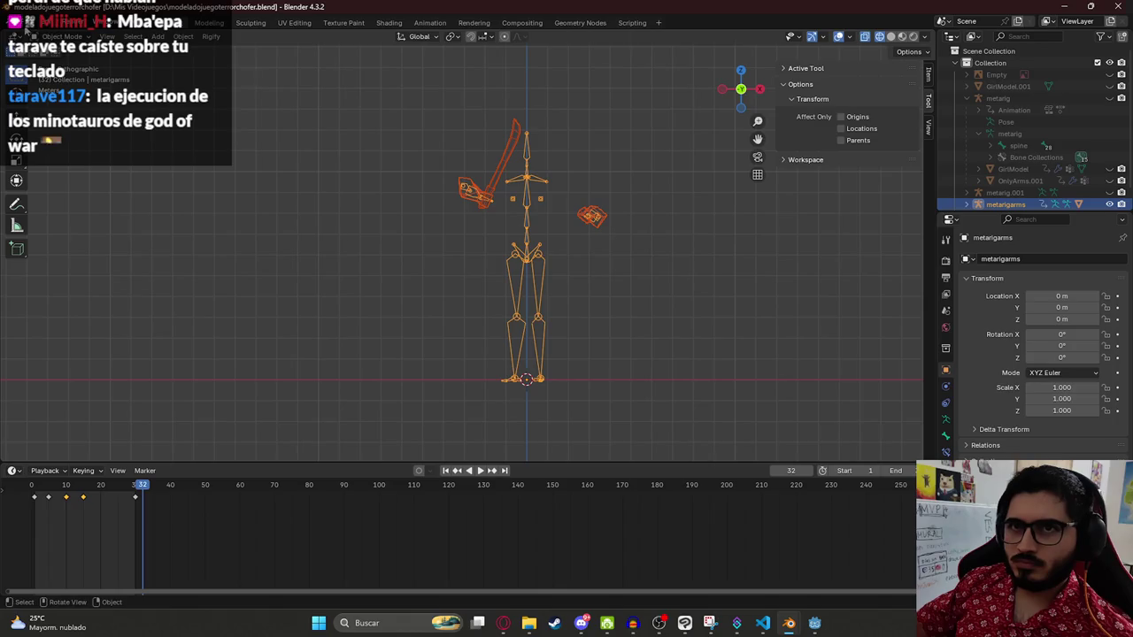
Step: Hide metarig.001 in the outliner, toggling metarigarms and GirlModel visibility off and back on
click(1120, 193)
scroll(1120, 202, down, 1)
click(1111, 189)
click(1111, 188)
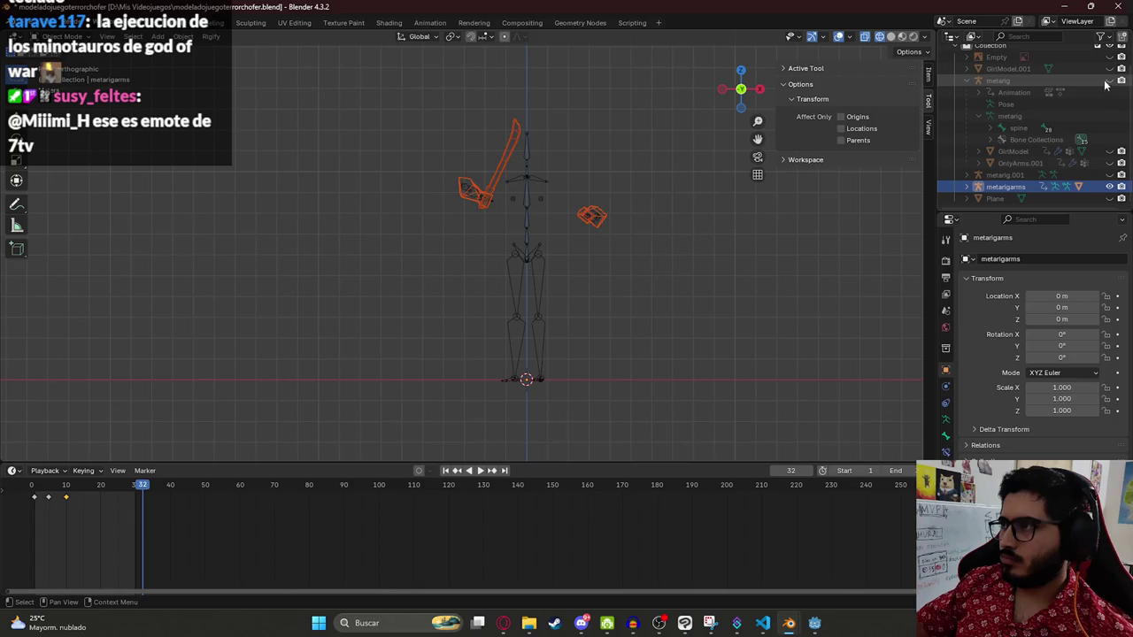
click(1111, 152)
click(1110, 152)
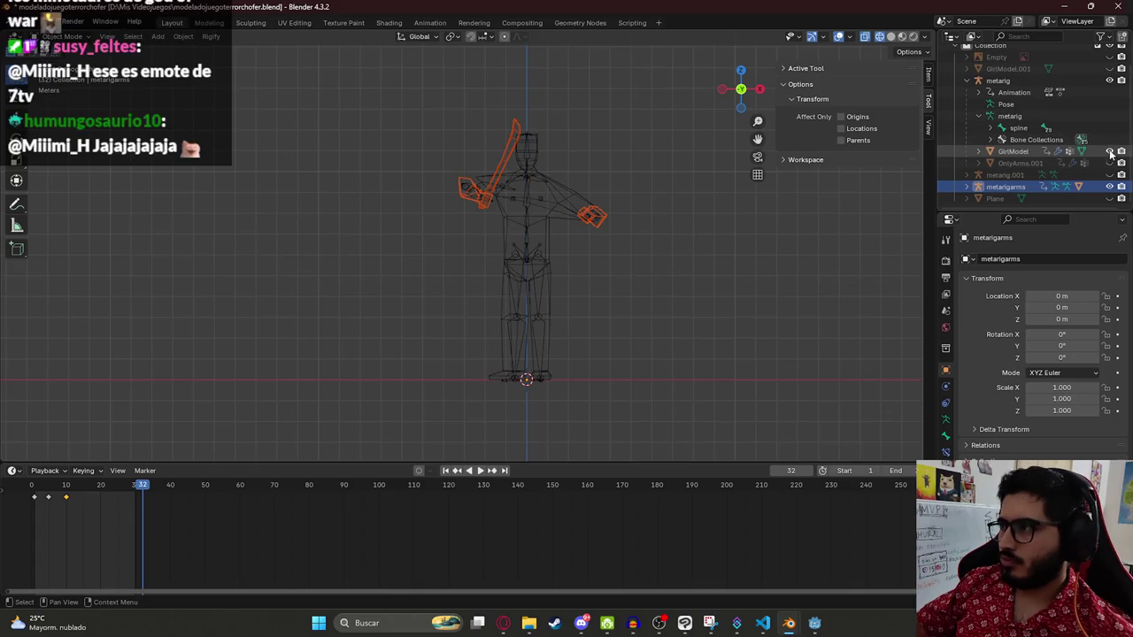
Step: Switch to Material Preview shading and select GirlModel together with the metarigarms rig
key(z)
click(611, 275)
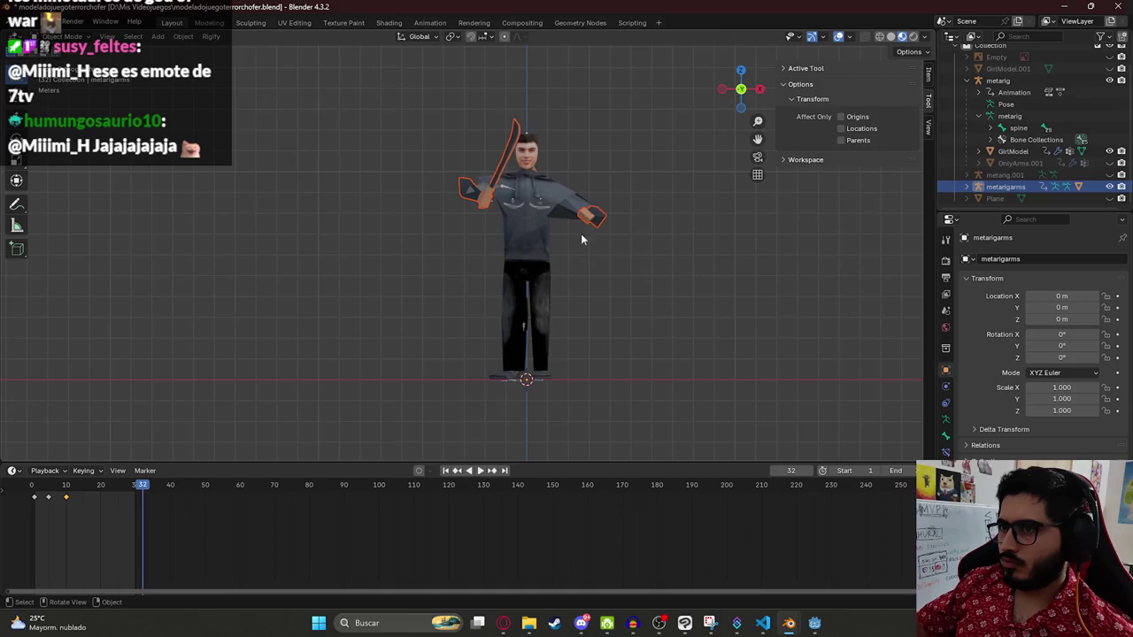
click(573, 207)
scroll(531, 195, up, 4)
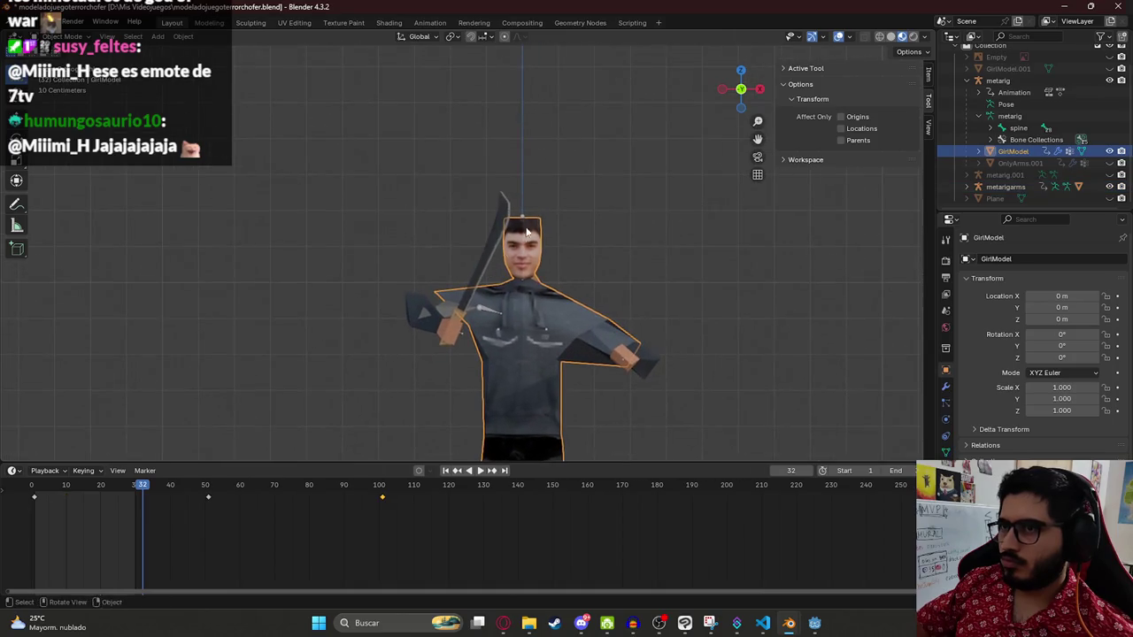
click(523, 219)
Step: Paste the copied player into the pomberov2 scene and move it right of the pombero in side view
mouse_move(788, 623)
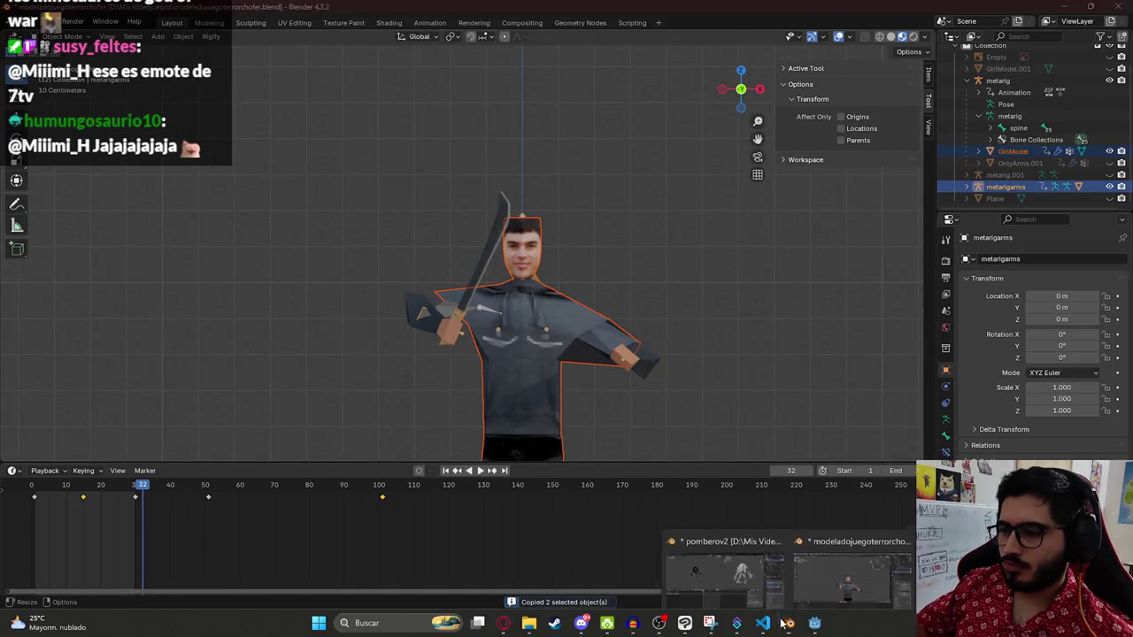
click(721, 575)
key(alt+Tab)
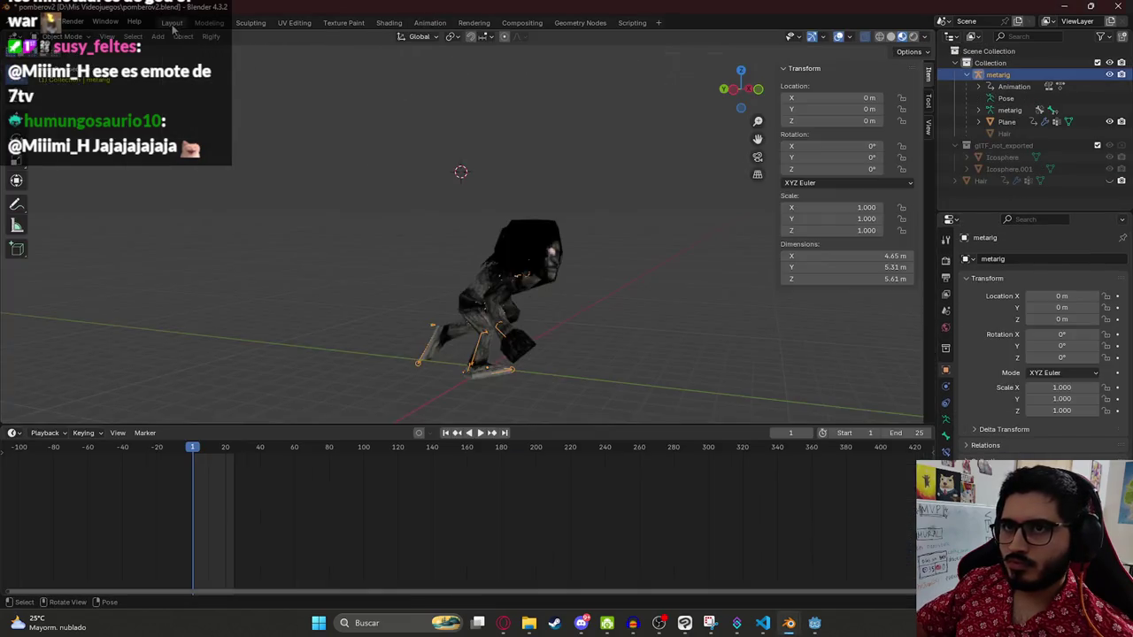
key(ctrl+v)
key(KP_3)
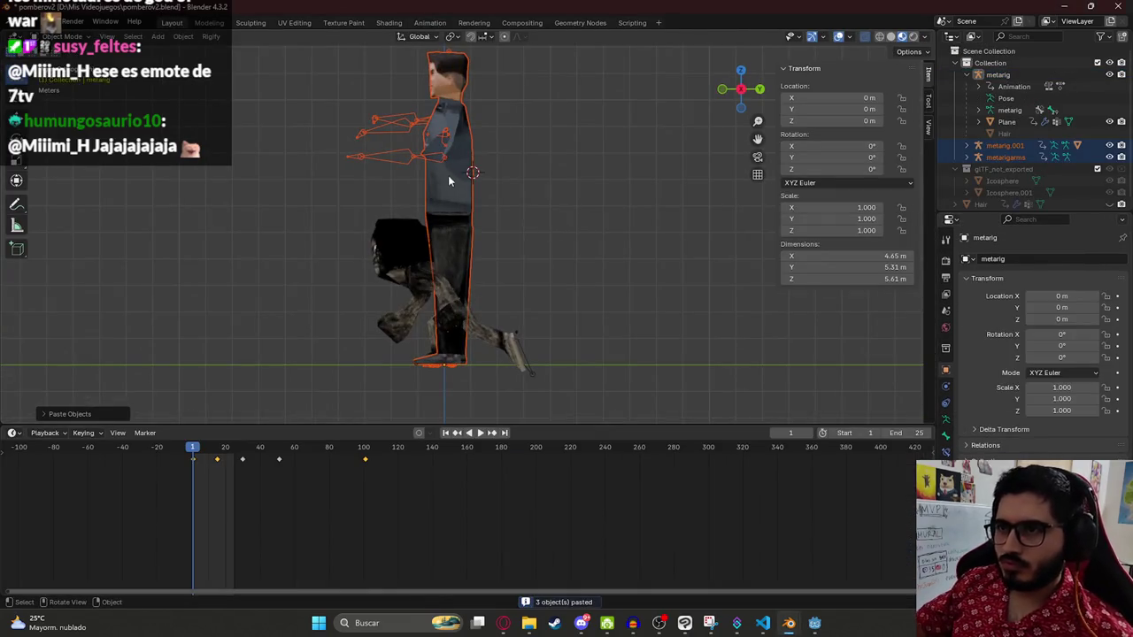
key(g)
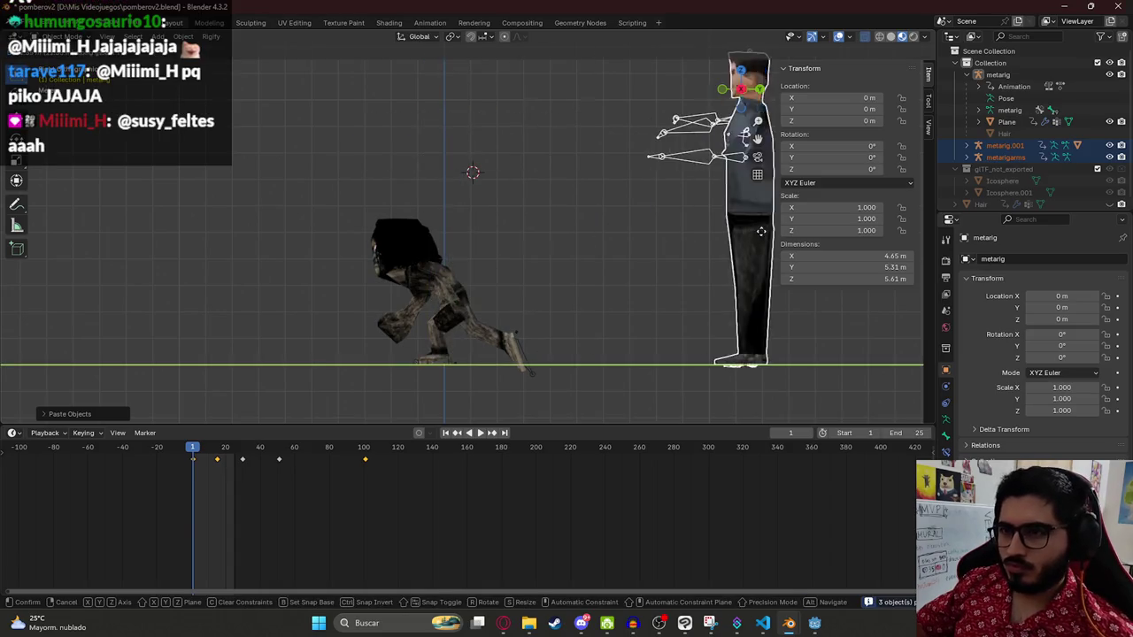
click(694, 281)
Step: Undo and delete the pasted player, save pomberov2.blend, and return to the player character window
key(ctrl+z)
key(Delete)
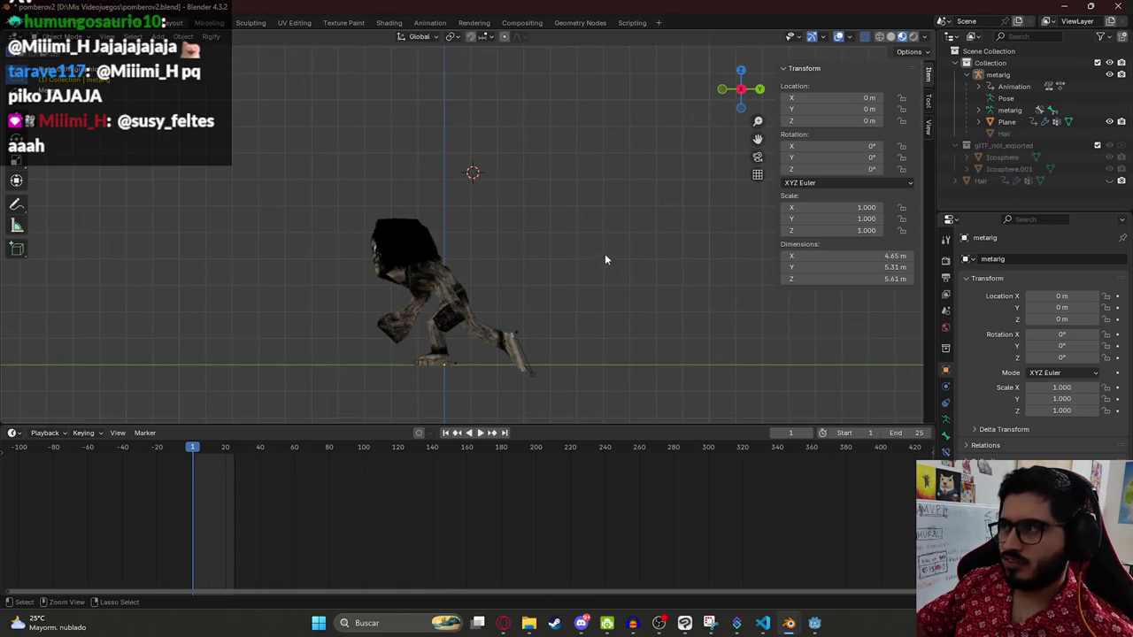
key(ctrl+s)
mouse_move(788, 623)
click(850, 567)
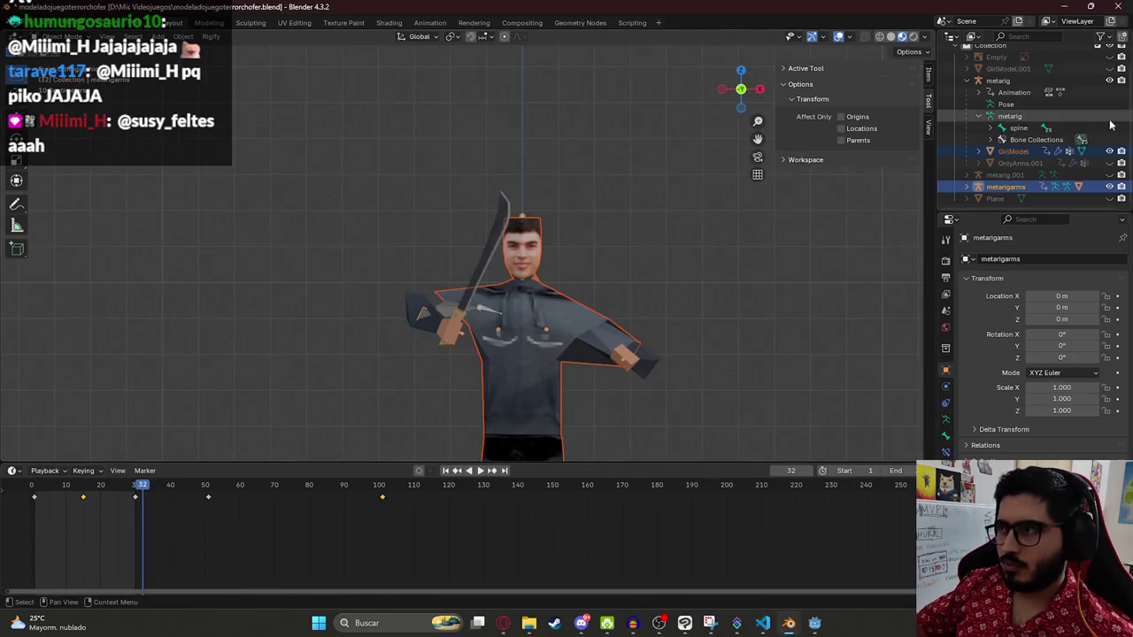
Step: Hide the metarigarms rig, select the metarig and open the Animation workspace with a wider 3D view
key(h)
click(968, 187)
click(997, 80)
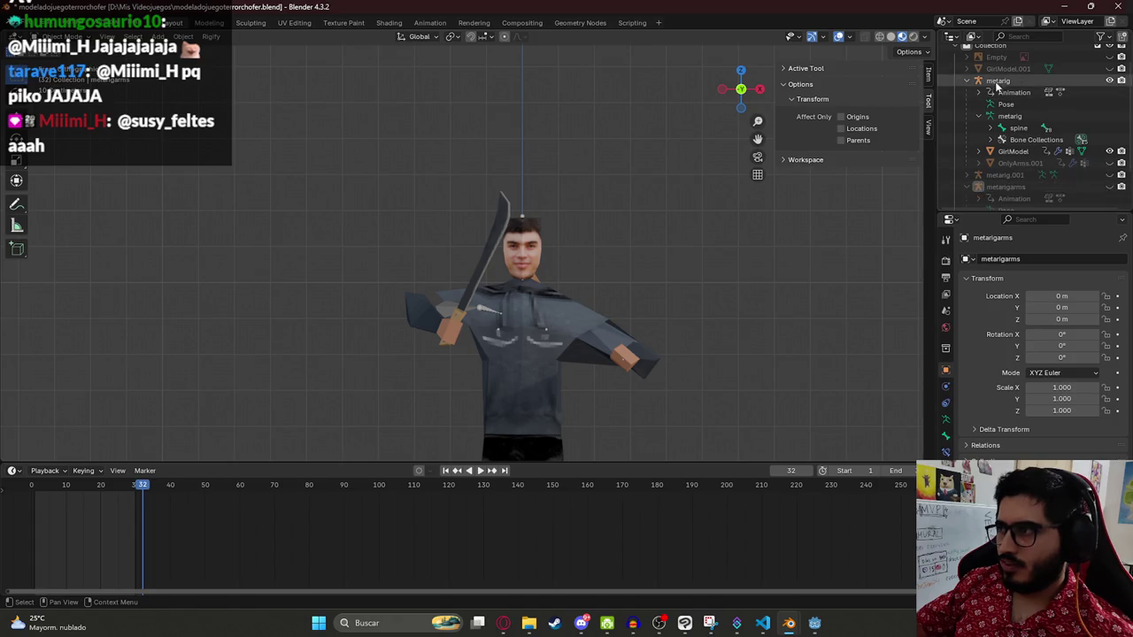
click(429, 22)
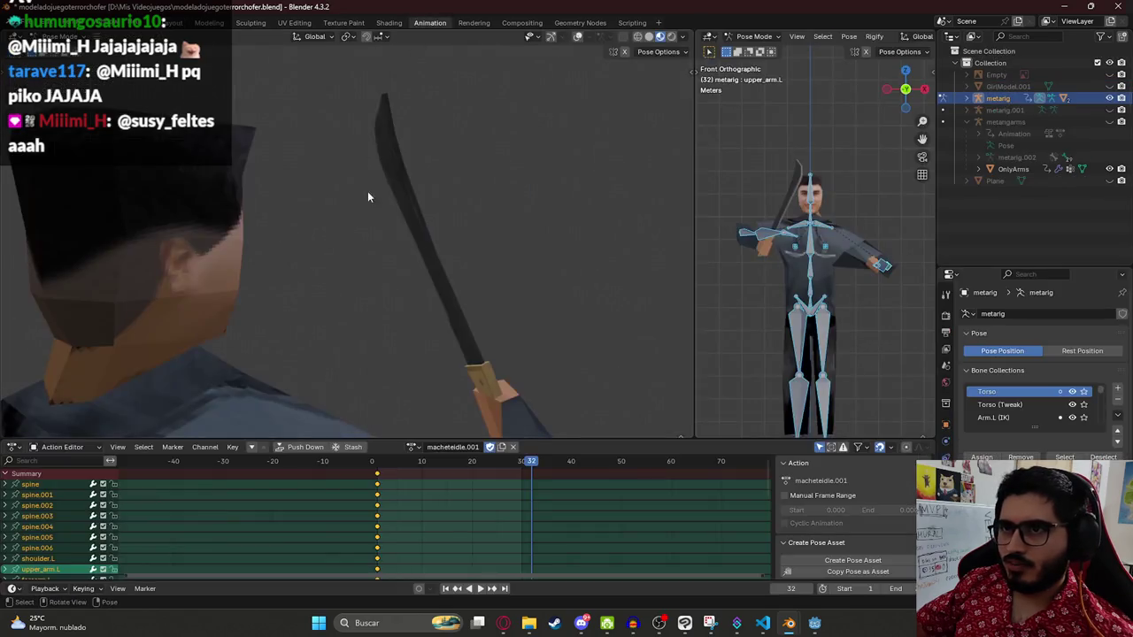
scroll(568, 286, down, 5)
drag(695, 285, 551, 285)
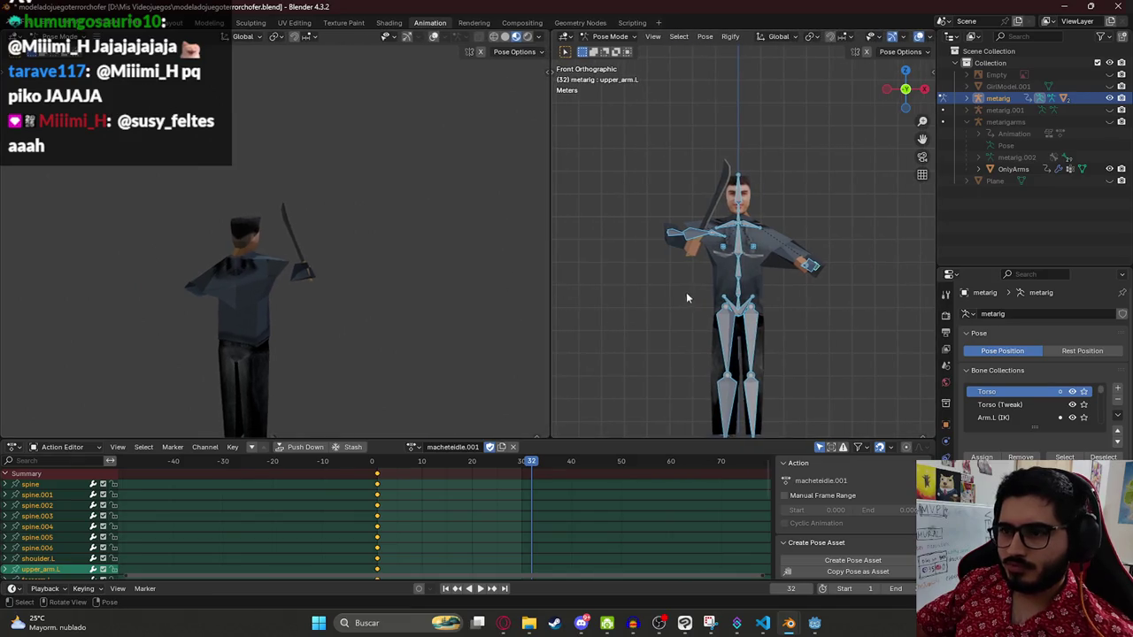
Step: Assign the idle action to the metarig from the Action Editor's action list
click(413, 447)
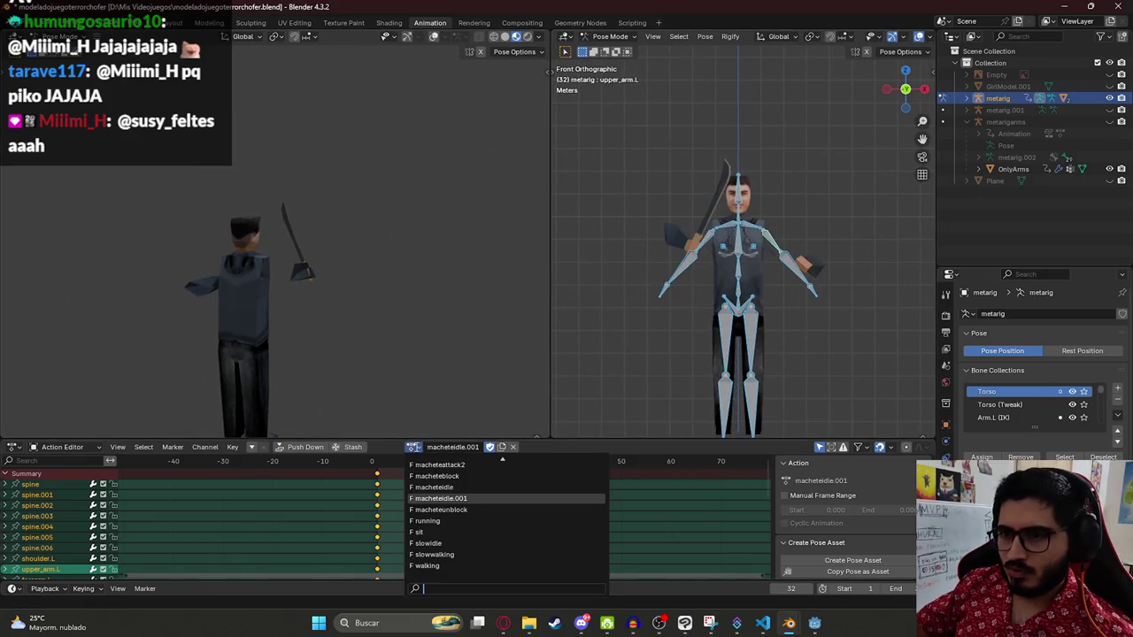
click(438, 488)
click(414, 447)
click(427, 510)
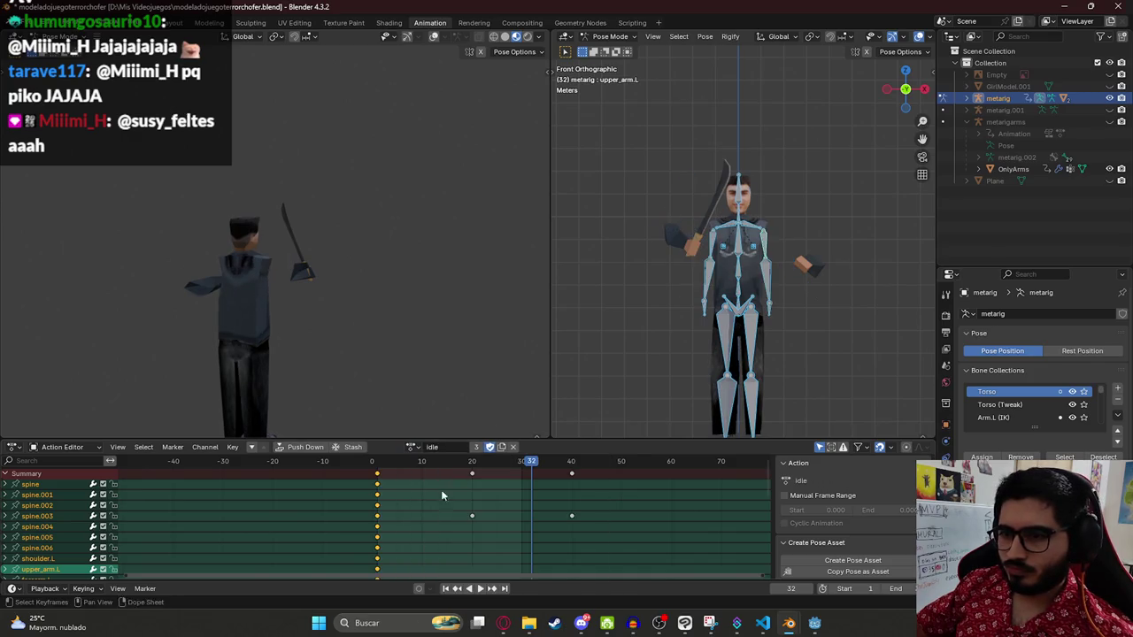
drag(781, 239, 826, 292)
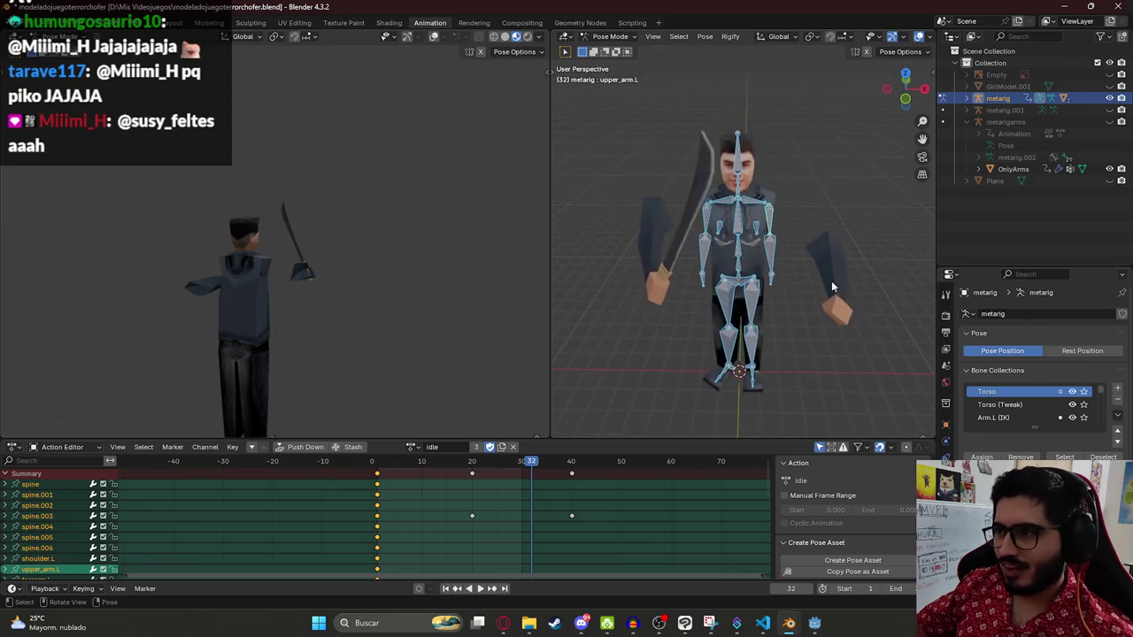
click(843, 269)
Step: Switch to Object Mode and hide the OnlyArms arms-and-machete object
click(611, 37)
click(616, 47)
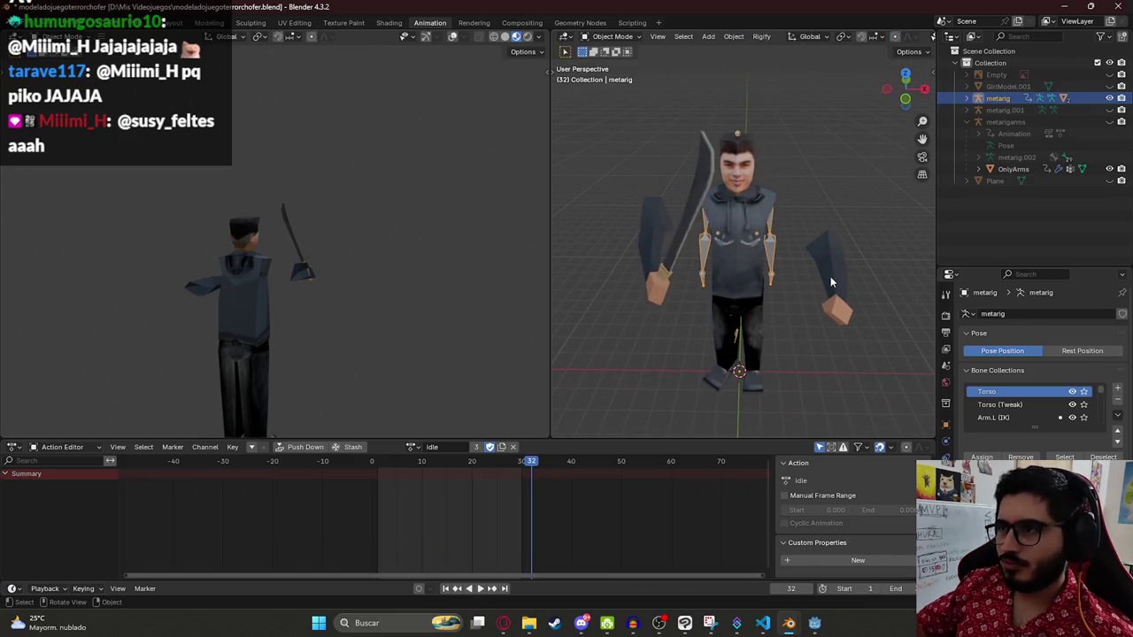
click(832, 281)
key(h)
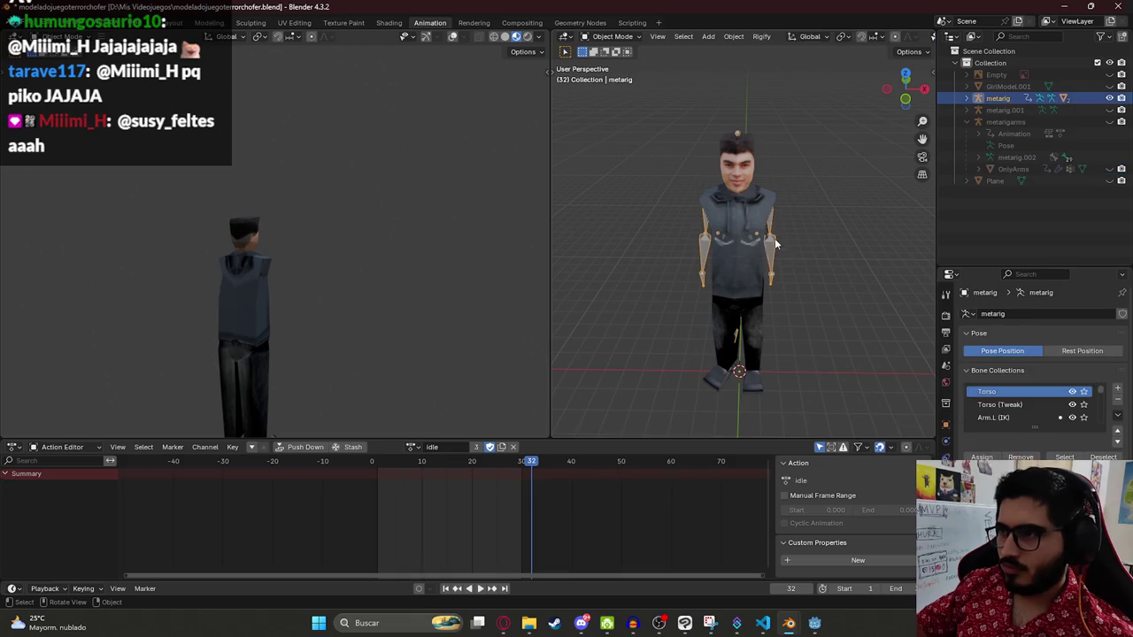
Step: Put GirlModel in Edit Mode, select all, reveal hidden parts, and reselect it under the metarig hierarchy
click(741, 183)
key(Tab)
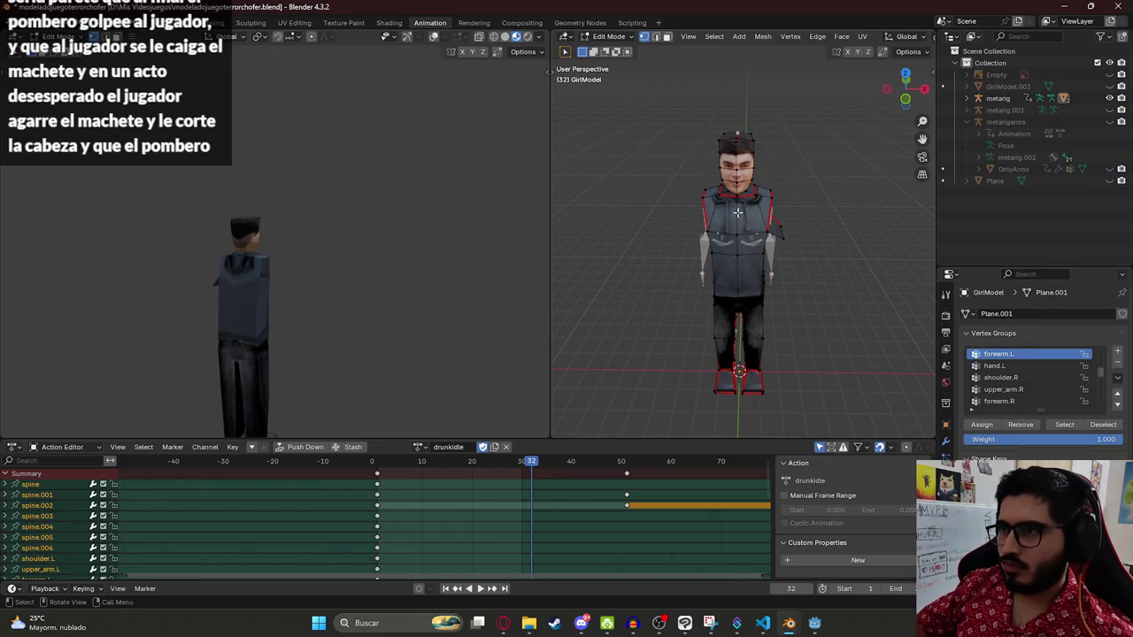
key(a)
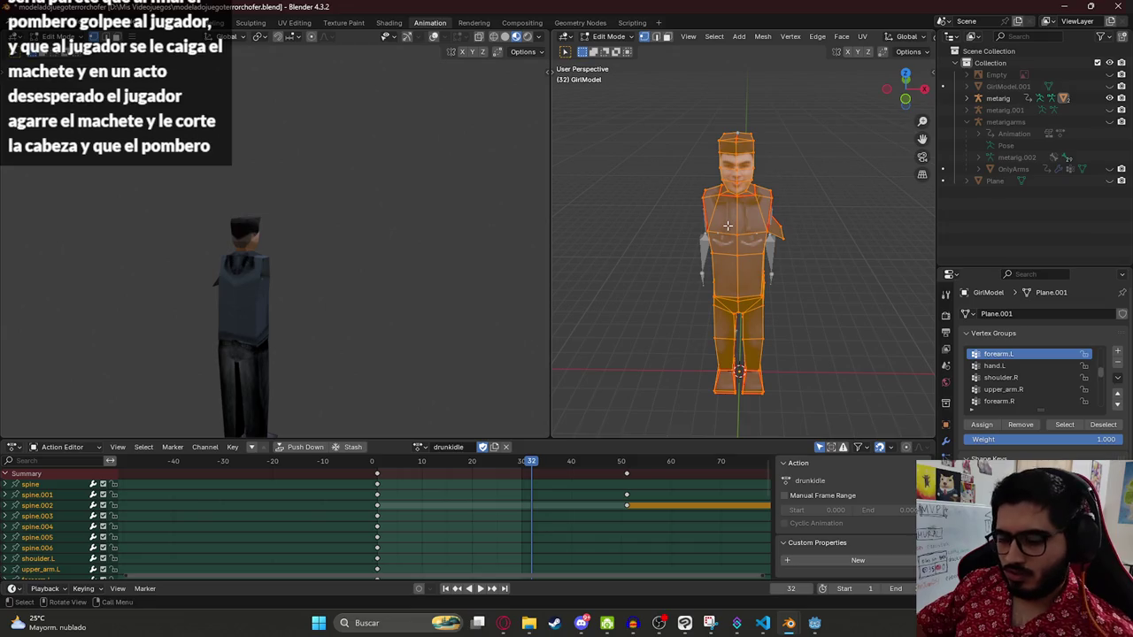
key(space)
key(space)
key(alt+h)
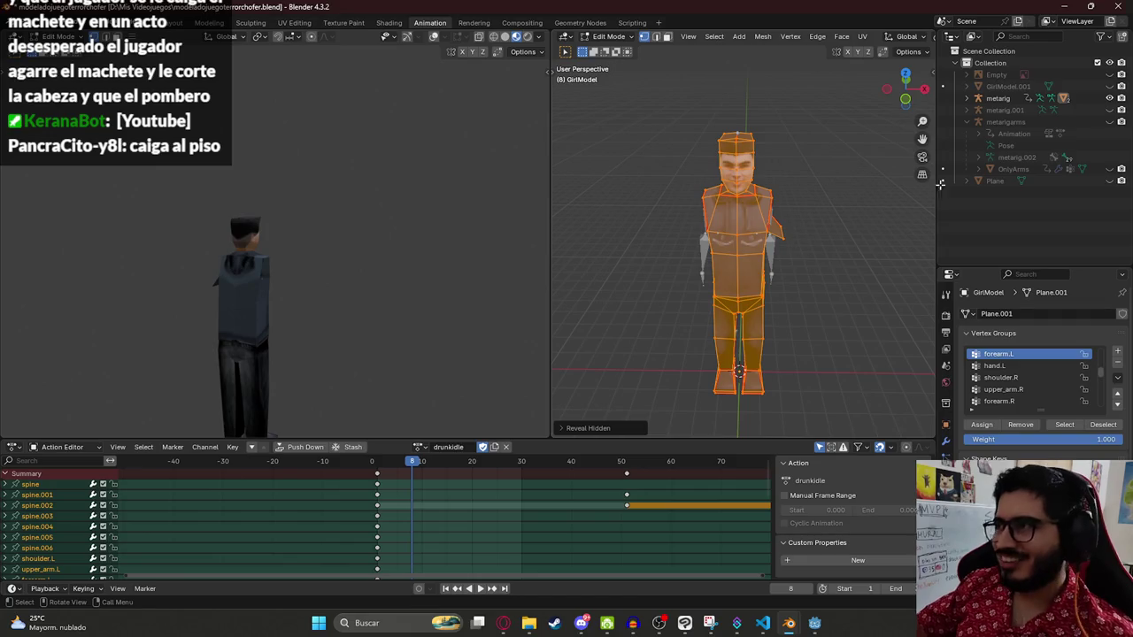
click(1006, 101)
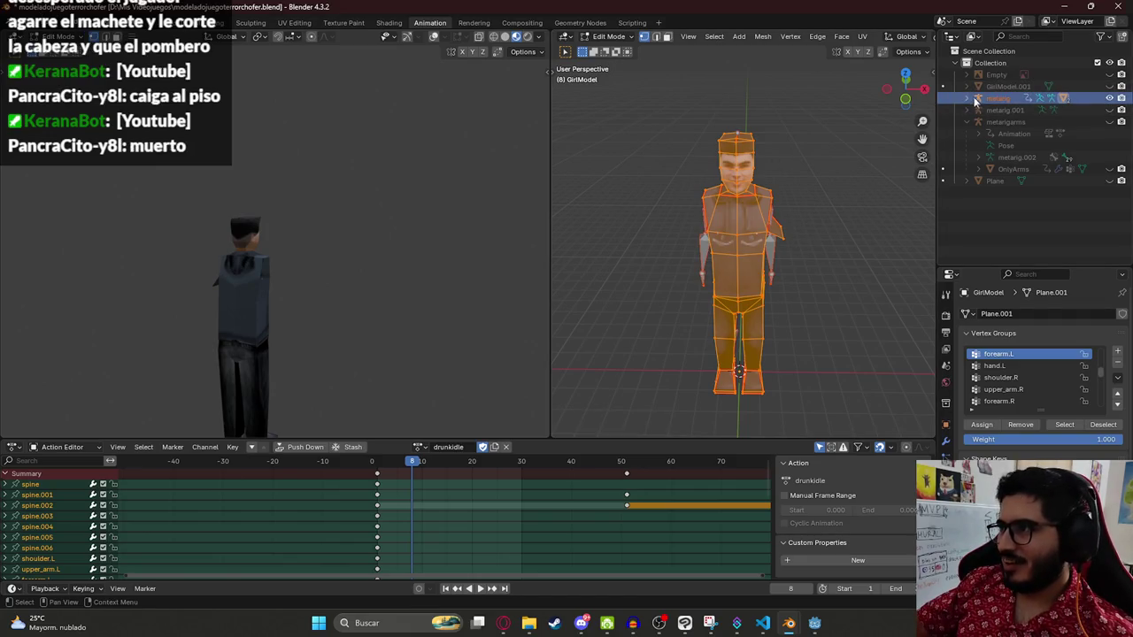
shift+click(967, 98)
click(1012, 192)
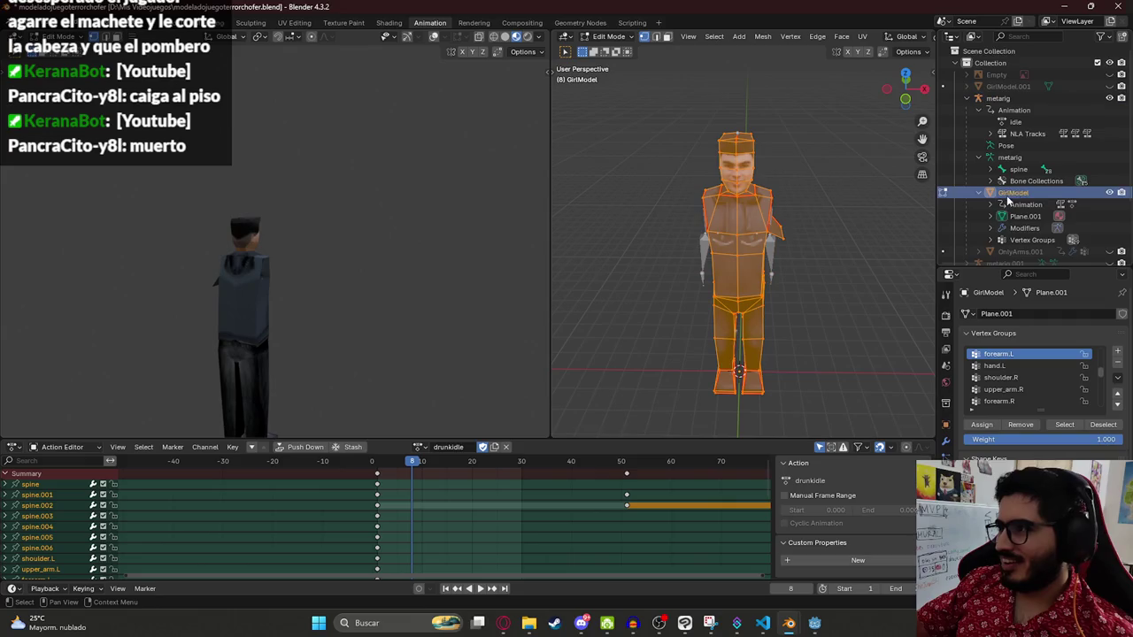
scroll(1012, 177, down, 1)
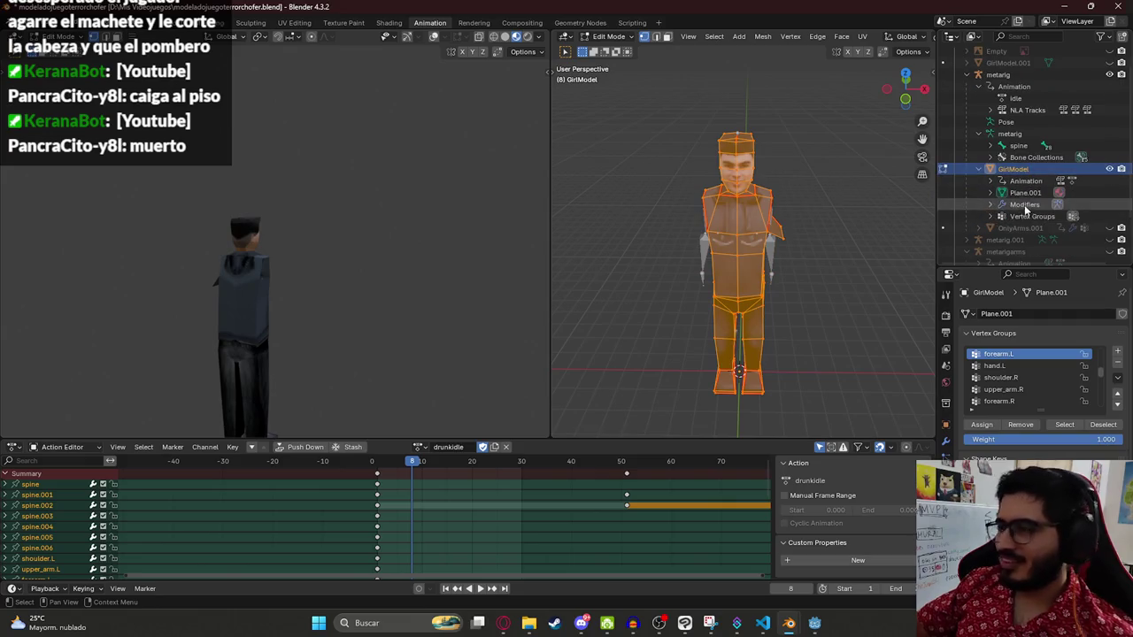
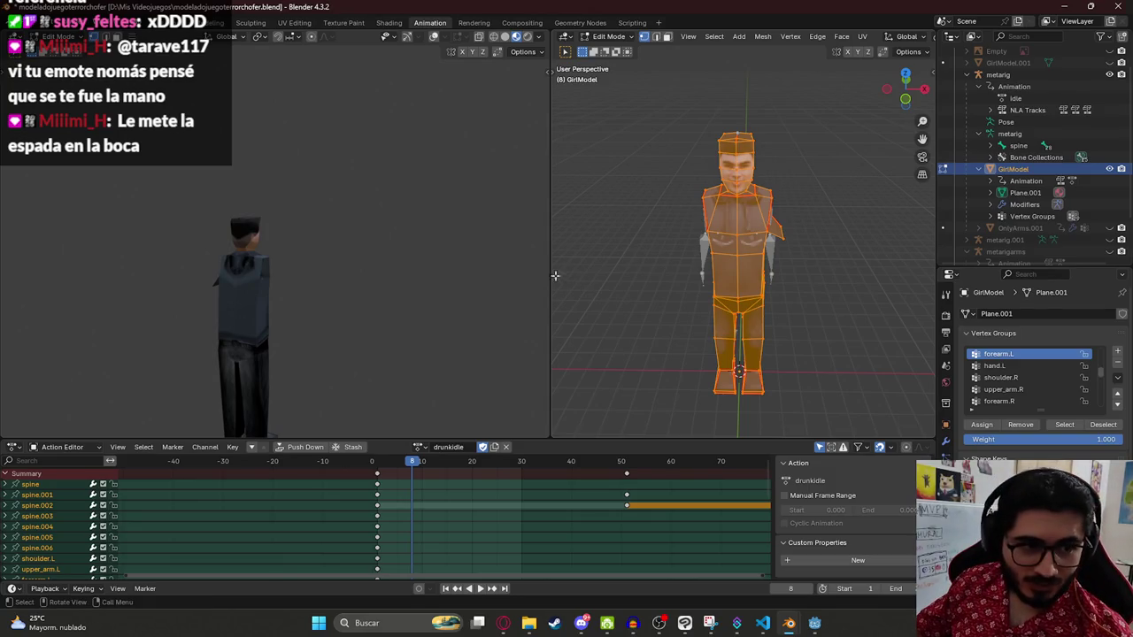
Step: Switch GirlModel from Edit Mode back to Object Mode
click(609, 37)
click(615, 44)
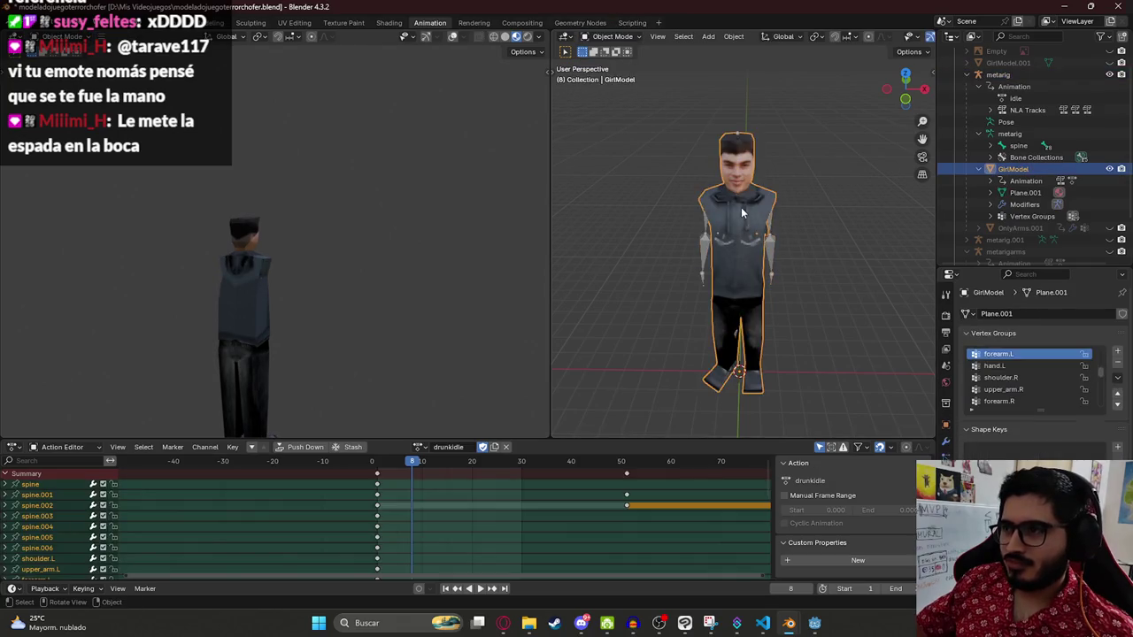
key(Tab)
key(Tab)
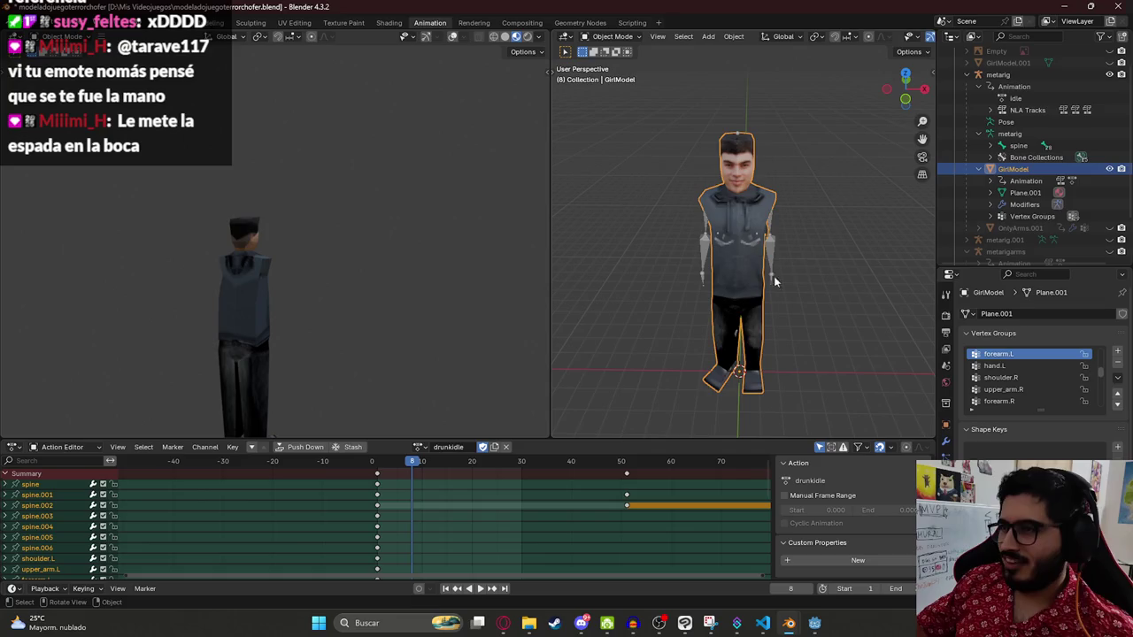
Step: Browse the metarigarms and metarig.001 rigs in the Outliner, toggling and expanding metarig.001
scroll(1053, 192, down, 3)
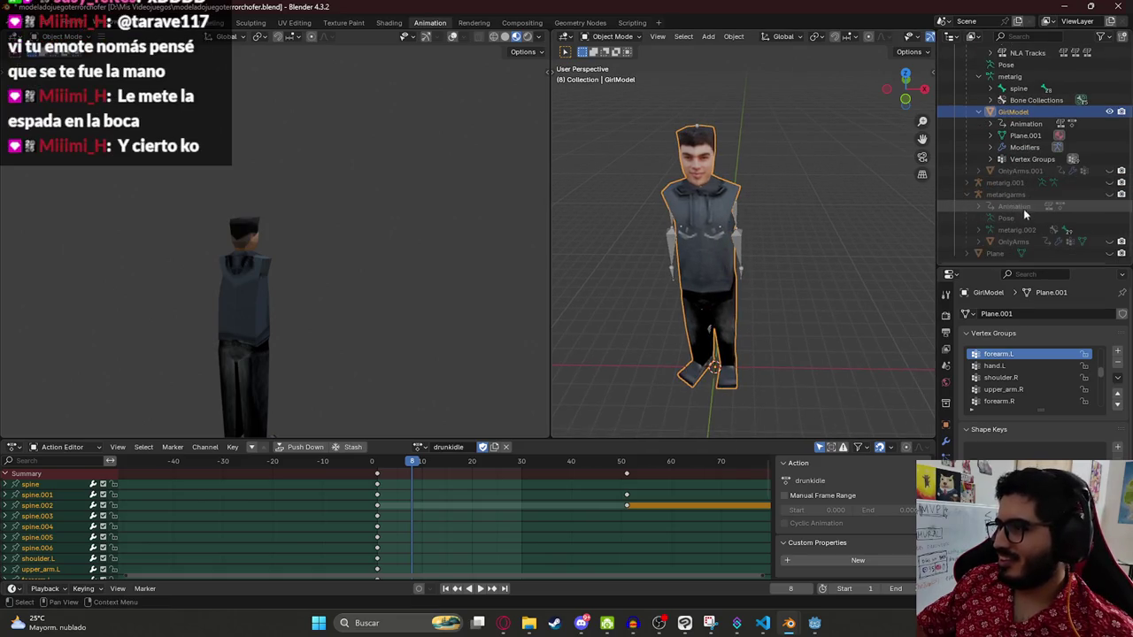
click(992, 195)
click(977, 183)
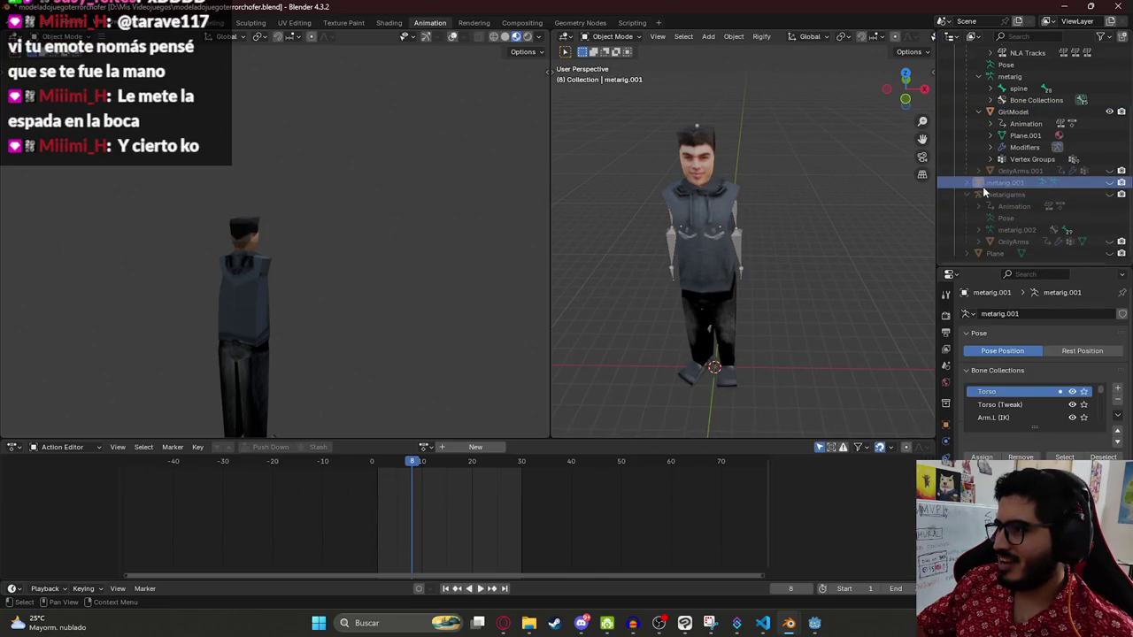
click(1110, 183)
click(1109, 184)
scroll(969, 184, down, 1)
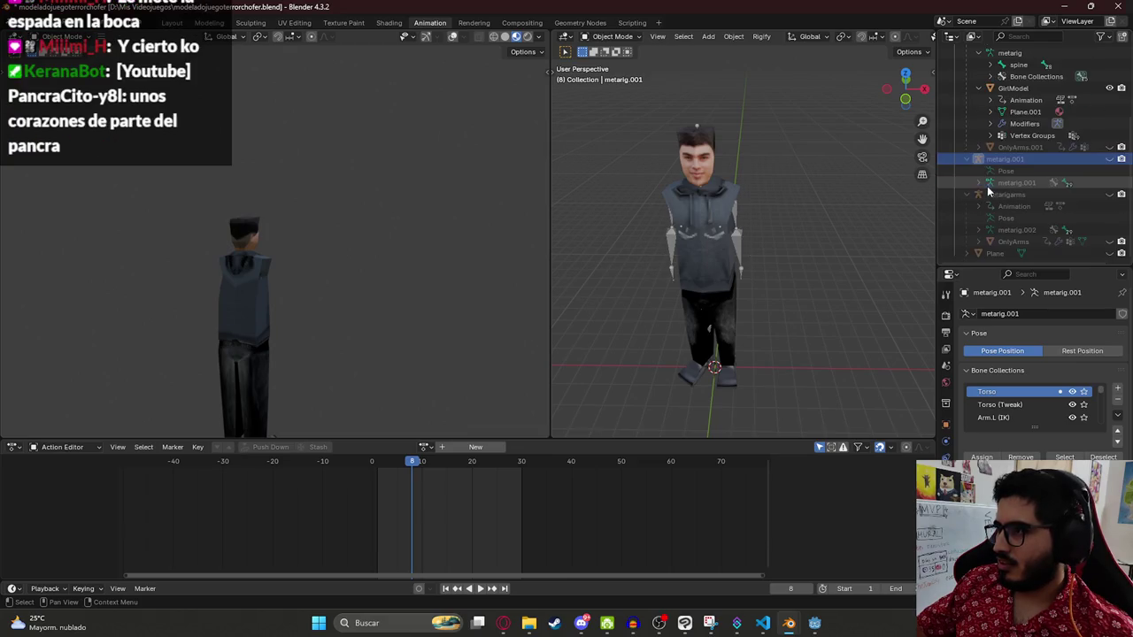
click(977, 159)
click(971, 160)
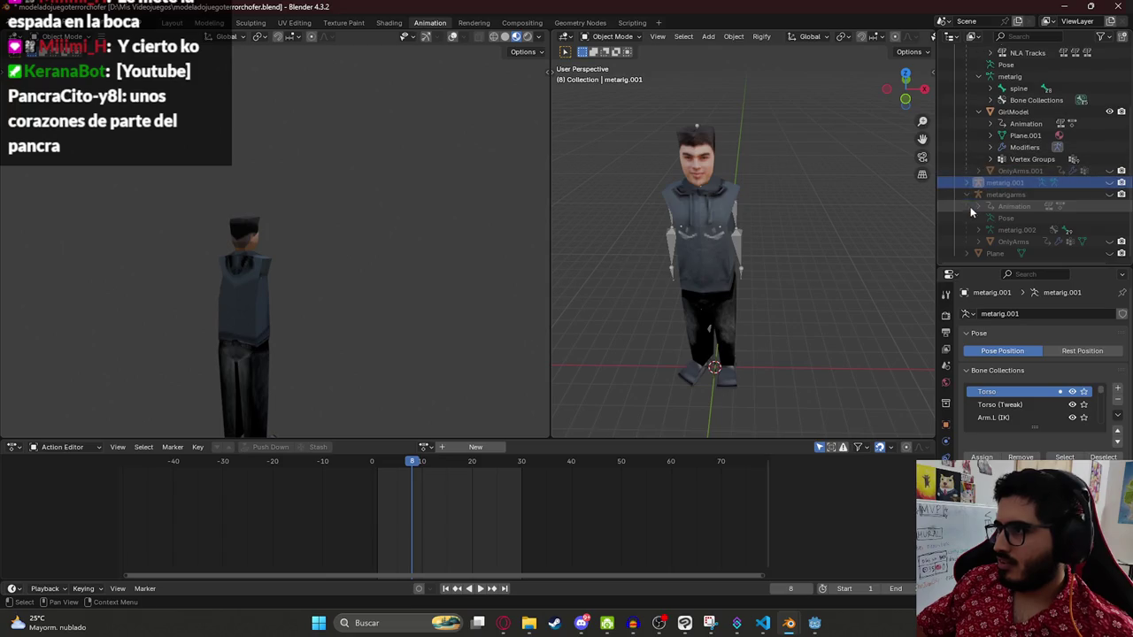
Step: Make the OnlyArms object visible and select the arms in the viewport
click(1009, 231)
click(1011, 240)
click(1109, 242)
click(803, 278)
Step: Copy the OnlyArms arms and paste them with their rig into the scene
mouse_move(803, 278)
mouse_down()
mouse_move(733, 241)
mouse_move(727, 271)
mouse_move(735, 228)
mouse_up()
key(ctrl+c)
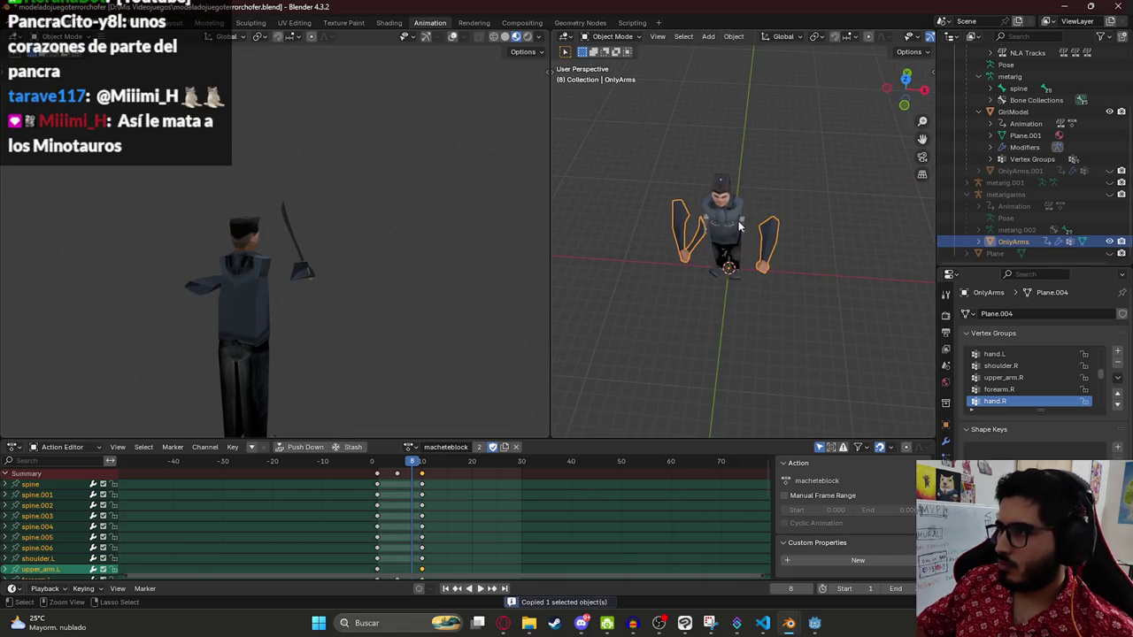
scroll(1014, 169, up, 3)
key(ctrl+v)
Step: Inspect the pasted Plane mesh and metarigarms.001 rig, toggling the Plane's visibility off
scroll(1027, 204, down, 4)
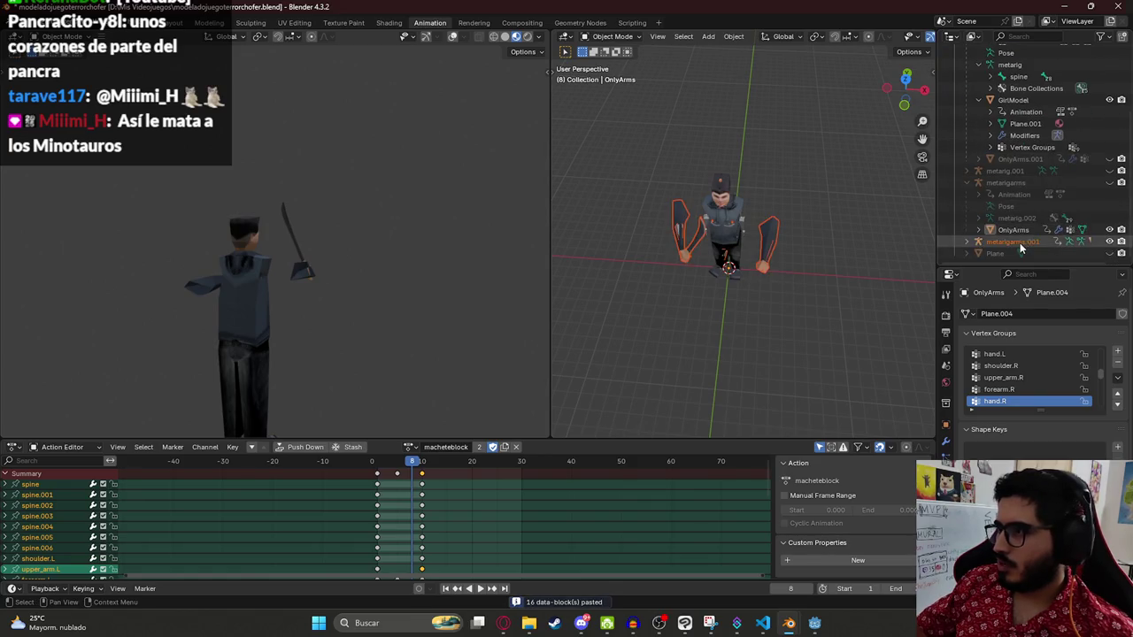
click(1001, 256)
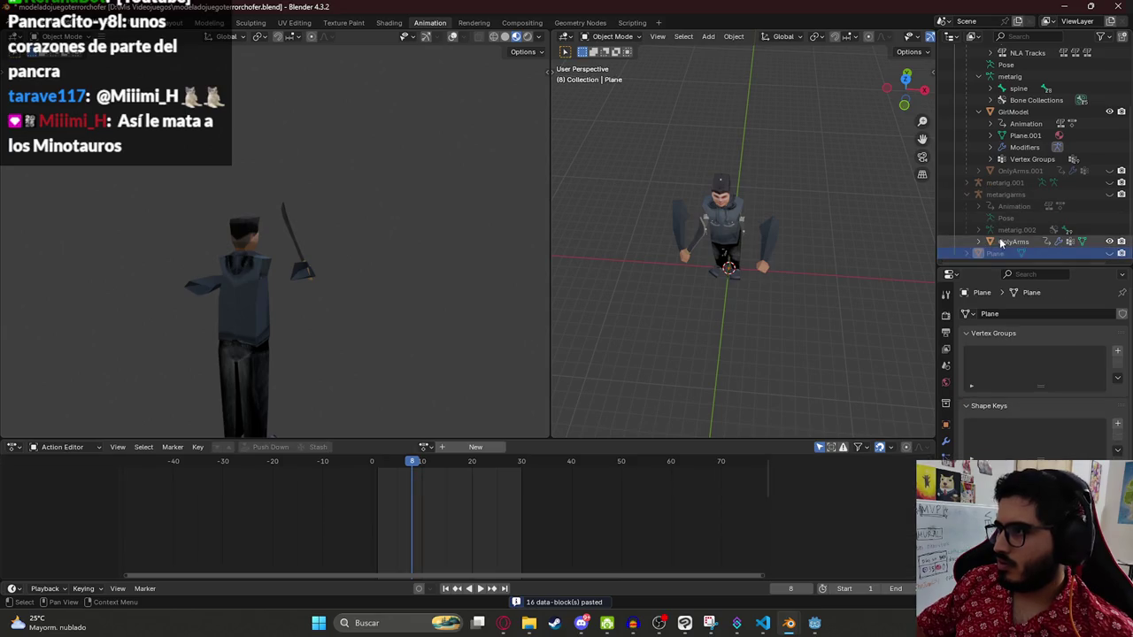
scroll(1027, 237, down, 1)
click(1030, 240)
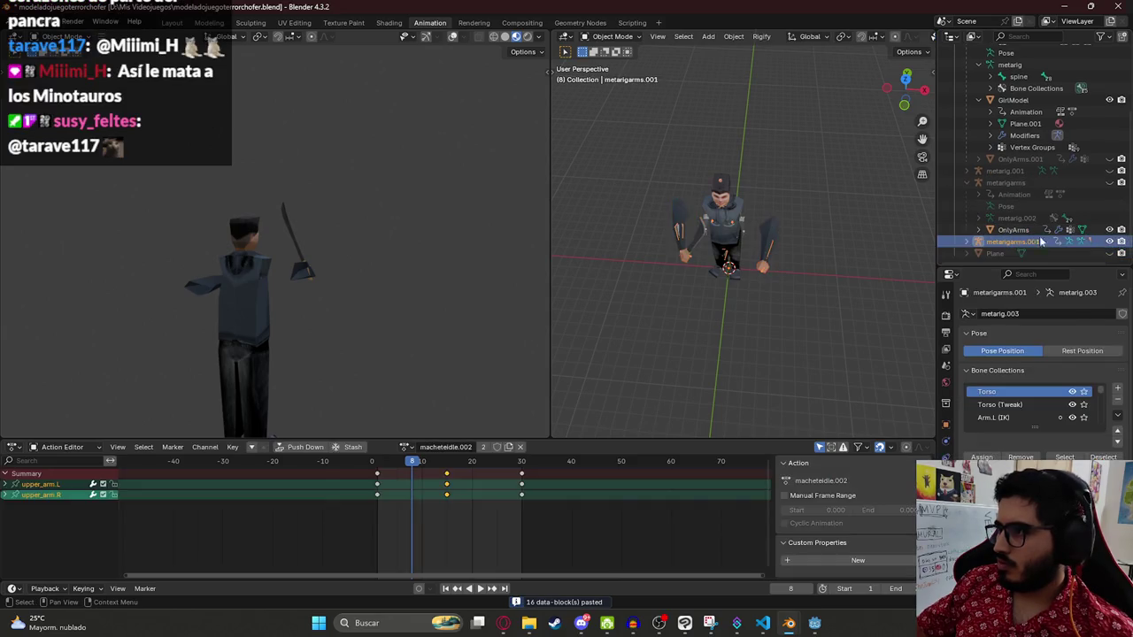
click(1034, 252)
click(1109, 254)
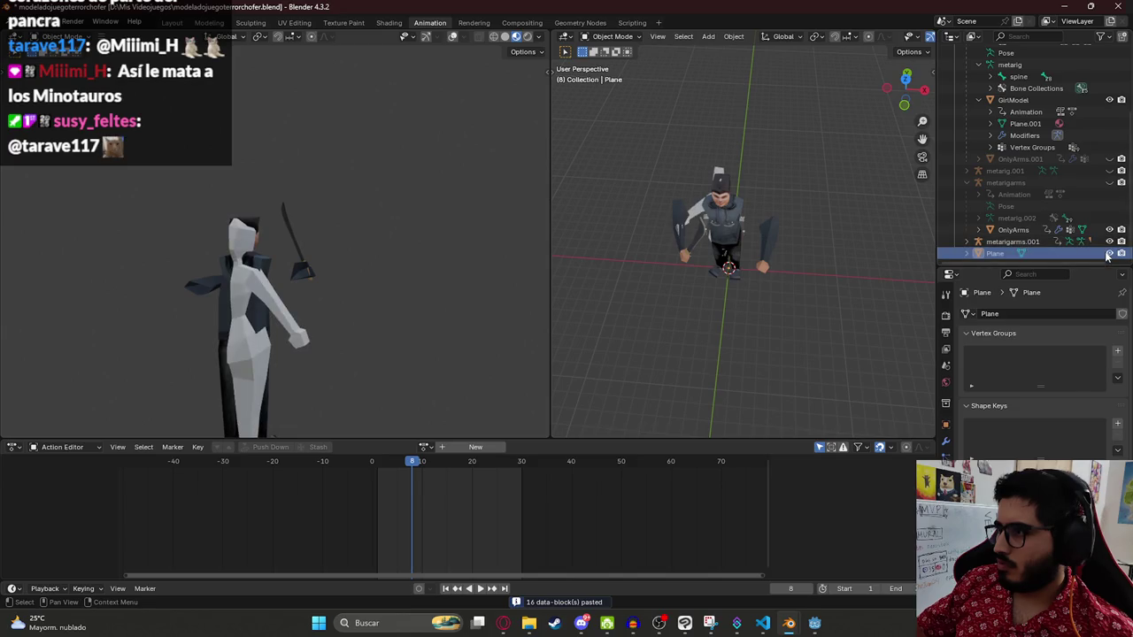
click(1109, 254)
click(1110, 254)
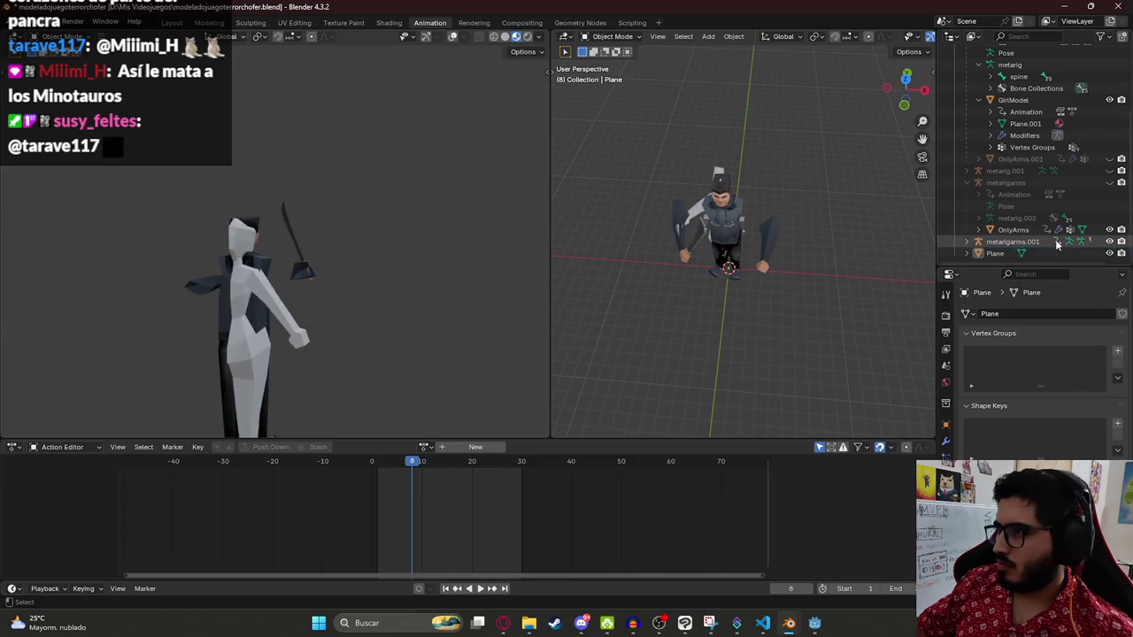
click(1109, 254)
click(1066, 241)
click(1063, 230)
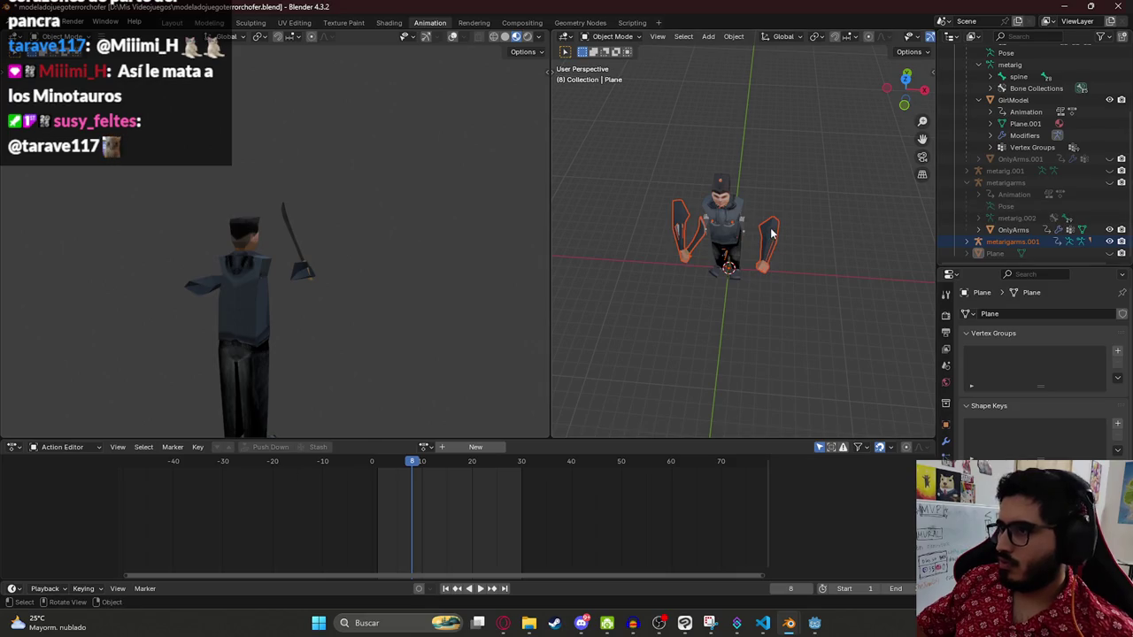
Step: Duplicate OnlyArms in place as OnlyArms.002, then select GirlModel in the Outliner
click(792, 197)
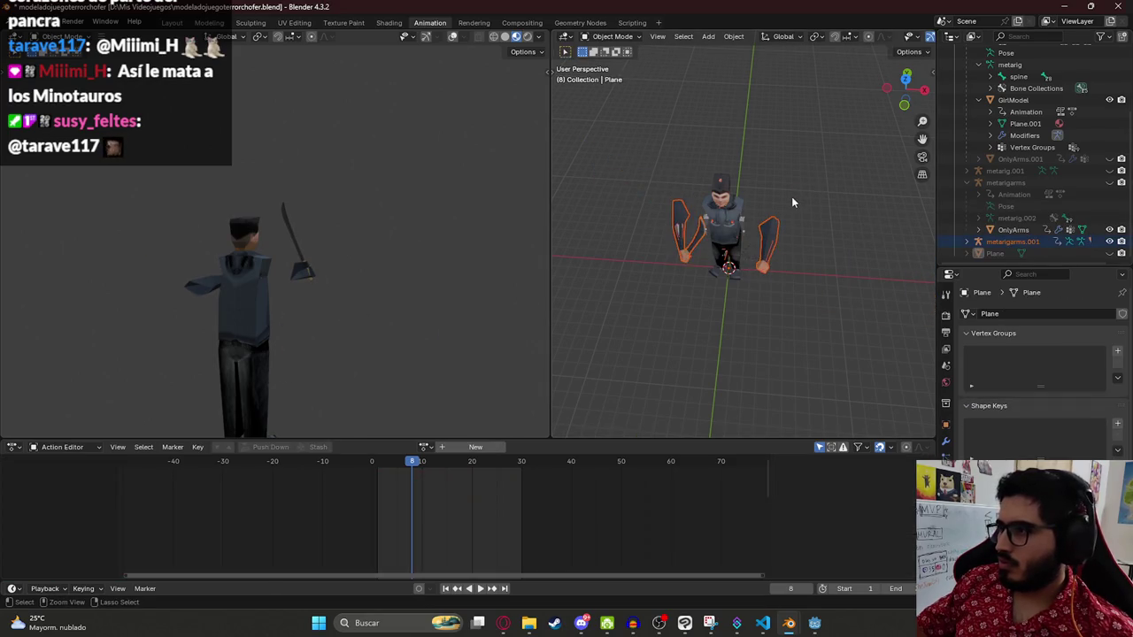
click(772, 234)
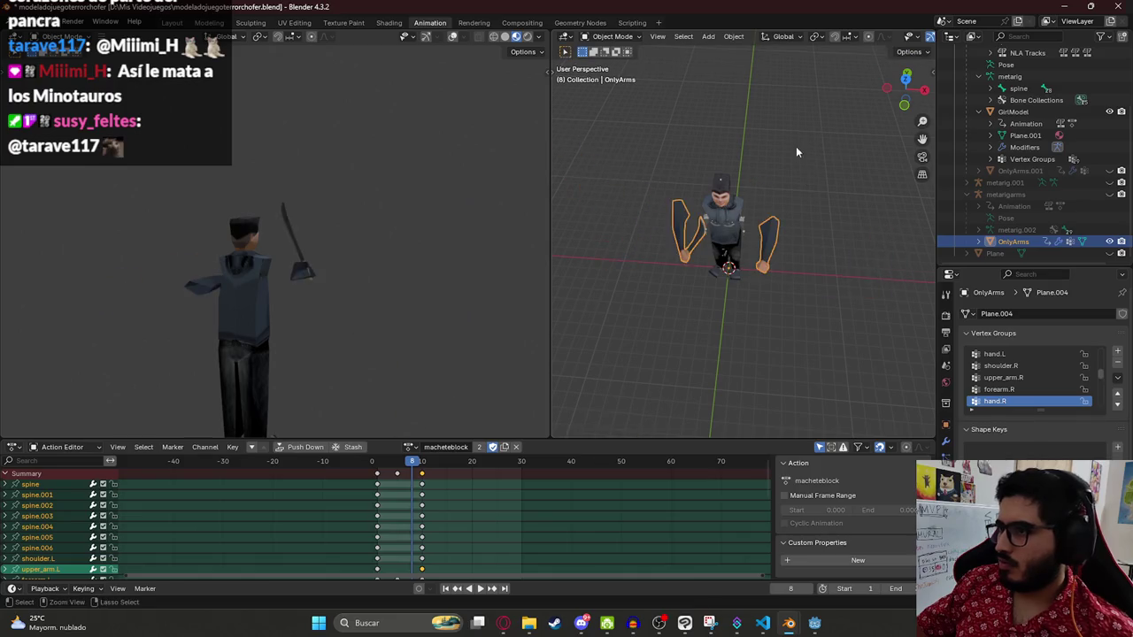
key(shift+d)
right_click(808, 232)
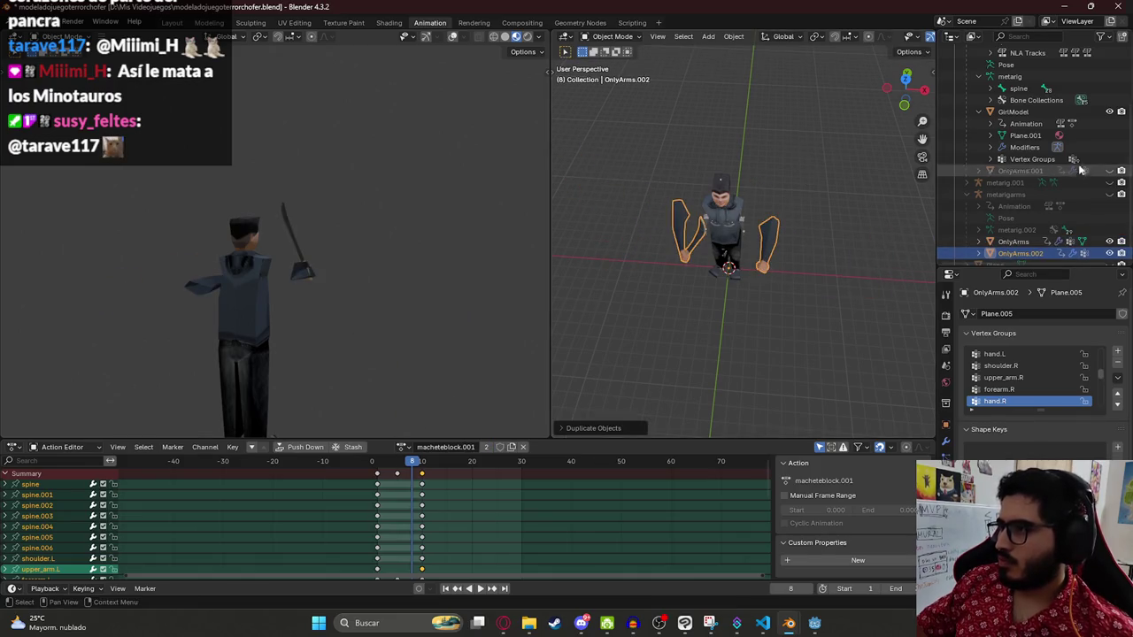
scroll(1016, 139, up, 1)
click(1016, 139)
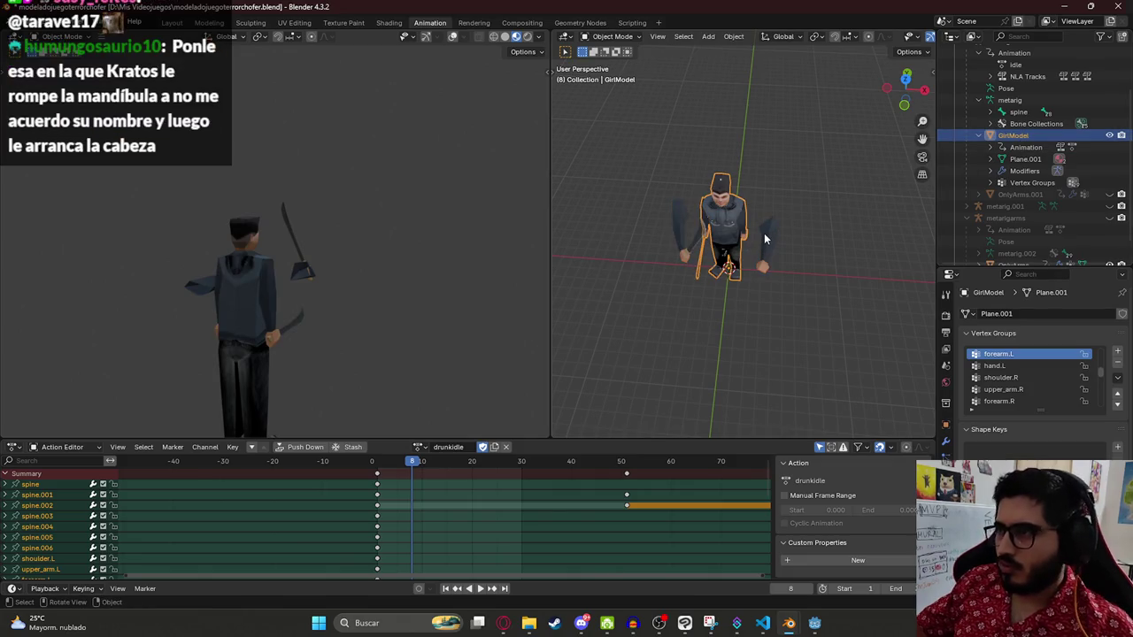
Step: Select GirlModel, orbit close to the machete hand, enter Edit Mode and clear the selection
scroll(742, 244, up, 3)
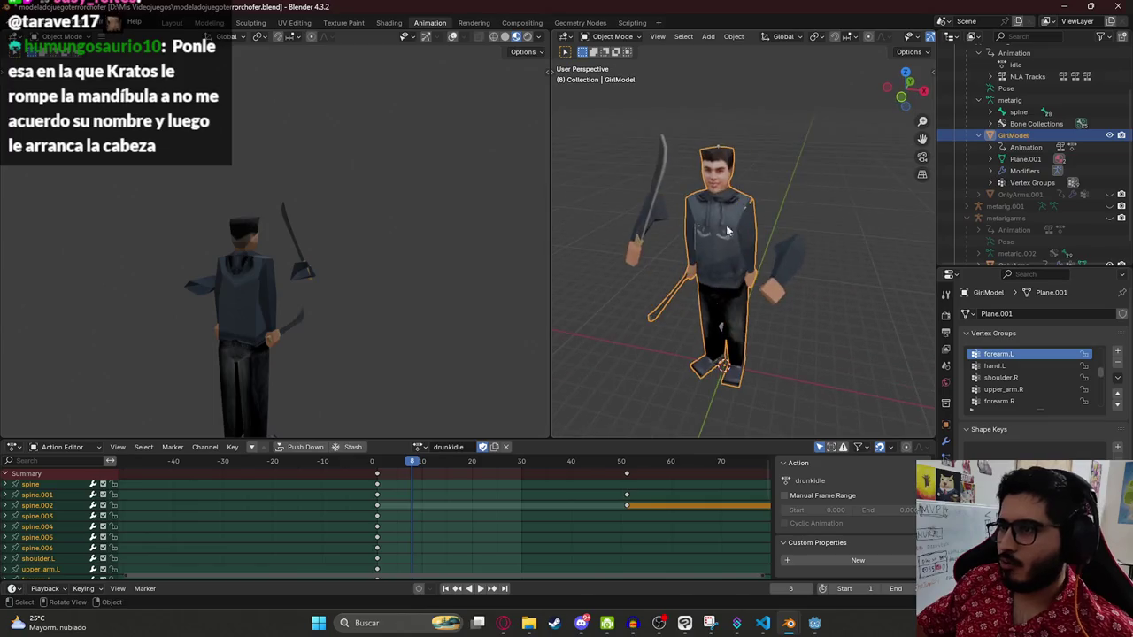
click(790, 270)
click(722, 257)
mouse_move(721, 257)
mouse_down()
mouse_move(795, 230)
mouse_move(694, 286)
mouse_move(708, 265)
mouse_up()
scroll(721, 246, up, 6)
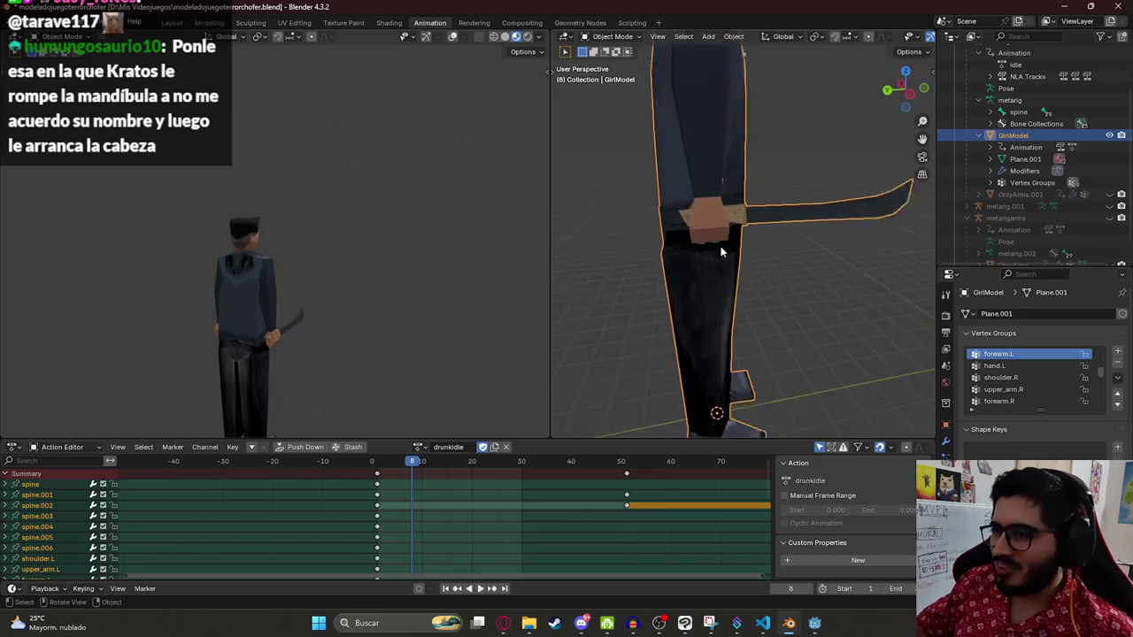
drag(775, 248, 688, 225)
key(Tab)
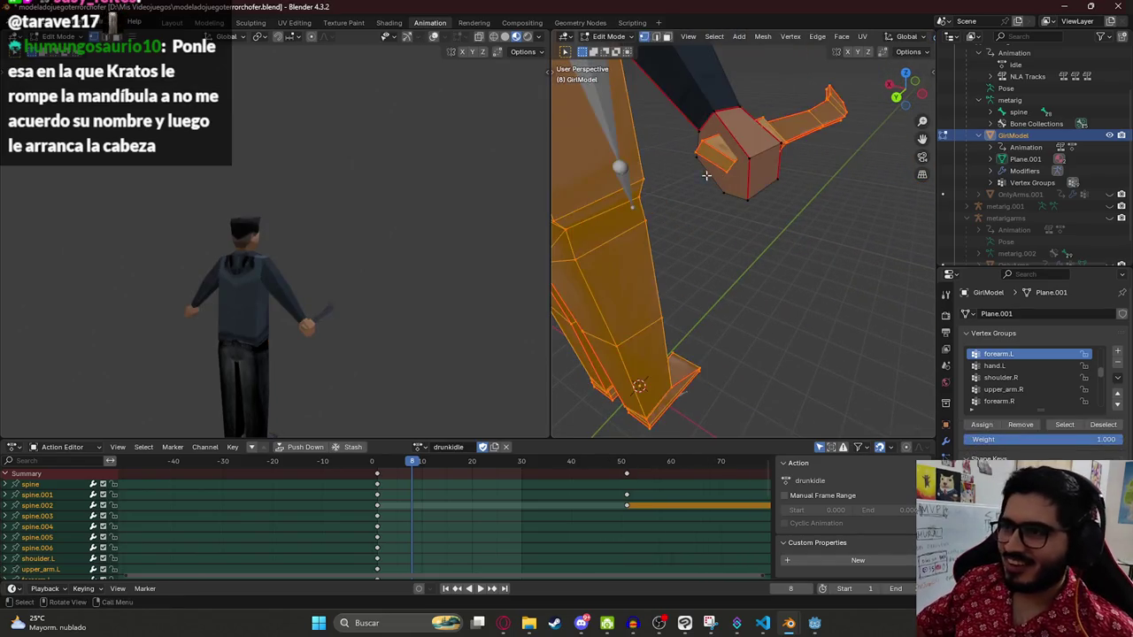
drag(722, 191, 728, 233)
scroll(727, 255, down, 8)
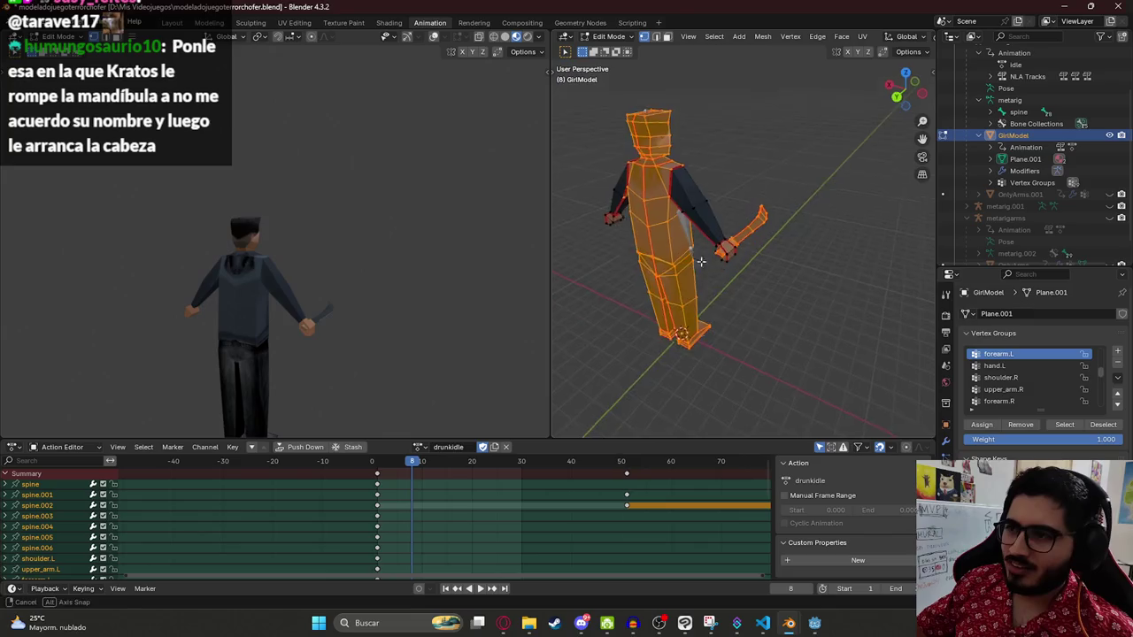
click(624, 130)
drag(624, 131, 757, 234)
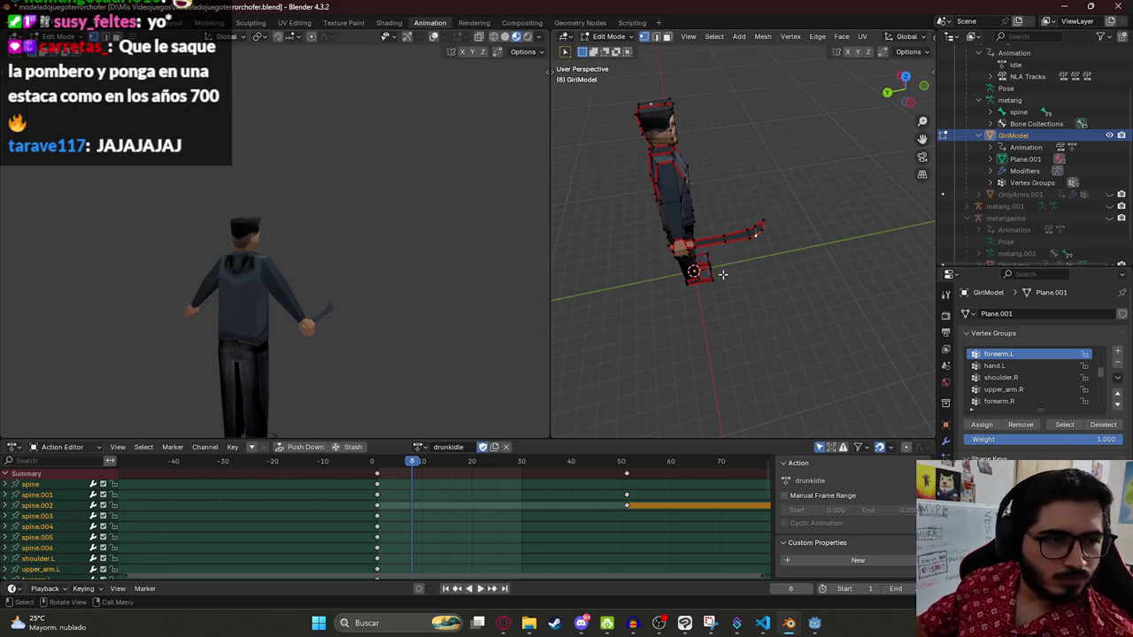
Step: Select and hide the machete blade, try moving the hand faces, then undo both
mouse_move(704, 254)
mouse_down()
mouse_move(718, 224)
mouse_move(748, 232)
mouse_move(757, 251)
mouse_move(799, 160)
mouse_move(721, 139)
mouse_move(721, 213)
mouse_move(768, 234)
mouse_move(761, 217)
mouse_move(798, 195)
mouse_move(797, 175)
mouse_move(740, 157)
mouse_up()
key(l)
key(h)
shift+click(740, 216)
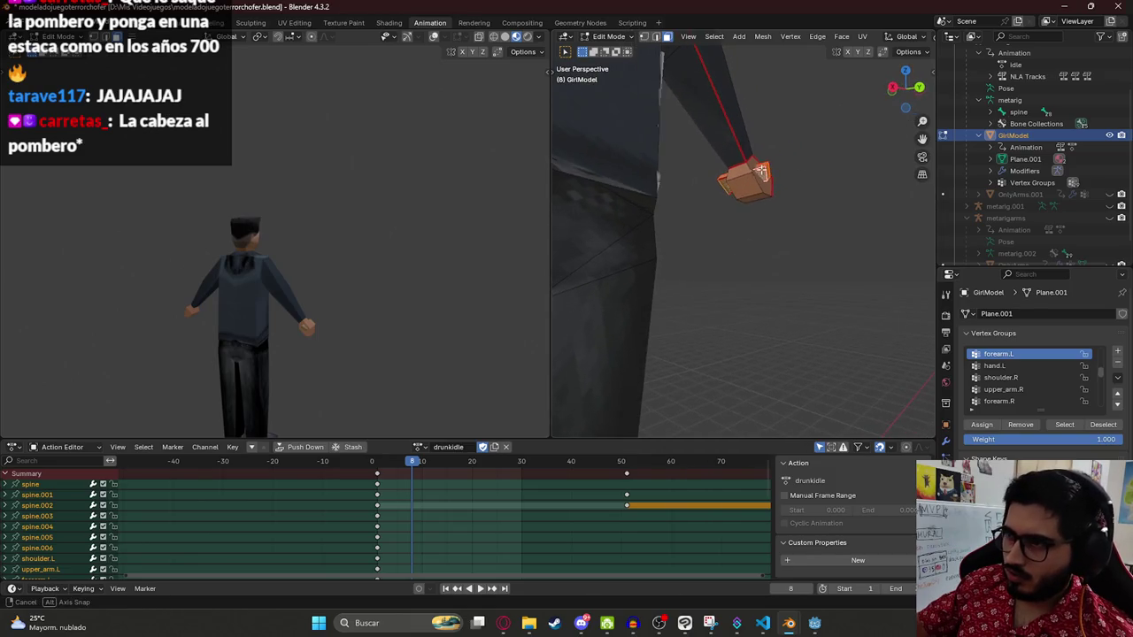
scroll(738, 158, down, 4)
key(g)
click(604, 244)
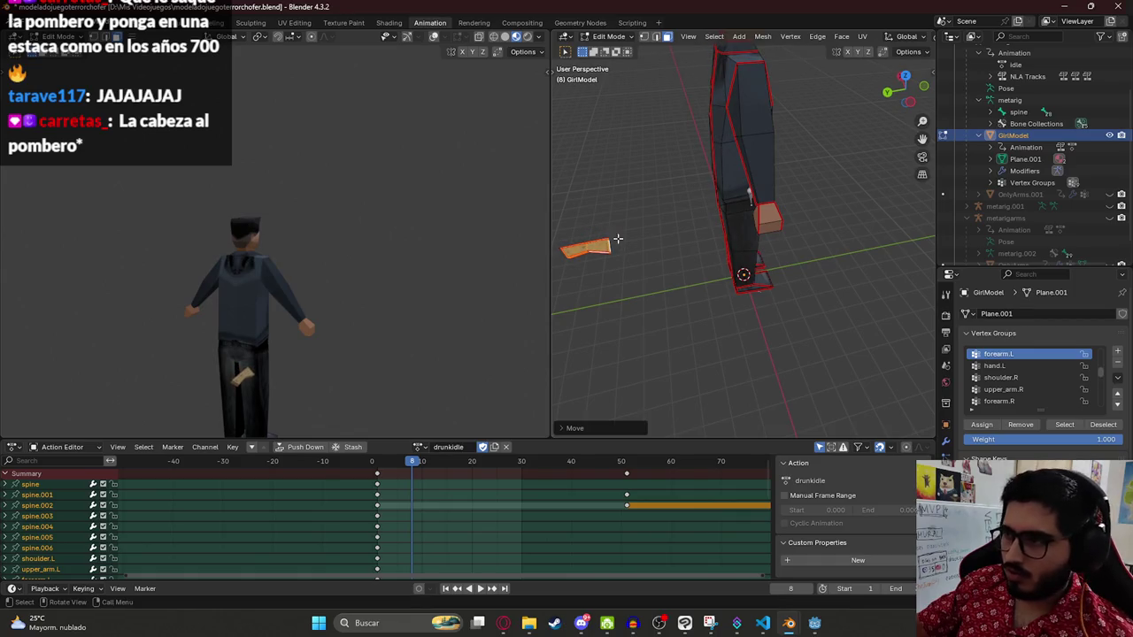
key(ctrl+z)
key(ctrl+z)
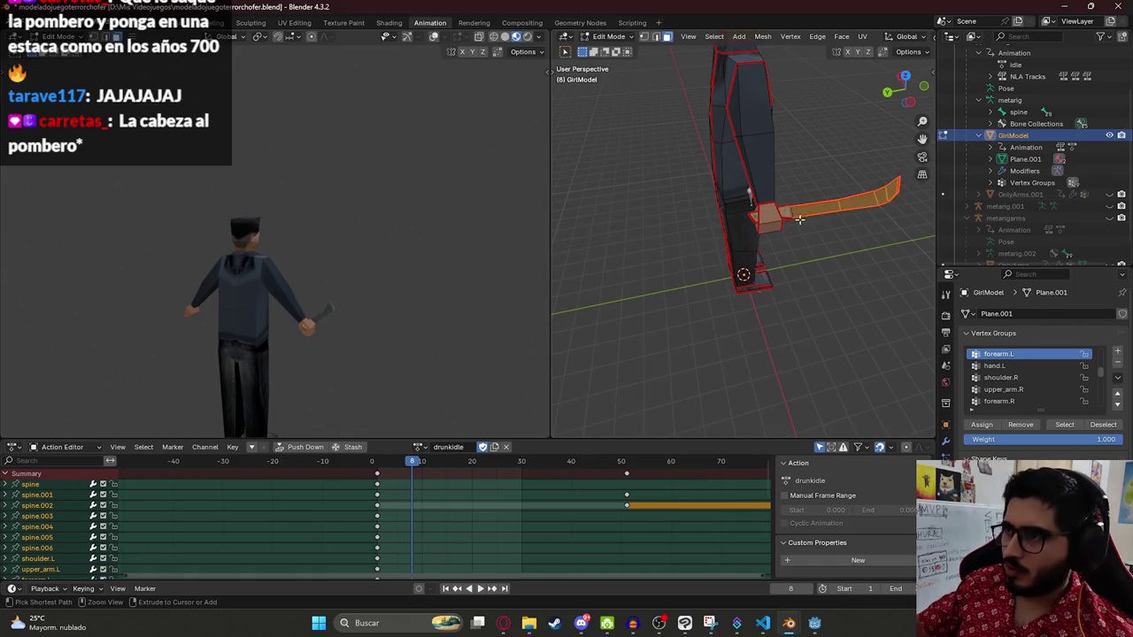
key(ctrl+z)
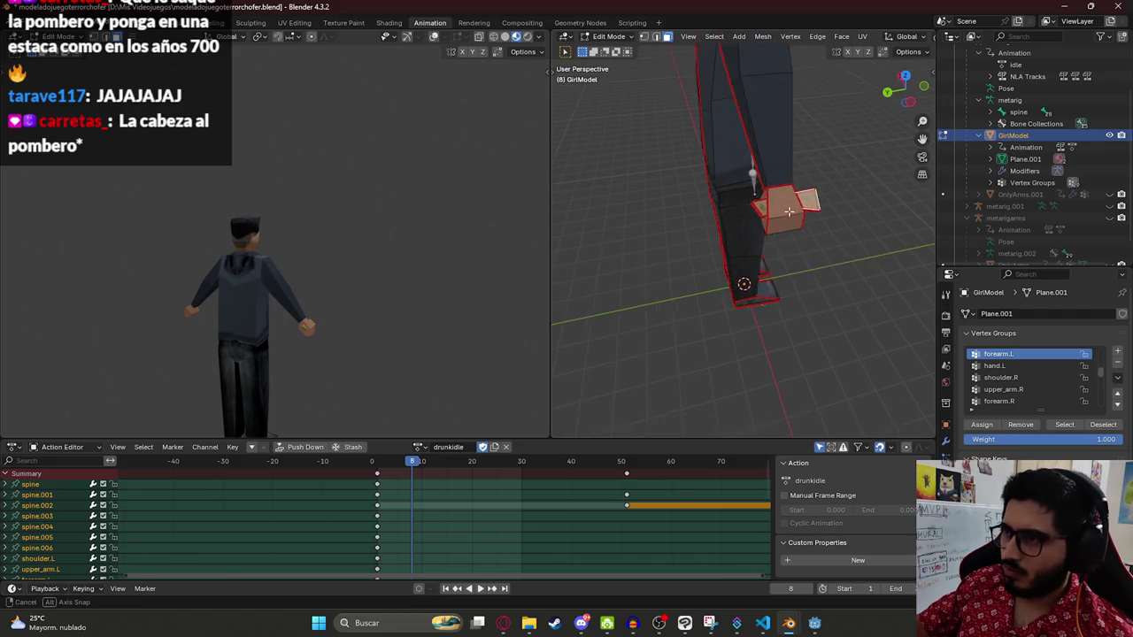
Step: Delete the selected machete blade geometry from the hand mesh
mouse_move(750, 168)
mouse_down()
mouse_move(732, 101)
mouse_move(785, 180)
mouse_move(757, 202)
mouse_up()
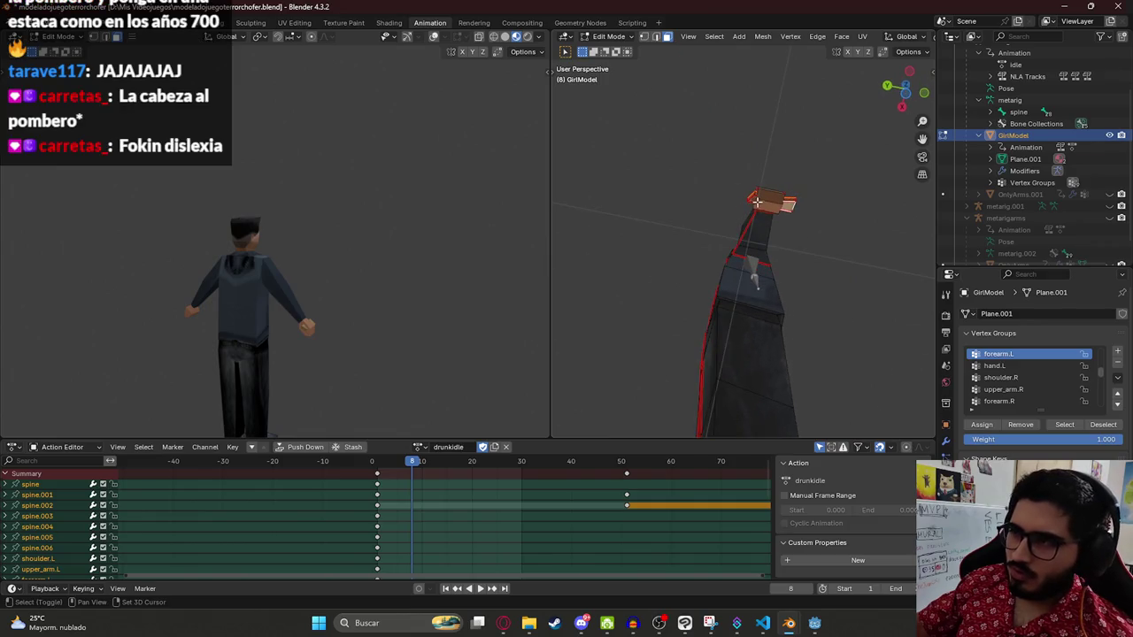
scroll(752, 200, down, 3)
drag(637, 198, 710, 284)
right_click(710, 284)
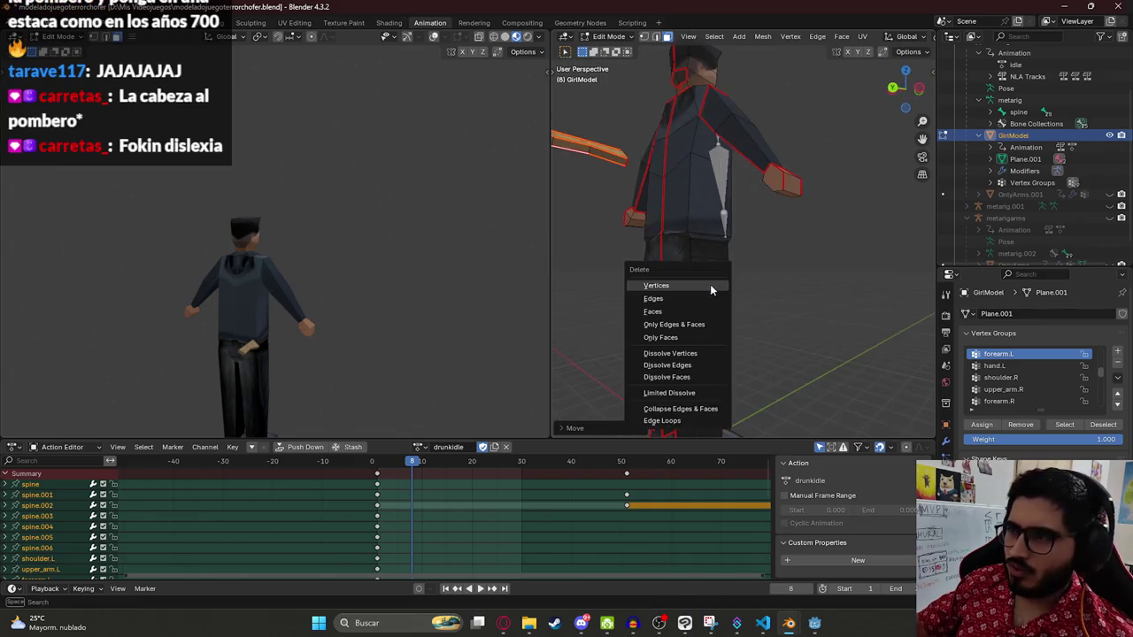
key(Escape)
scroll(722, 277, down, 3)
Step: Return GirlModel to Object Mode and save modeladojuegoterrorchofer.blend
key(Tab)
mouse_move(754, 198)
mouse_down()
mouse_move(772, 182)
mouse_move(744, 160)
mouse_move(748, 189)
mouse_up()
scroll(748, 188, up, 3)
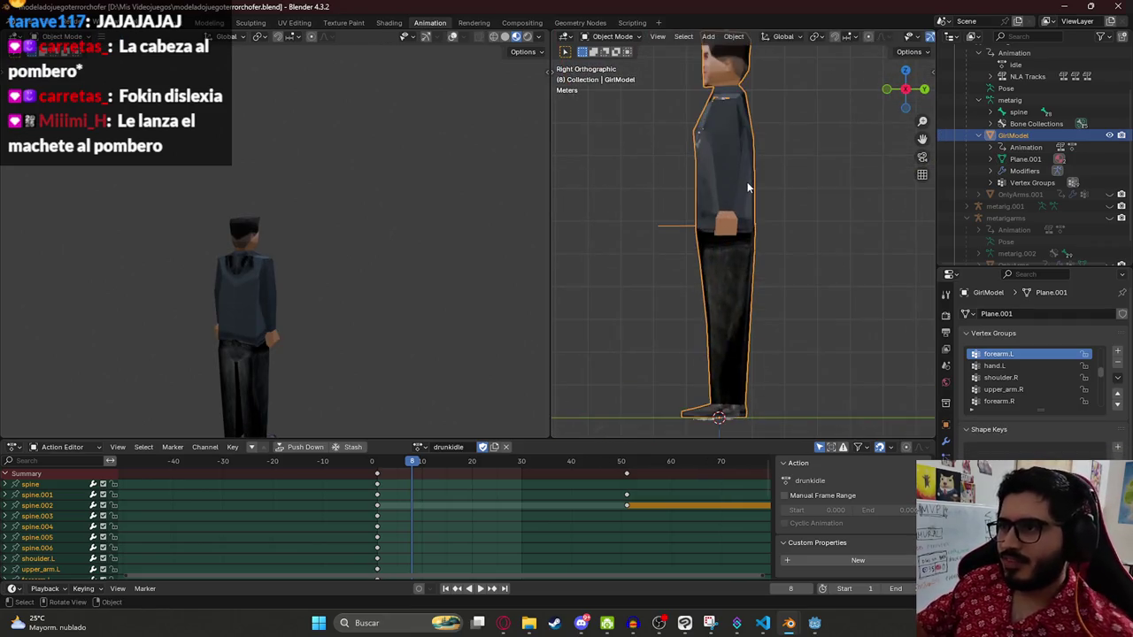
key(ctrl+s)
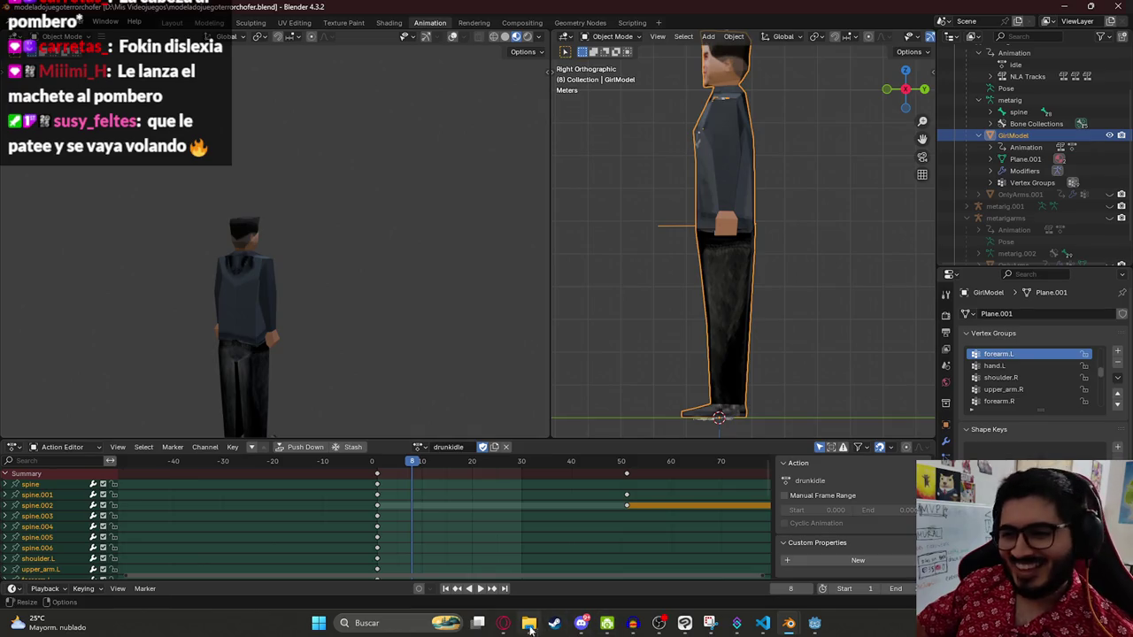
click(502, 623)
Step: Search YouTube for 'ejecucion minuotauro kratos'
click(414, 7)
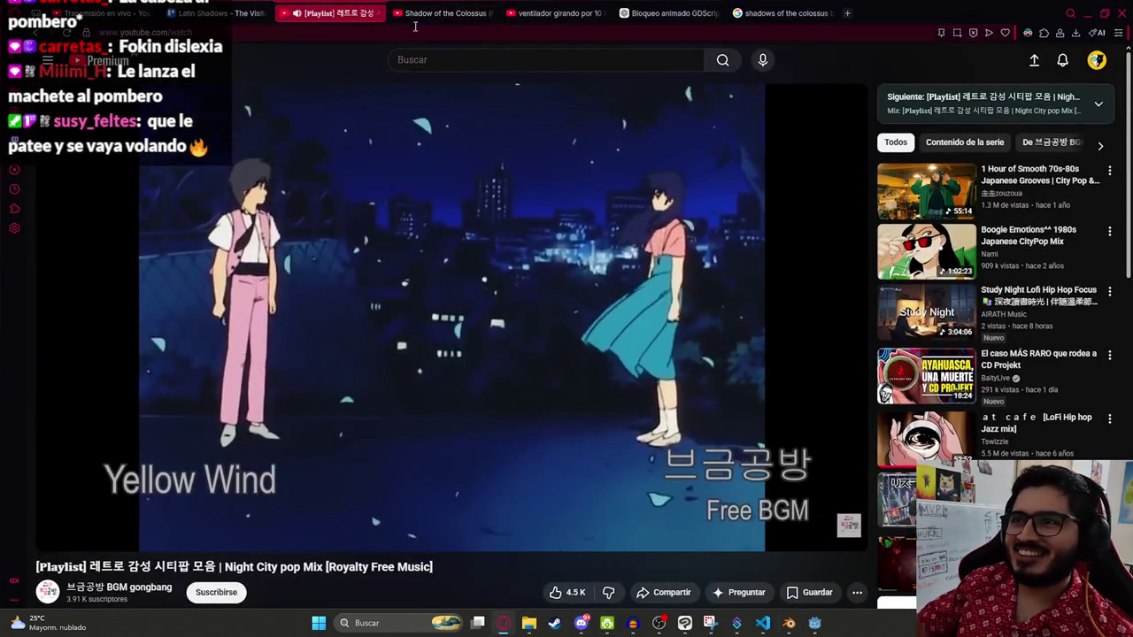
triple_click(453, 65)
text(ejecuc)
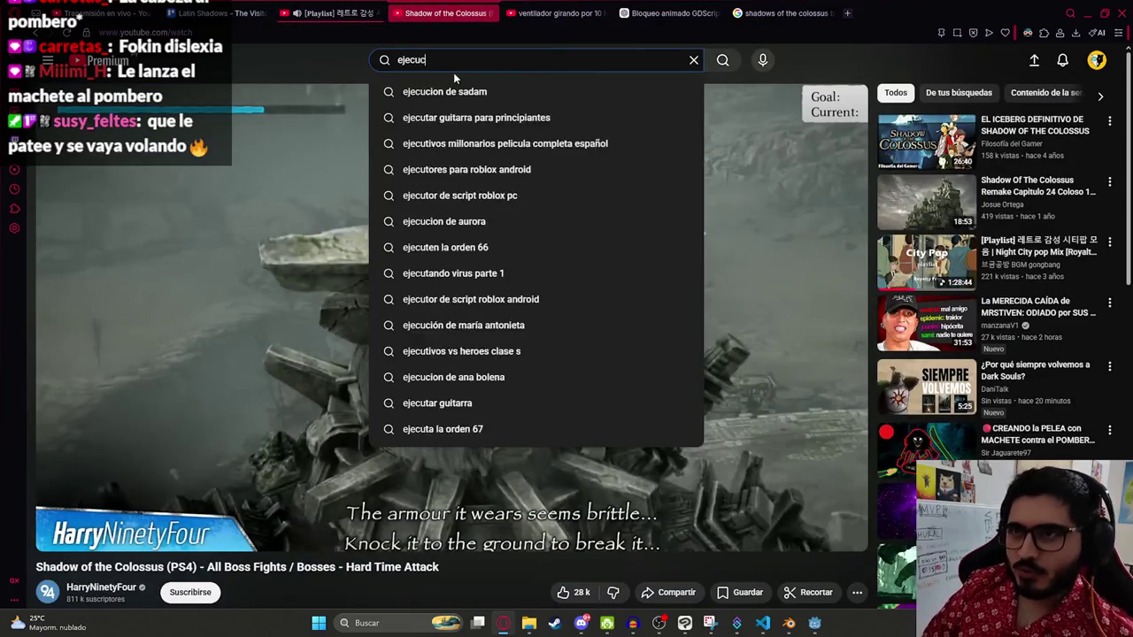
text(ion minuo)
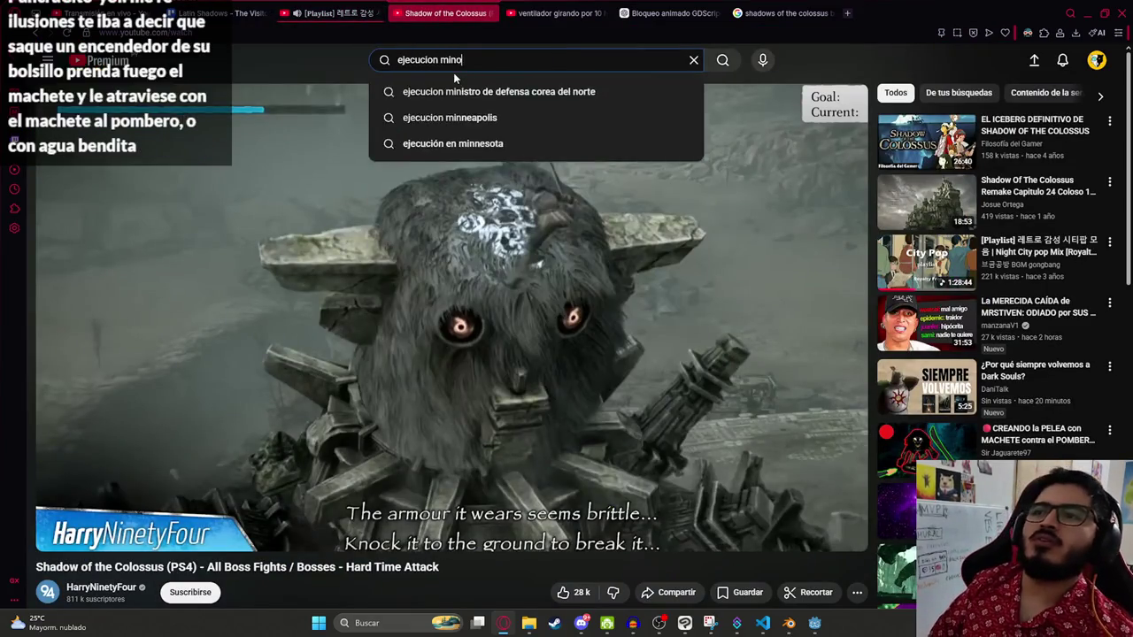
text(tauro kratos)
key(Return)
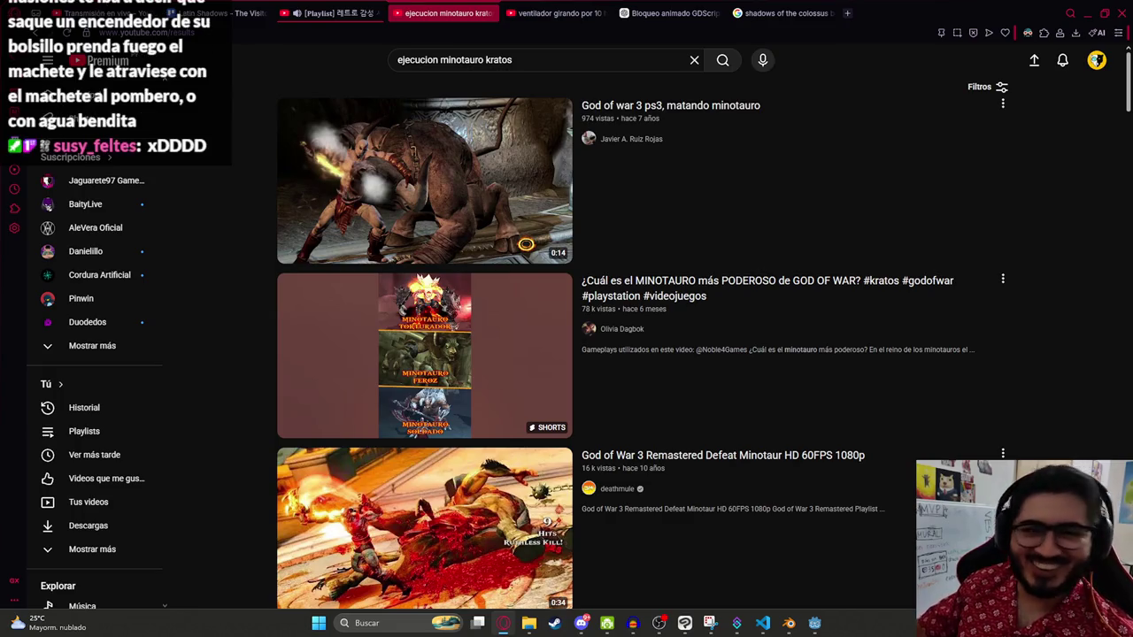
Step: Watch 'God of war 3 ps3, matando minotauro' fullscreen with sound on, then exit fullscreen
click(443, 248)
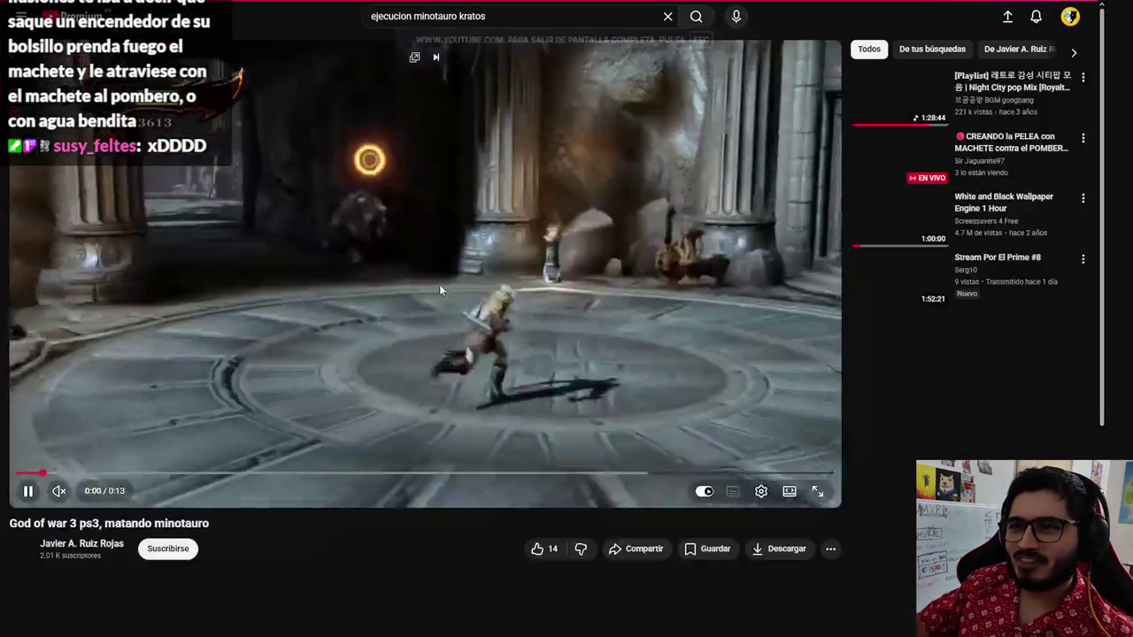
double_click(439, 284)
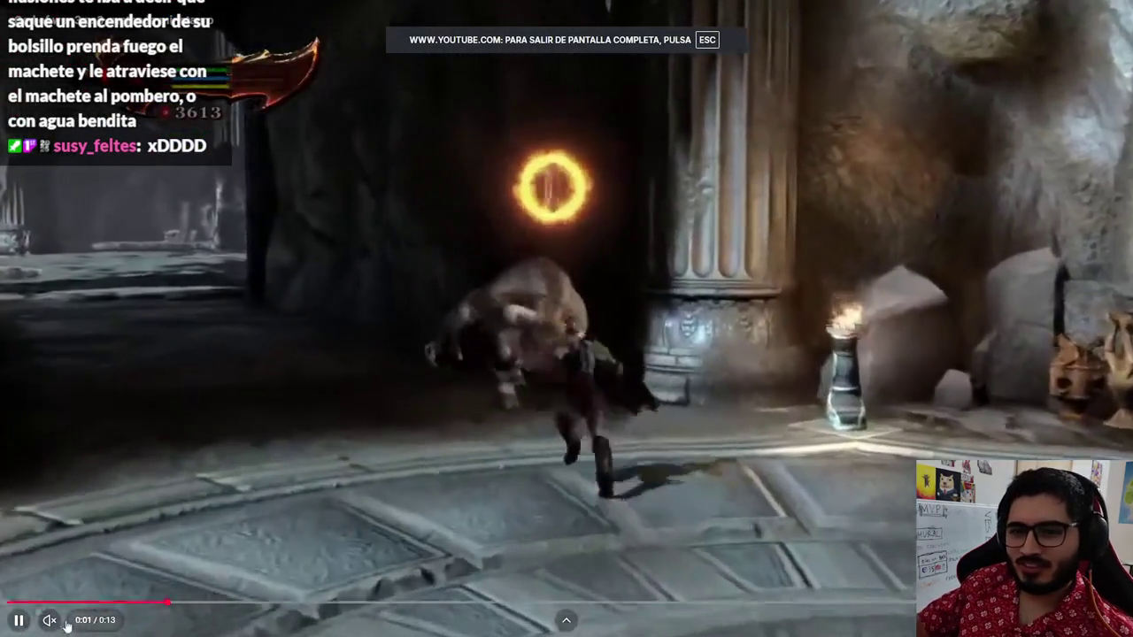
click(49, 621)
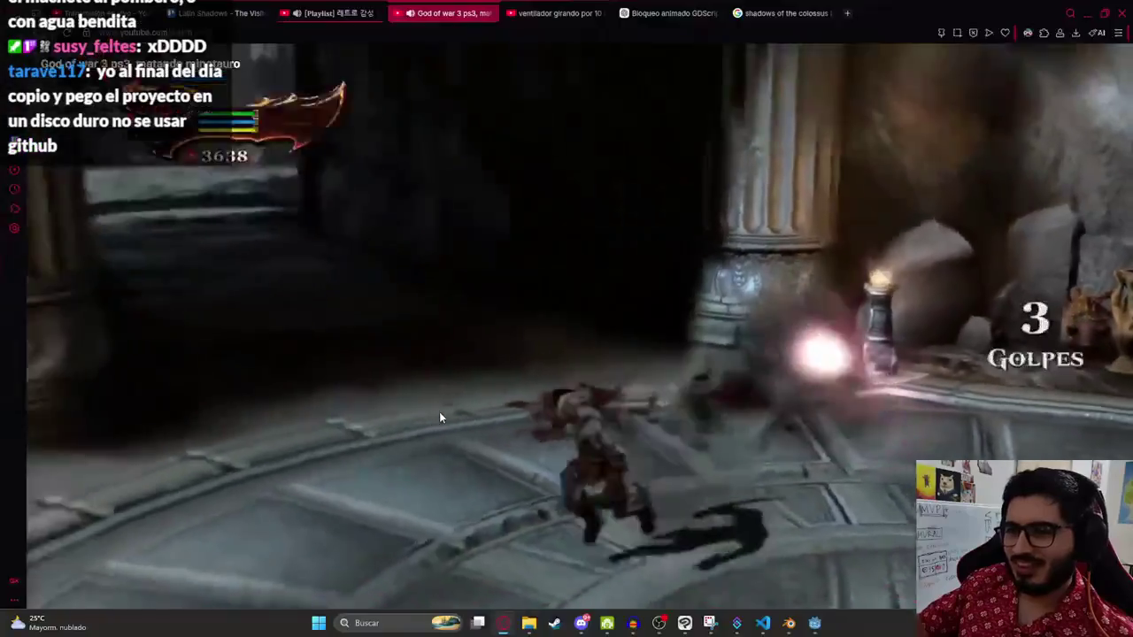
double_click(440, 417)
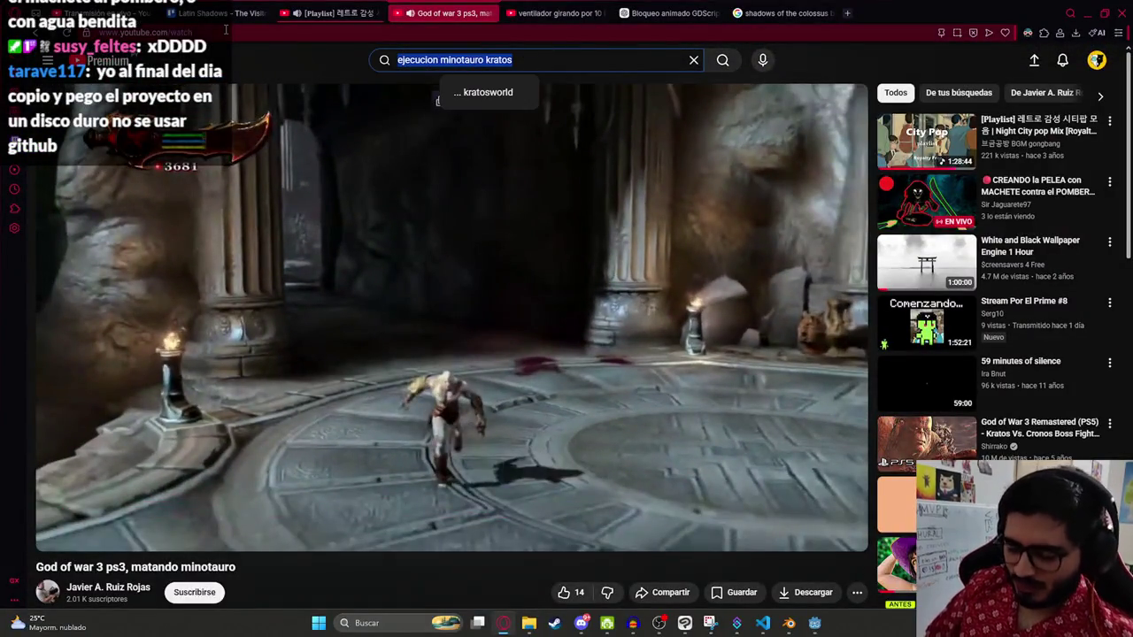
Step: Search 'kratos acaba con hermes' and watch the scene from 0:24 to the Hermes close-up
text(kratos acaba con)
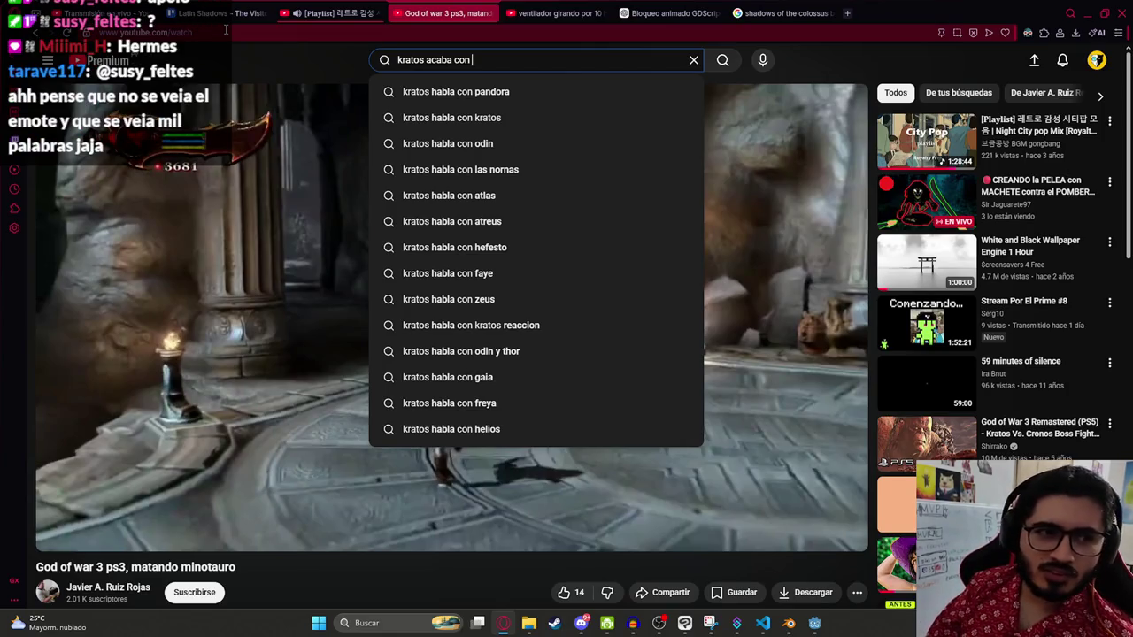
key(BackSpace)
text(hermes)
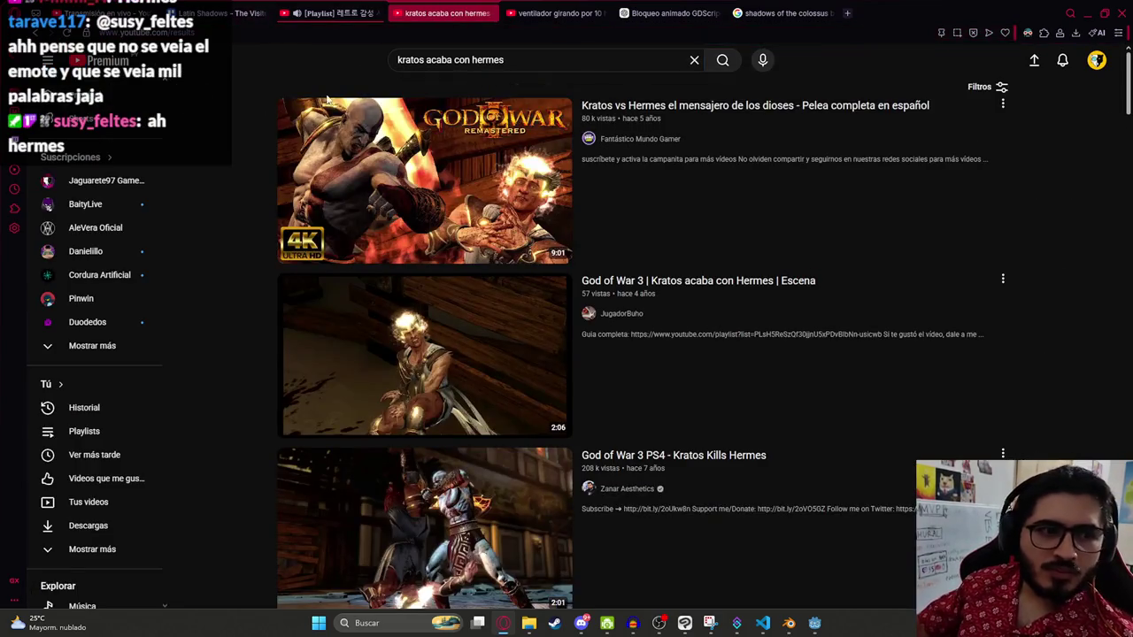
click(468, 357)
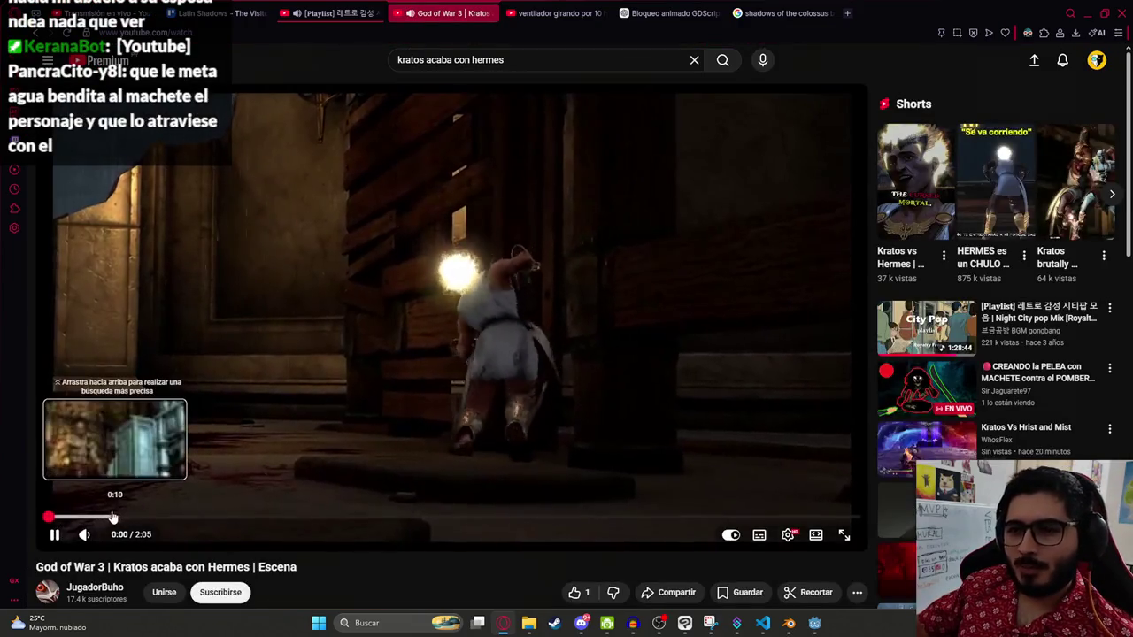
click(203, 518)
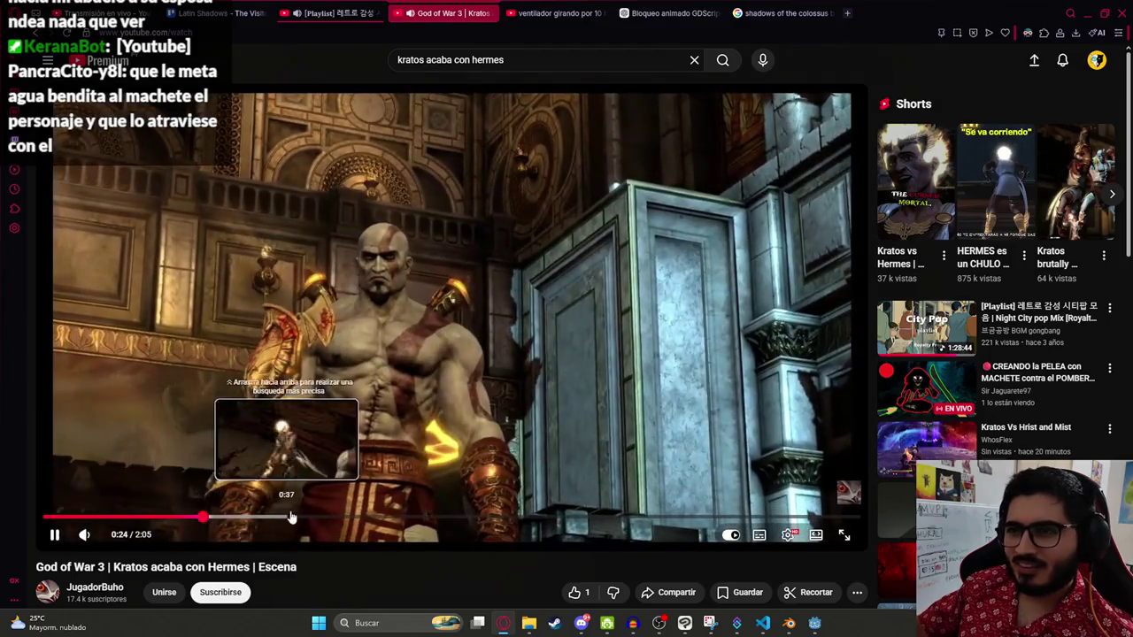
click(294, 518)
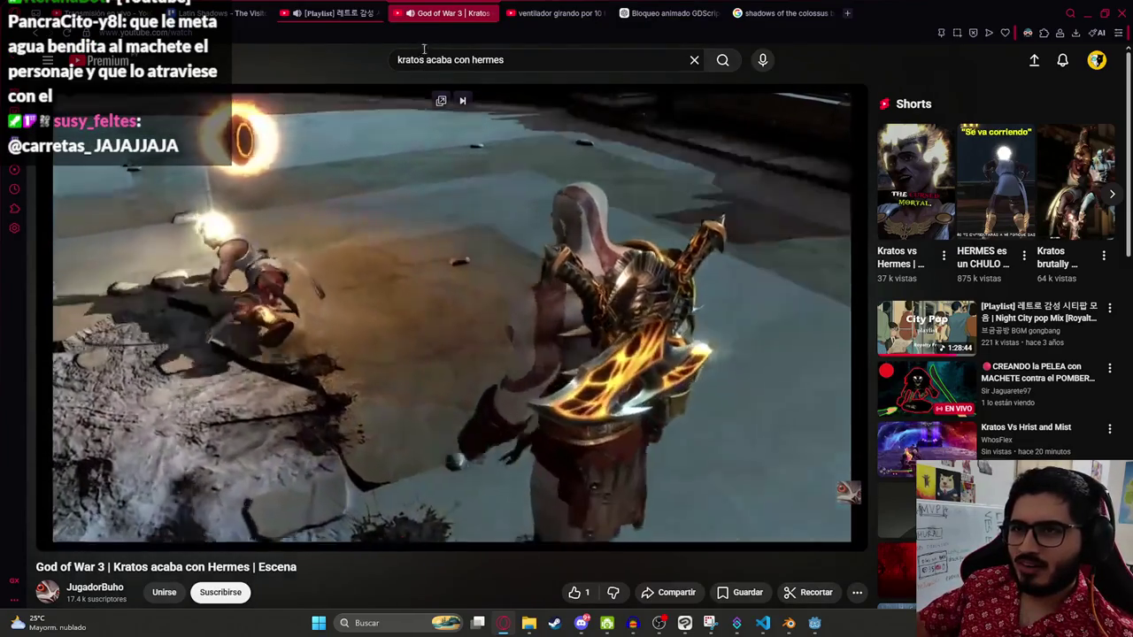
Step: Change the query to 'kratos habla con zeus' and run the search
double_click(487, 60)
key(BackSpace)
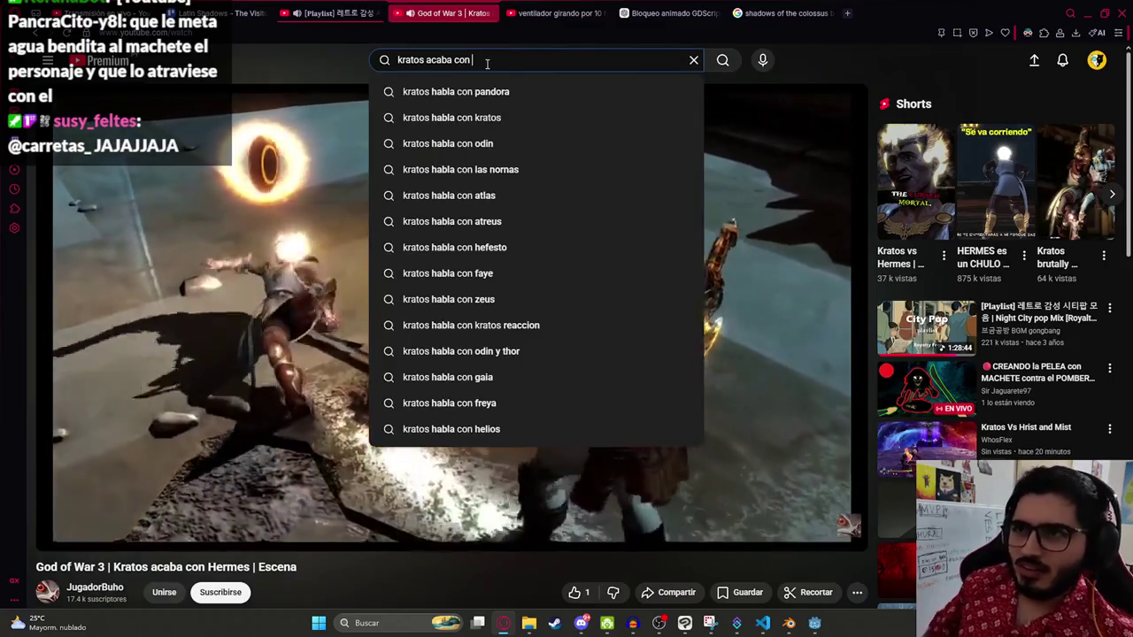
key(Down)
key(Down)
key(Down)
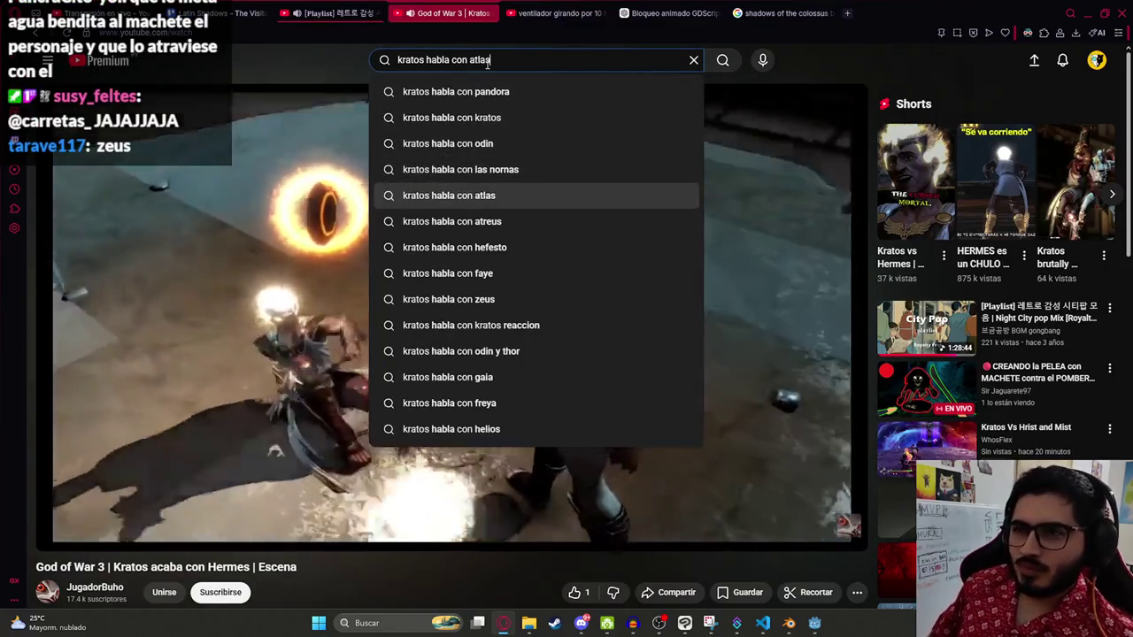
key(Down)
key(Down)
key(Down)
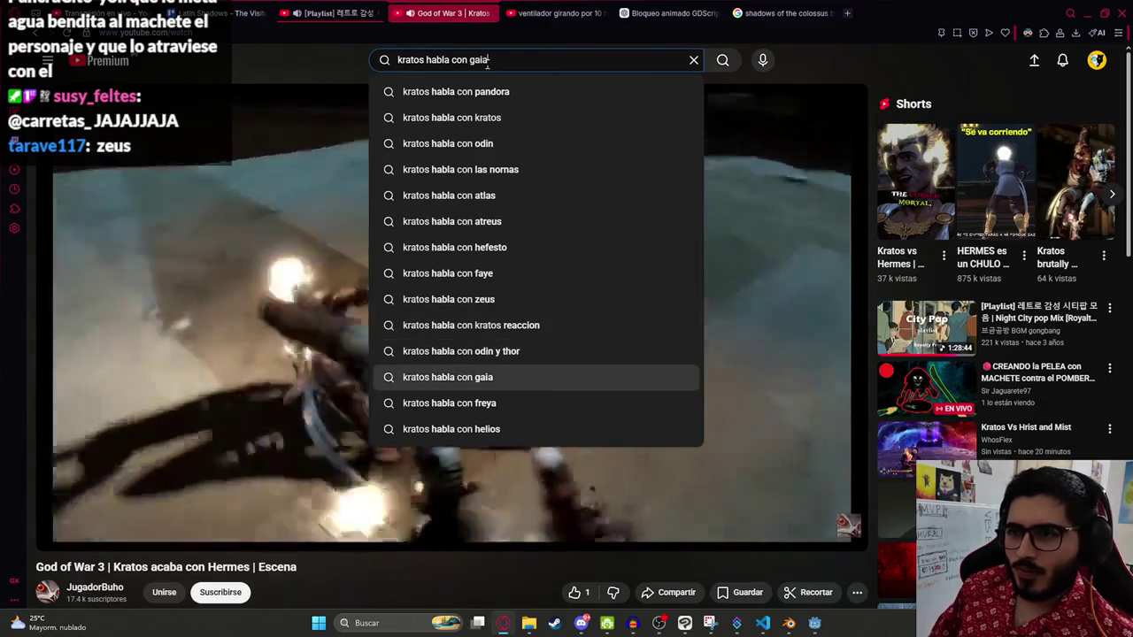
key(Down)
click(351, 54)
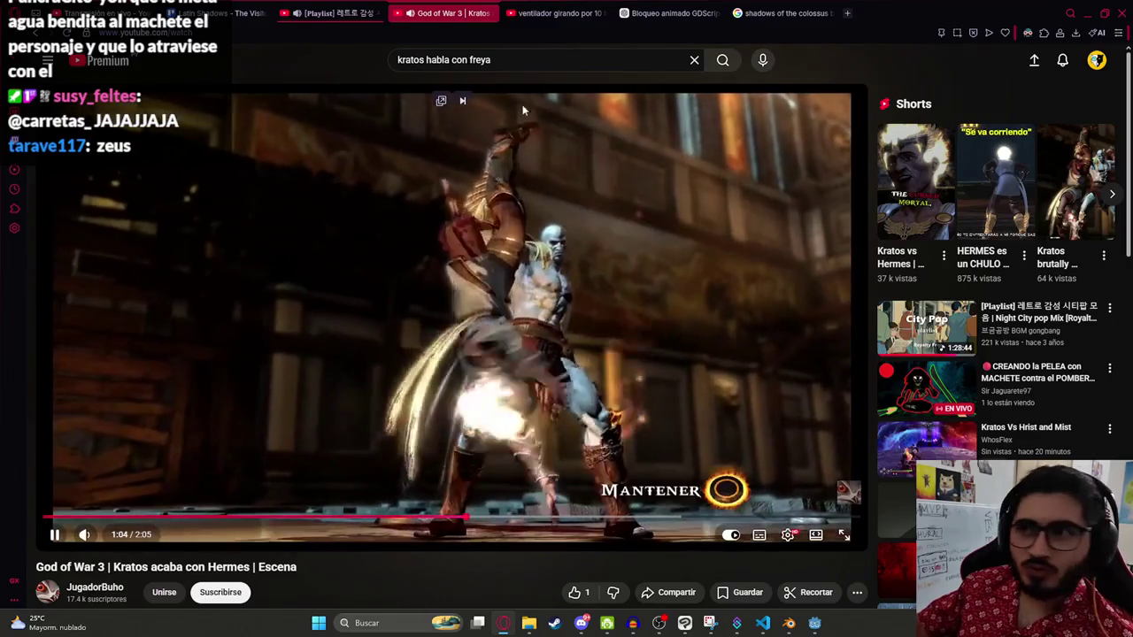
double_click(487, 59)
text(zeus)
key(Escape)
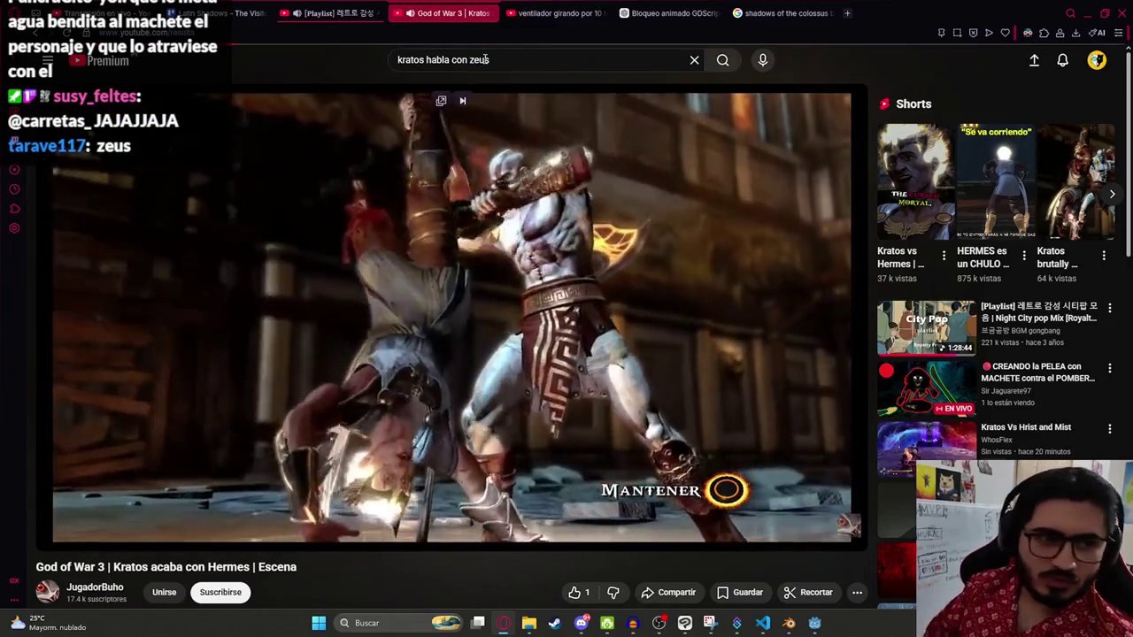
key(Return)
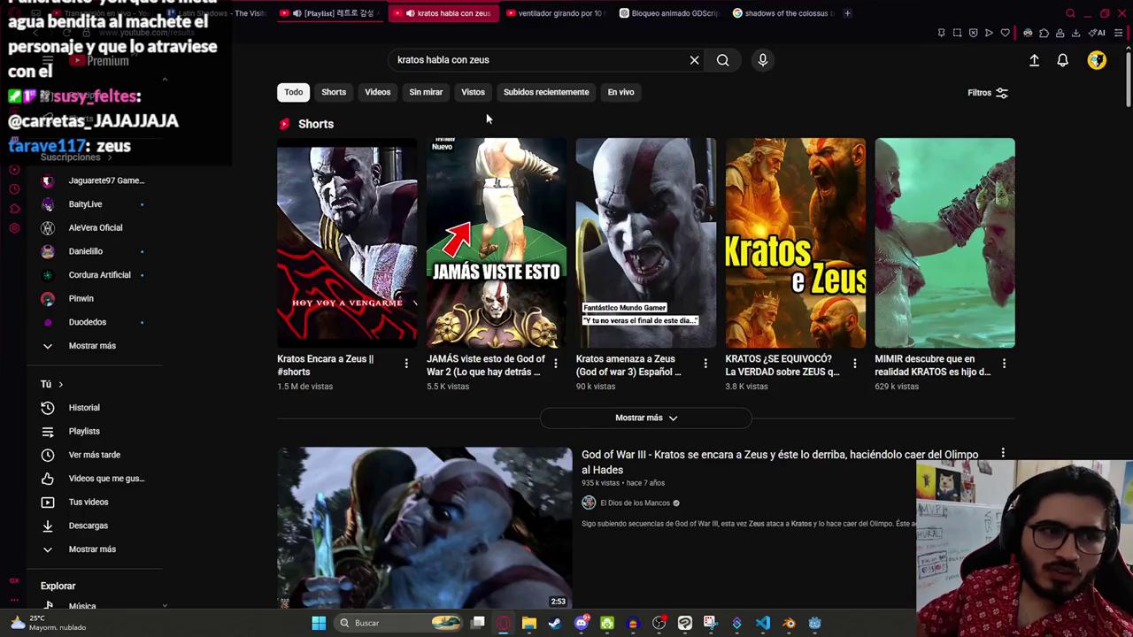
Step: Watch 'Kratos se encara a Zeus' from 0:35, browse the results, and trim the query to 'kratos'
scroll(505, 318, down, 2)
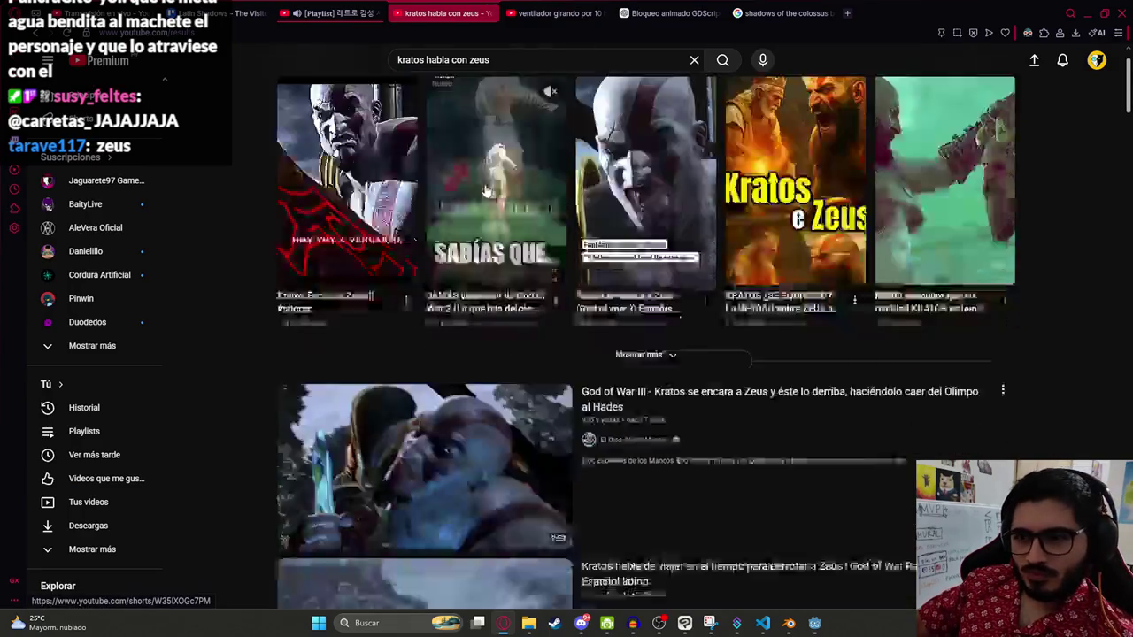
click(503, 319)
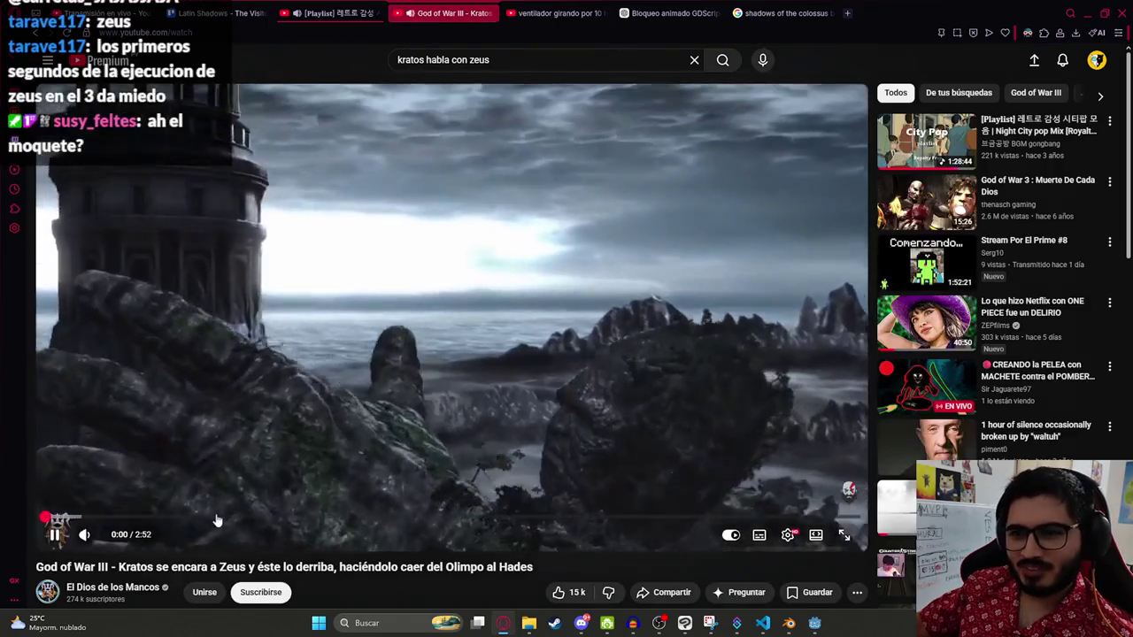
click(211, 519)
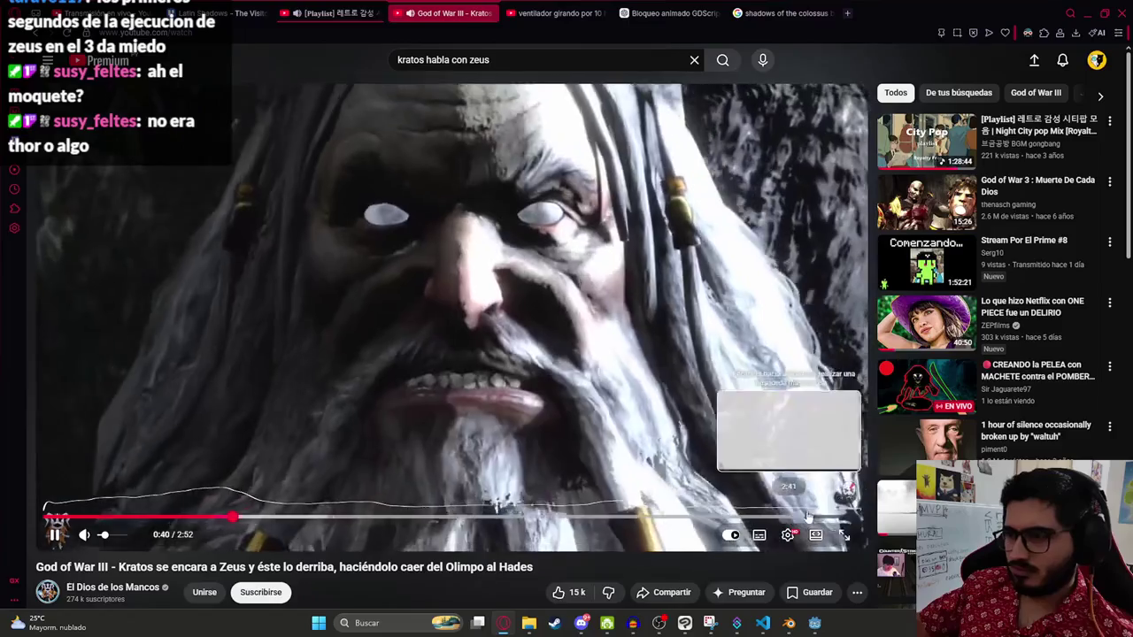
key(alt+Left)
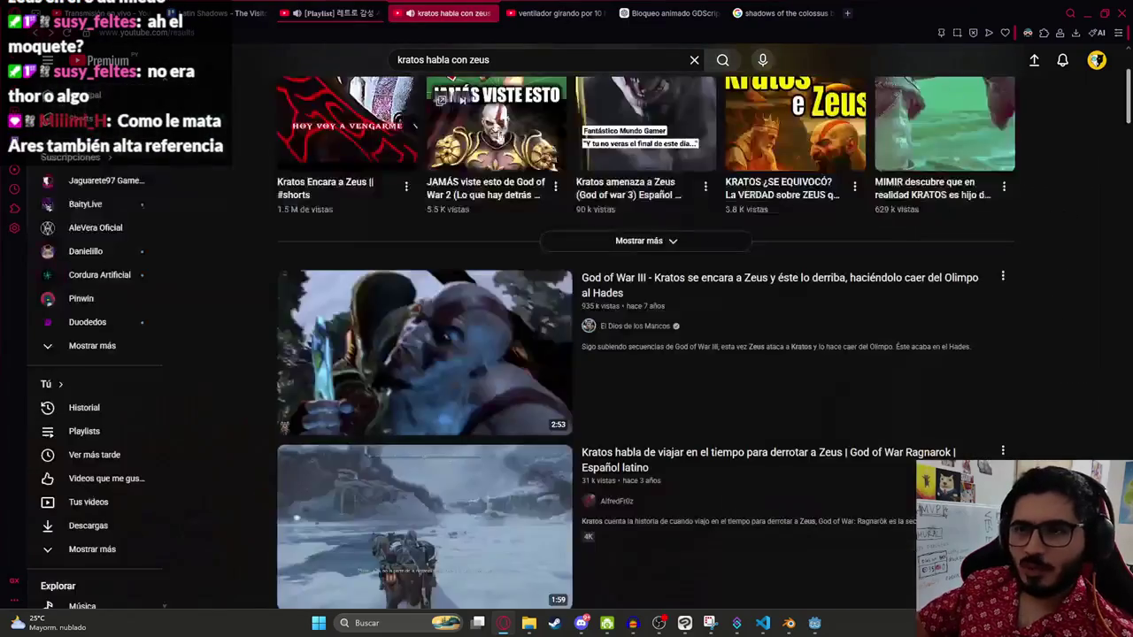
scroll(441, 322, down, 5)
scroll(442, 321, down, 5)
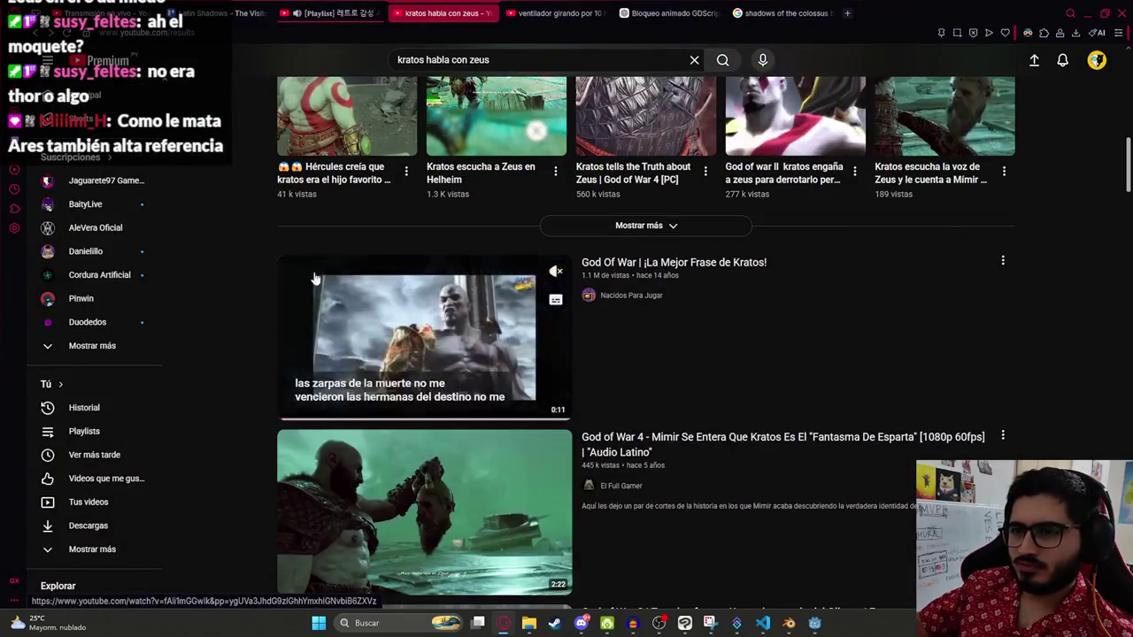
scroll(257, 307, down, 11)
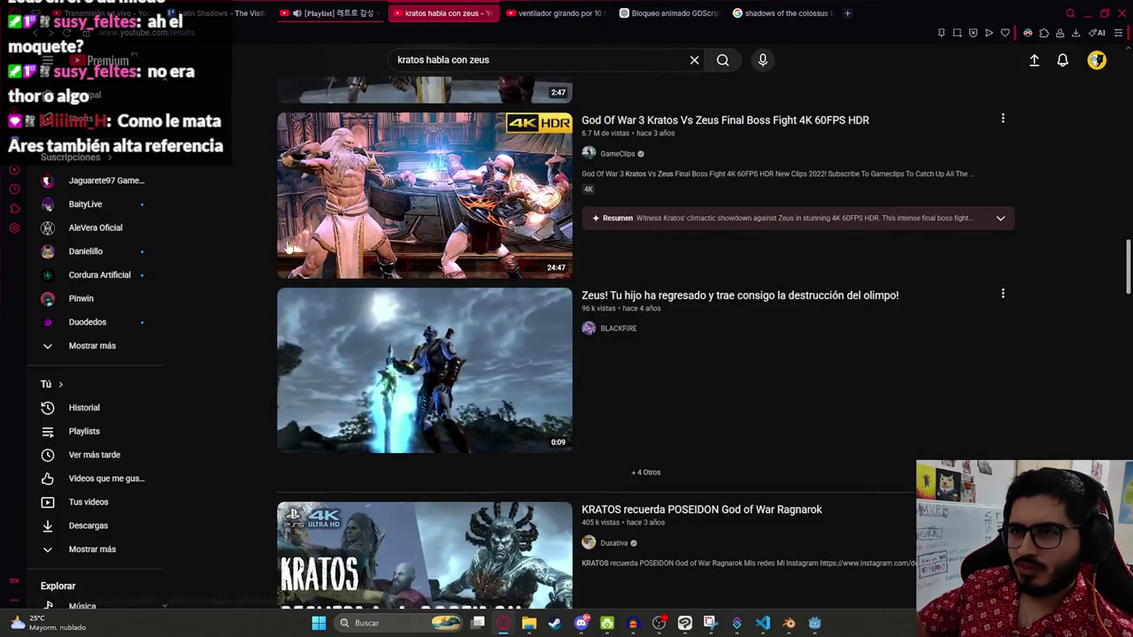
scroll(481, 181, down, 2)
scroll(474, 239, down, 5)
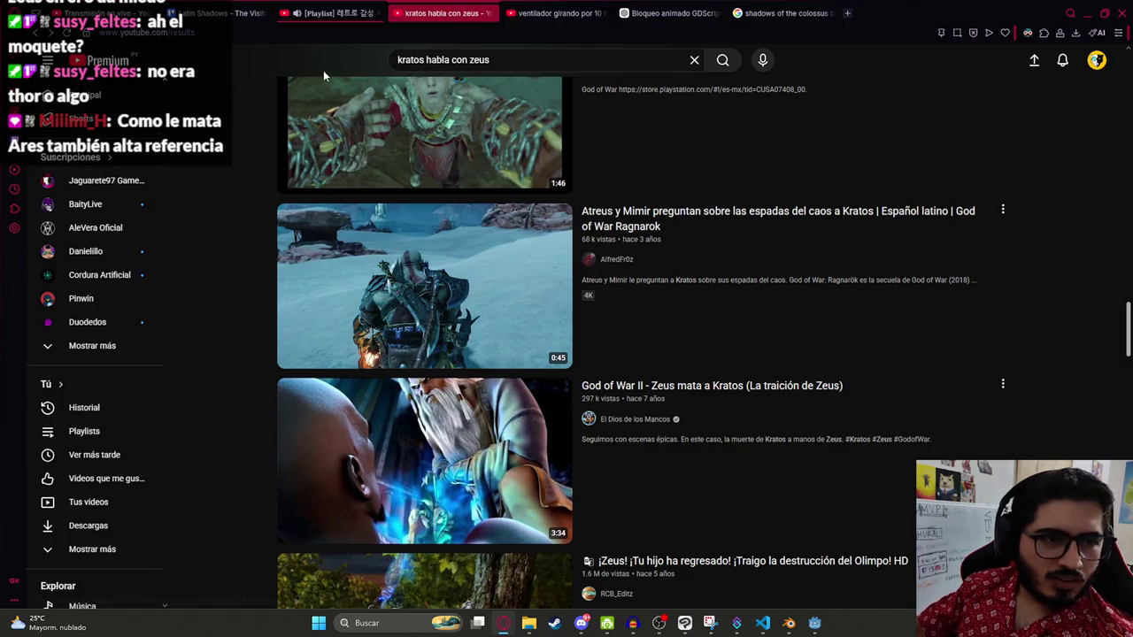
drag(428, 60, 688, 36)
key(BackSpace)
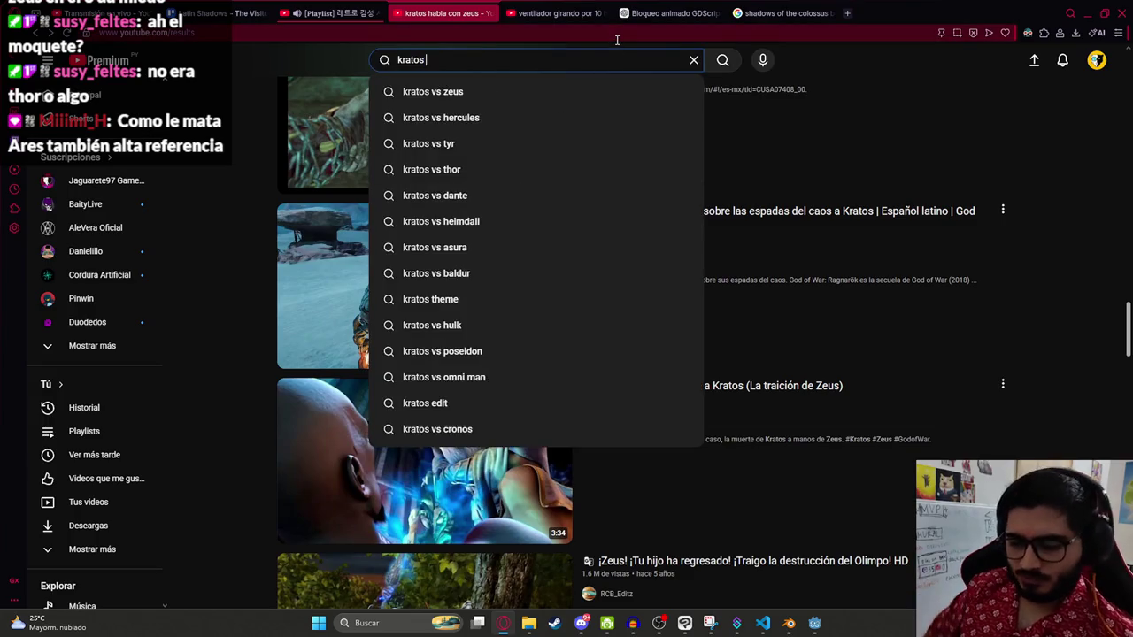
Step: Search 'kratos mata a ares' and open the God of War 1 Kratos Vs Ares video
text(mata ares)
key(Return)
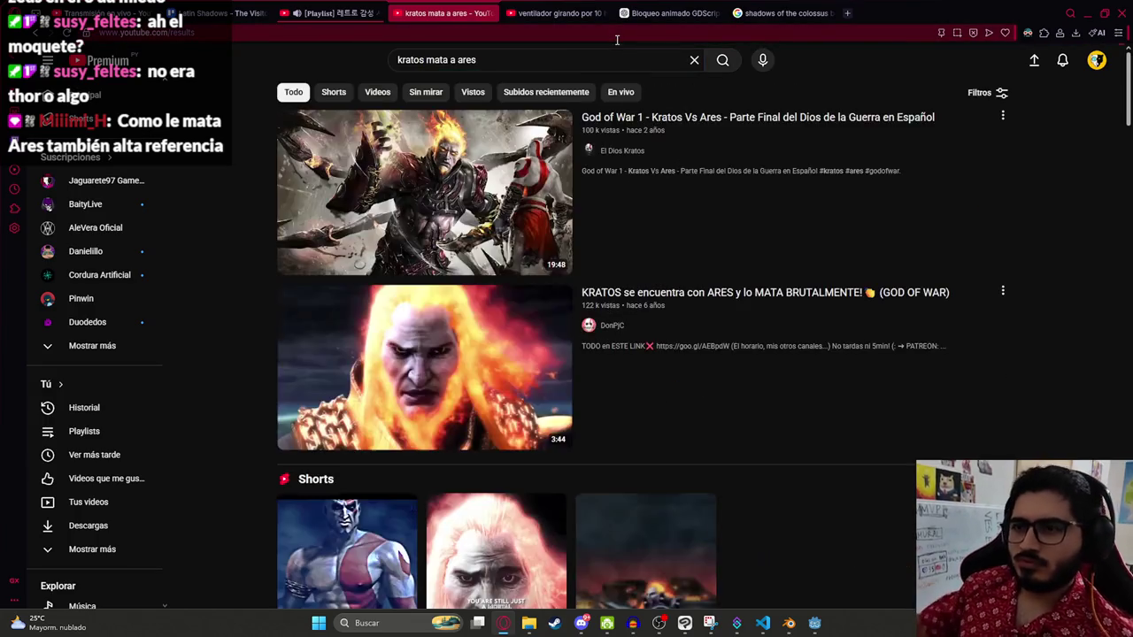
click(397, 215)
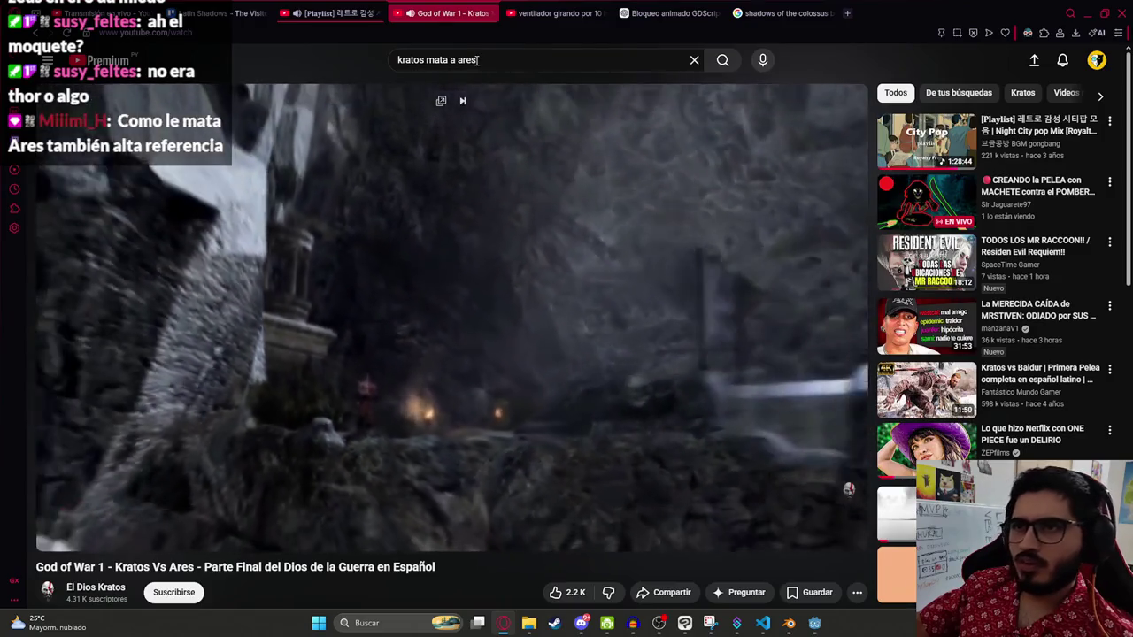
Step: Replace 'ares' with 'zeus' and search 'kratos mata a zeus'
double_click(458, 59)
text(zeus)
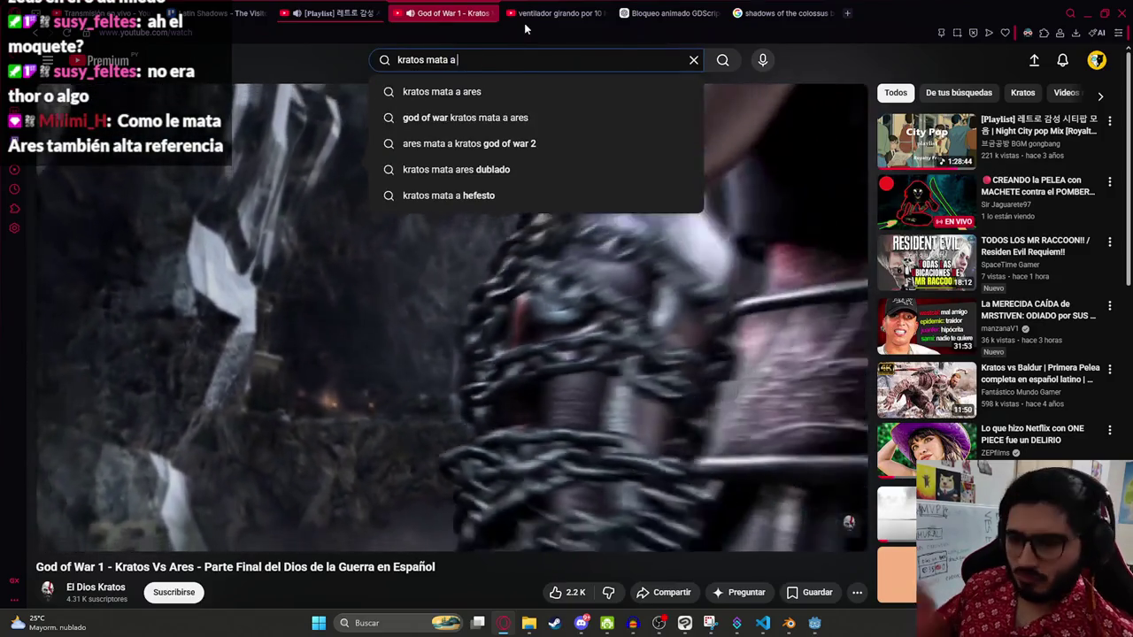
key(Return)
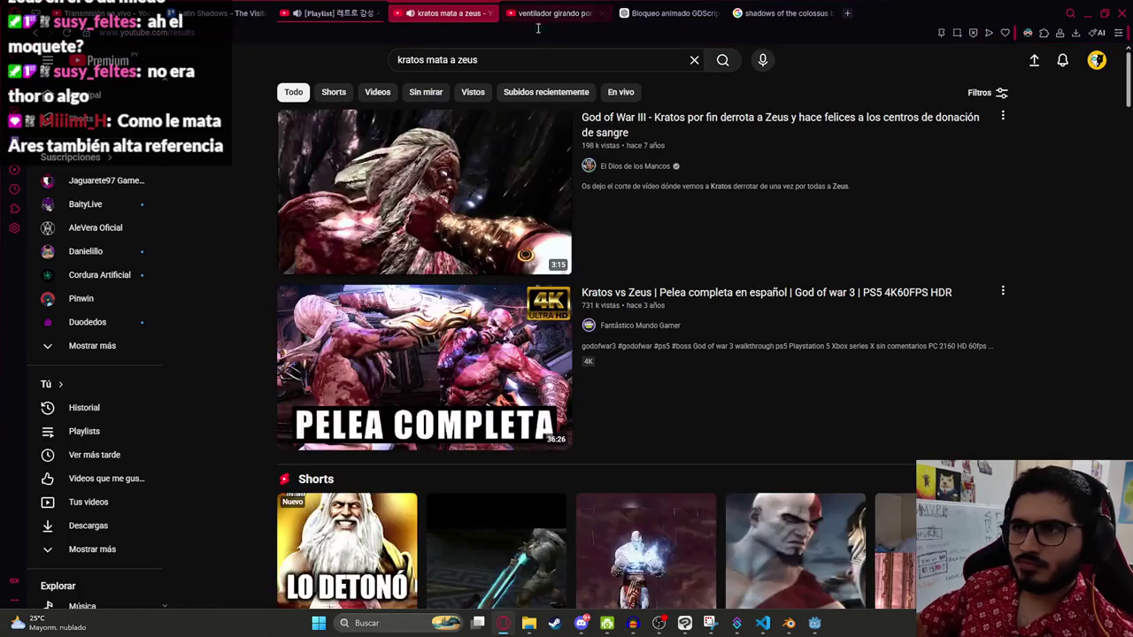
Step: Open 'Kratos por fin derrota a Zeus' and seek through 0:14, 2:15, 2:02 and earlier
click(379, 242)
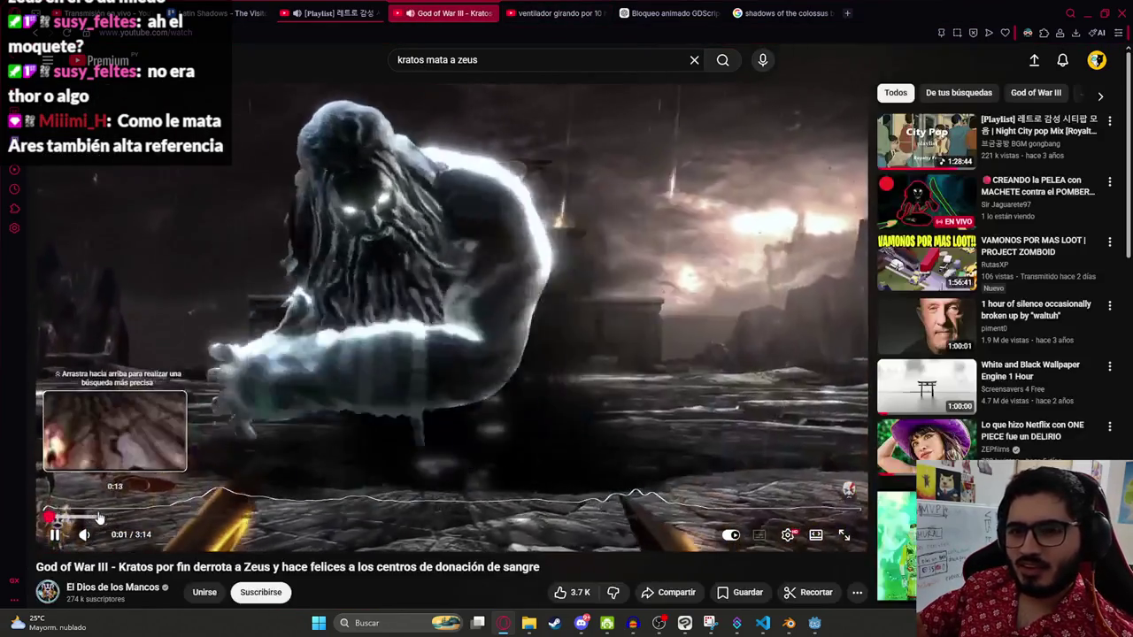
click(104, 517)
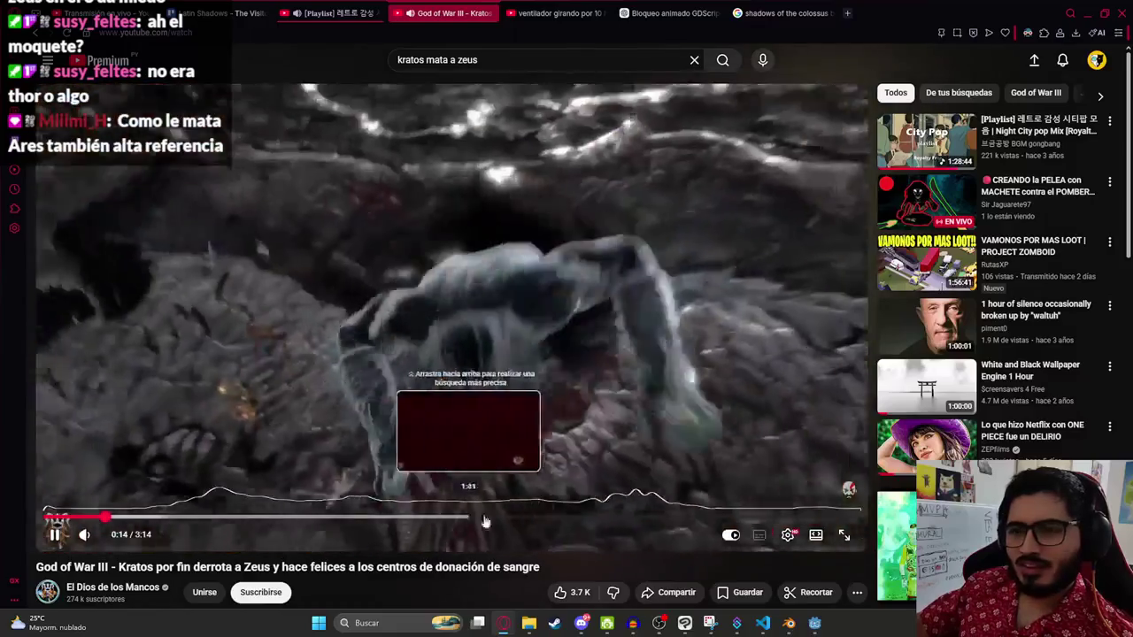
click(617, 521)
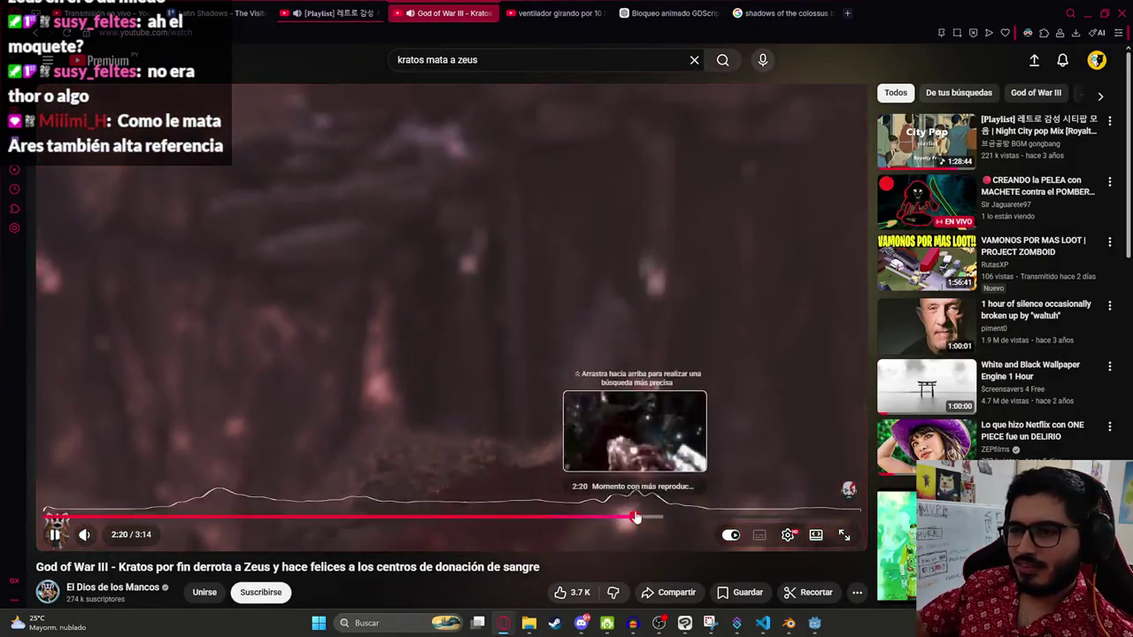
click(640, 518)
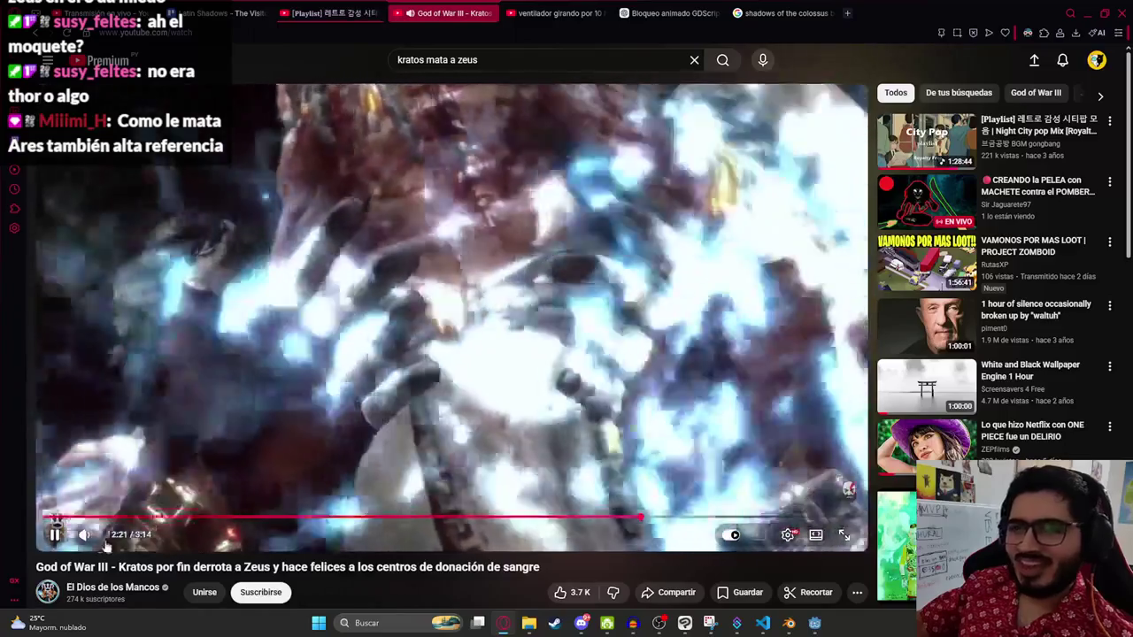
mouse_move(105, 538)
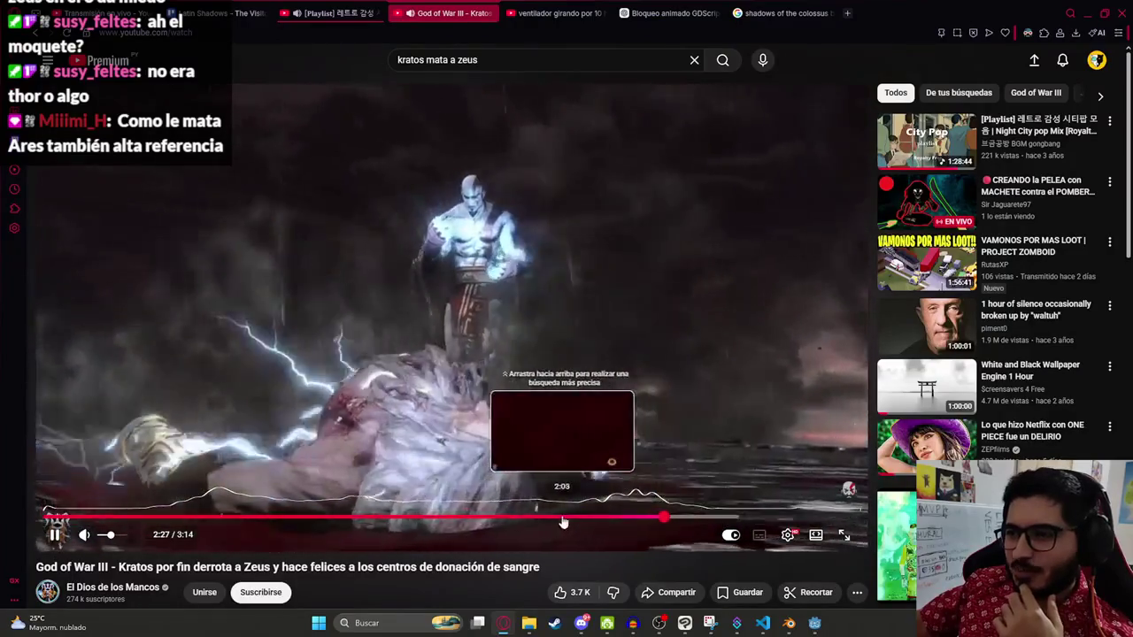
click(561, 520)
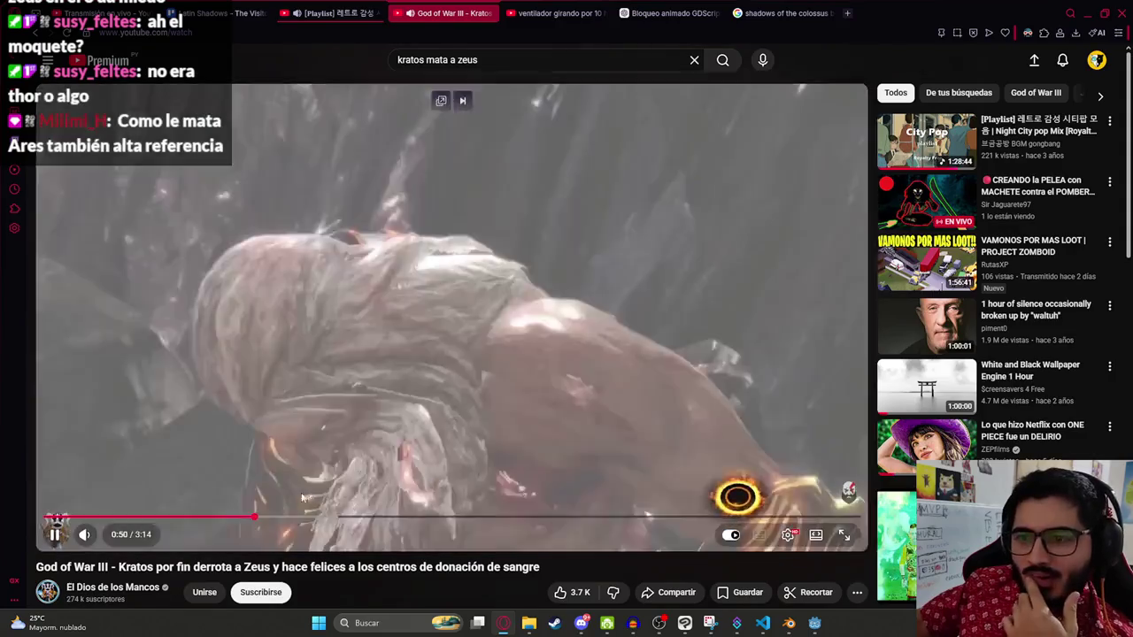
drag(262, 518, 266, 518)
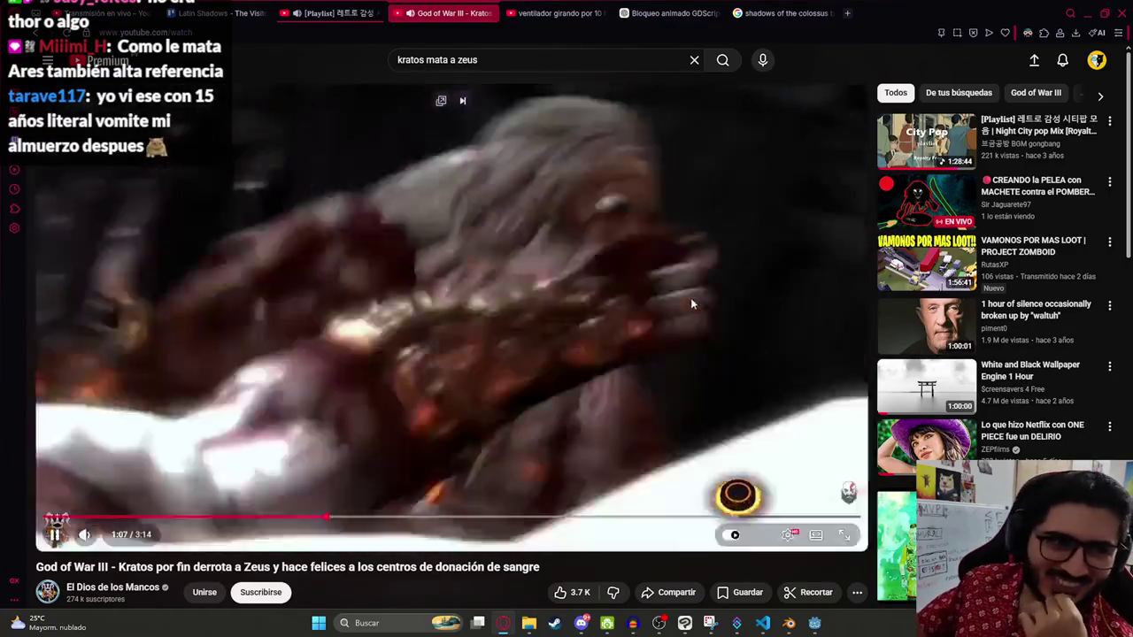
Step: Pause at 1:07 and 1:18, resume, seek forward and stop the video at 2:23
click(605, 302)
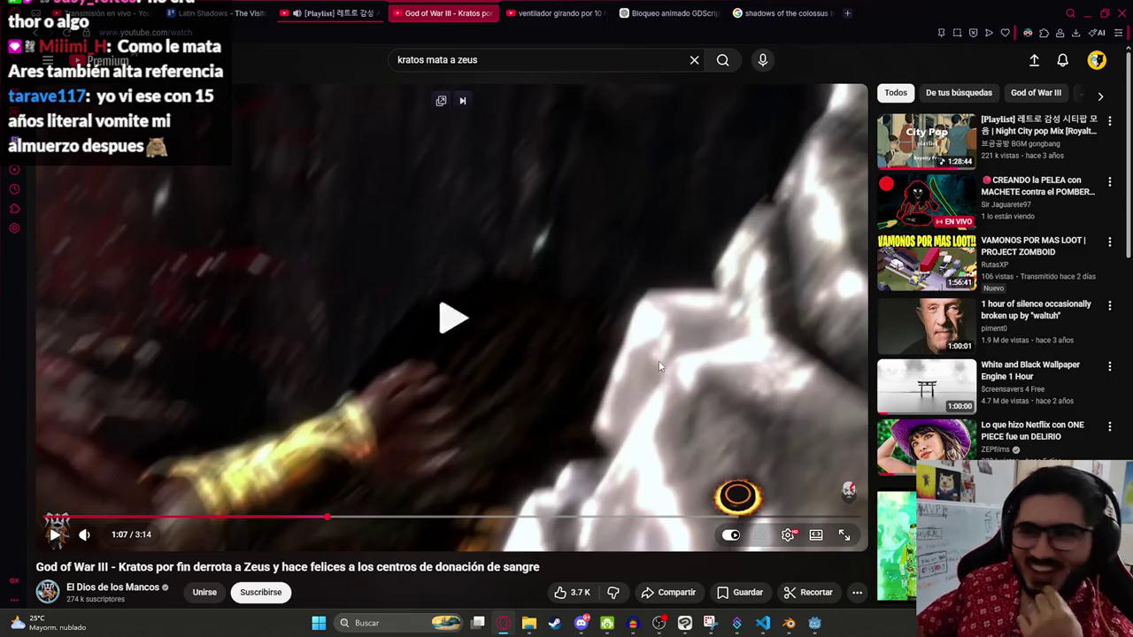
click(477, 414)
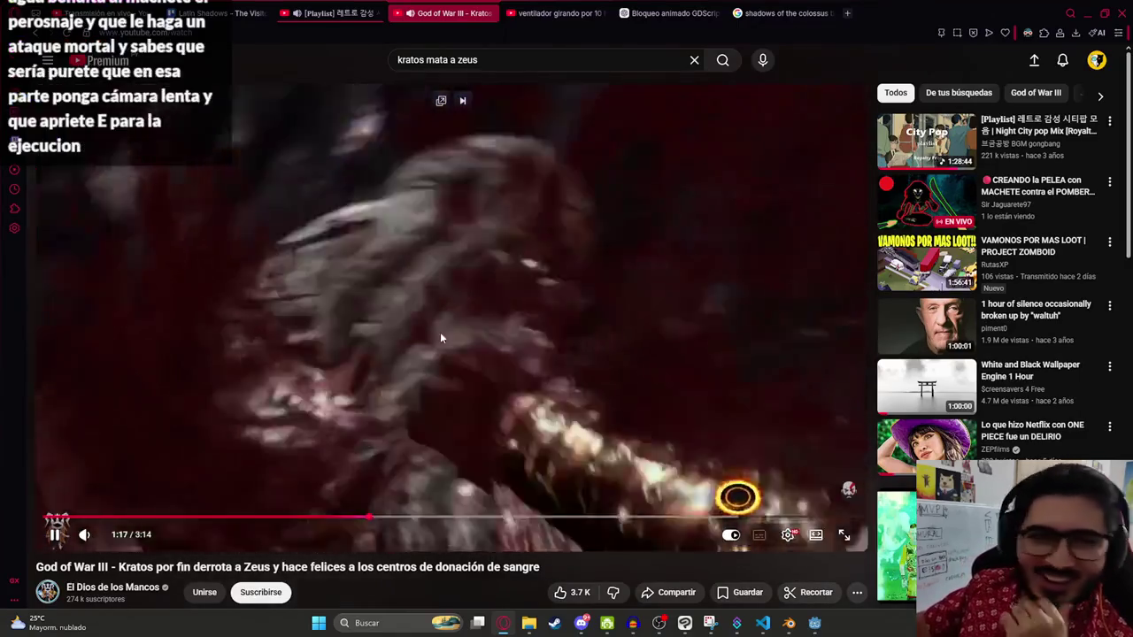
click(440, 333)
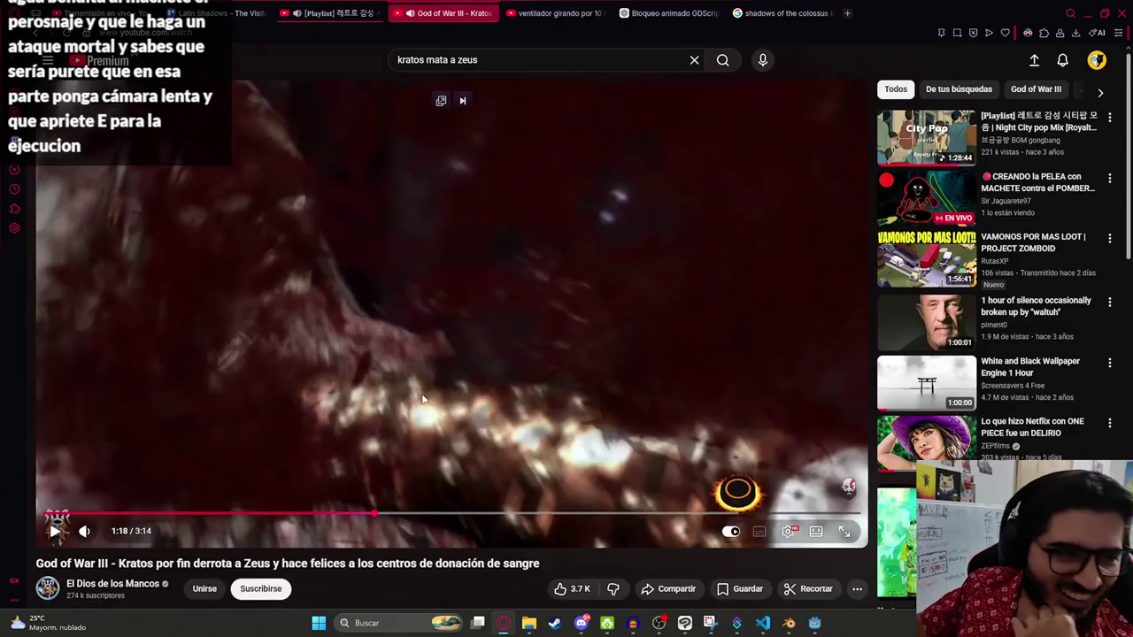
scroll(422, 396, down, 3)
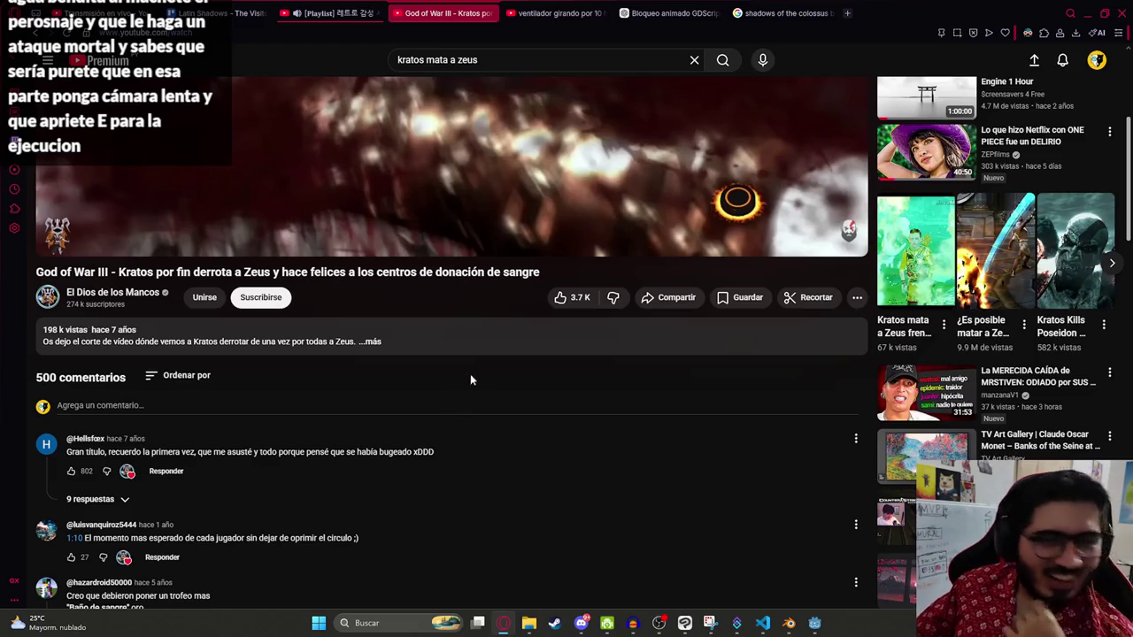
scroll(479, 375, up, 3)
click(404, 417)
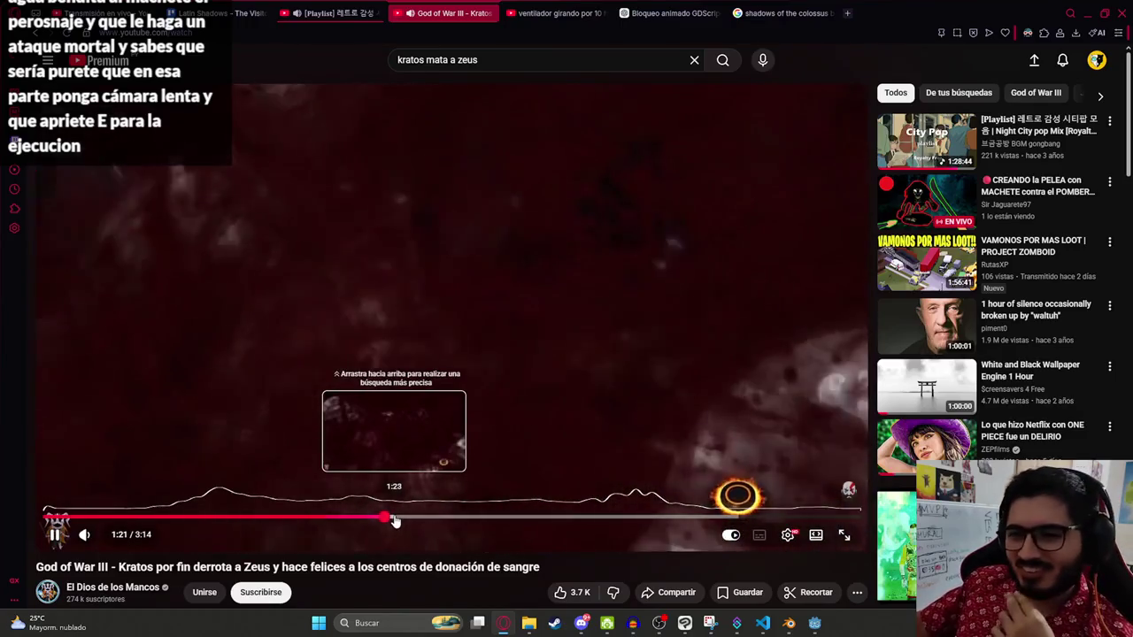
drag(392, 519, 434, 518)
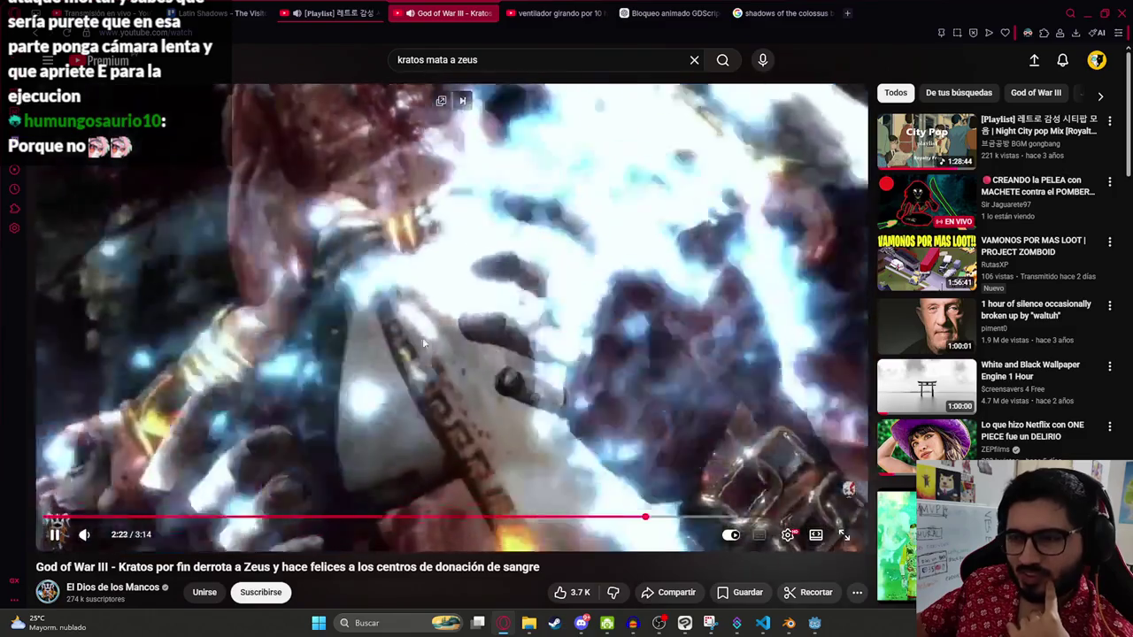
click(423, 337)
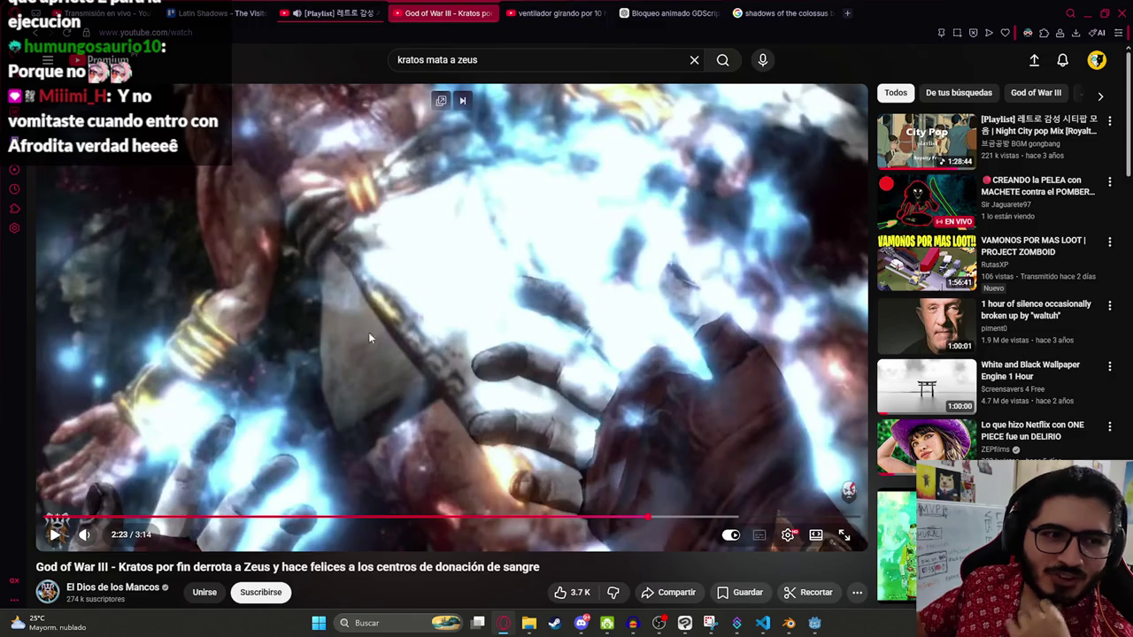
scroll(480, 443, down, 2)
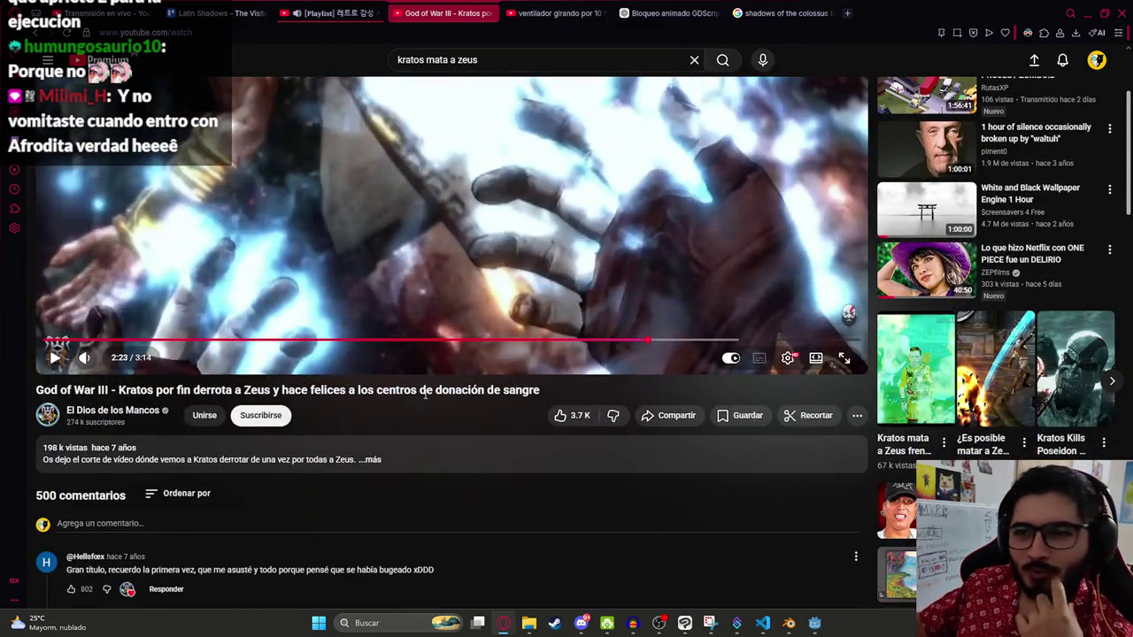
scroll(467, 417, down, 3)
scroll(570, 422, up, 5)
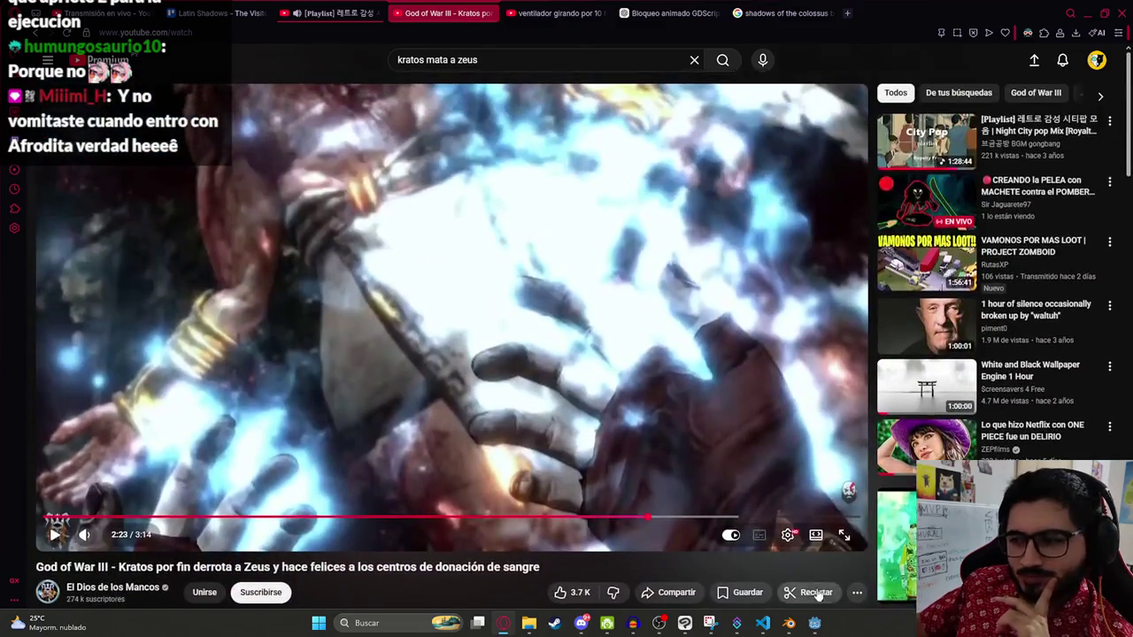
mouse_move(767, 556)
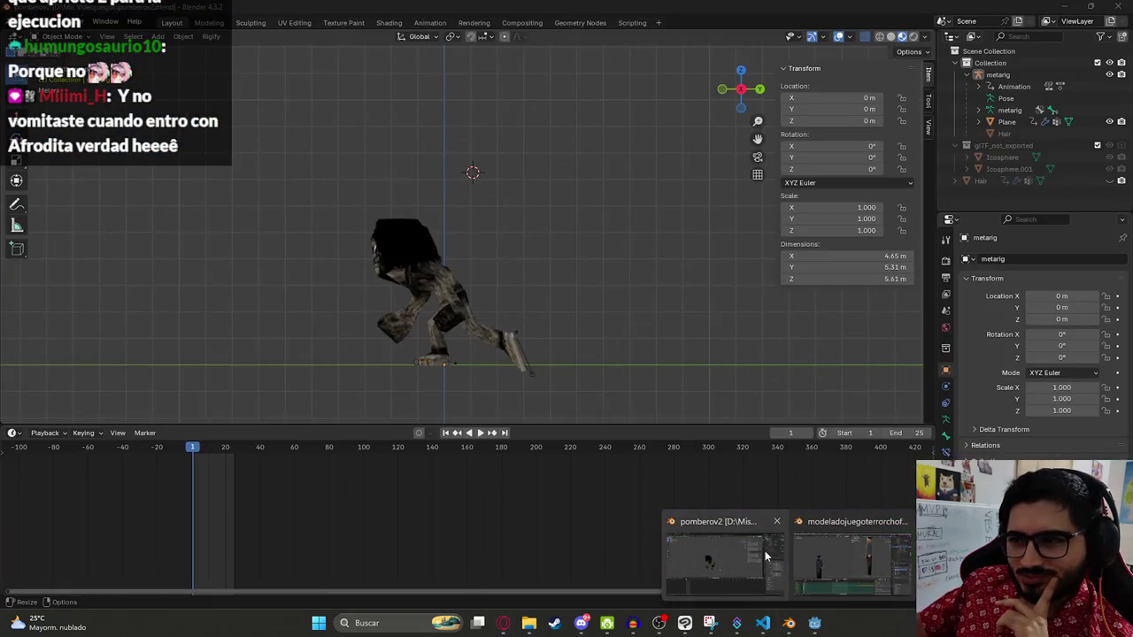
Step: Select the metarig to show its attack2 action in the Animation workspace, then return to the video
click(1008, 121)
click(998, 76)
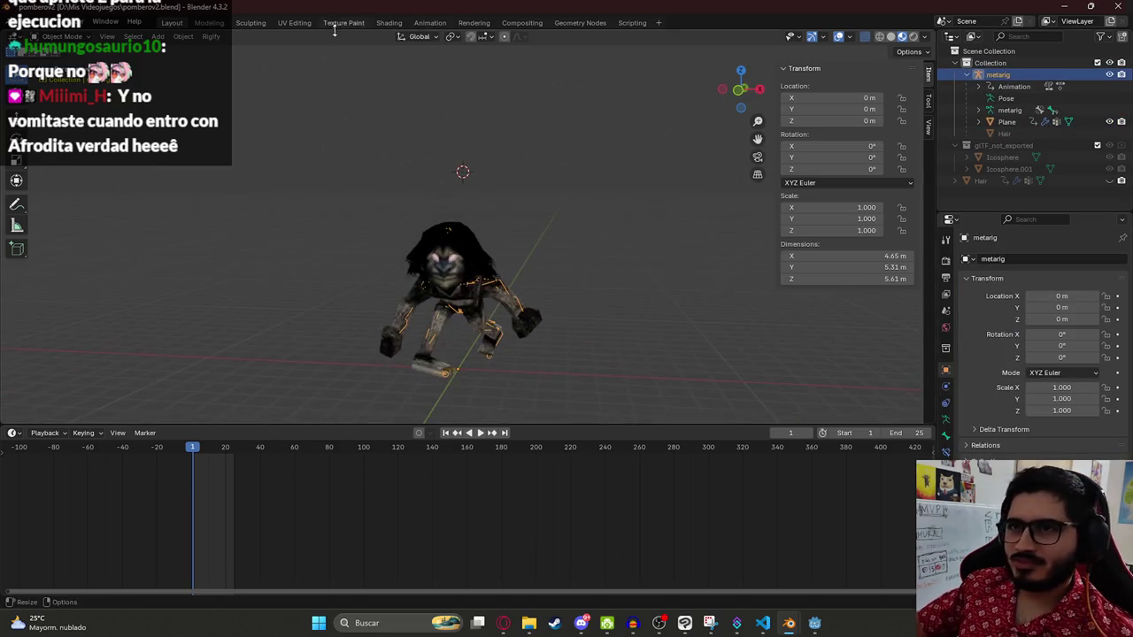
click(429, 23)
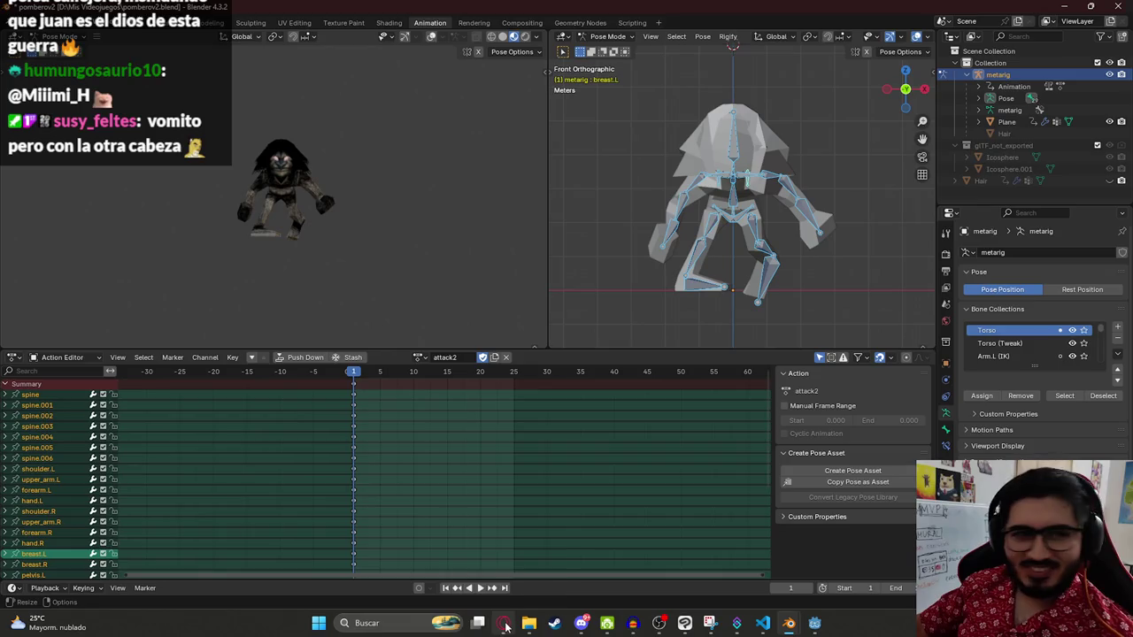
mouse_move(505, 626)
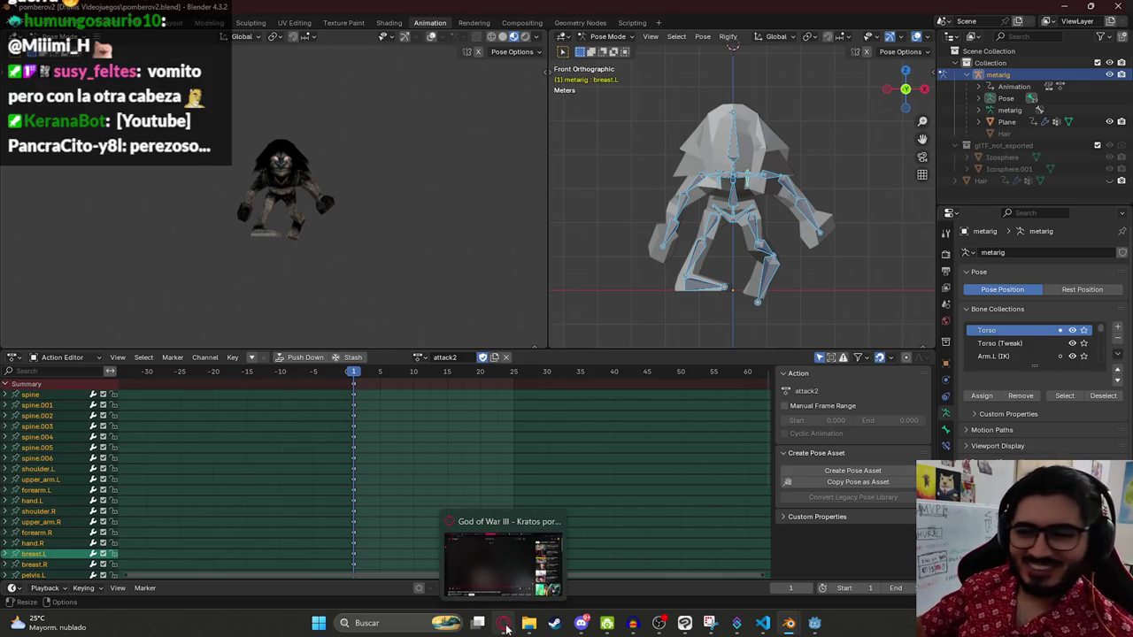
click(505, 626)
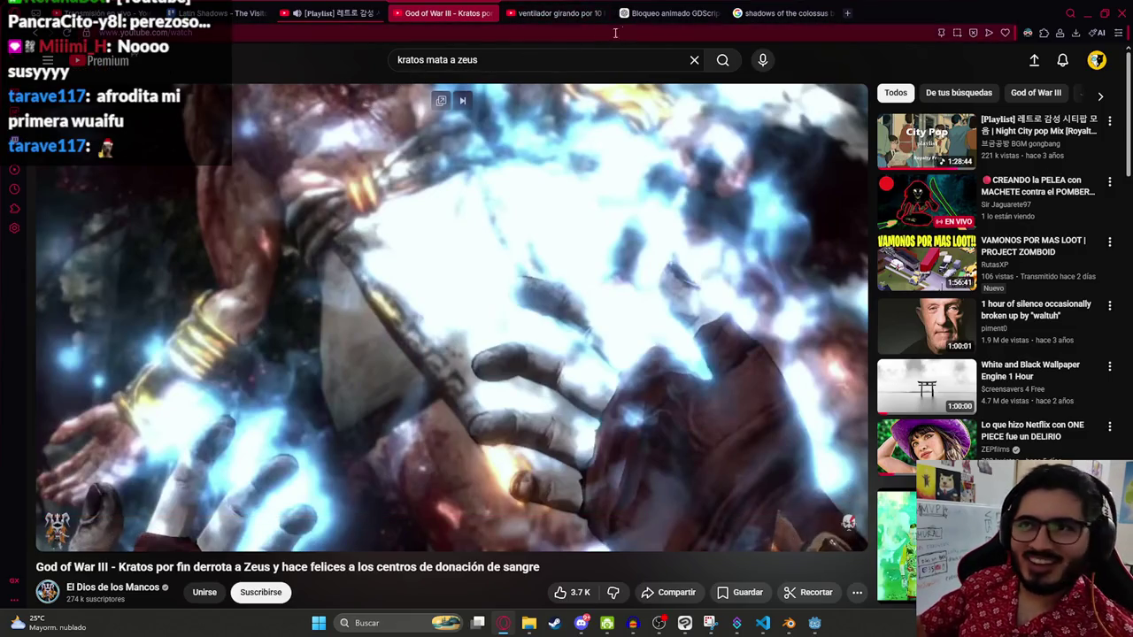
Step: Search YouTube for 'zoro shishi sonson' using the suggested query
click(532, 56)
key(BackSpace)
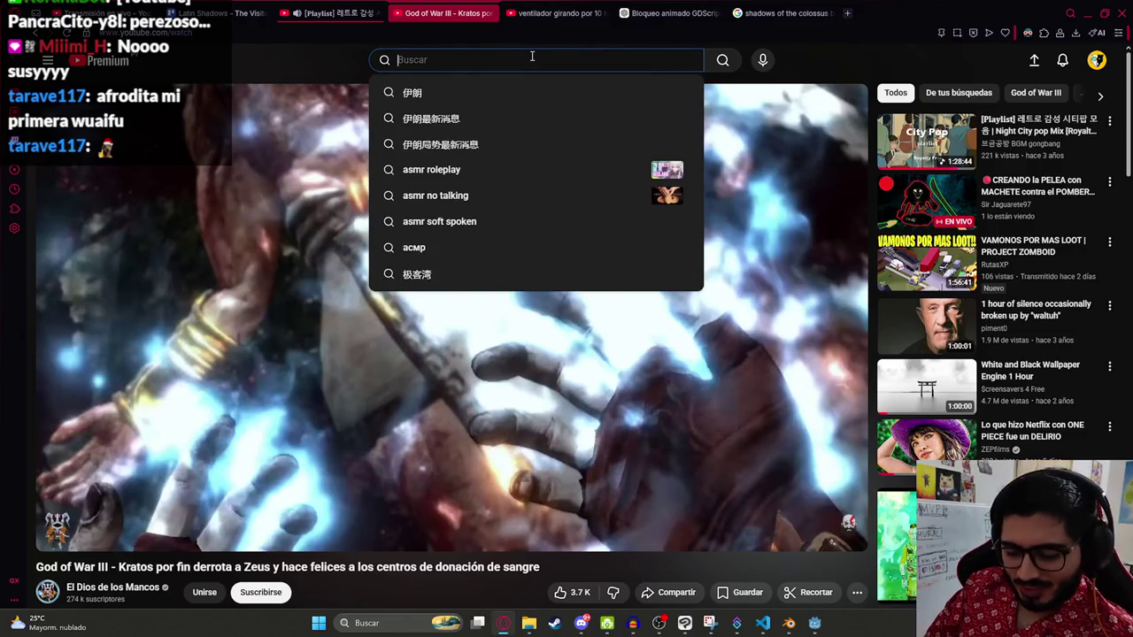
text(zoro shi)
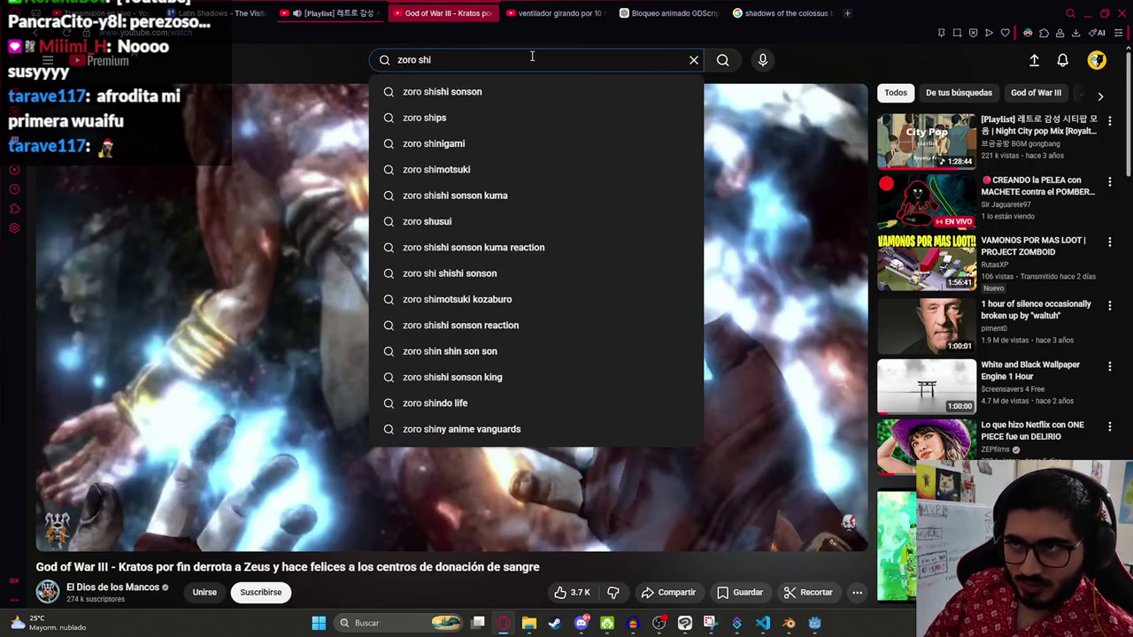
key(Down)
key(Return)
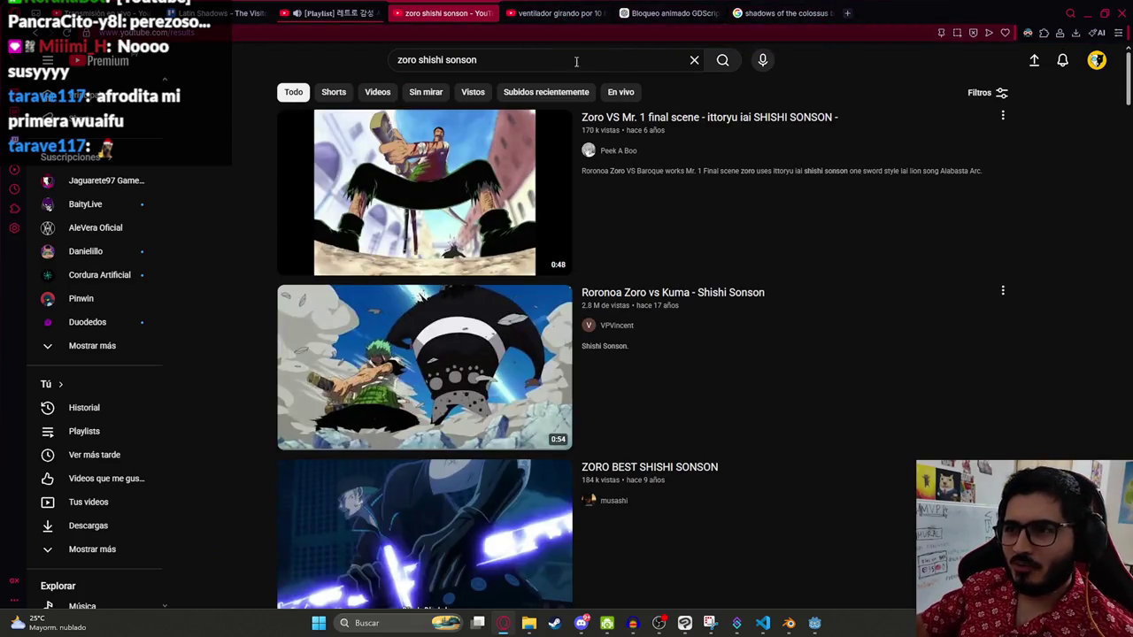
Step: Watch the Zoro VS Mr. 1 final scene from about 0:13, then return to the results
mouse_move(449, 190)
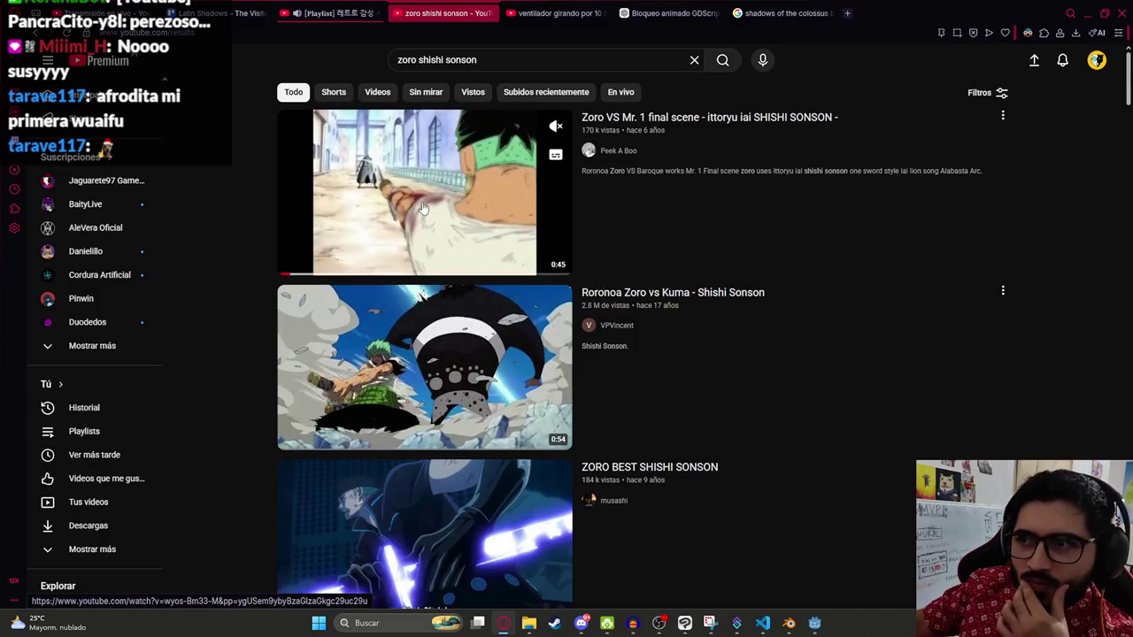
click(424, 207)
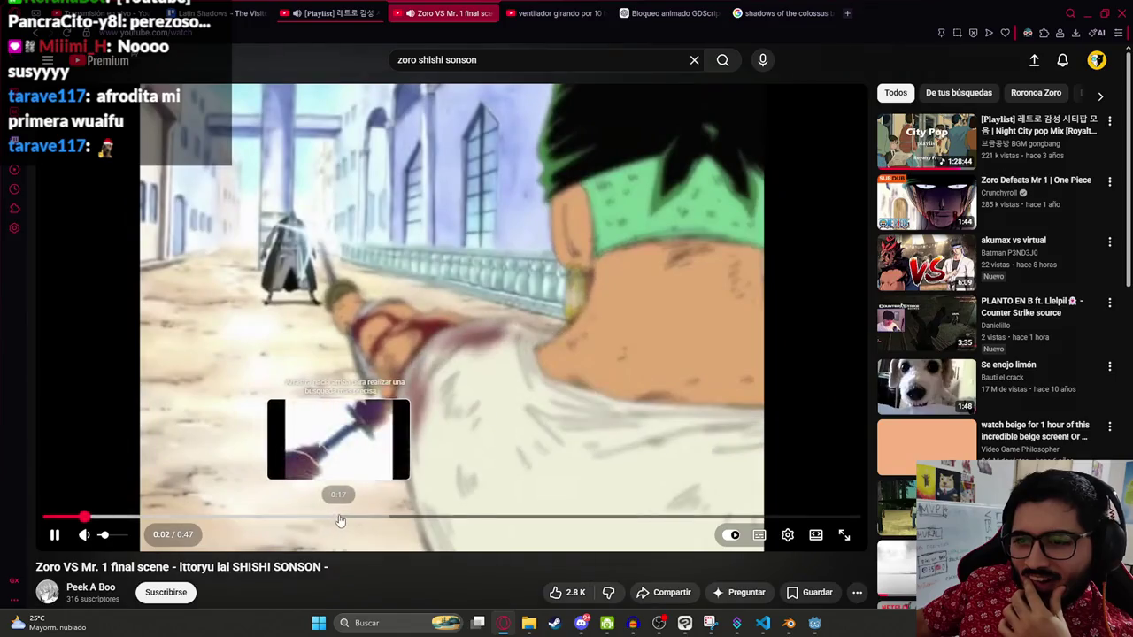
click(344, 519)
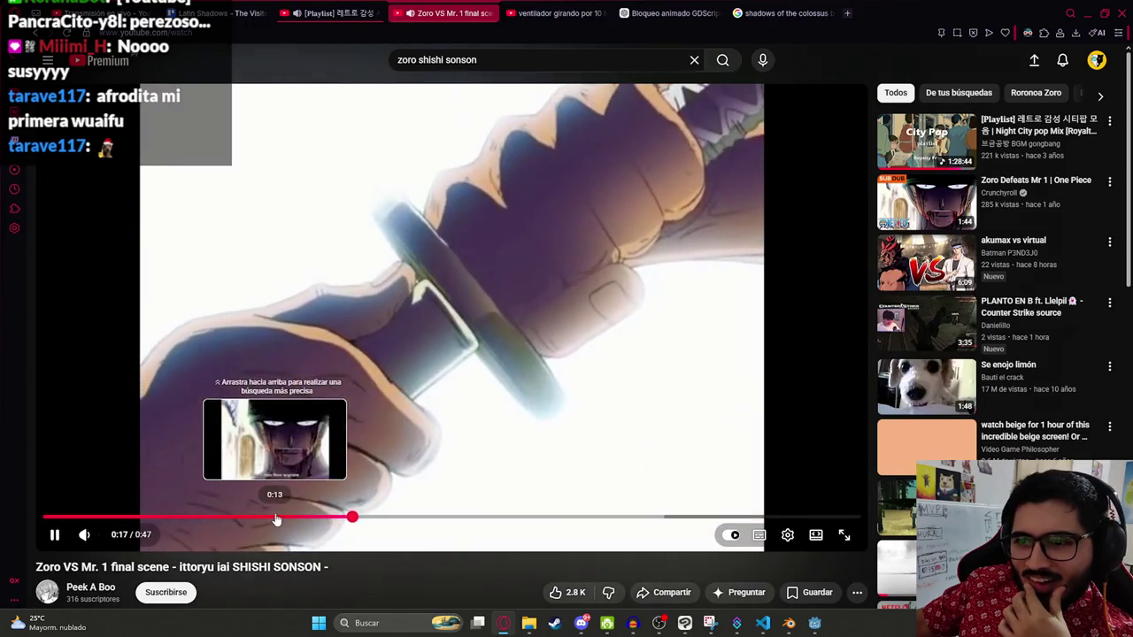
click(282, 519)
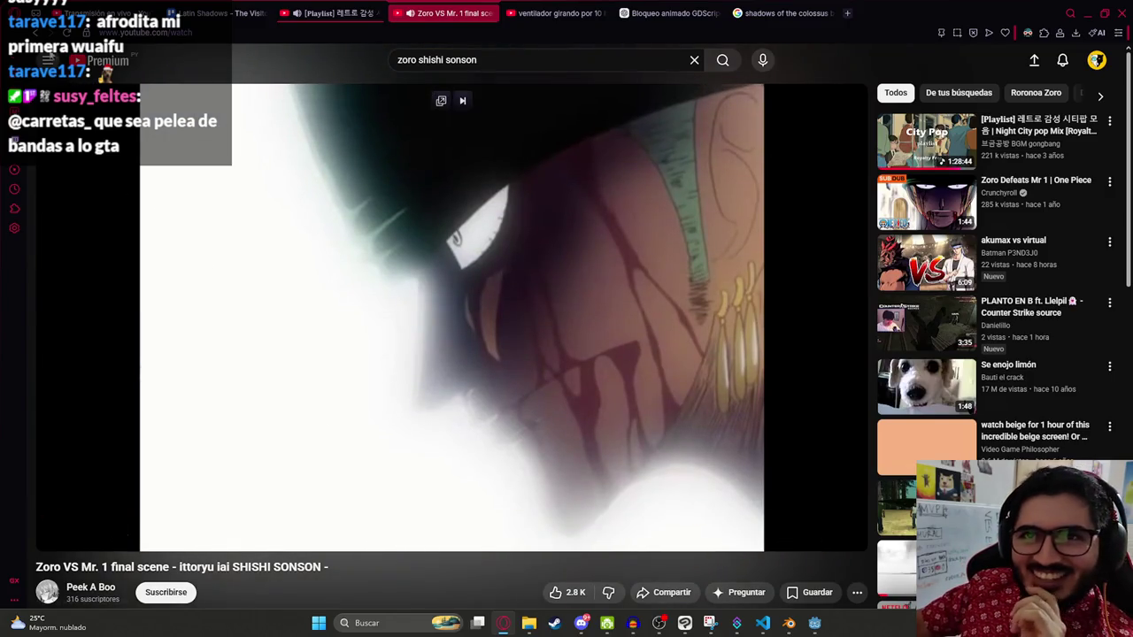
click(36, 32)
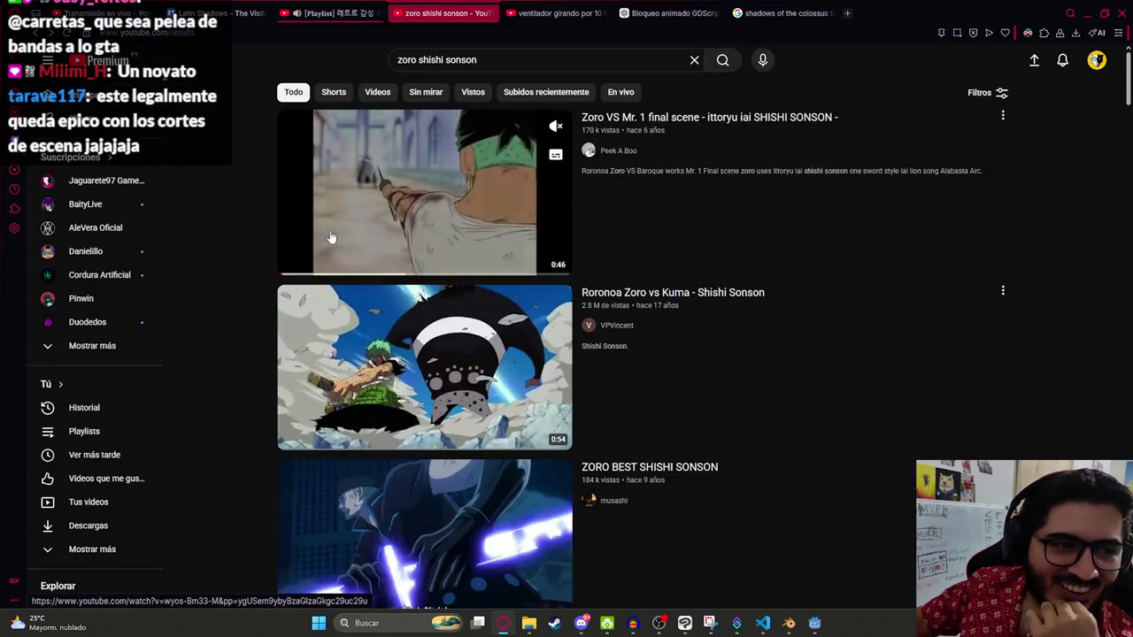
Step: Watch the Roronoa Zoro vs Kuma video, seeking ahead to about 0:25, then go back
mouse_move(746, 369)
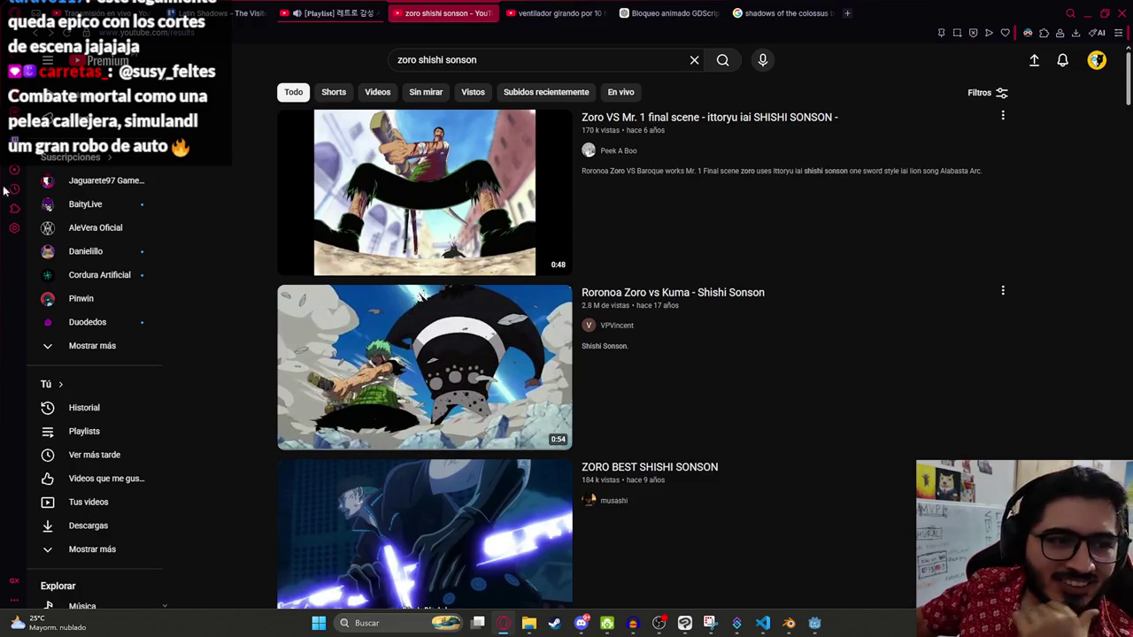
click(443, 398)
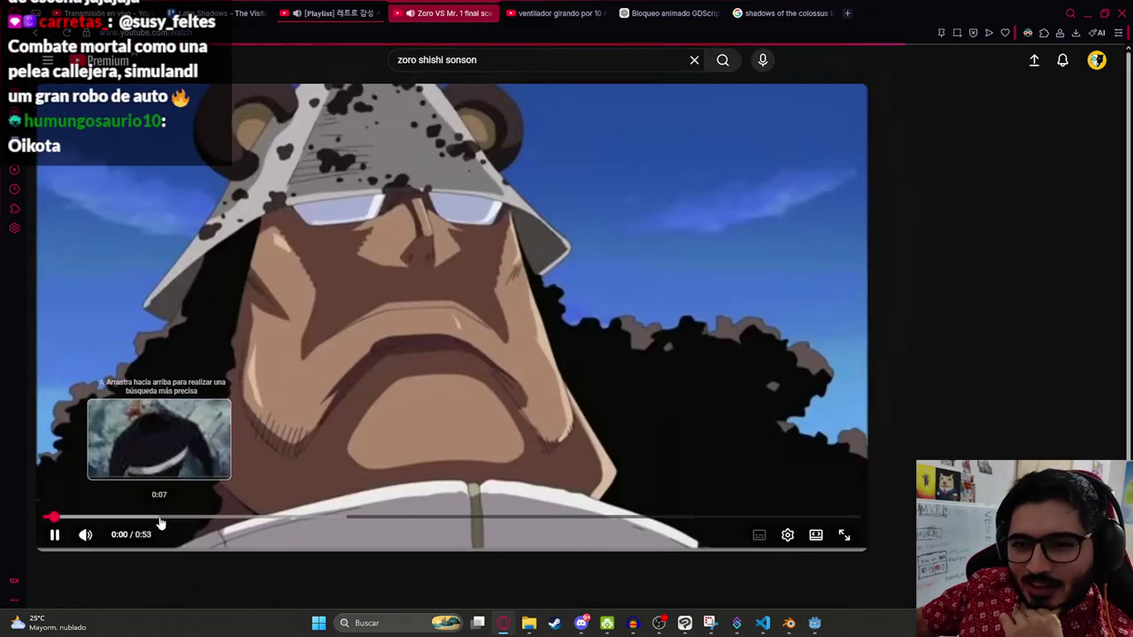
click(193, 520)
mouse_move(266, 521)
mouse_down()
mouse_move(451, 521)
mouse_move(437, 520)
mouse_up()
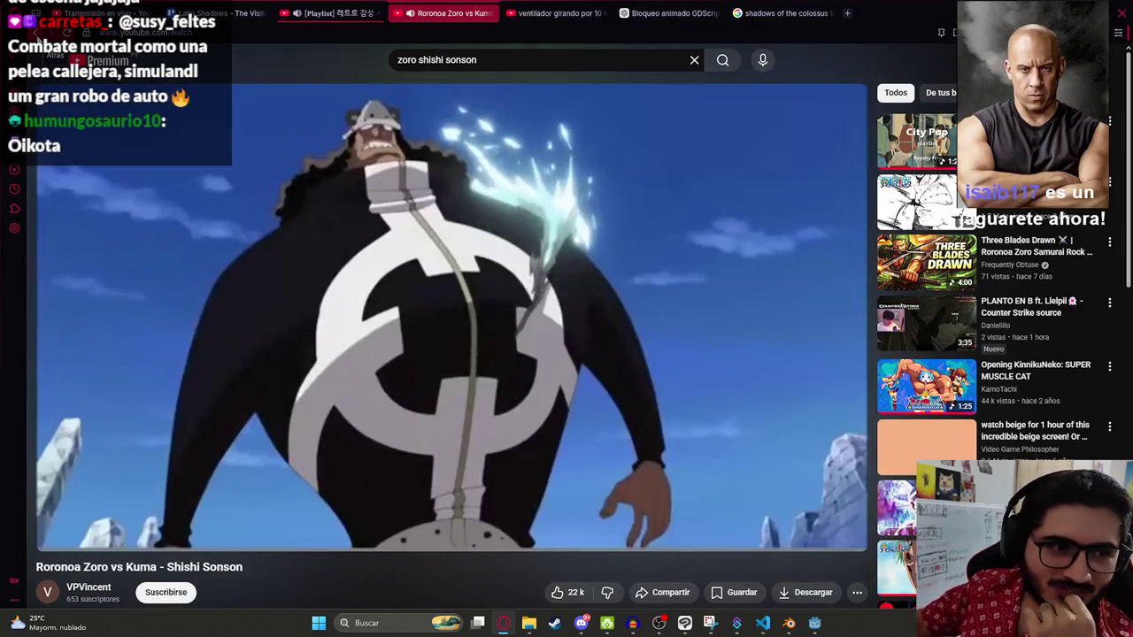
click(34, 33)
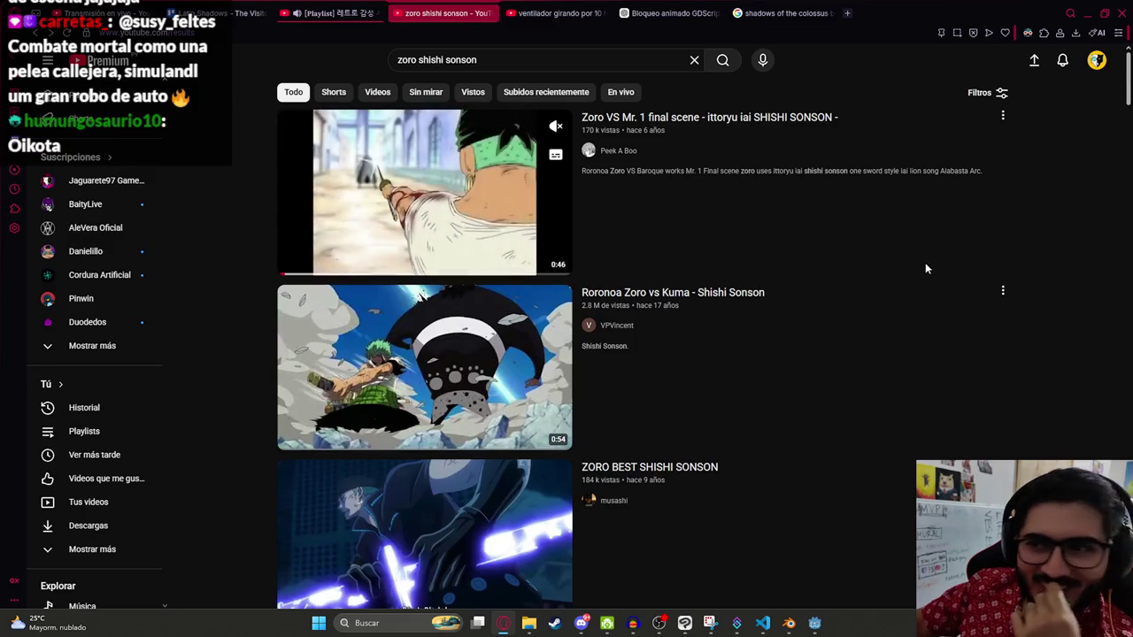
Step: Watch the 'Zoro, Ittoryu Iai Shishi Sonson' clip and return to the search results
scroll(917, 264, down, 1)
scroll(890, 261, down, 5)
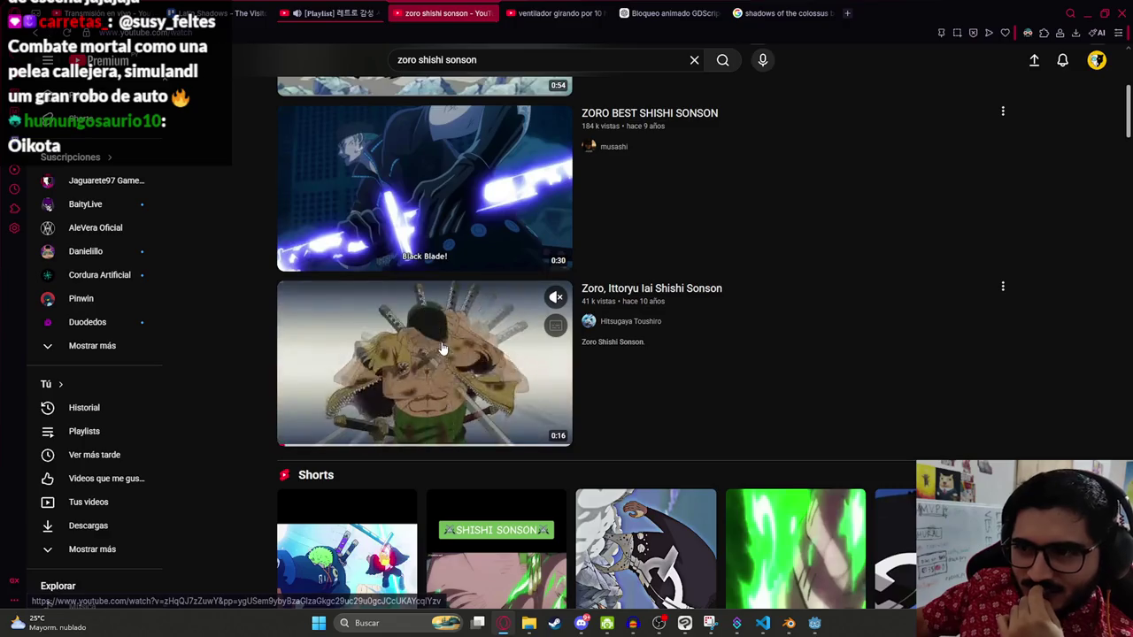
click(401, 307)
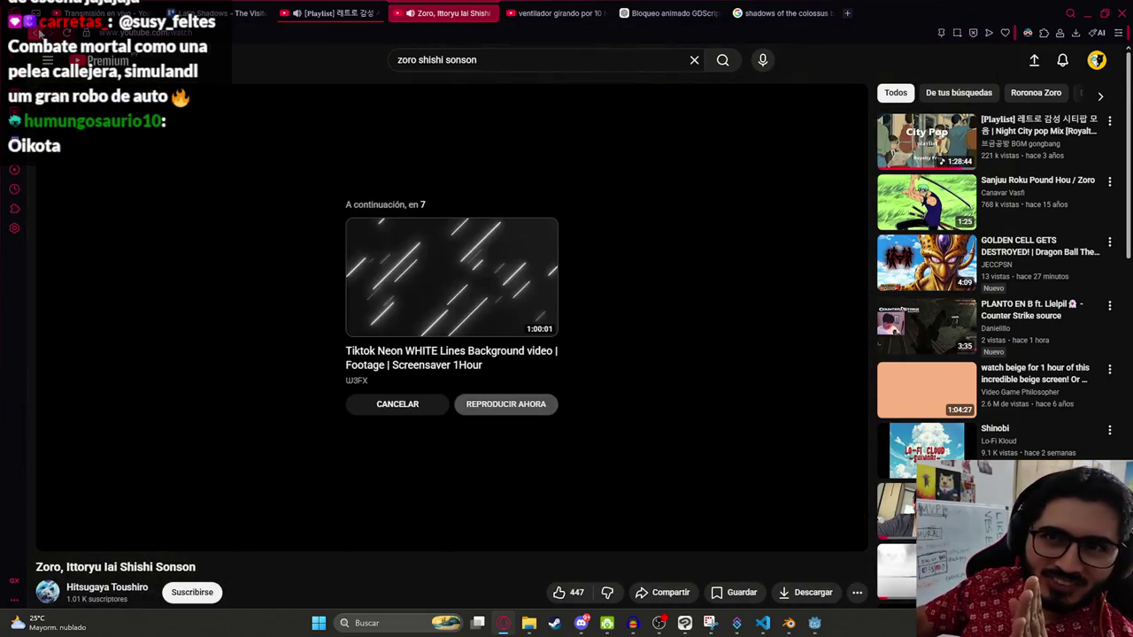
click(38, 33)
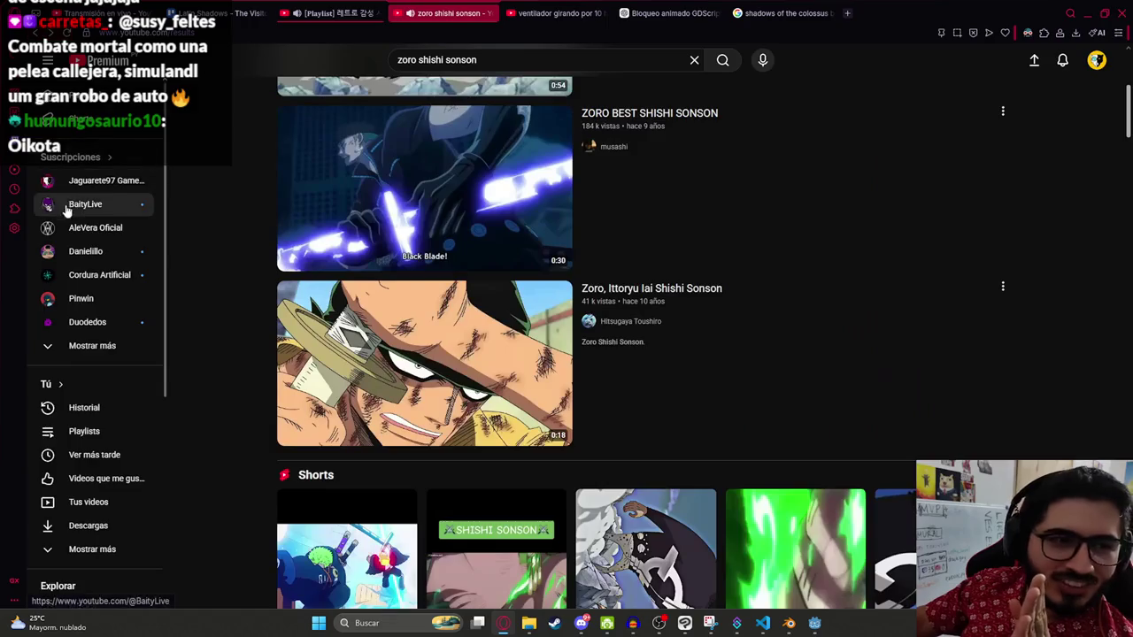
Step: Scroll further down the results and start the ShiShi SonSon video
mouse_move(314, 299)
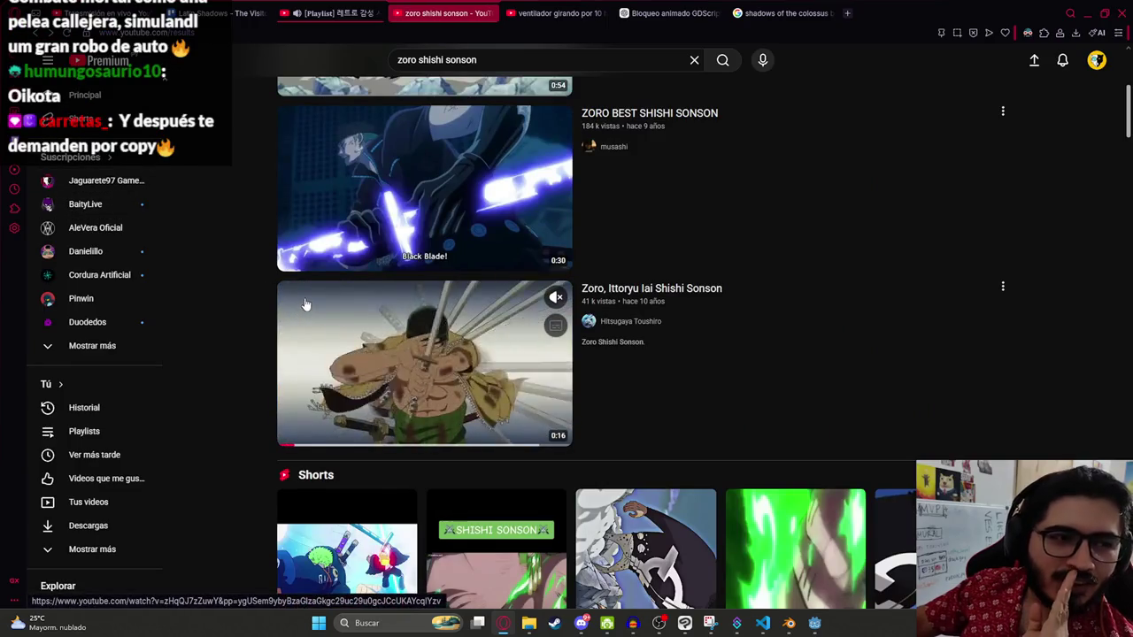
scroll(634, 395, down, 7)
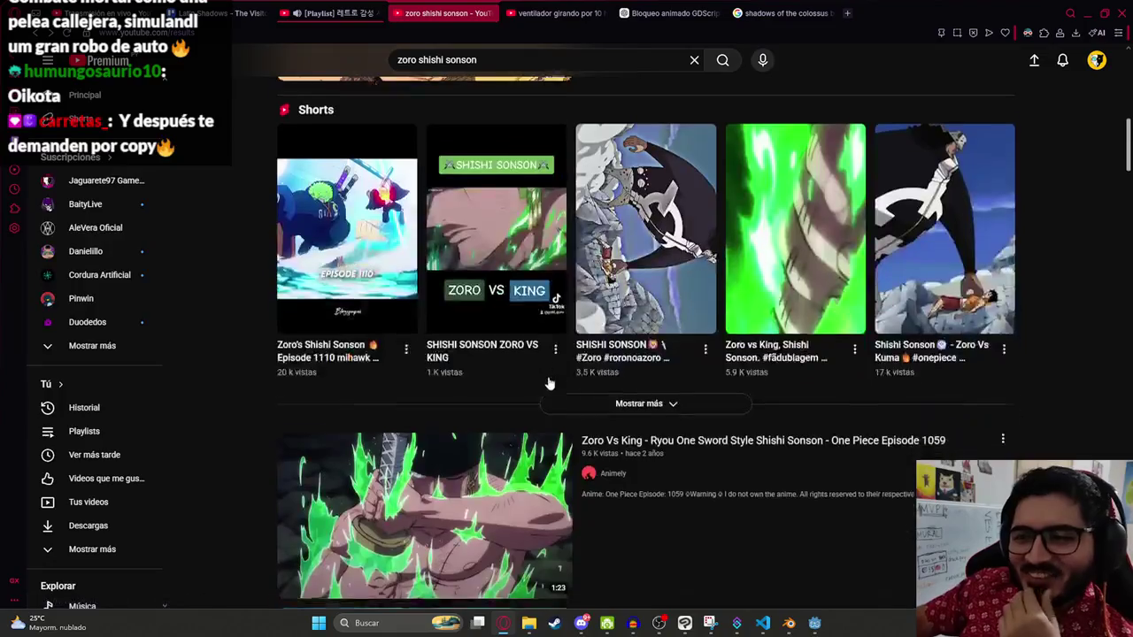
scroll(550, 377, down, 4)
scroll(320, 359, down, 5)
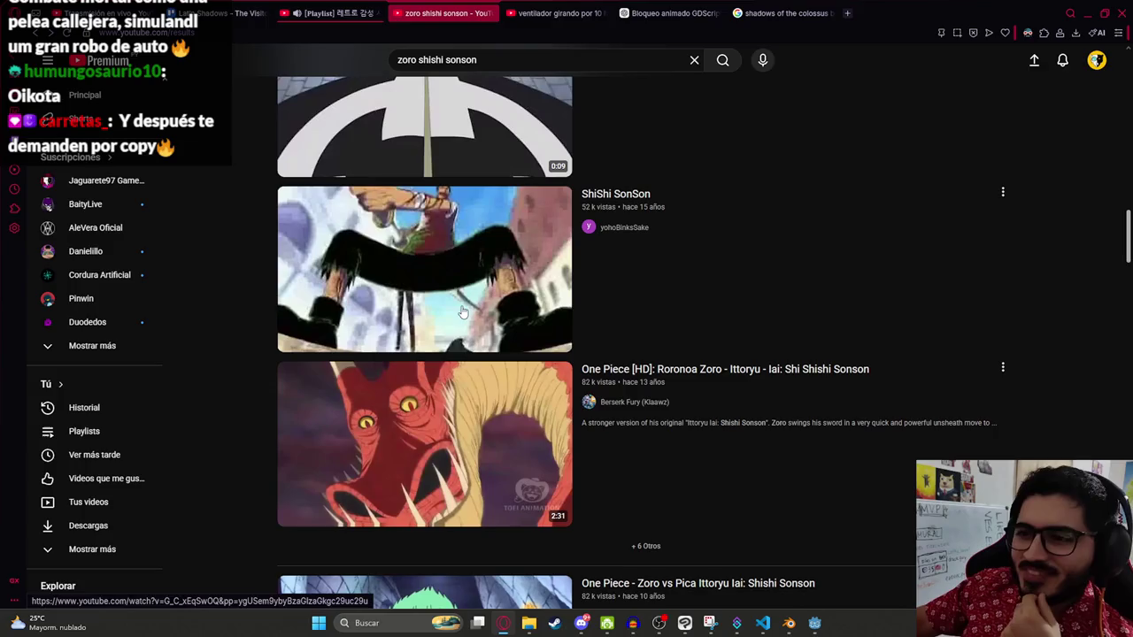
click(462, 311)
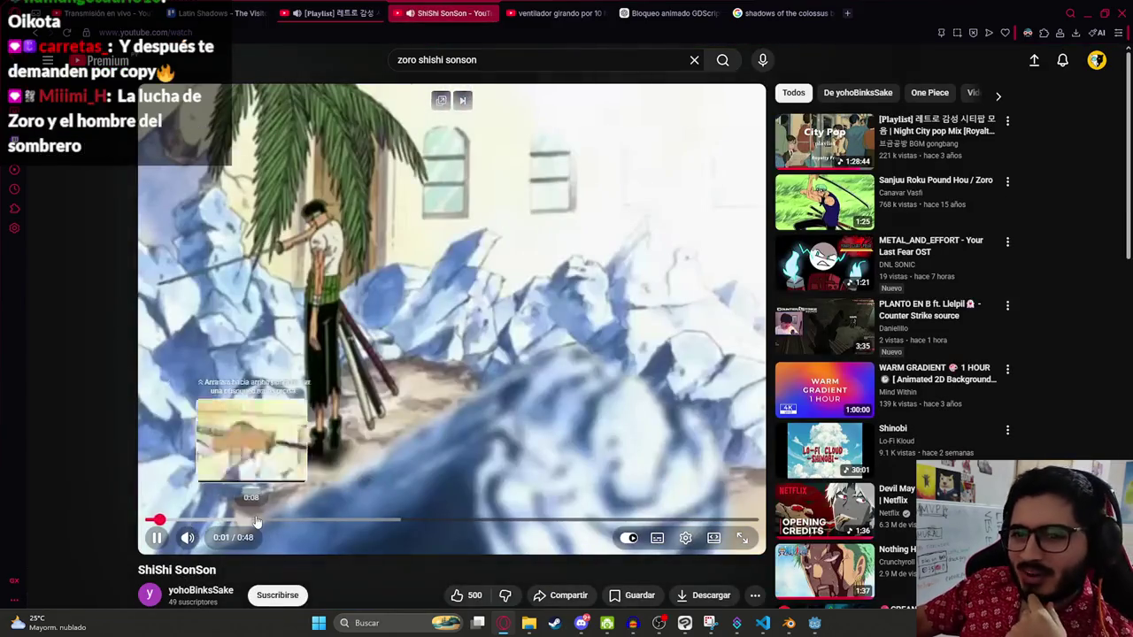
Step: Seek through the ShiShi SonSon clip, pause at 0:33, and replay it after it ends at 0:48
click(253, 523)
click(341, 523)
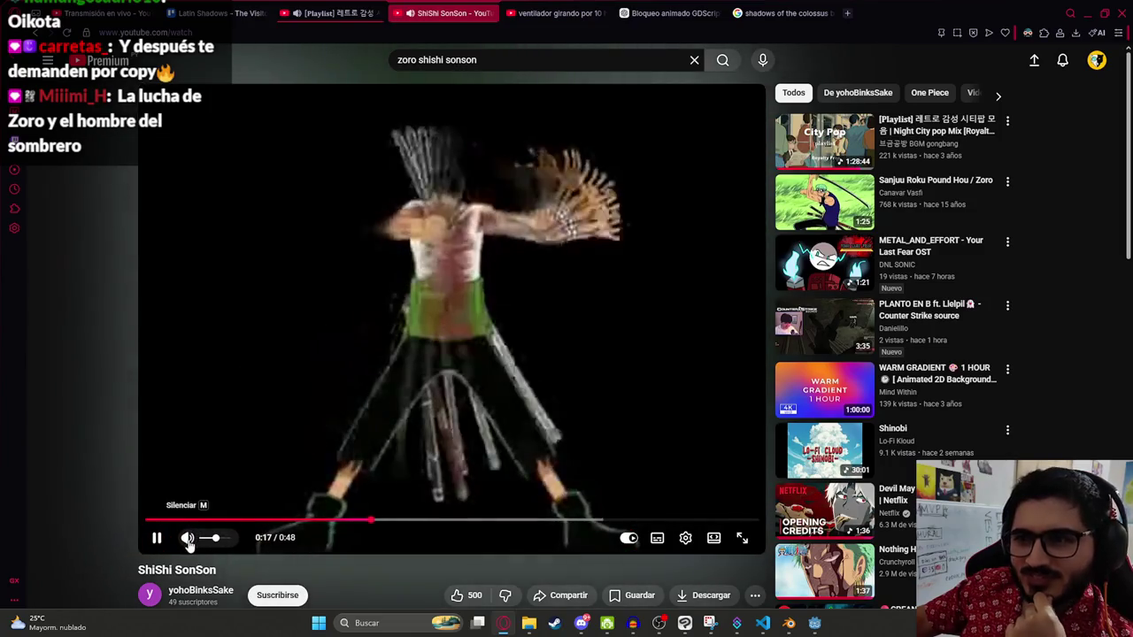
click(354, 524)
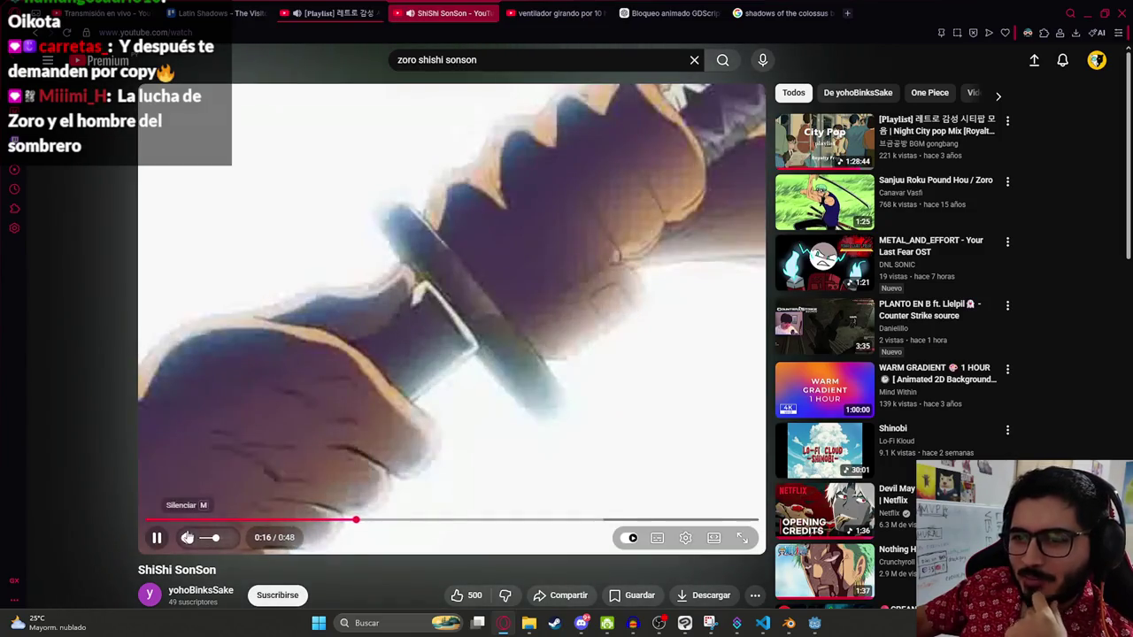
click(158, 538)
click(158, 538)
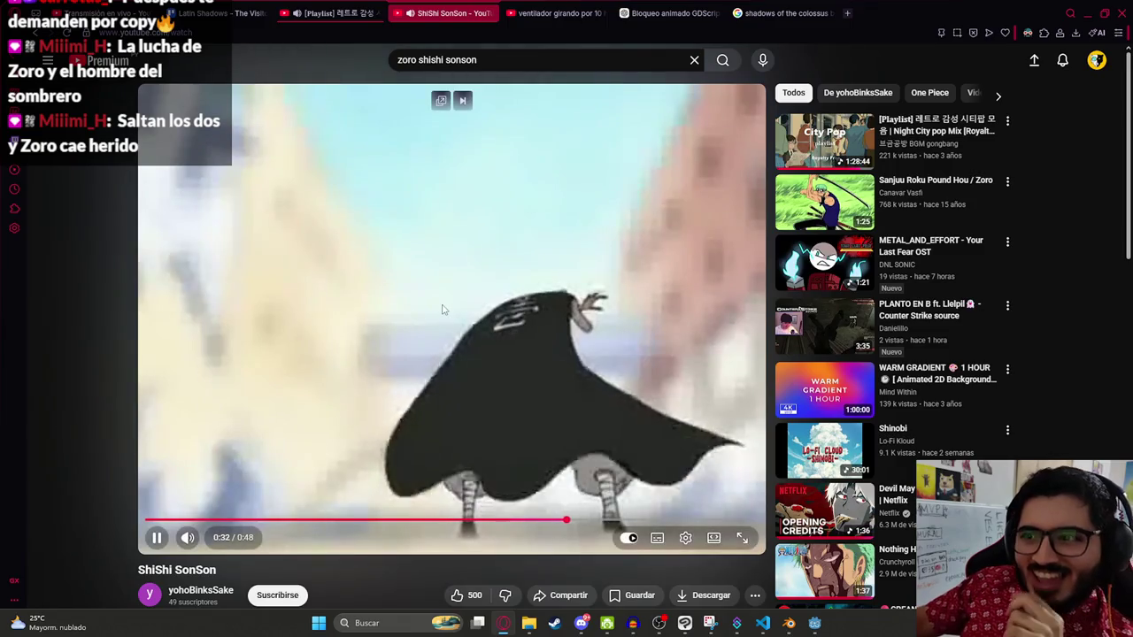
click(498, 274)
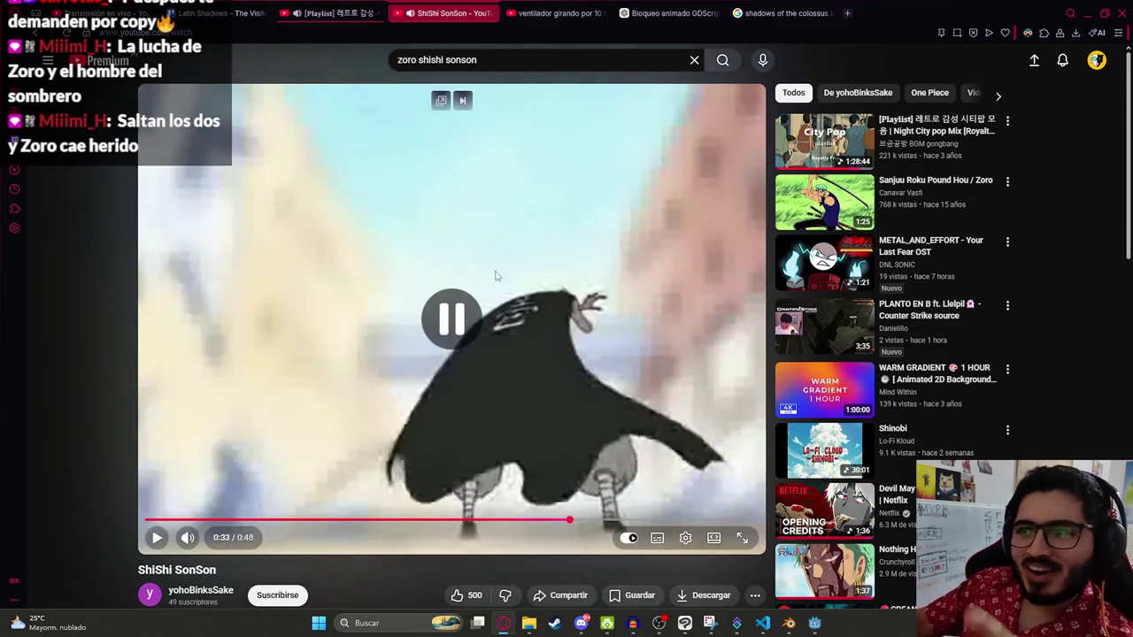
click(458, 329)
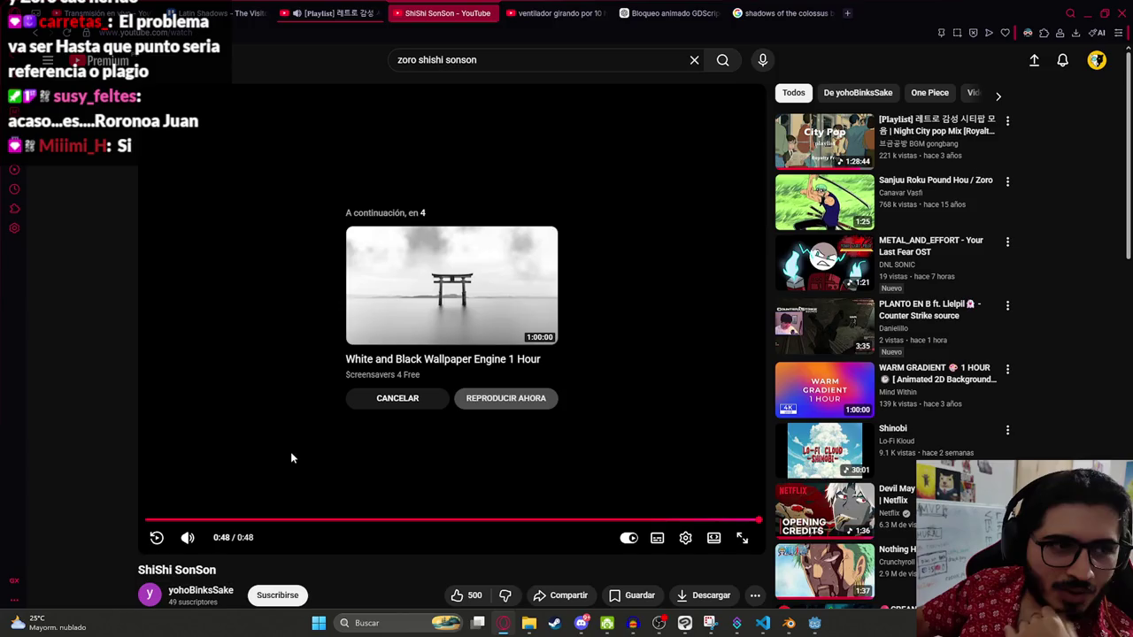
click(190, 449)
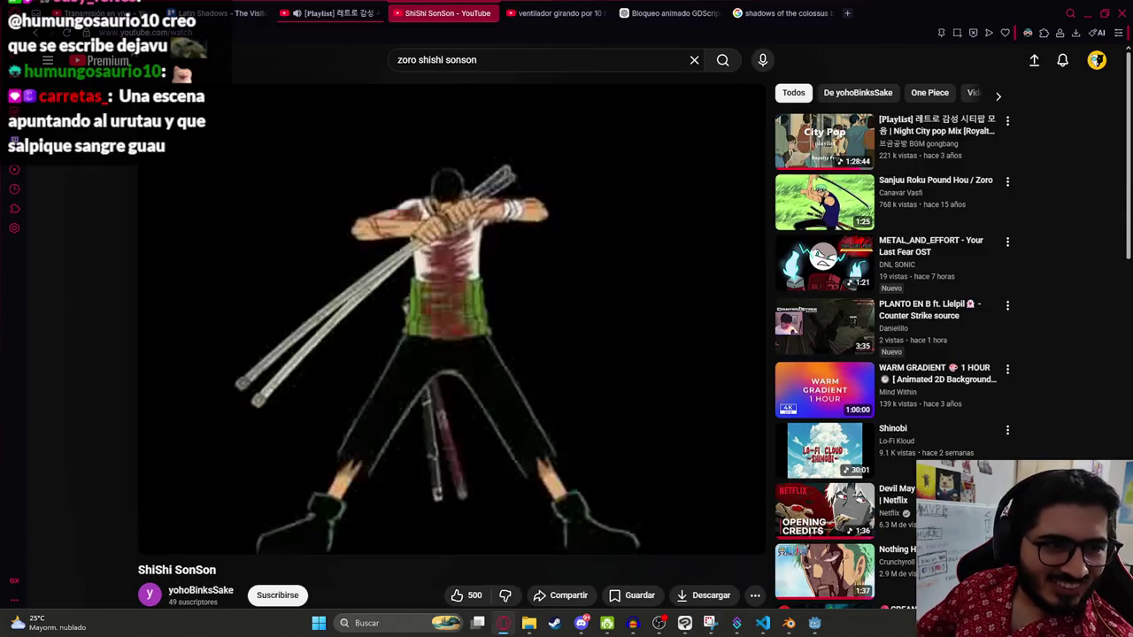
Step: Let the ShiShi SonSon replay stop at 0:16 on the crossed-arms pose, then switch to Blender
mouse_move(233, 405)
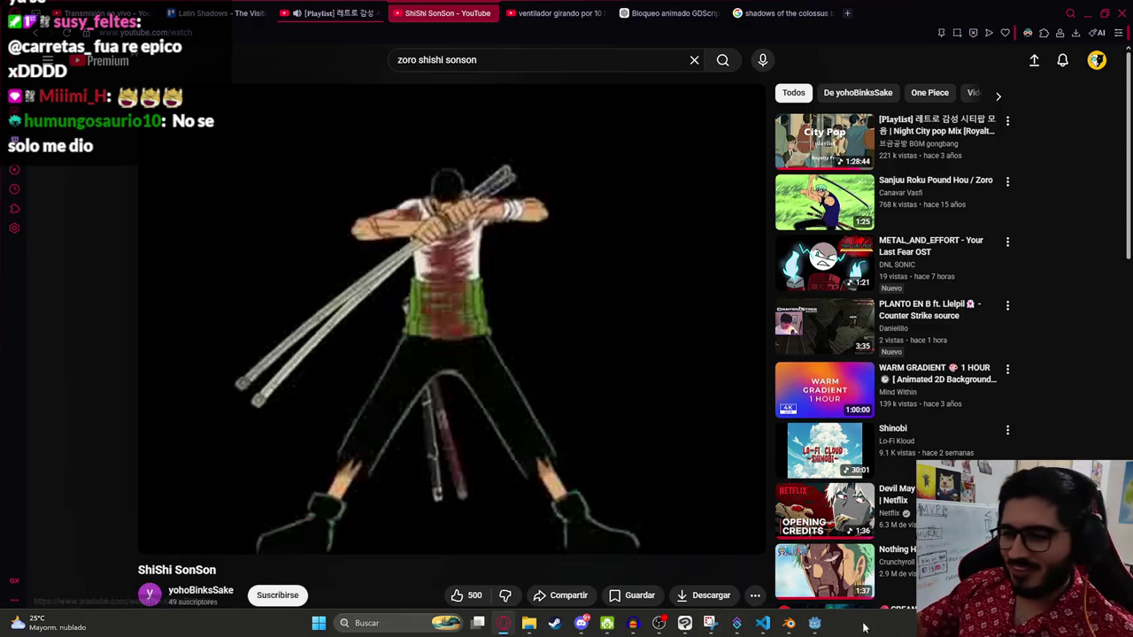
mouse_move(795, 626)
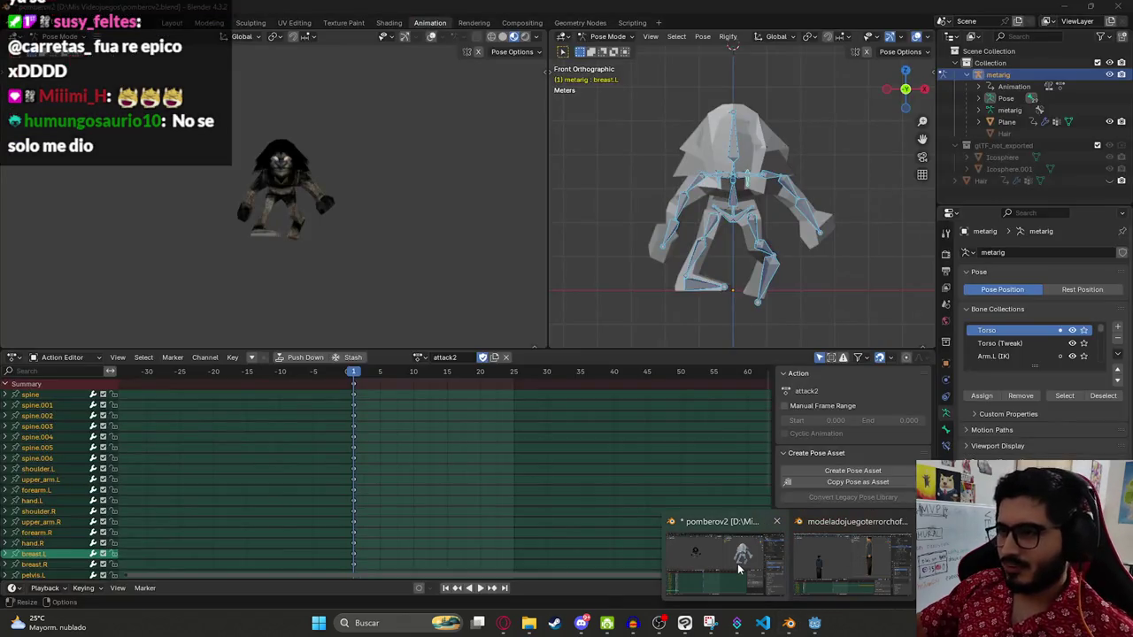
click(855, 556)
Step: Select GirlModel and inspect its mesh in Edit Mode with X-ray from several angles
mouse_move(712, 140)
mouse_down()
mouse_move(749, 200)
mouse_move(635, 225)
mouse_move(795, 215)
mouse_move(755, 253)
mouse_up()
scroll(794, 177, up, 4)
click(753, 241)
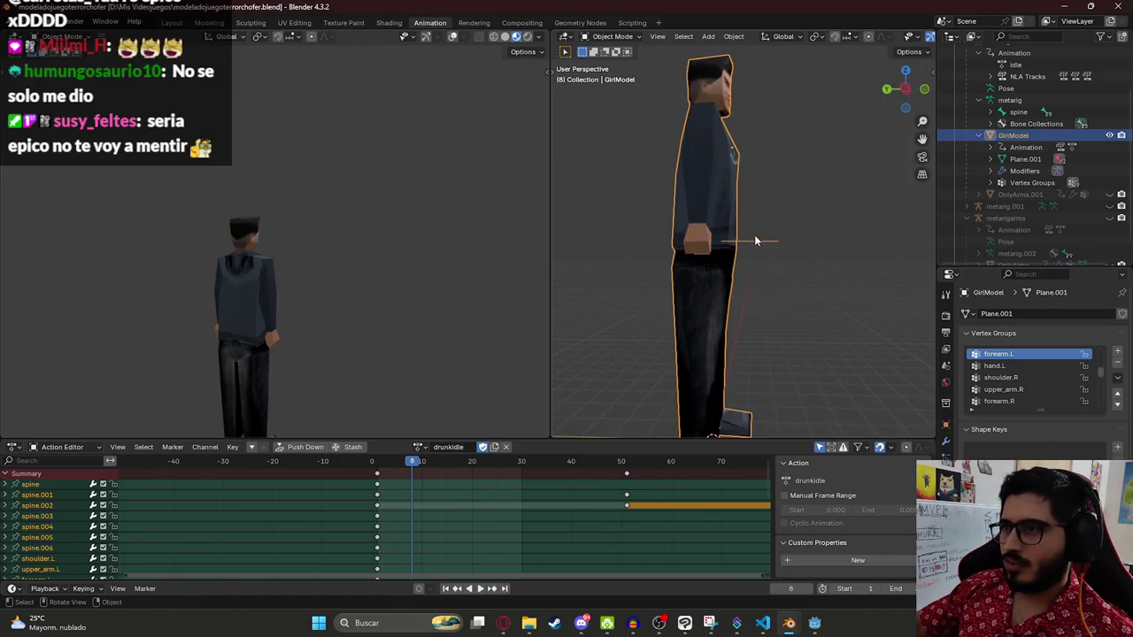
key(Tab)
drag(757, 245, 630, 6)
mouse_move(620, 230)
mouse_down()
mouse_move(637, 250)
mouse_move(708, 234)
mouse_move(811, 250)
mouse_move(672, 249)
mouse_move(842, 271)
mouse_move(706, 311)
mouse_move(682, 282)
mouse_move(712, 255)
mouse_move(799, 233)
mouse_up()
key(shift+z)
scroll(719, 314, down, 3)
drag(719, 313, 855, 245)
key(Tab)
Step: Orbit below the character to view the legs and reselect the GirlModel mesh
scroll(763, 218, up, 3)
mouse_move(764, 224)
mouse_down()
mouse_move(804, 222)
mouse_move(710, 251)
mouse_move(639, 236)
mouse_move(664, 277)
mouse_up()
scroll(804, 222, up, 3)
click(668, 236)
click(651, 249)
scroll(769, 256, up, 2)
Step: Box-select the whole GirlModel mesh in Edit Mode, return to Object Mode, and select the metarig
key(Tab)
scroll(788, 266, down, 5)
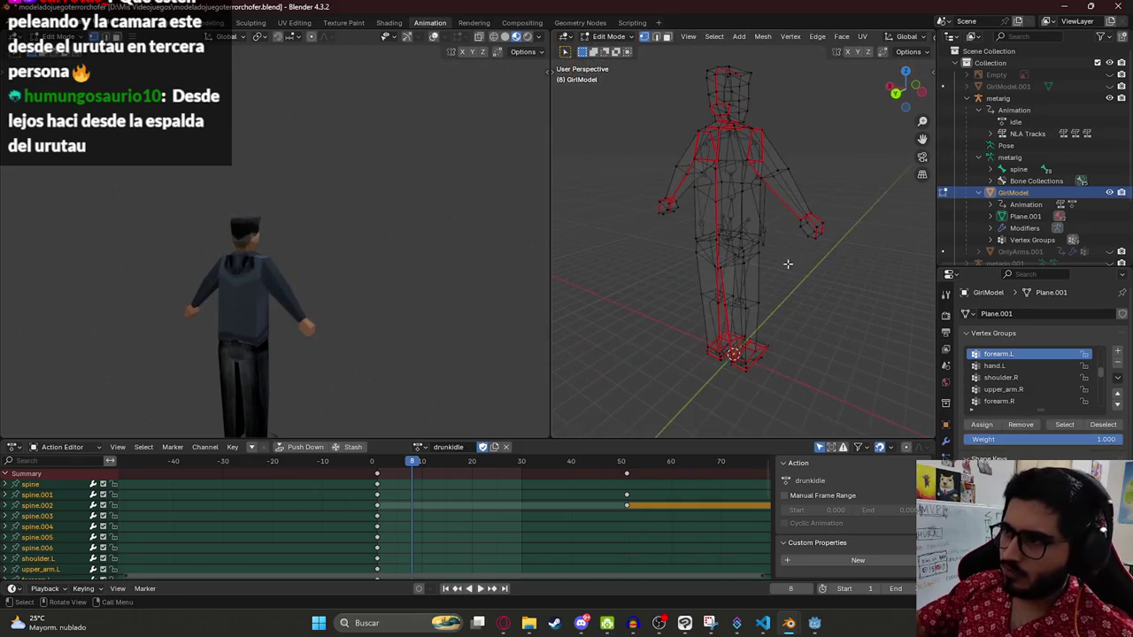
mouse_move(864, 259)
mouse_down()
mouse_move(797, 230)
mouse_move(675, 227)
mouse_move(789, 146)
mouse_move(809, 218)
mouse_move(769, 278)
mouse_up()
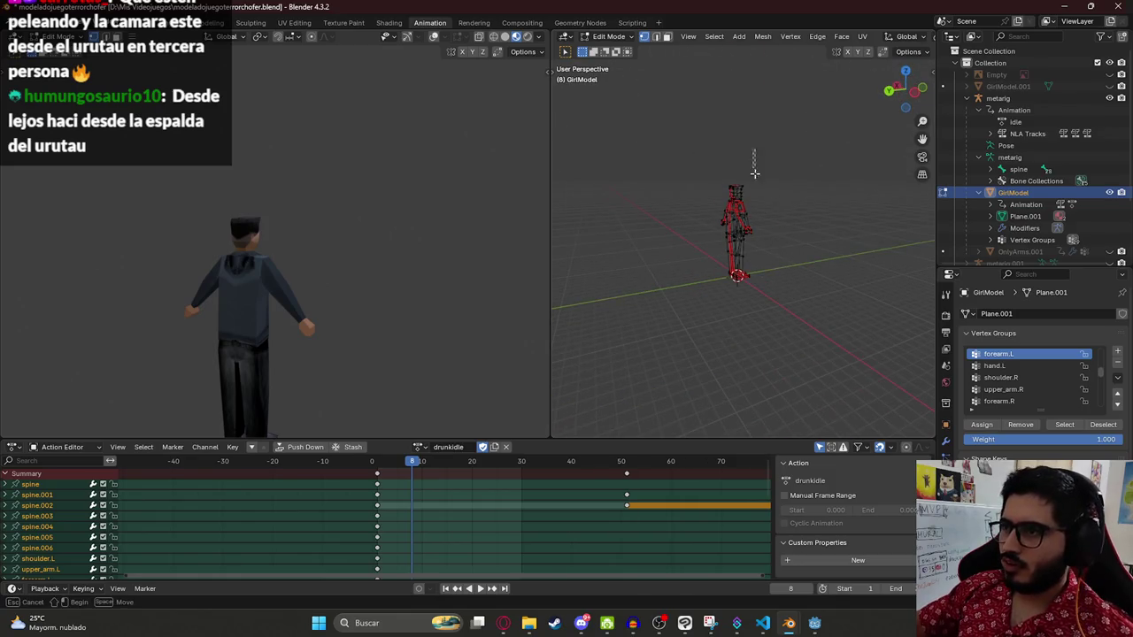
drag(841, 309, 644, 122)
scroll(752, 221, up, 5)
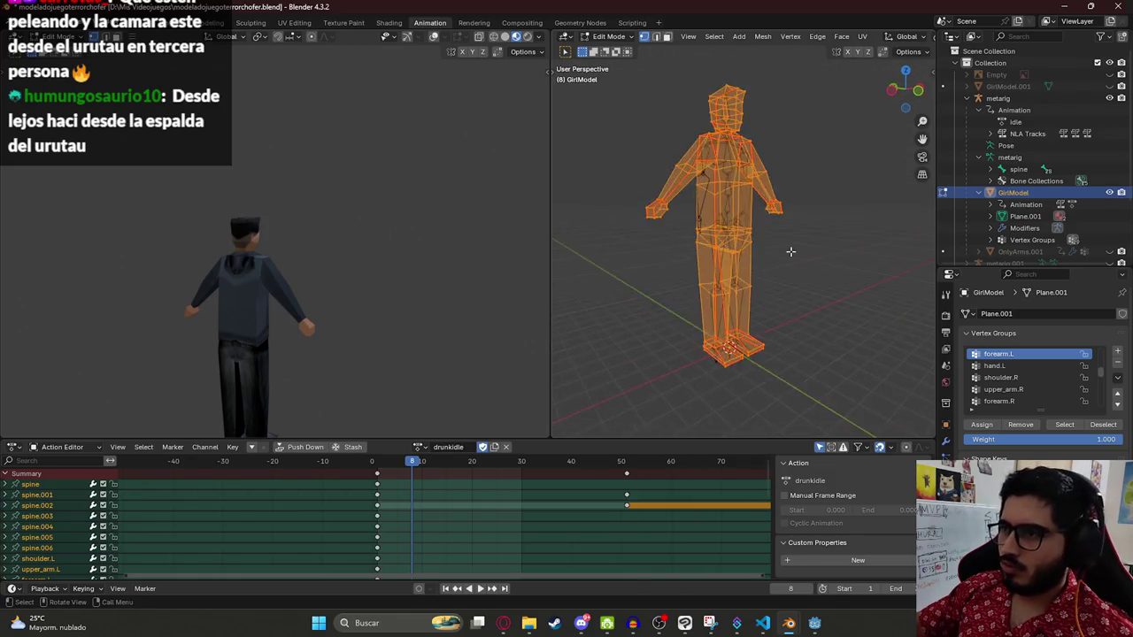
mouse_move(746, 241)
mouse_down()
mouse_move(663, 265)
mouse_move(653, 245)
mouse_move(797, 240)
mouse_move(743, 239)
mouse_move(703, 261)
mouse_move(778, 266)
mouse_move(687, 230)
mouse_move(847, 246)
mouse_move(701, 270)
mouse_move(744, 309)
mouse_move(668, 262)
mouse_move(738, 190)
mouse_up()
key(Tab)
scroll(725, 204, down, 5)
click(684, 278)
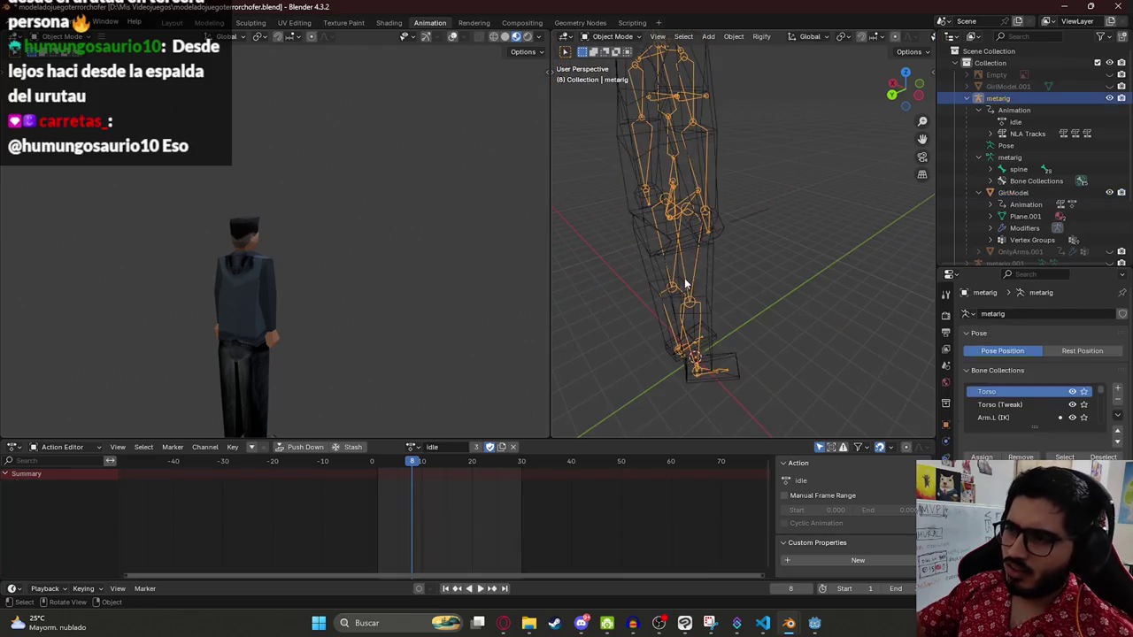
Step: Select GirlModel and enter Edit Mode with all its geometry selected
click(706, 289)
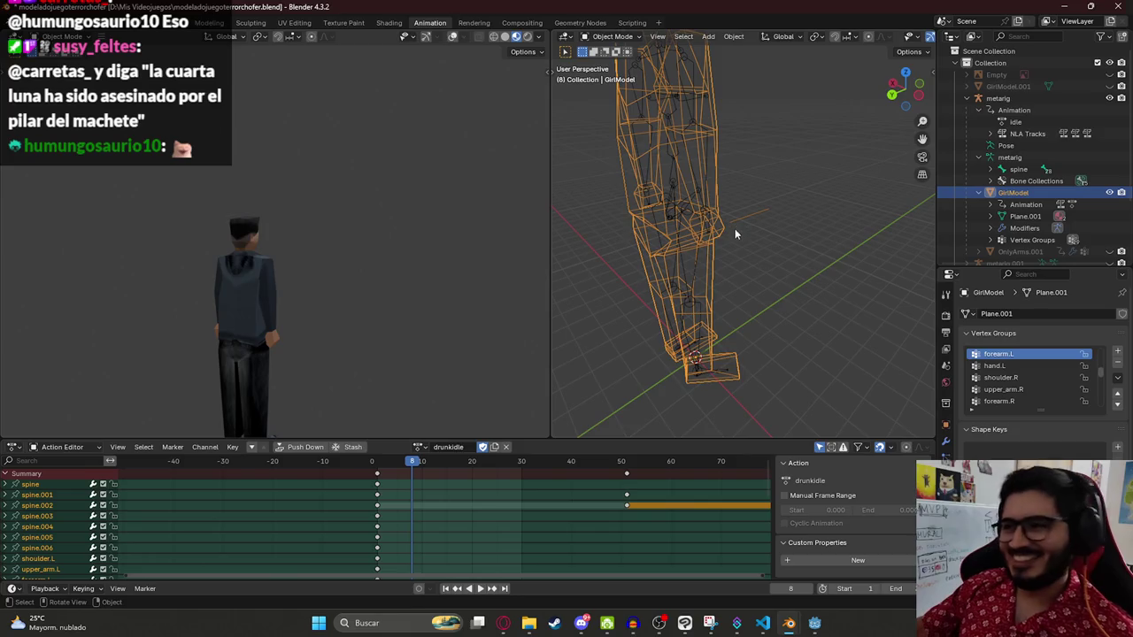
key(Tab)
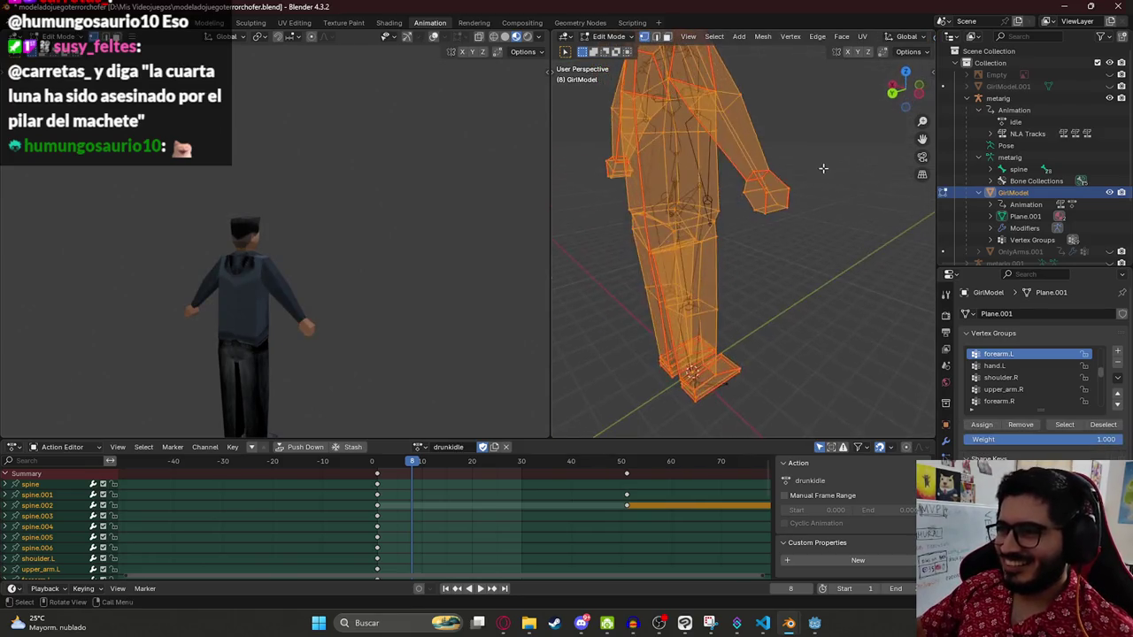
Step: Select all of GirlModel, toggle modes with undo/redo, and re-enter Edit Mode
click(819, 171)
mouse_move(761, 206)
mouse_down()
mouse_move(615, 169)
mouse_move(743, 202)
mouse_move(876, 200)
mouse_up()
key(a)
click(943, 193)
key(ctrl+z)
key(ctrl+shift+z)
key(ctrl+z)
key(ctrl+shift+z)
scroll(772, 232, up, 5)
key(Tab)
Step: Delete the blade geometry from the hand in two L-select vertex deletions, then return to Object Mode
key(Tab)
key(Tab)
mouse_move(771, 243)
mouse_down()
mouse_move(752, 228)
mouse_move(761, 213)
mouse_move(736, 201)
mouse_move(764, 210)
mouse_up()
key(l)
key(x)
click(764, 210)
key(l)
mouse_move(728, 176)
mouse_down()
mouse_move(752, 211)
mouse_move(744, 226)
mouse_move(692, 221)
mouse_move(806, 195)
mouse_move(785, 143)
mouse_move(650, 206)
mouse_move(699, 235)
mouse_up()
key(x)
click(790, 235)
key(Tab)
scroll(692, 216, down, 3)
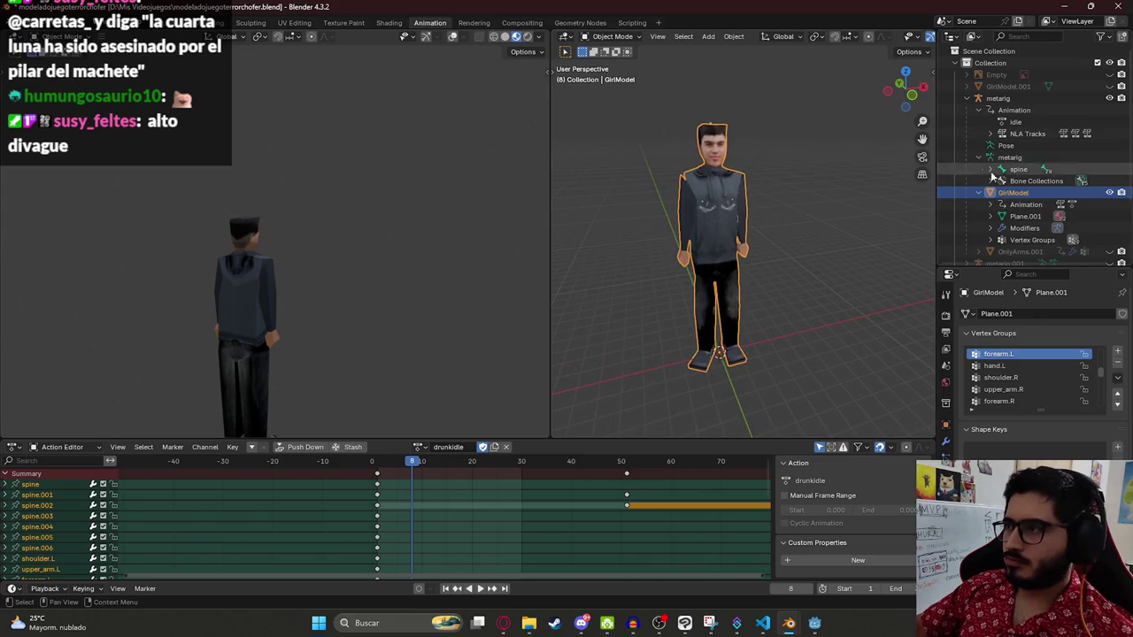
Step: Put the metarig into Pose Mode and save the file
click(999, 98)
click(612, 36)
click(614, 78)
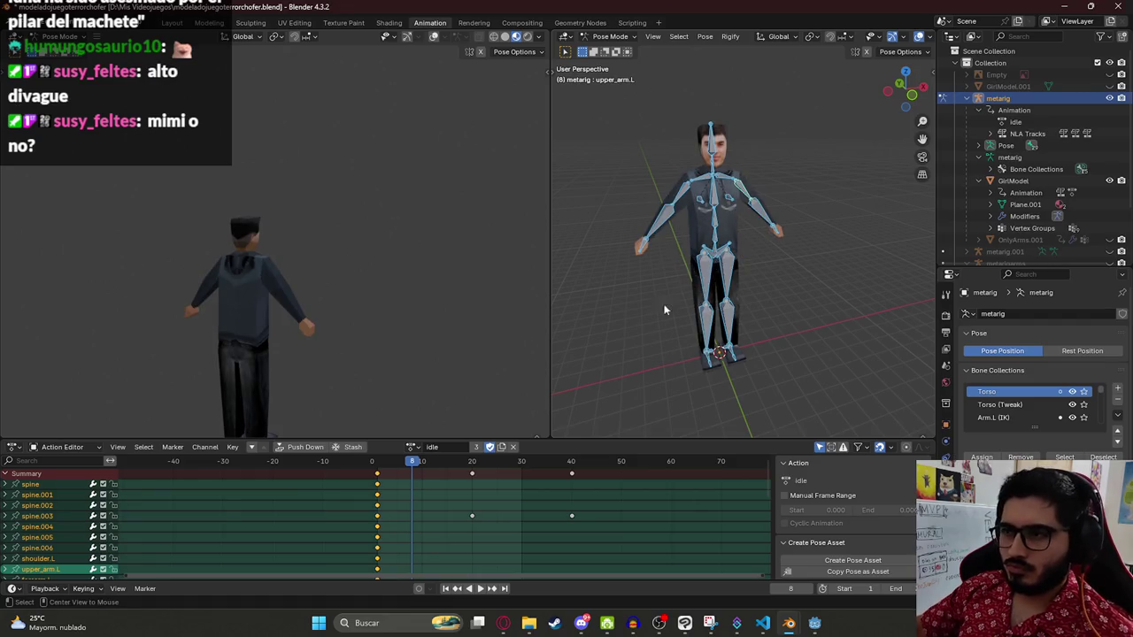
key(ctrl+s)
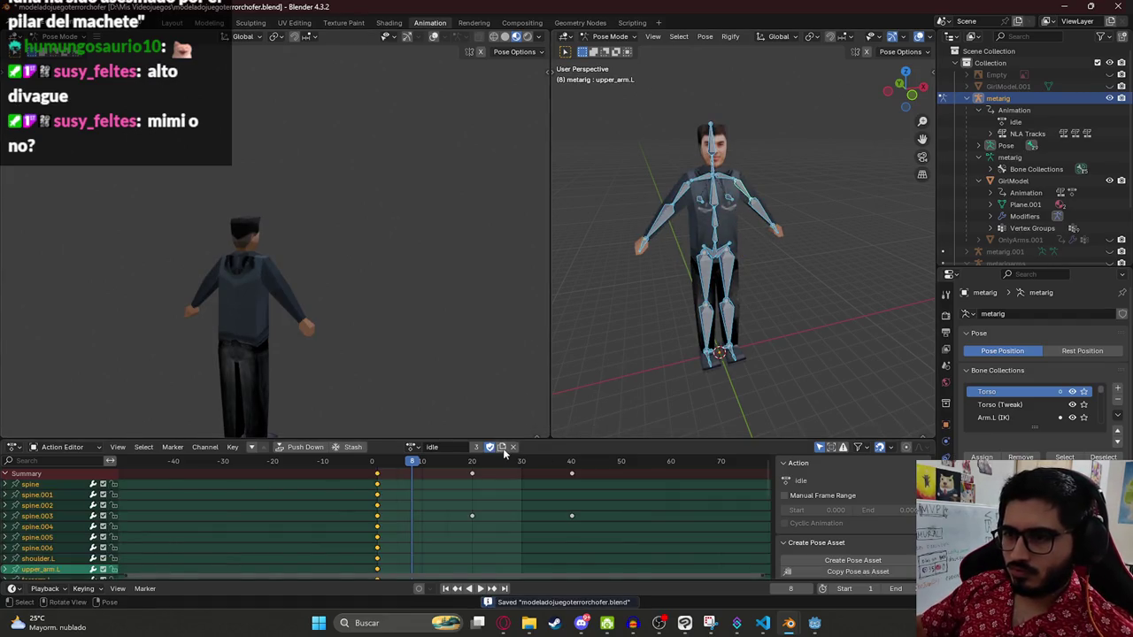
Step: Copy the idle action into a new action named finalfight1
click(502, 447)
double_click(446, 447)
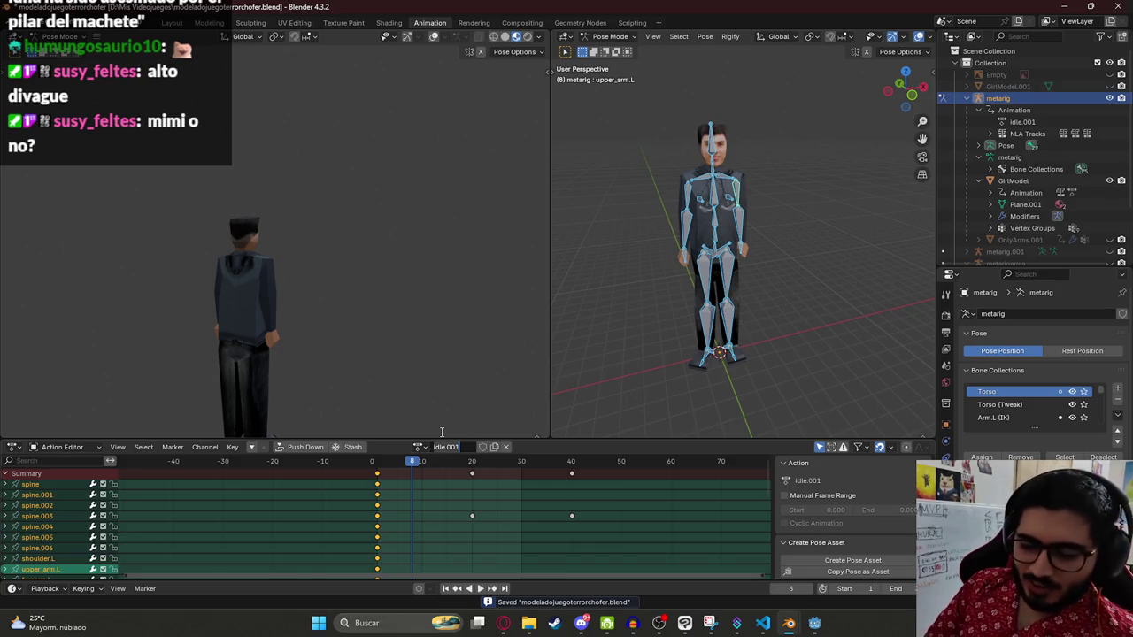
text(fir)
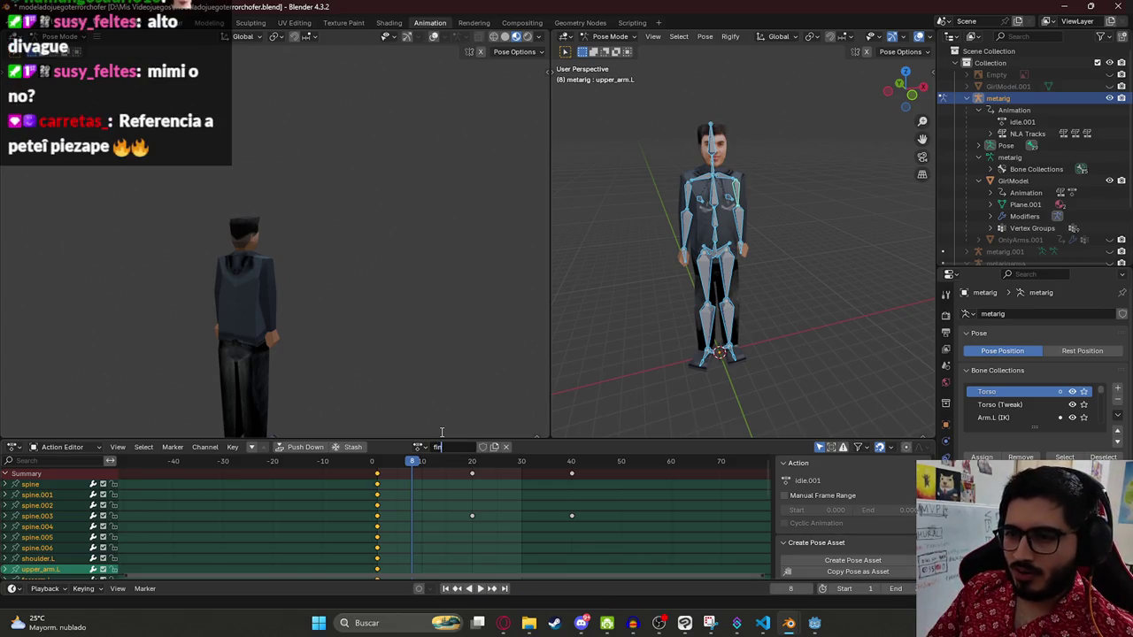
text(ht)
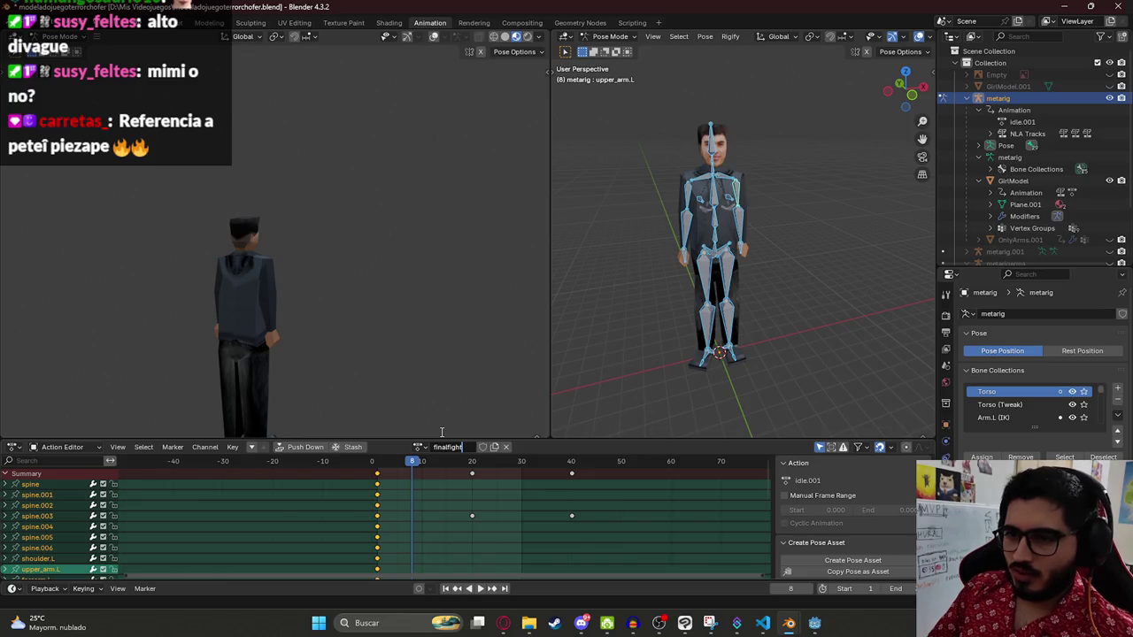
text(1)
key(Return)
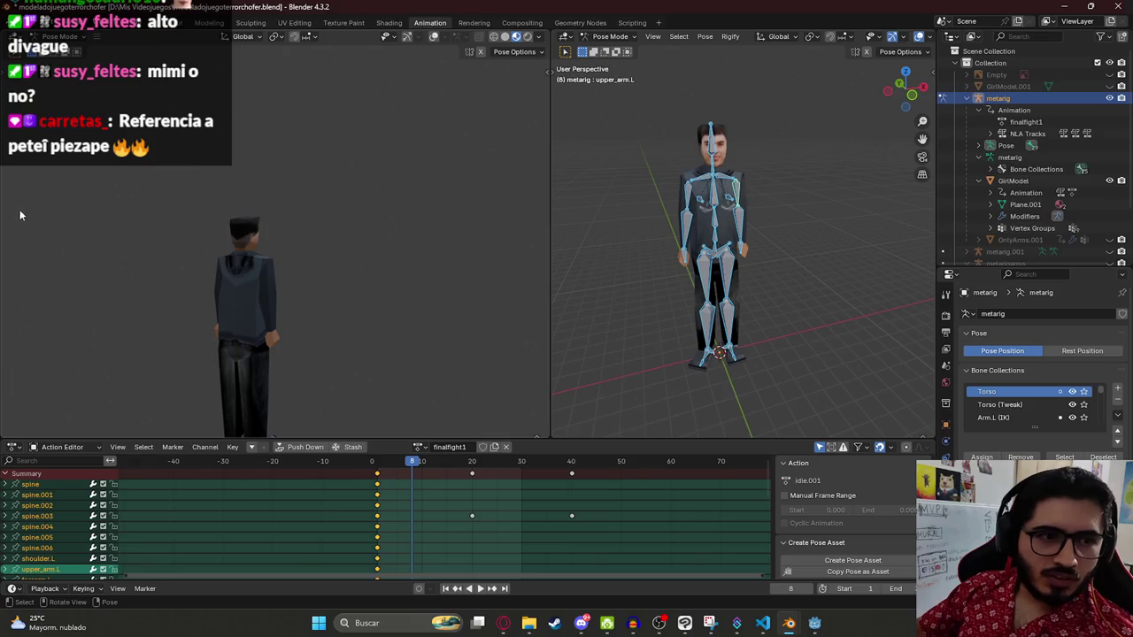
Step: Delete all bones' keyframes at frames 20 and 40, then play the animation
click(687, 184)
key(a)
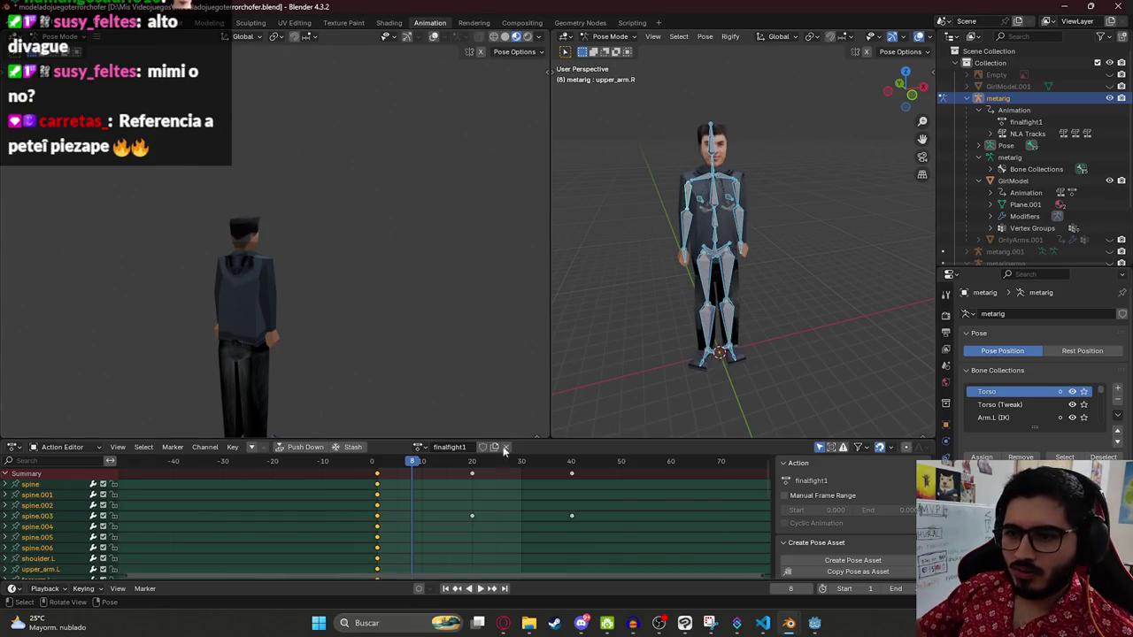
click(473, 475)
shift+click(571, 474)
key(x)
click(532, 473)
key(space)
scroll(452, 507, down, 3)
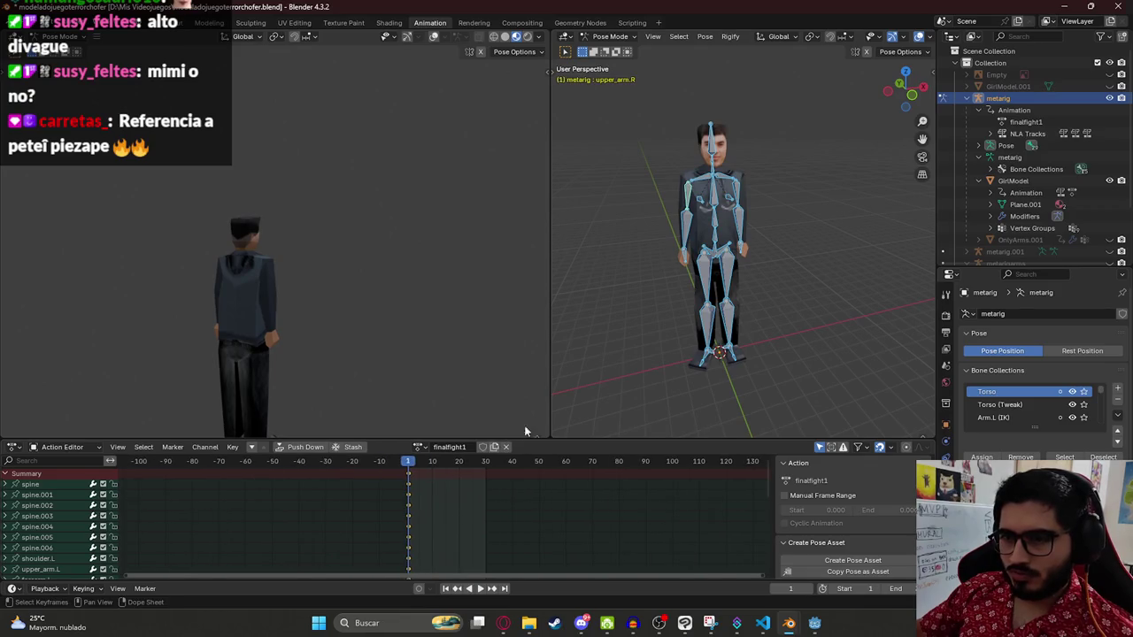
Step: In front view, clear the rig's bone rotations back to the T-pose
key(ctrl+s)
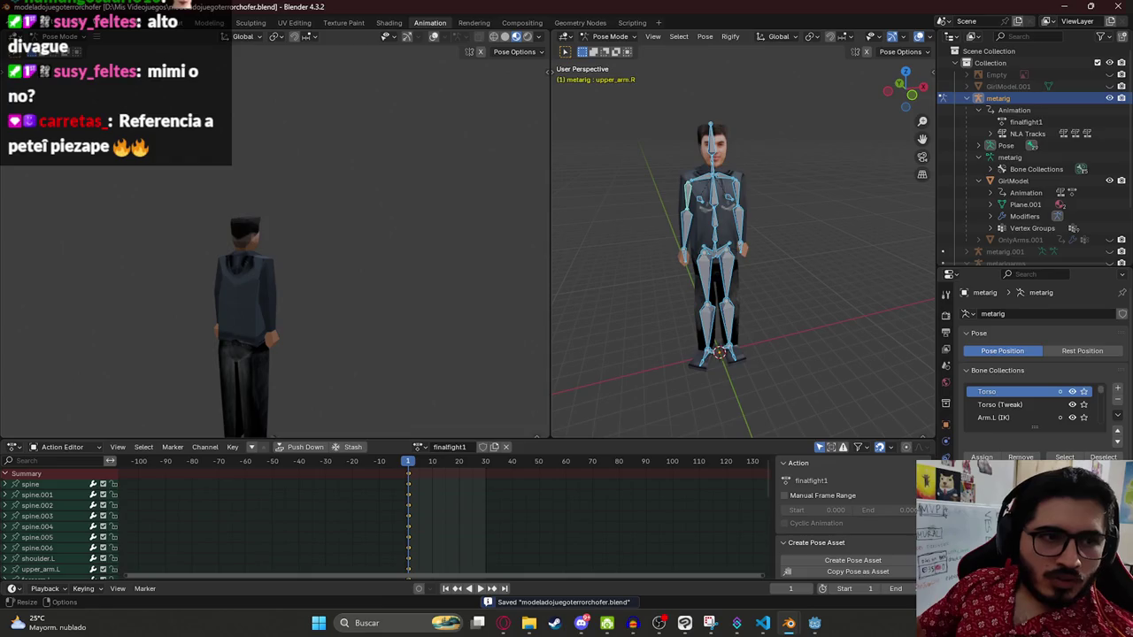
key(KP_6)
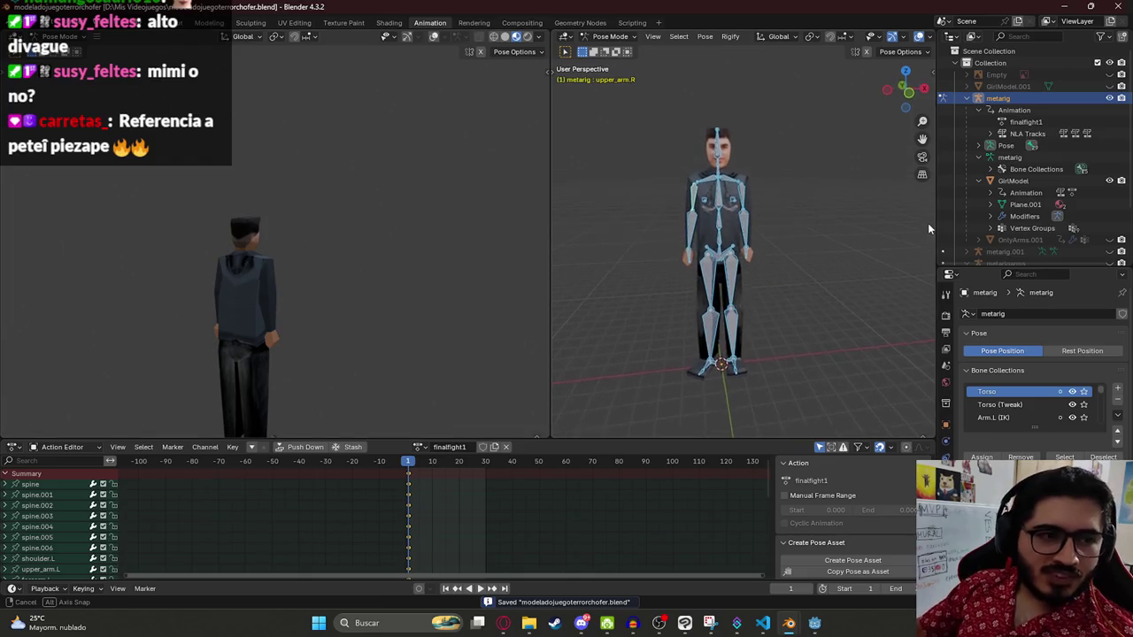
key(KP_6)
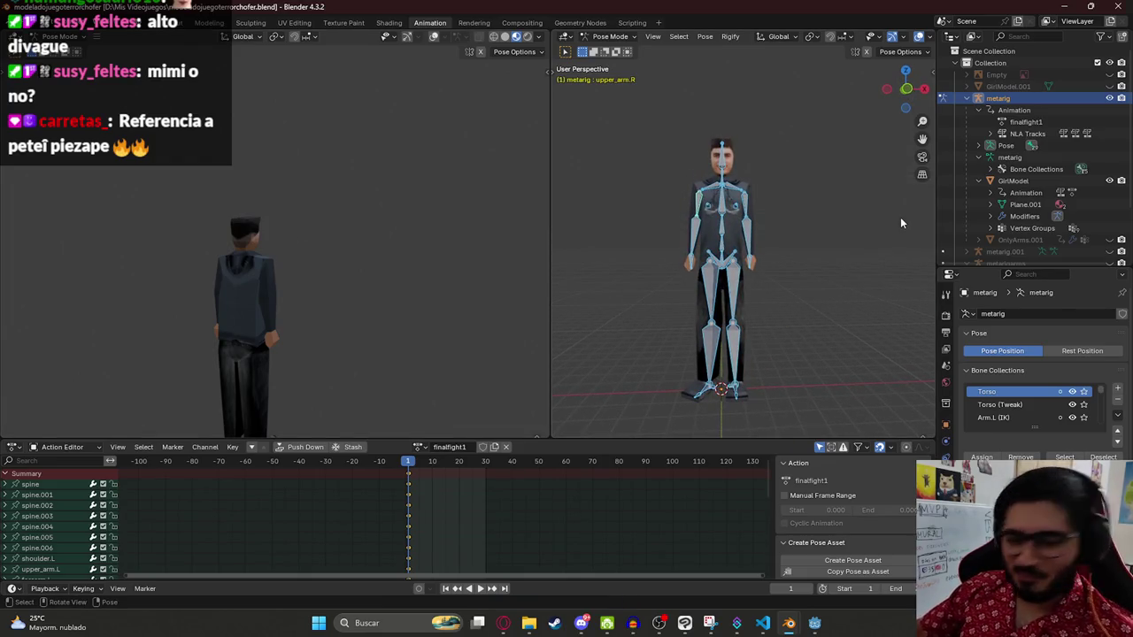
key(KP_1)
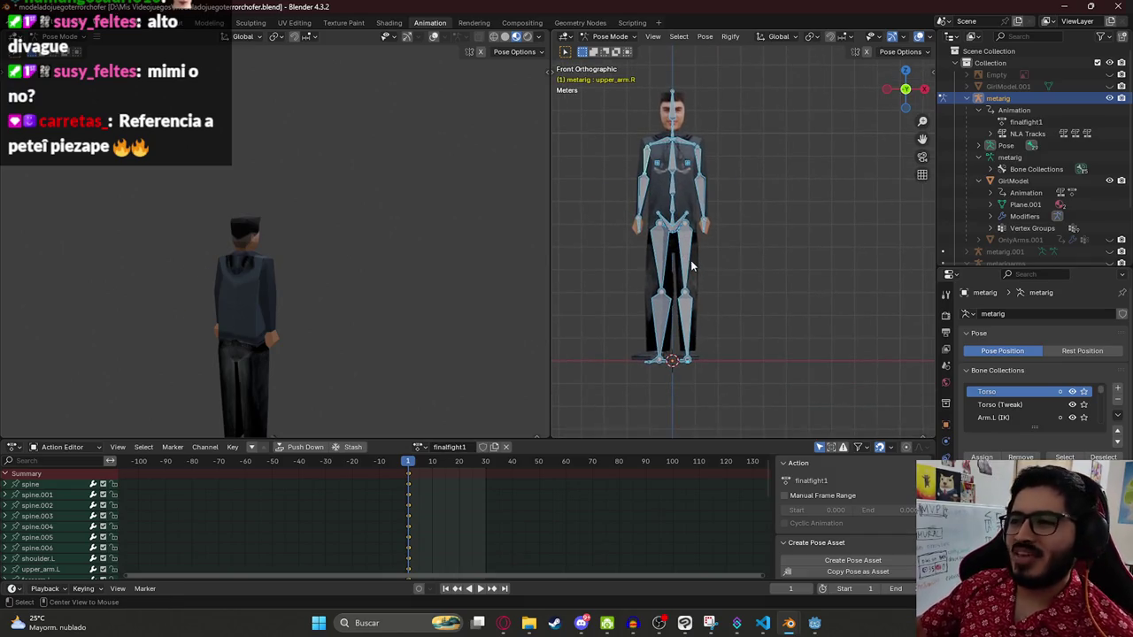
key(alt+r)
key(KP_Decimal)
click(759, 276)
Step: Recentre the rig in the view, select all bones, and save the file
scroll(766, 265, down, 4)
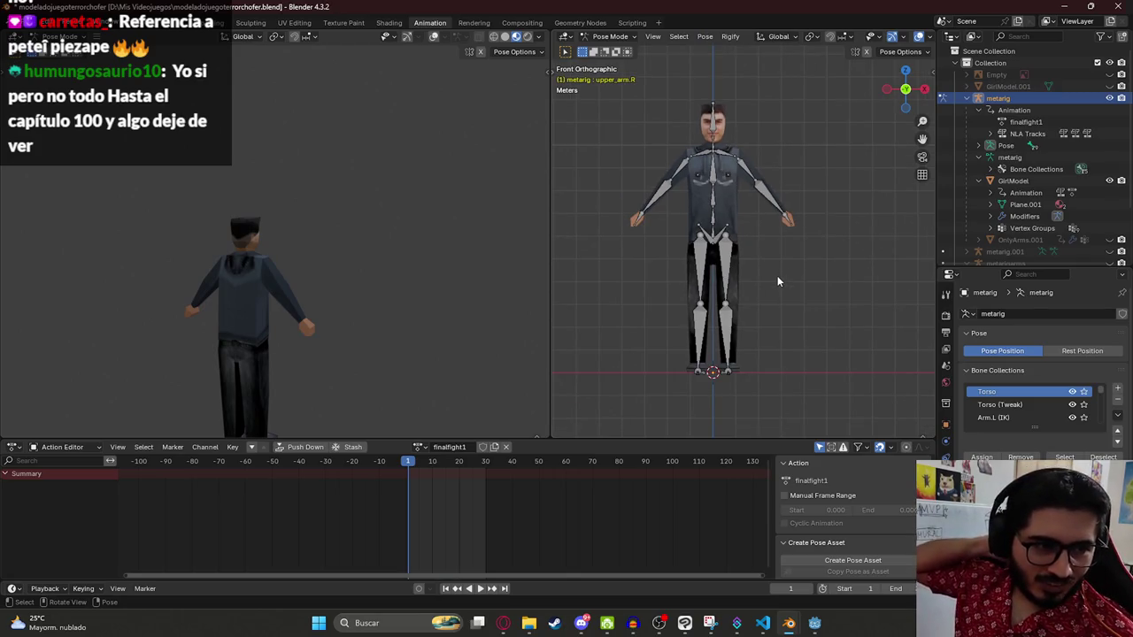
drag(767, 279, 761, 247)
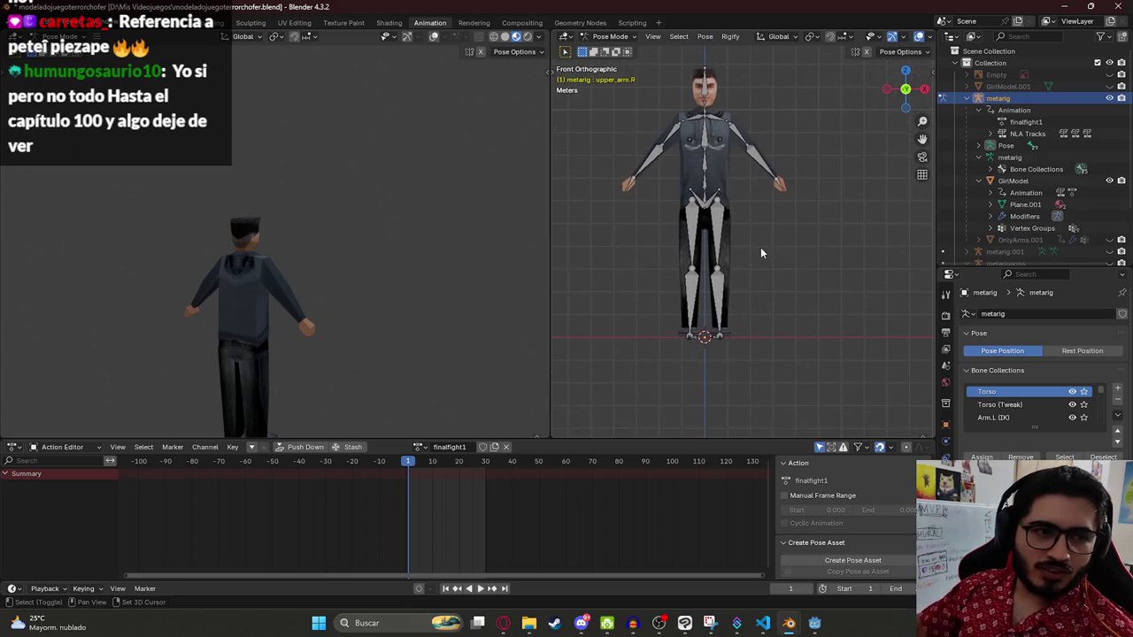
drag(694, 275, 699, 301)
key(a)
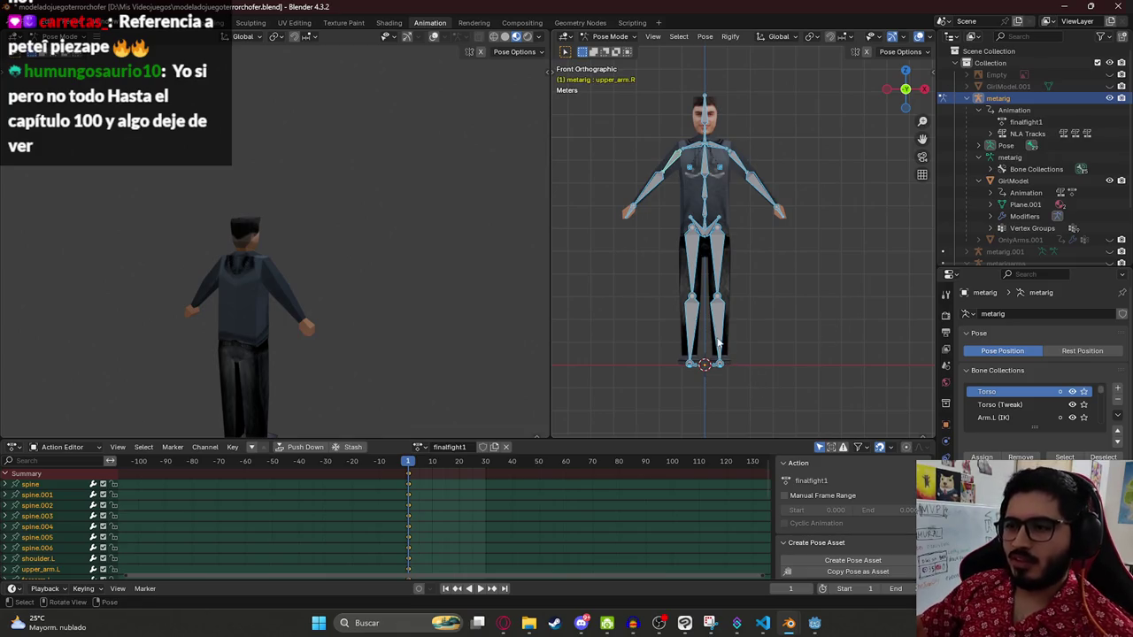
key(ctrl+s)
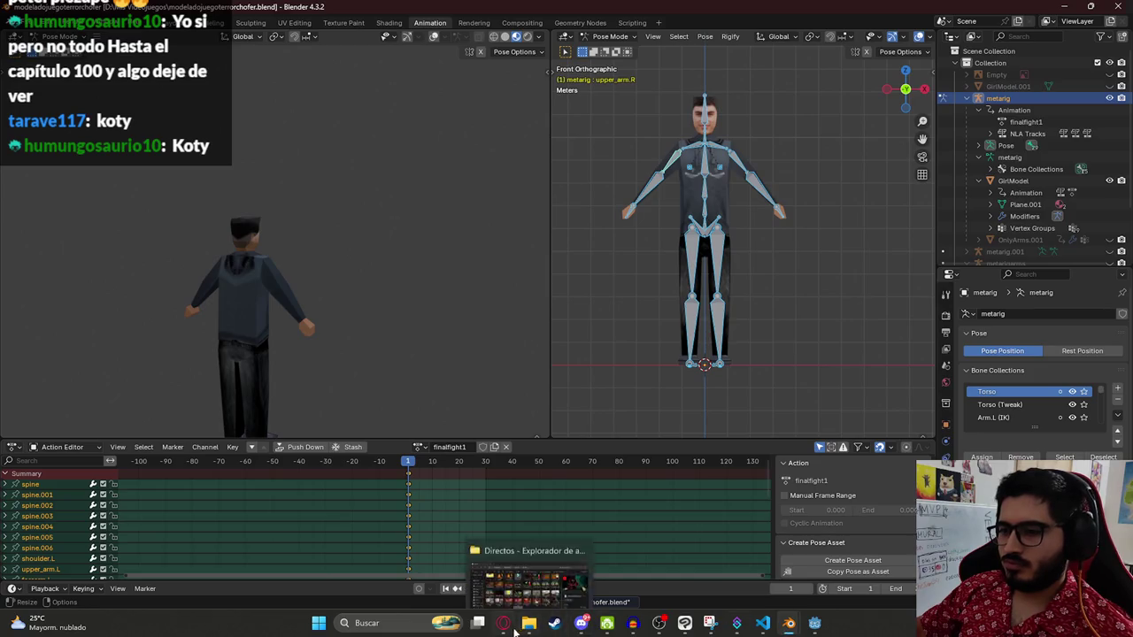
Step: After checking the reference video, rotate both thigh bones outward into a wide stance
click(504, 624)
click(504, 624)
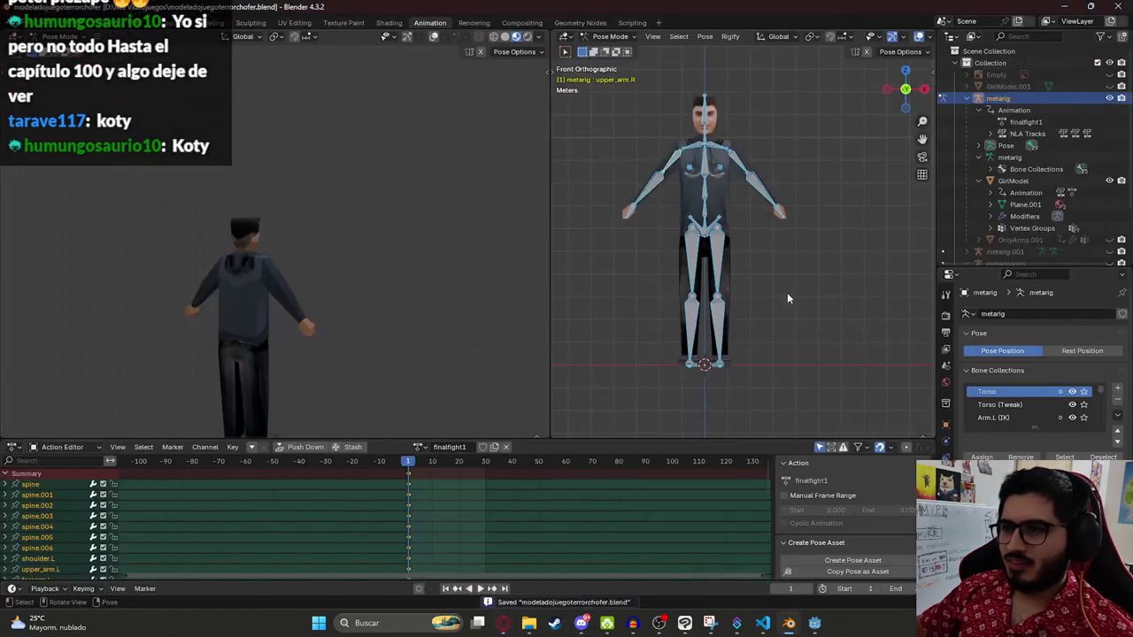
click(686, 265)
key(r)
key(Return)
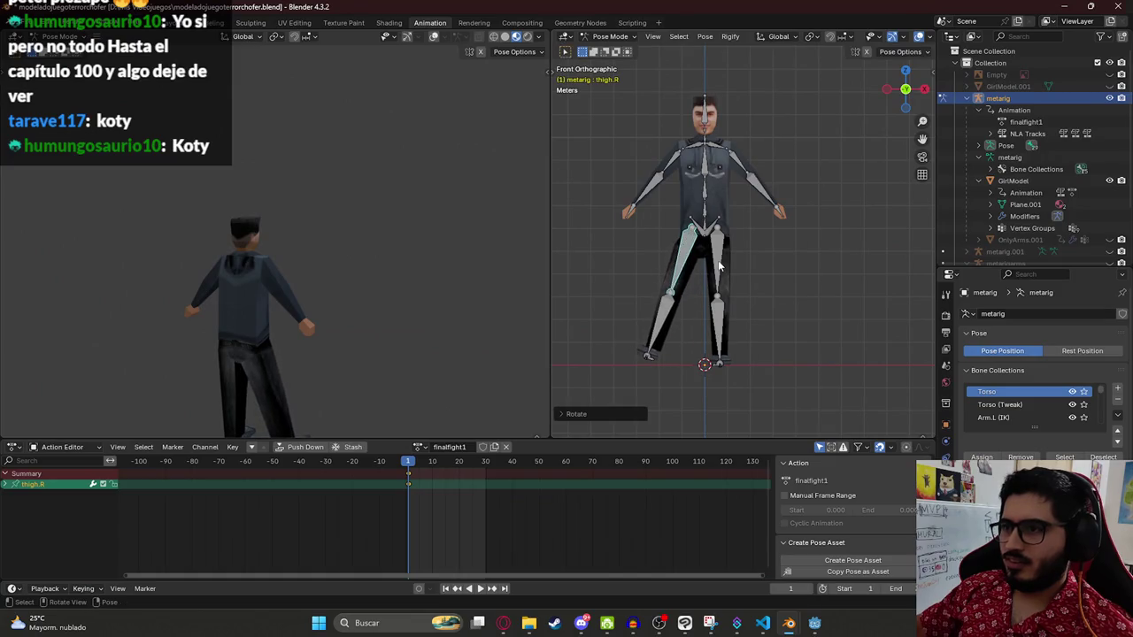
click(724, 261)
key(r)
click(652, 359)
Step: Rotate the right foot bone around its local Y axis, back in front view
click(650, 356)
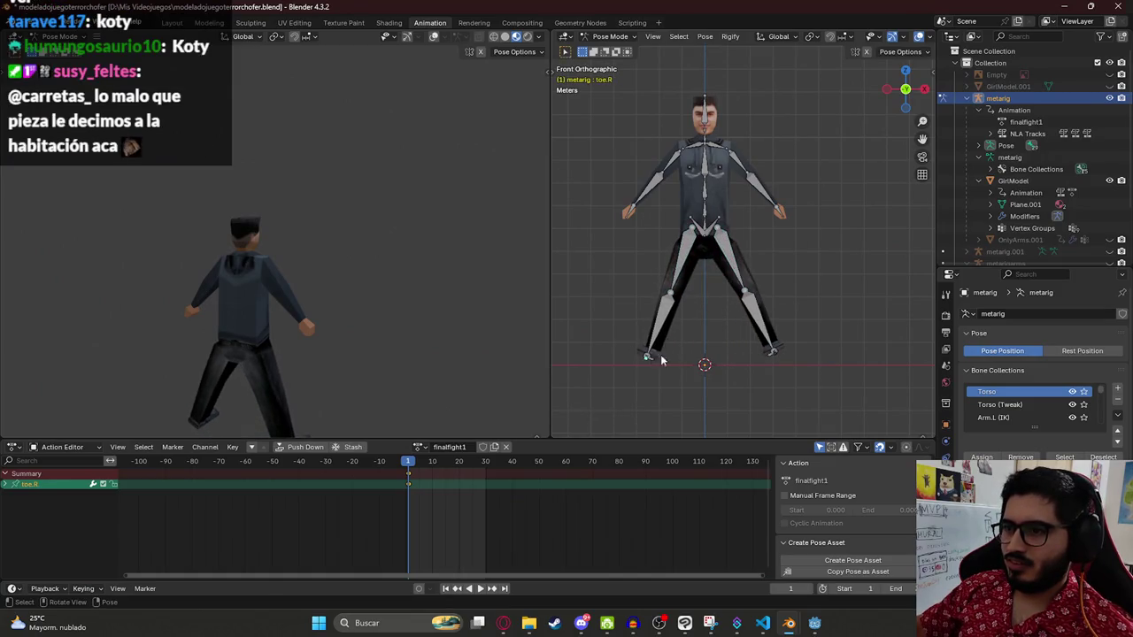
scroll(651, 355, up, 6)
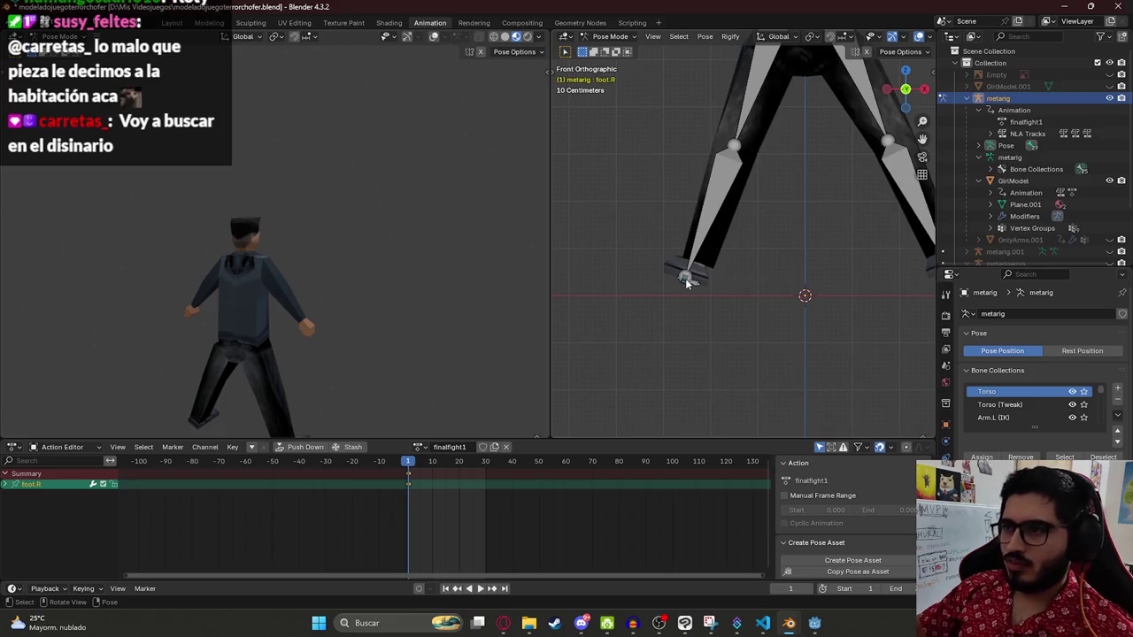
mouse_move(686, 280)
mouse_down()
mouse_move(777, 309)
mouse_move(673, 299)
mouse_up()
click(692, 299)
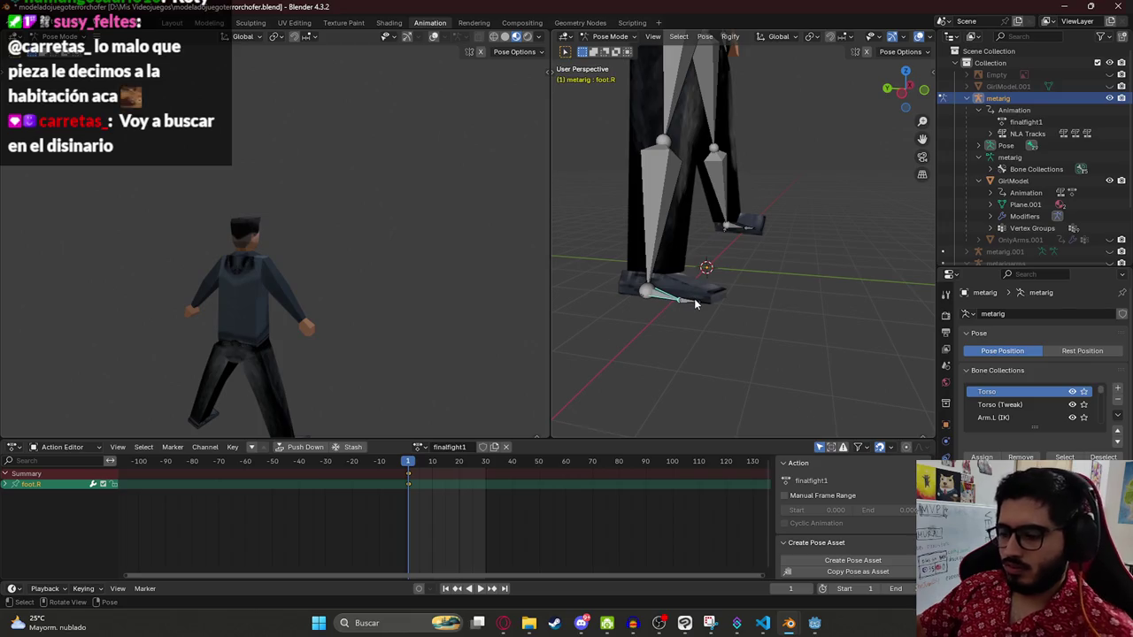
key(KP_1)
key(r)
key(y)
key(y)
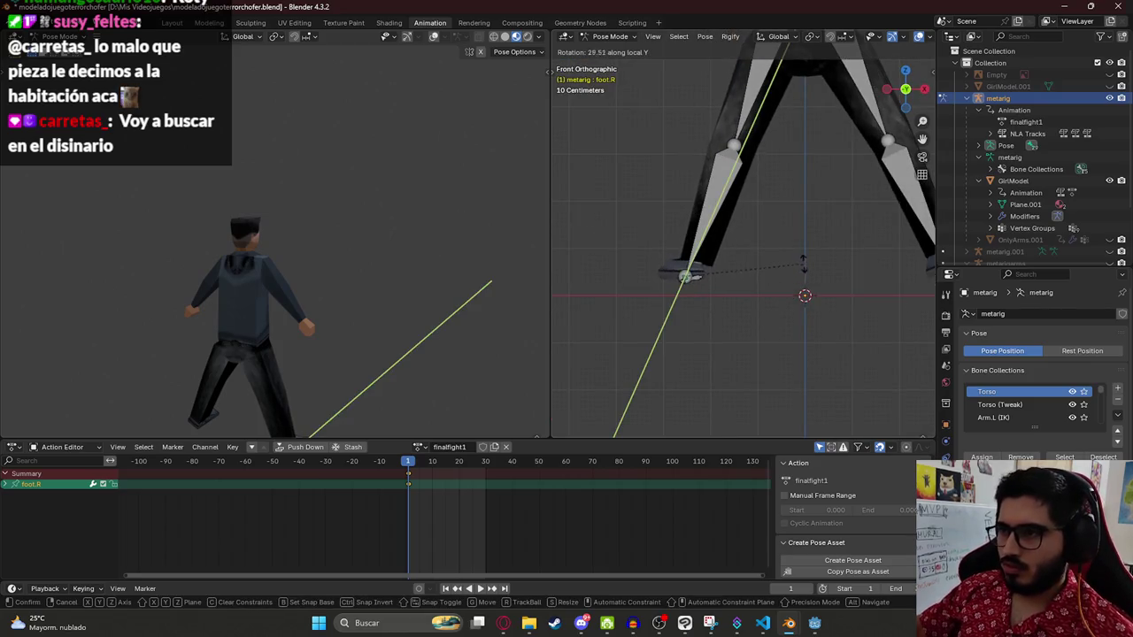
click(803, 264)
Step: Copy and paste the pose, then lower all bones along Z onto the ground
key(ctrl+c)
key(ctrl+v)
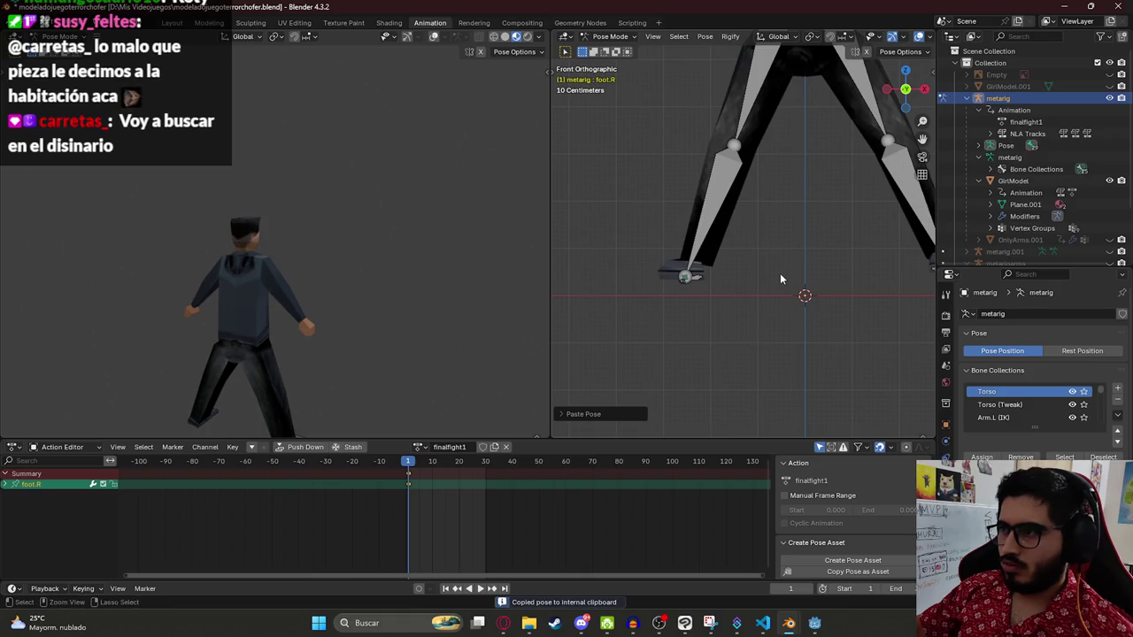
scroll(780, 272, down, 4)
key(a)
key(g)
key(z)
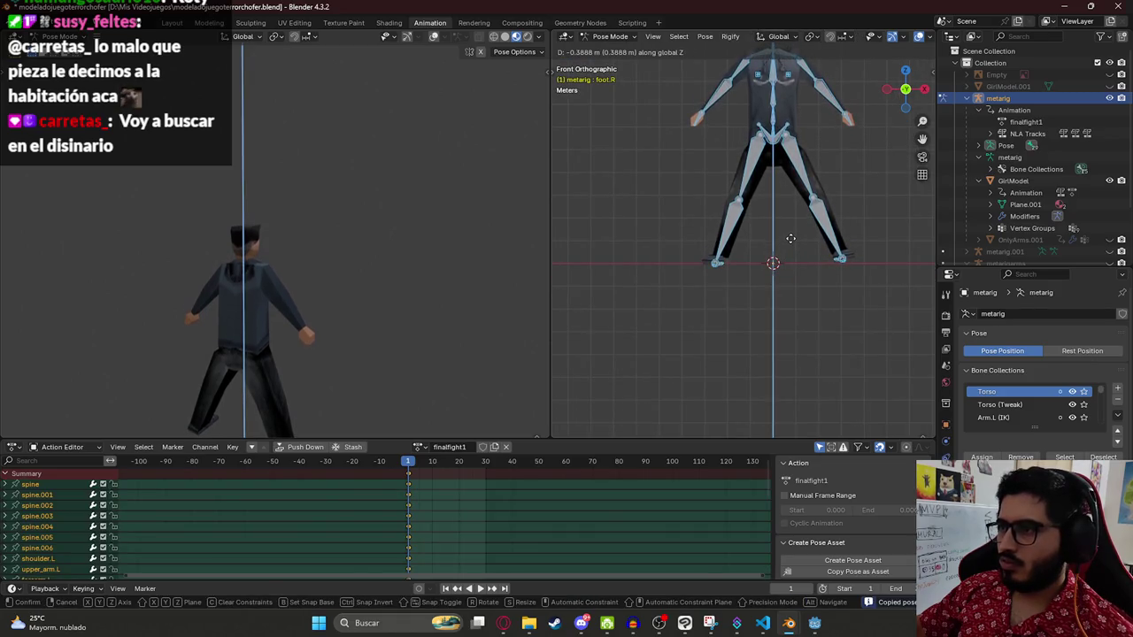
click(791, 238)
scroll(809, 245, up, 3)
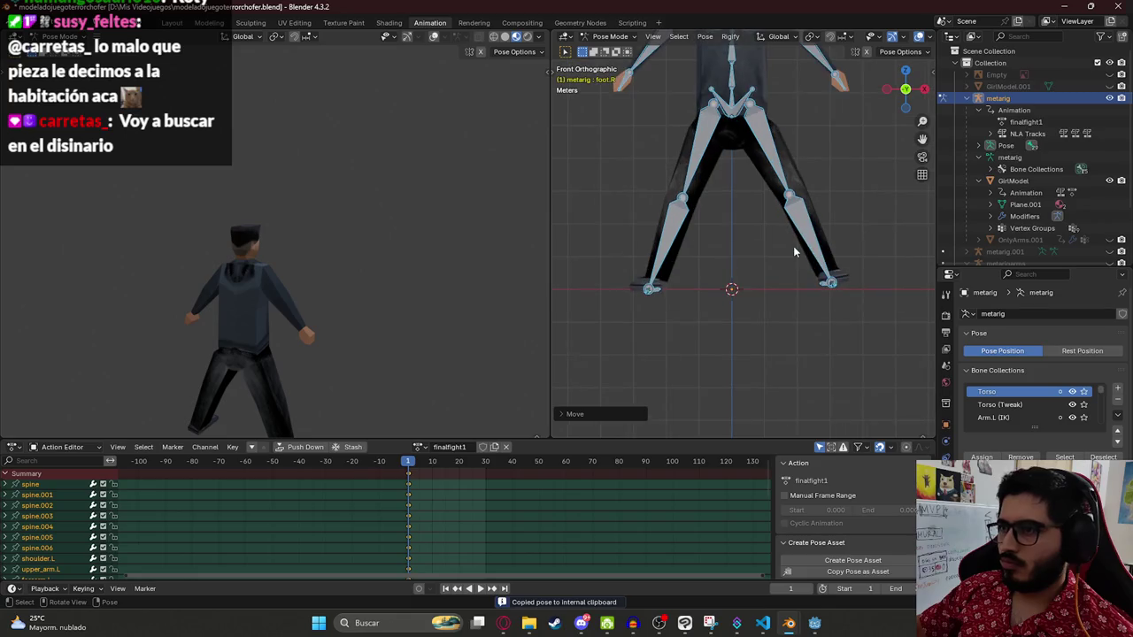
scroll(752, 221, down, 3)
Step: Key the right foot at frame 1 and rotate it around Z
key(alt+a)
key(alt+Tab)
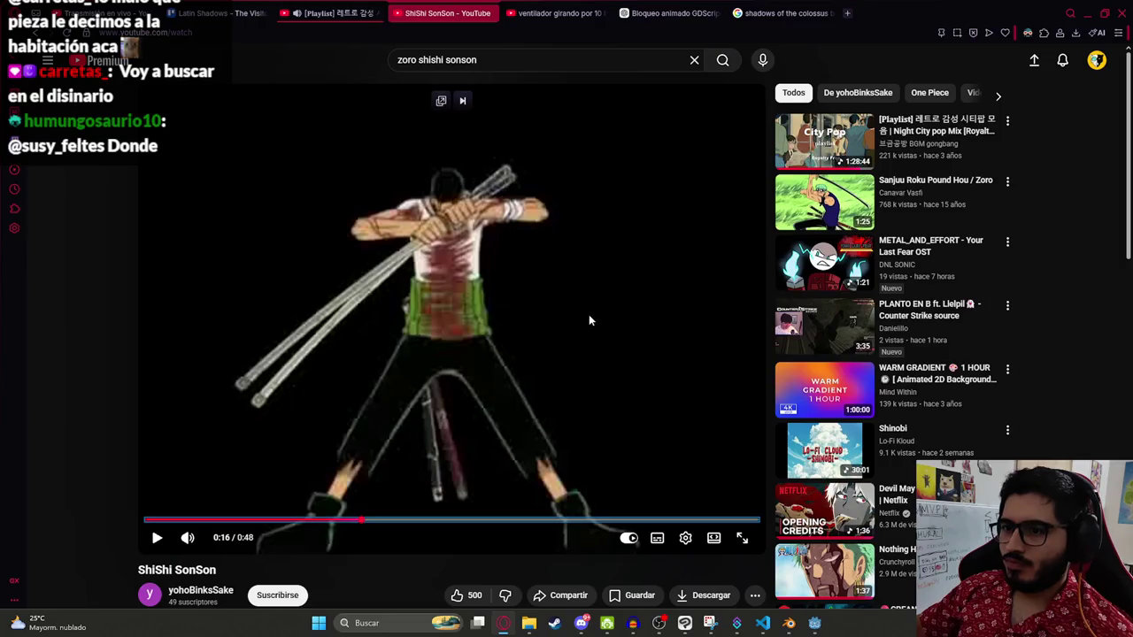
key(alt+Tab)
click(626, 388)
mouse_move(626, 388)
mouse_down()
mouse_move(640, 420)
mouse_move(664, 341)
mouse_up()
key(i)
key(r)
key(z)
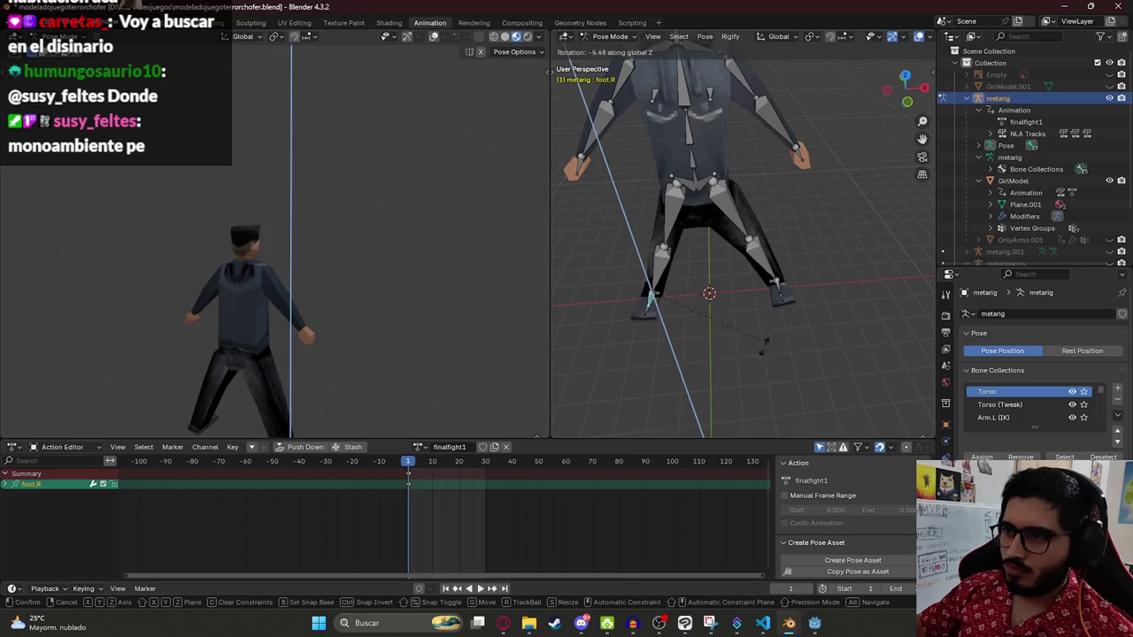
click(708, 363)
Step: Copy the whole rig's pose and save the blend file
key(a)
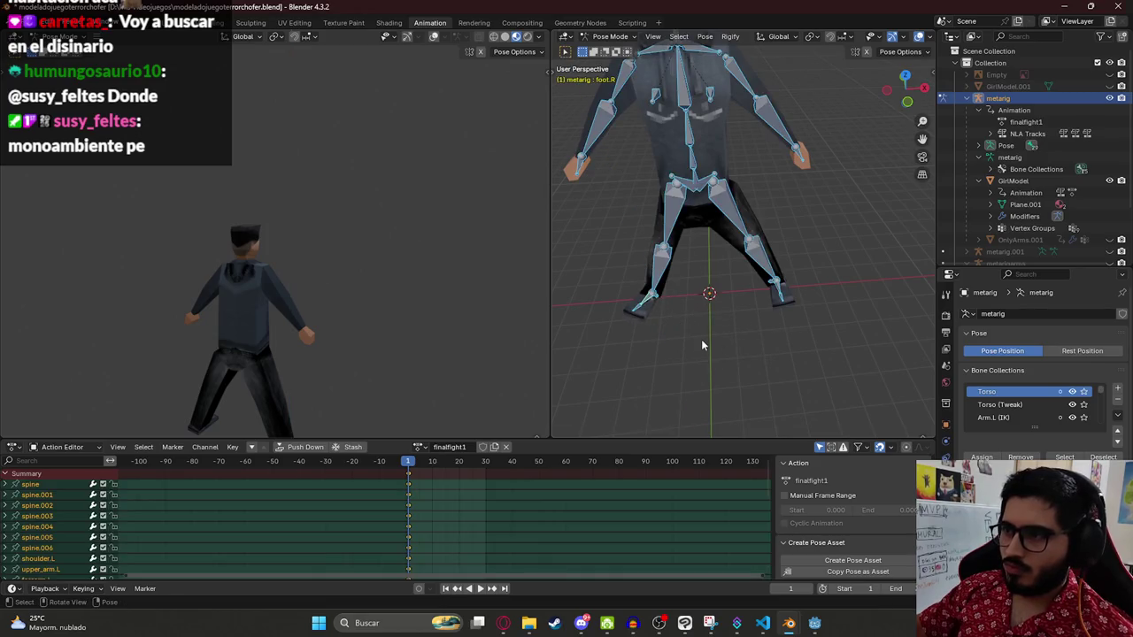
key(ctrl+c)
key(alt+a)
key(a)
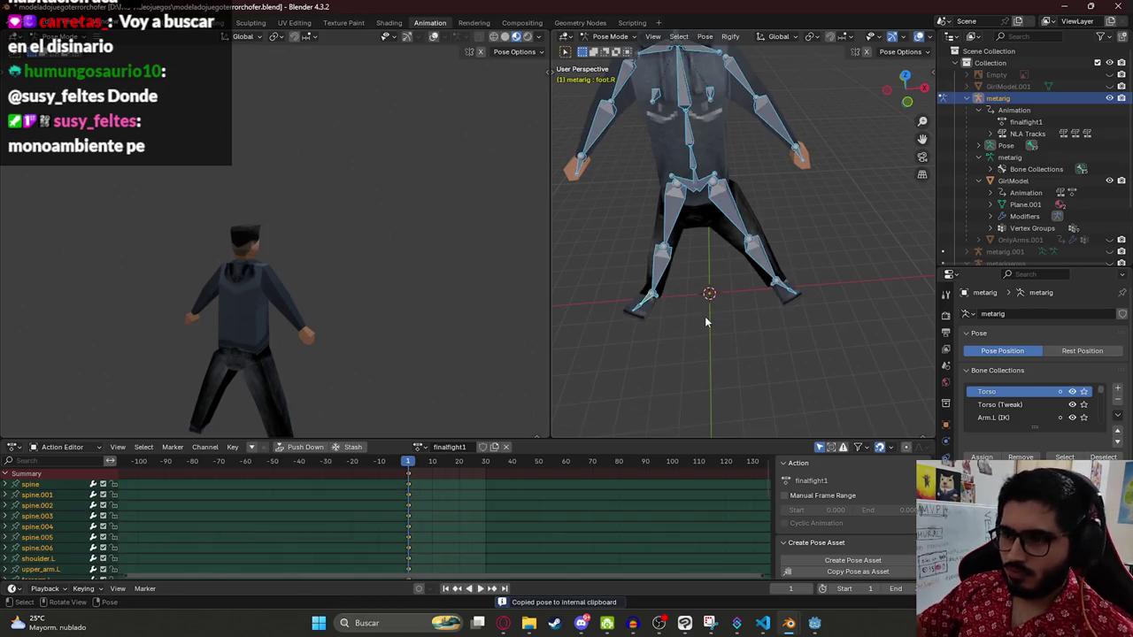
key(ctrl+s)
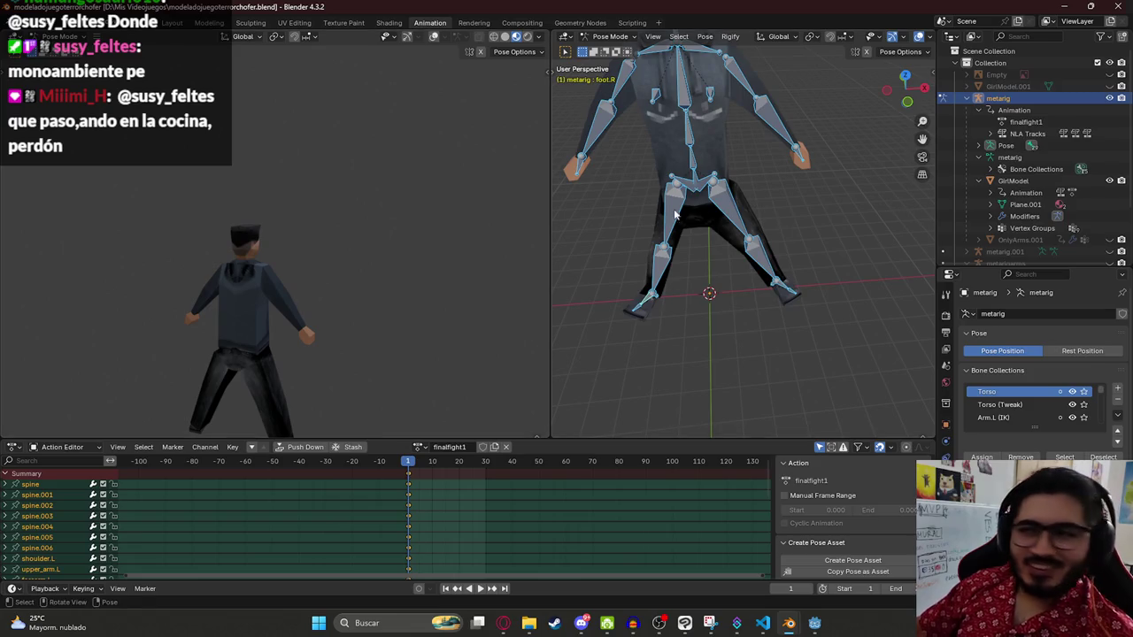
Step: In front view, nudge all bones slightly along the vertical axis
key(KP_1)
scroll(719, 240, up, 5)
scroll(734, 224, down, 3)
scroll(708, 224, up, 4)
click(735, 177)
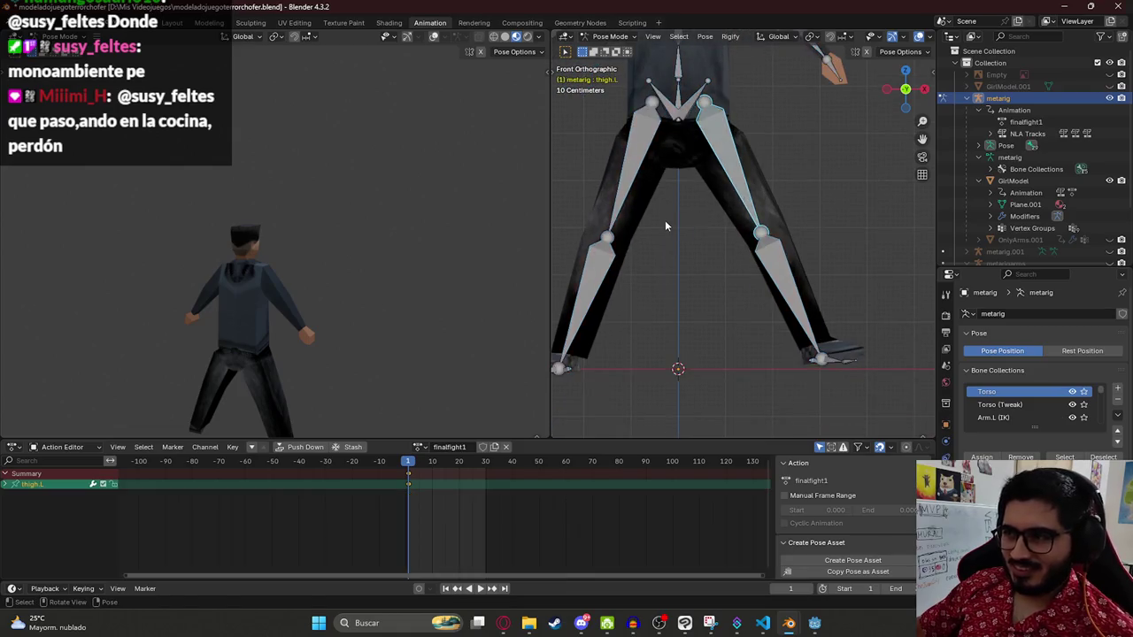
scroll(754, 197, left, 2)
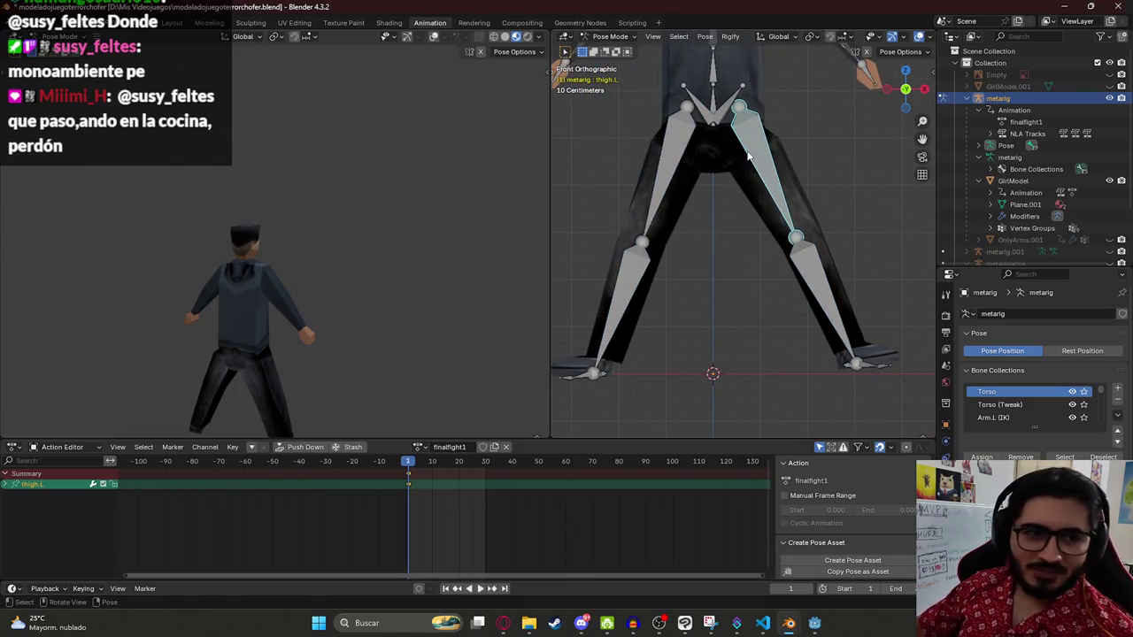
key(a)
key(g)
key(z)
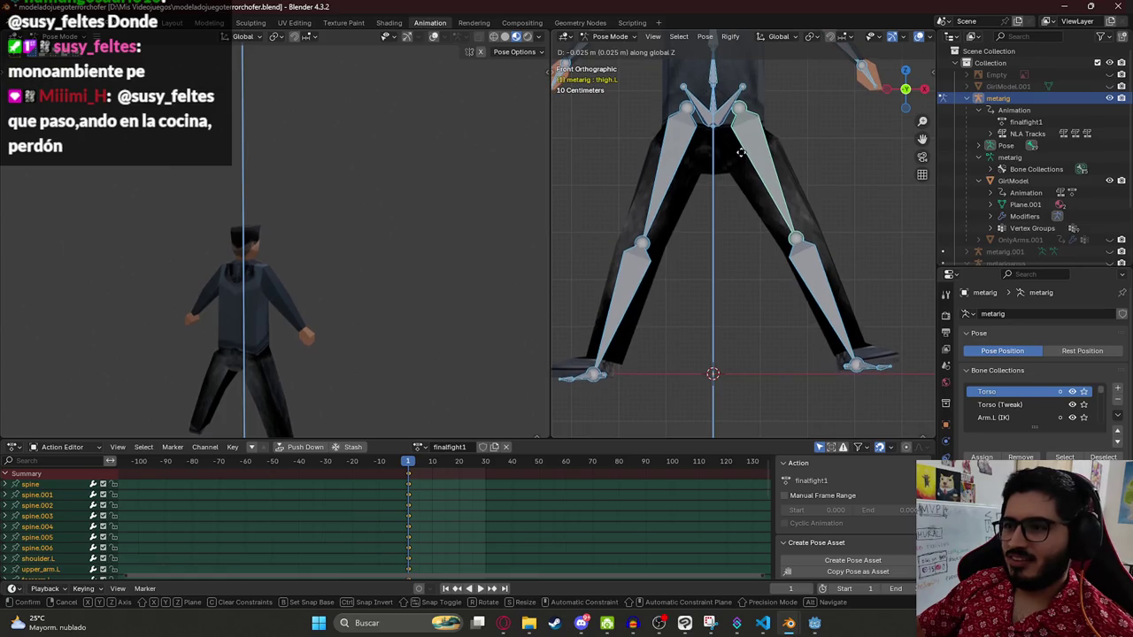
click(793, 182)
Step: Try re-rotating the legs, undo it, save, and recheck the reference video
key(r)
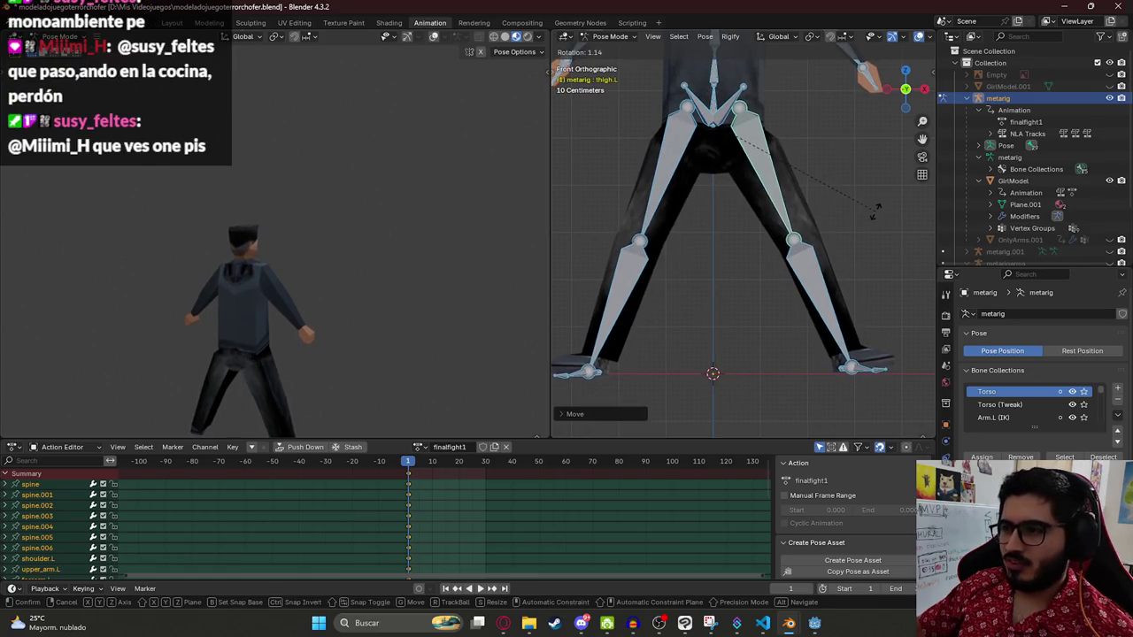
click(877, 223)
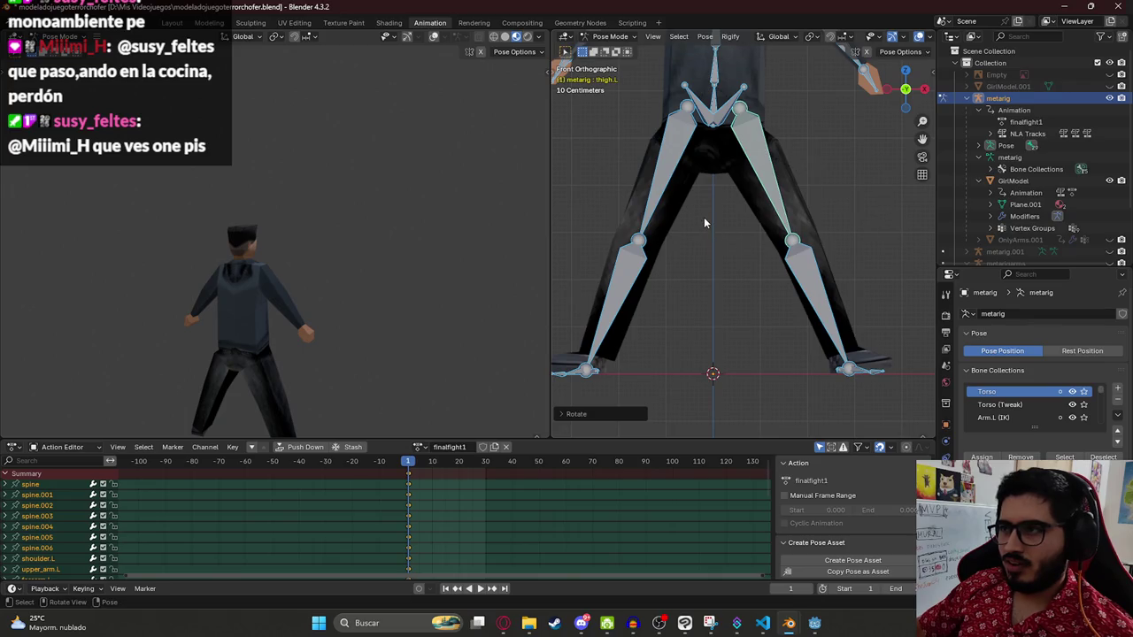
scroll(705, 223, down, 3)
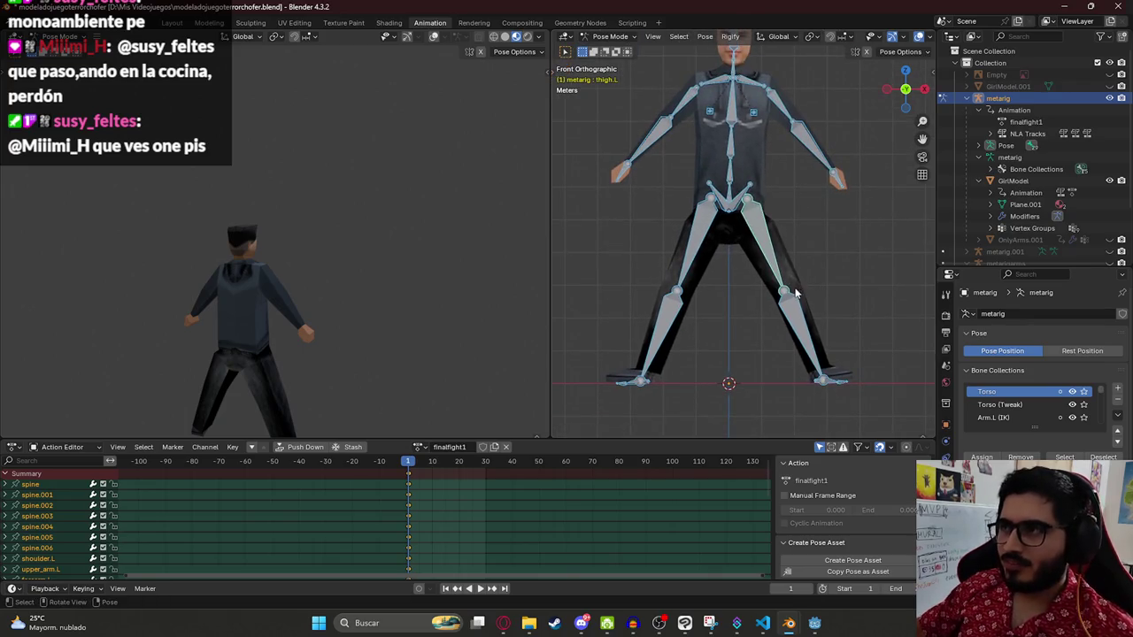
key(ctrl+z)
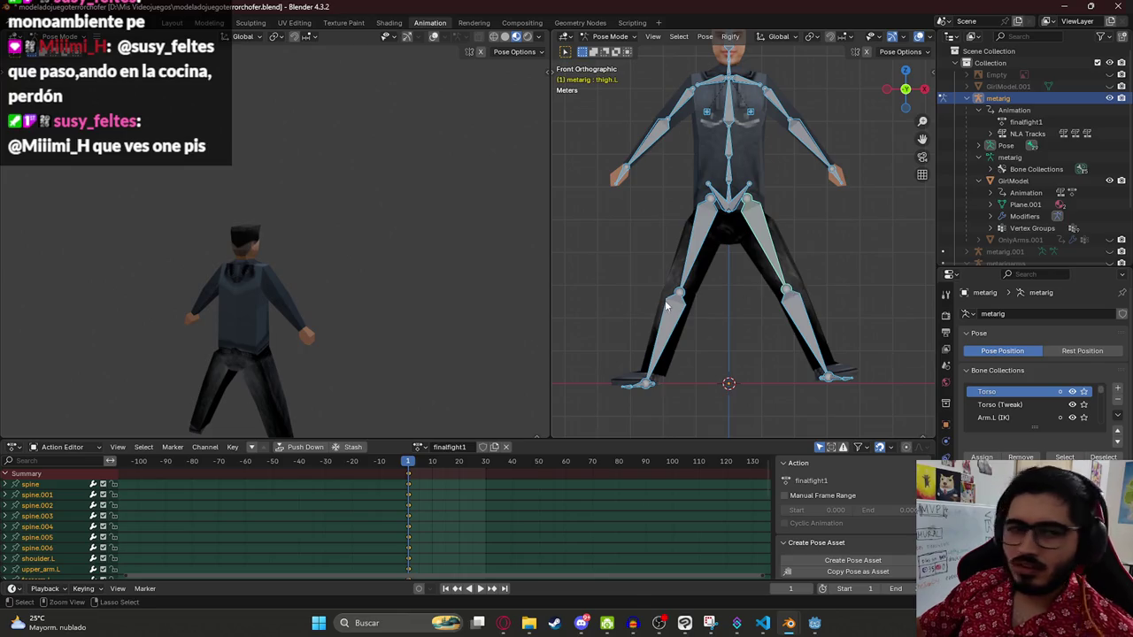
key(ctrl+s)
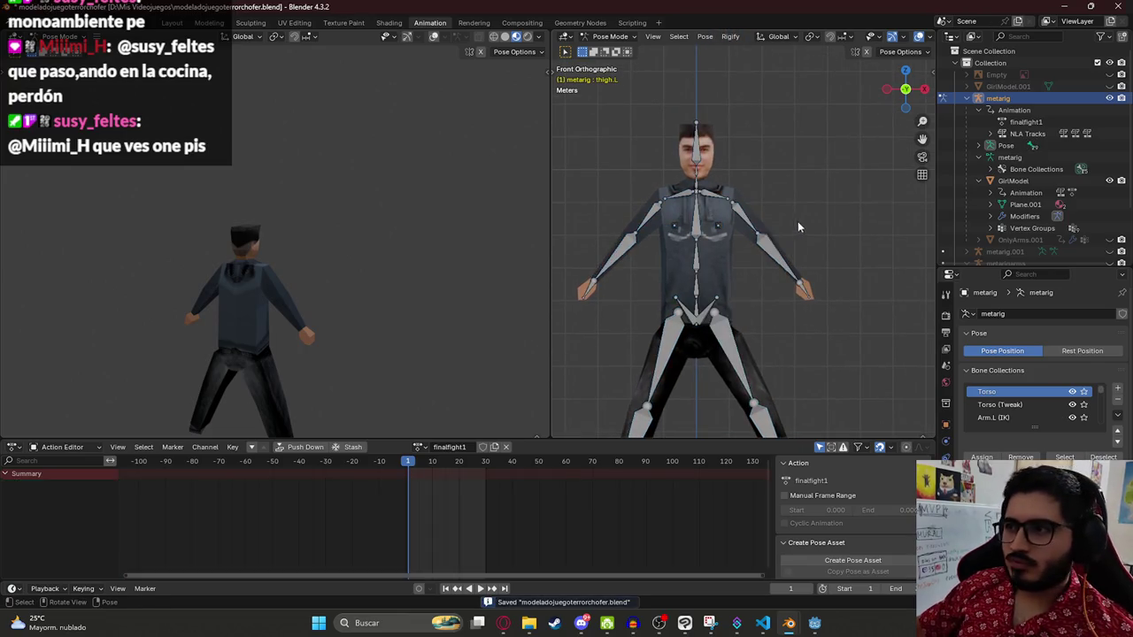
key(alt+Tab)
key(alt+Tab)
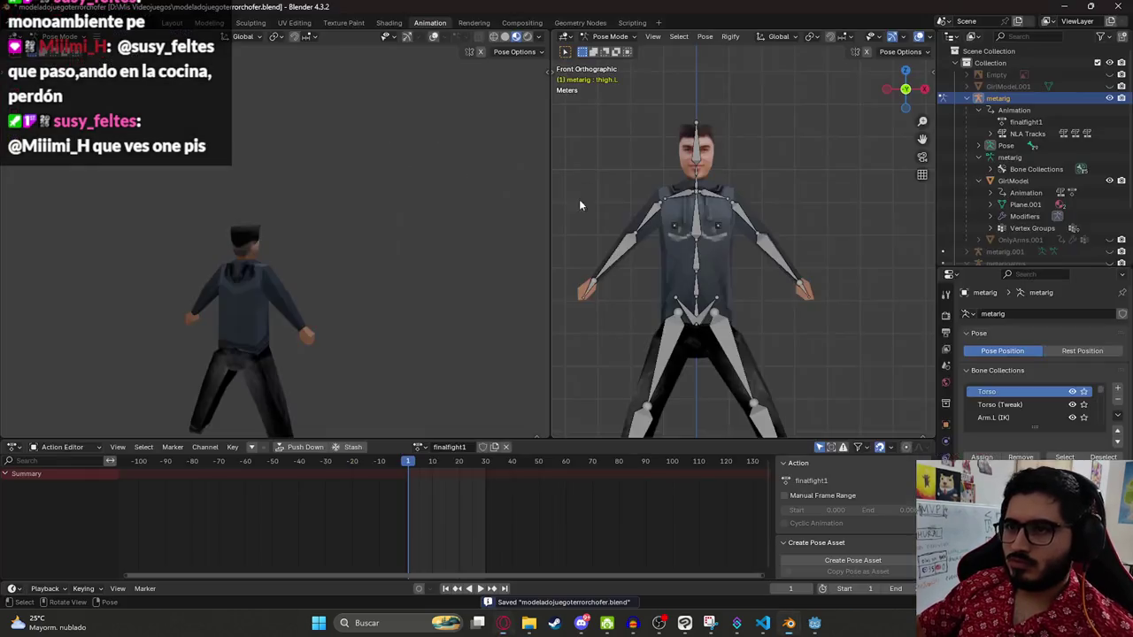
Step: Rotate the right shoulder bone downward, comparing against the reference video
click(671, 196)
key(r)
click(635, 223)
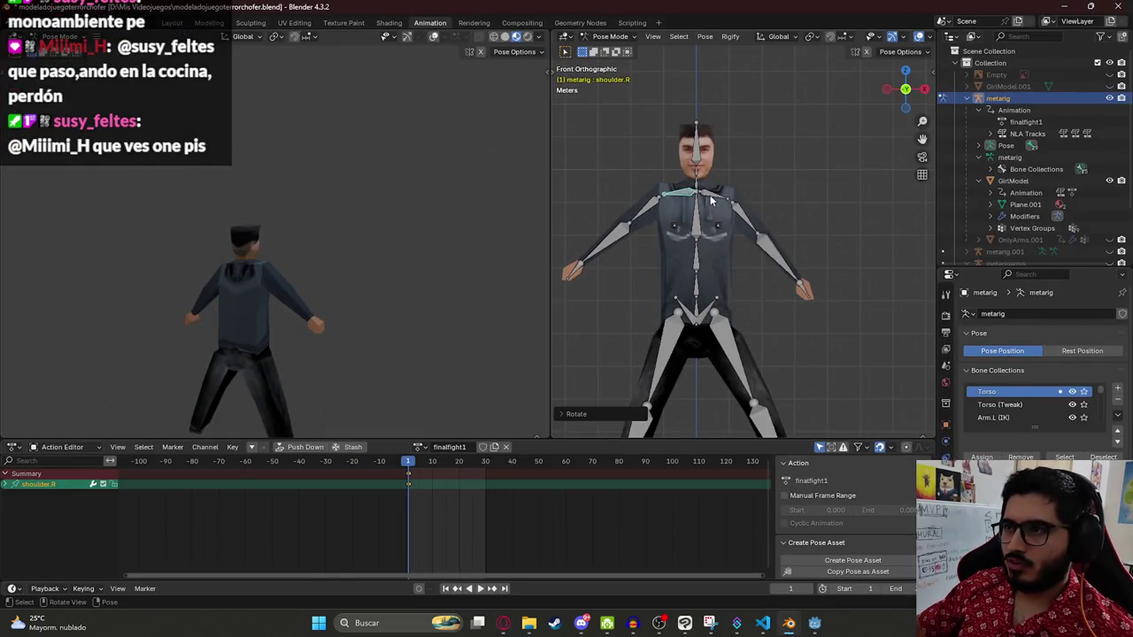
key(alt+Tab)
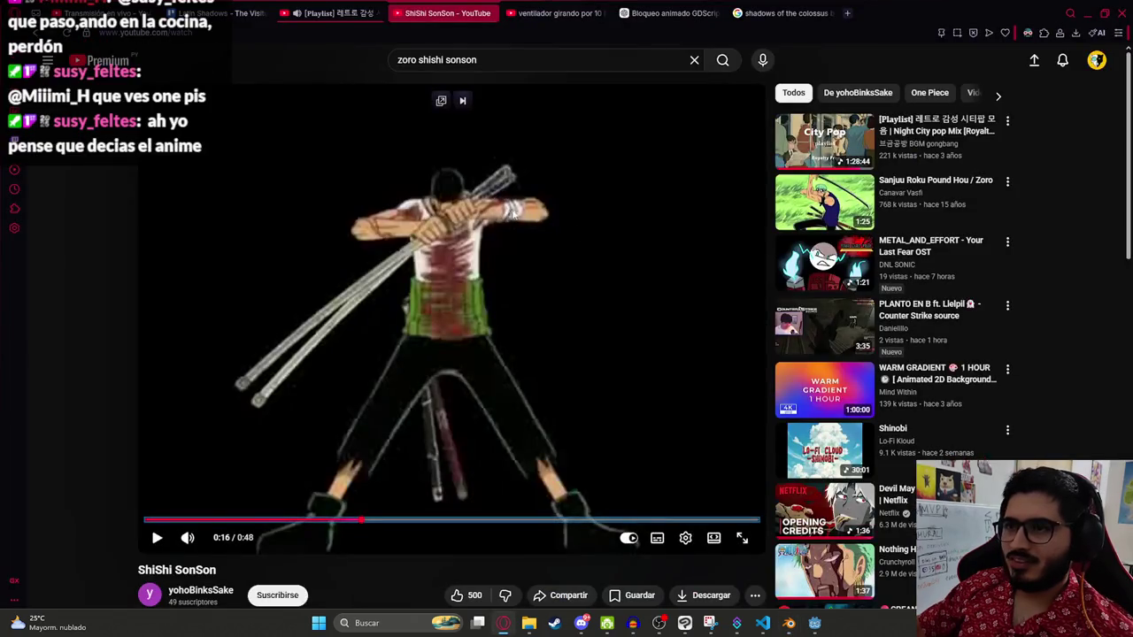
key(alt+Tab)
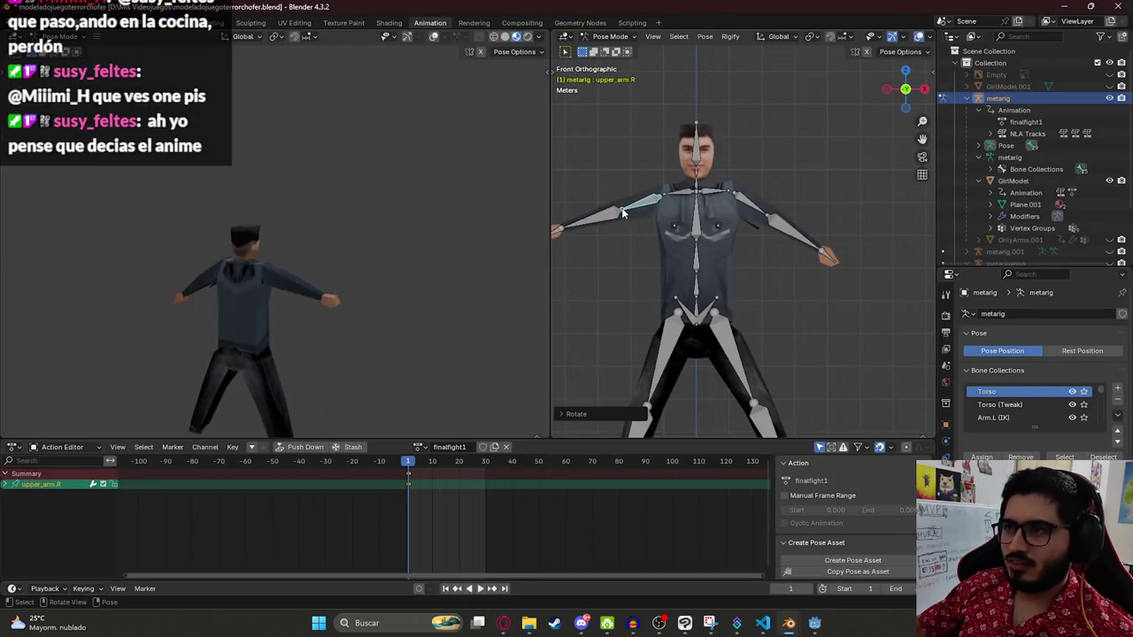
key(alt+Tab)
key(alt+Tab)
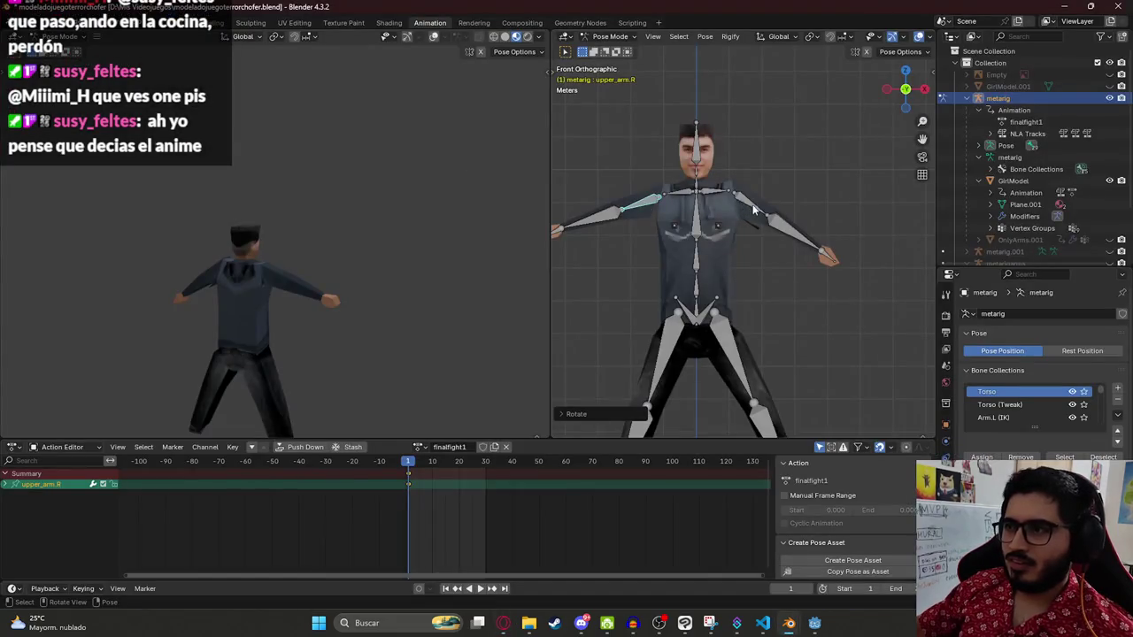
Step: Raise the left upper arm bone to near horizontal and orbit to inspect the deformation
click(753, 210)
key(r)
click(794, 213)
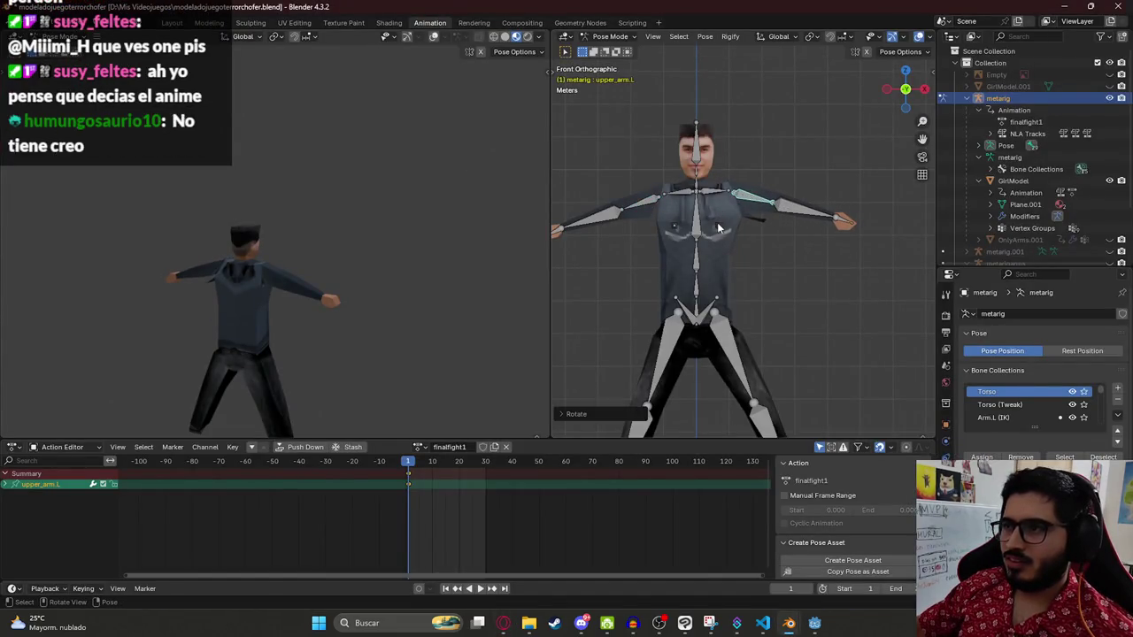
mouse_move(784, 225)
mouse_down()
mouse_move(676, 210)
mouse_move(612, 223)
mouse_move(928, 192)
mouse_move(558, 186)
mouse_move(567, 139)
mouse_move(822, 192)
mouse_move(721, 245)
mouse_move(825, 262)
mouse_move(729, 288)
mouse_move(731, 316)
mouse_move(759, 329)
mouse_up()
Step: Toggle the rig between Edit and Pose Mode, ending in Edit Mode with the rest pose
key(Tab)
mouse_move(685, 338)
mouse_down()
mouse_move(681, 365)
mouse_move(736, 309)
mouse_move(748, 276)
mouse_move(746, 263)
mouse_move(733, 280)
mouse_move(738, 248)
mouse_move(725, 338)
mouse_up()
key(Tab)
scroll(726, 338, down, 5)
key(Tab)
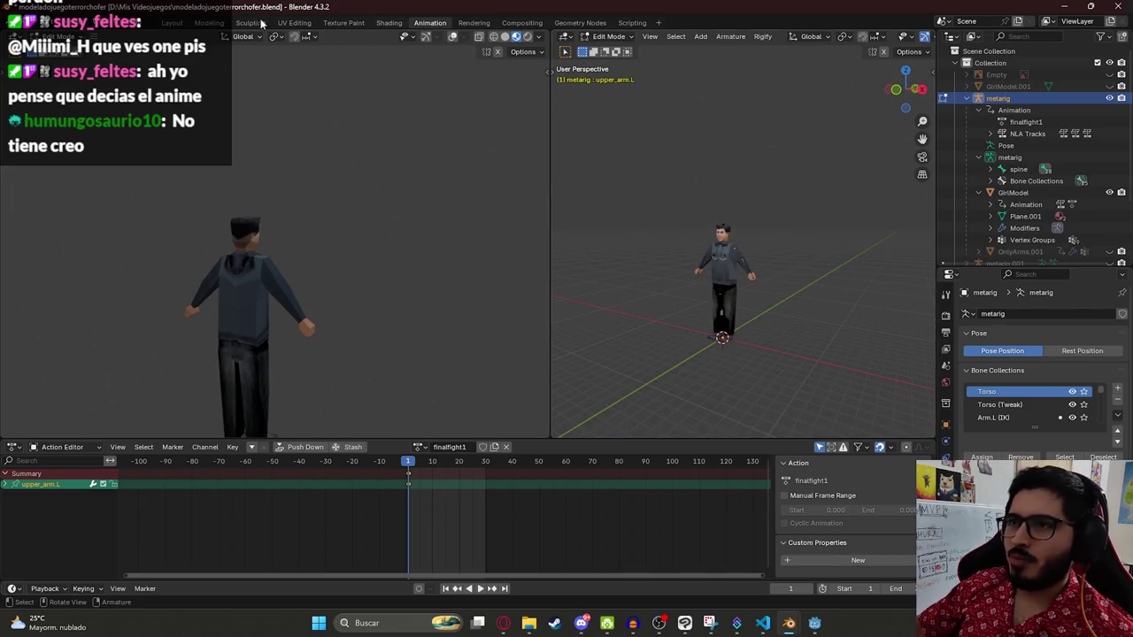
Step: In the Layout workspace, delete the GirlModel character mesh
click(171, 22)
click(490, 190)
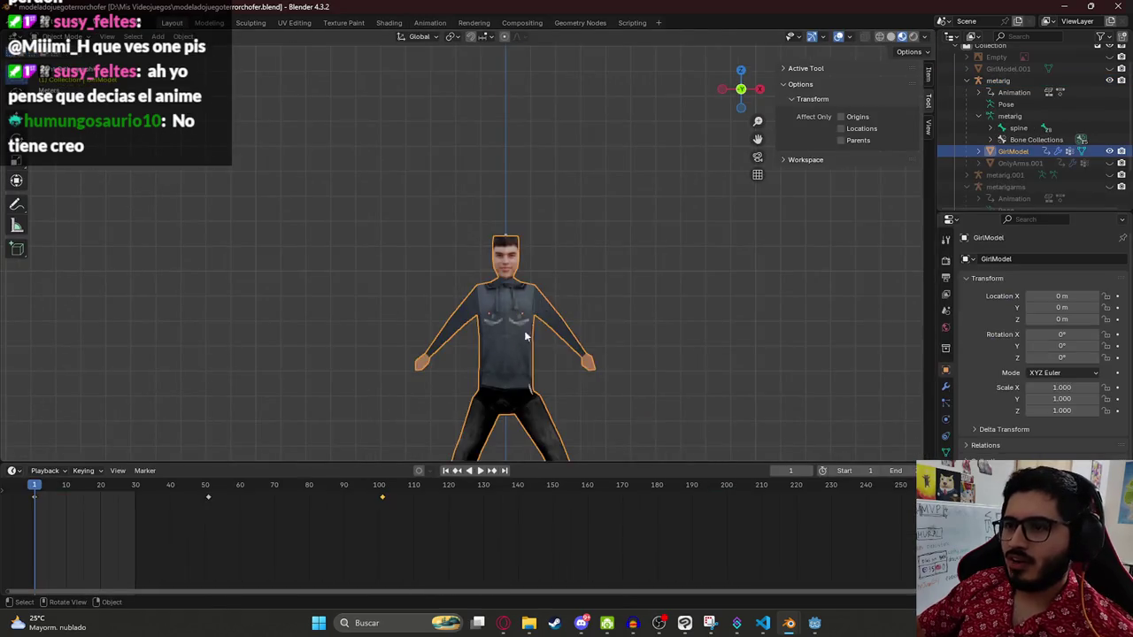
key(x)
click(489, 184)
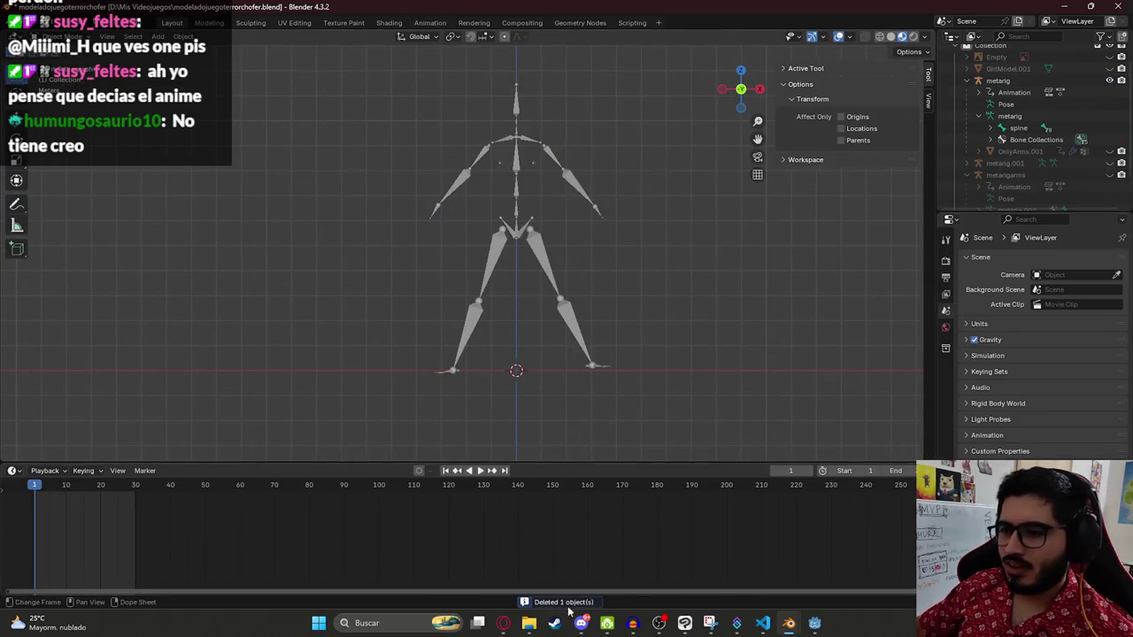
Step: Toggle metarigarmas, OnlyArms and OnlyArms.001 visibility to compare, then undo to restore GirlModel
mouse_move(534, 631)
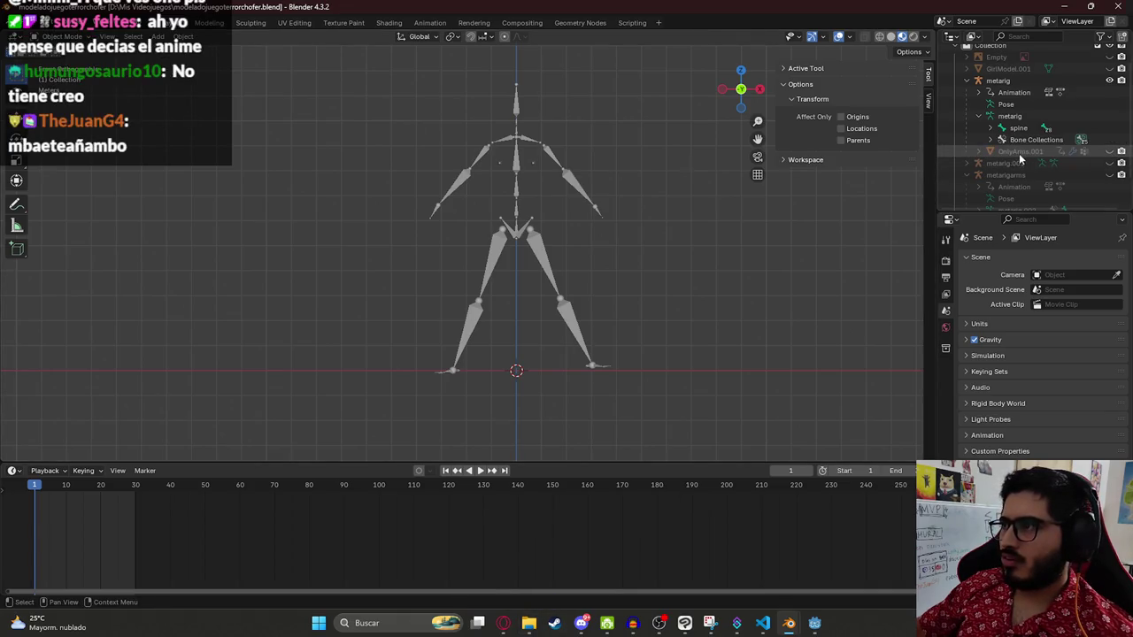
scroll(1019, 153, down, 2)
click(1112, 140)
click(1113, 142)
click(1111, 187)
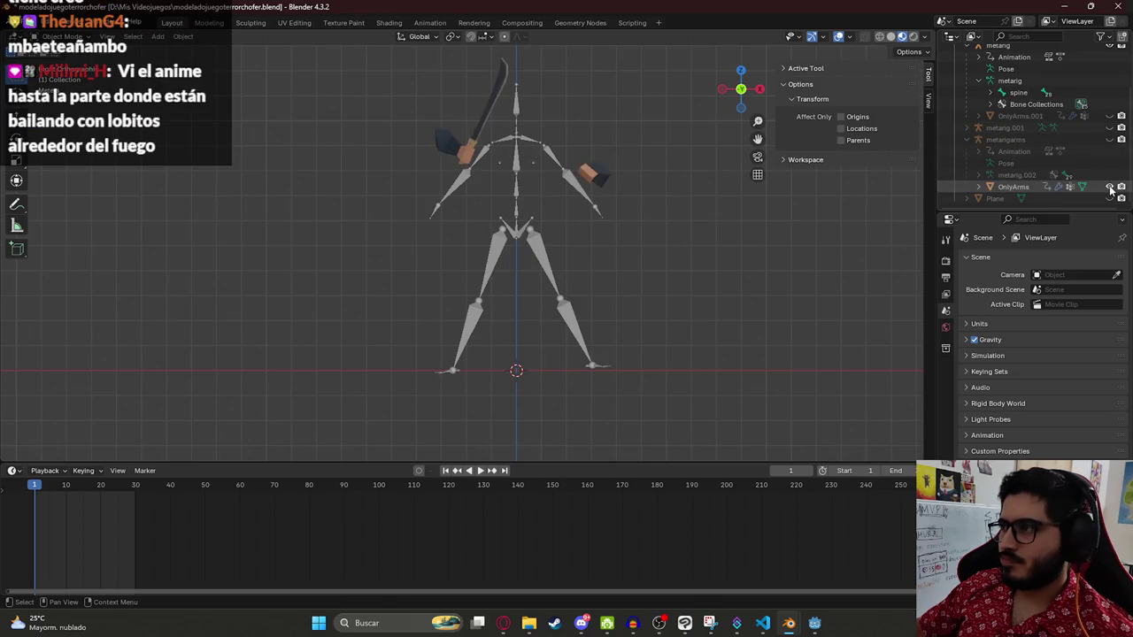
click(1110, 187)
scroll(1113, 141, up, 3)
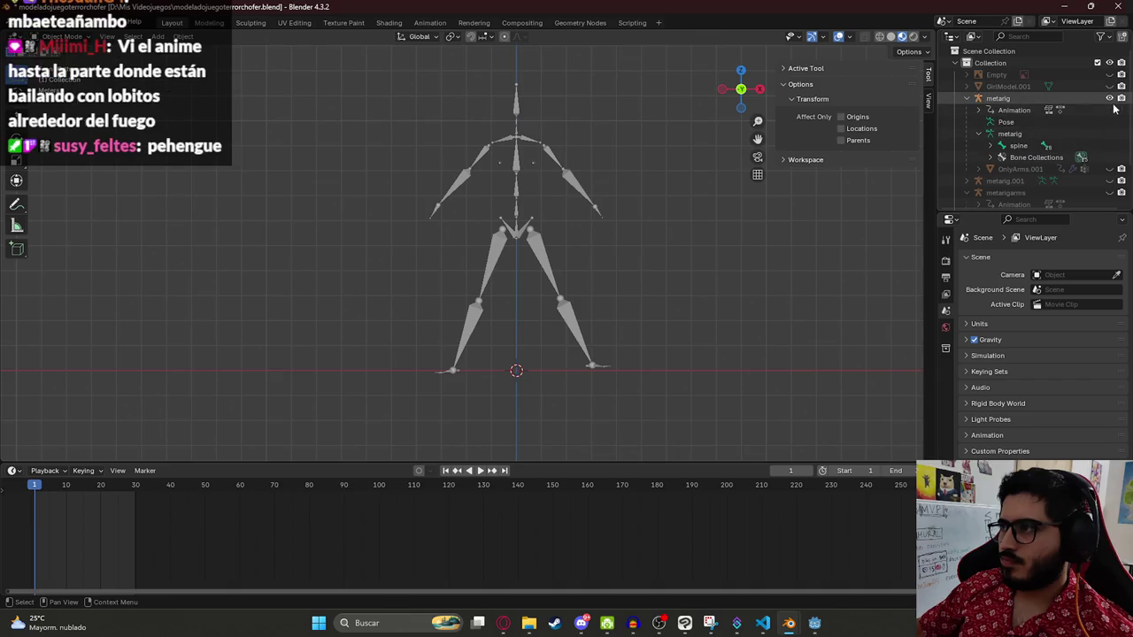
click(1110, 170)
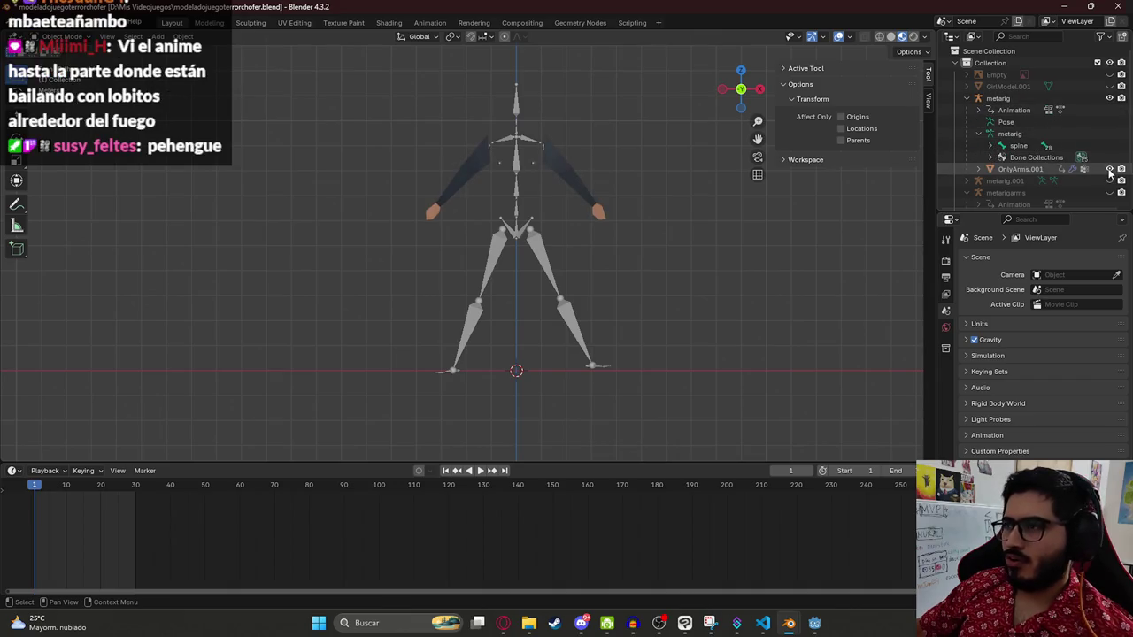
click(1110, 169)
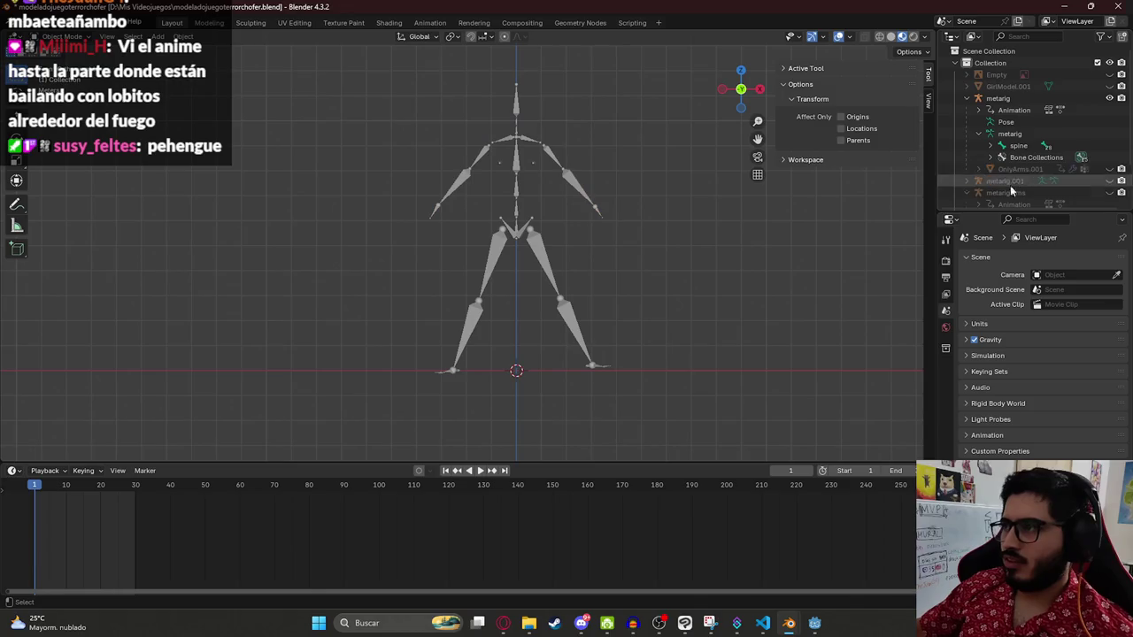
key(ctrl+z)
key(ctrl+z)
key(ctrl+z)
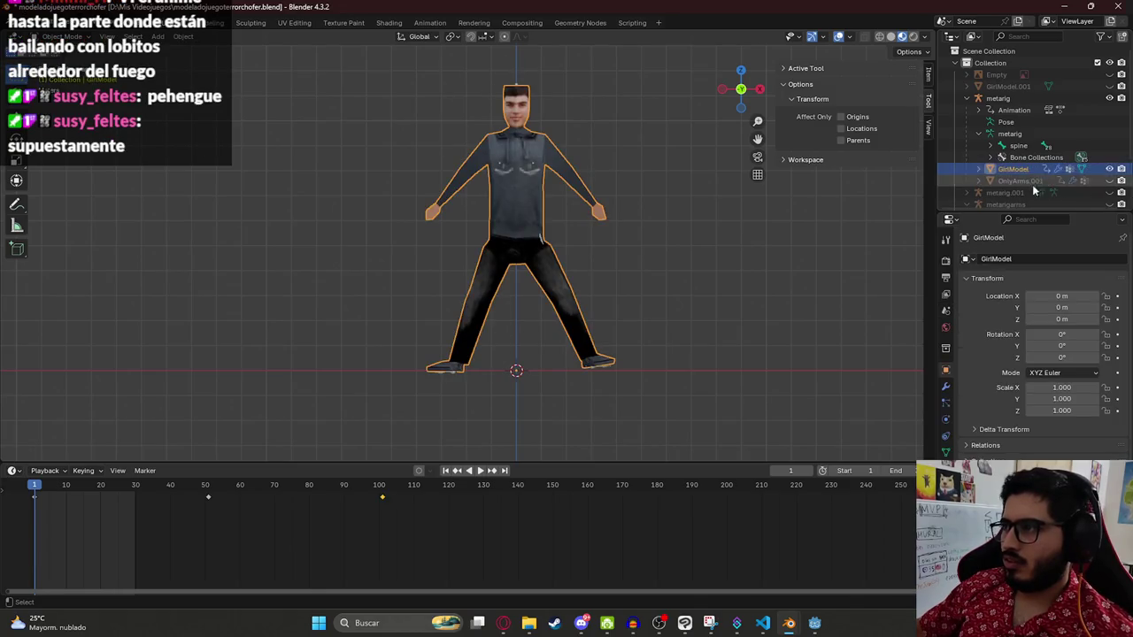
key(ctrl+z)
key(ctrl+z)
key(ctrl+z)
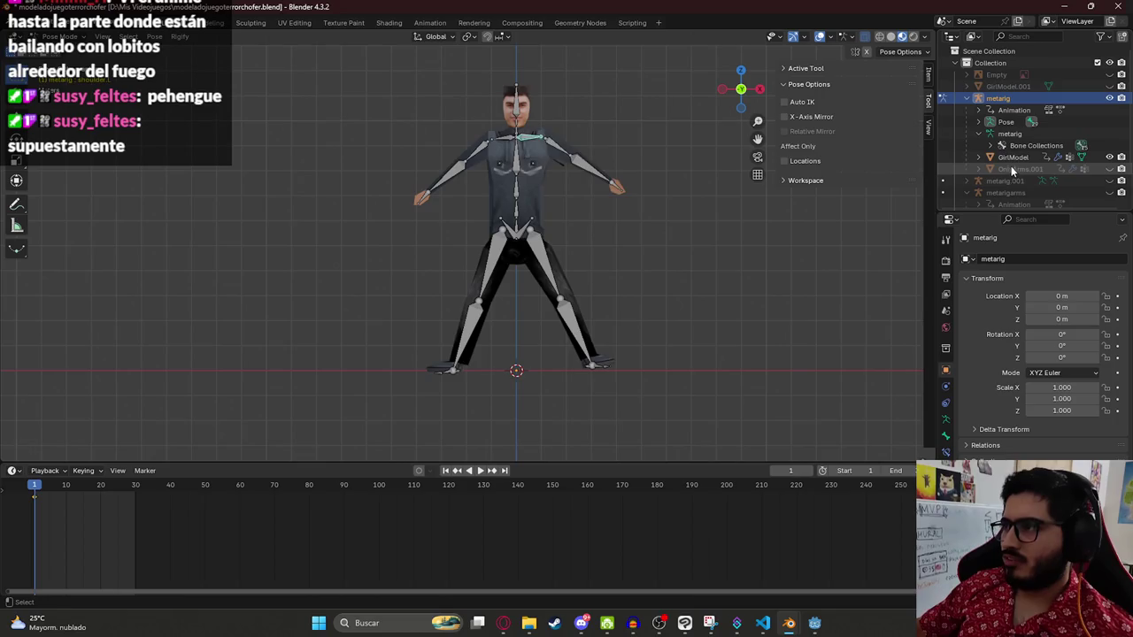
key(ctrl+z)
key(ctrl+z)
key(ctrl+z)
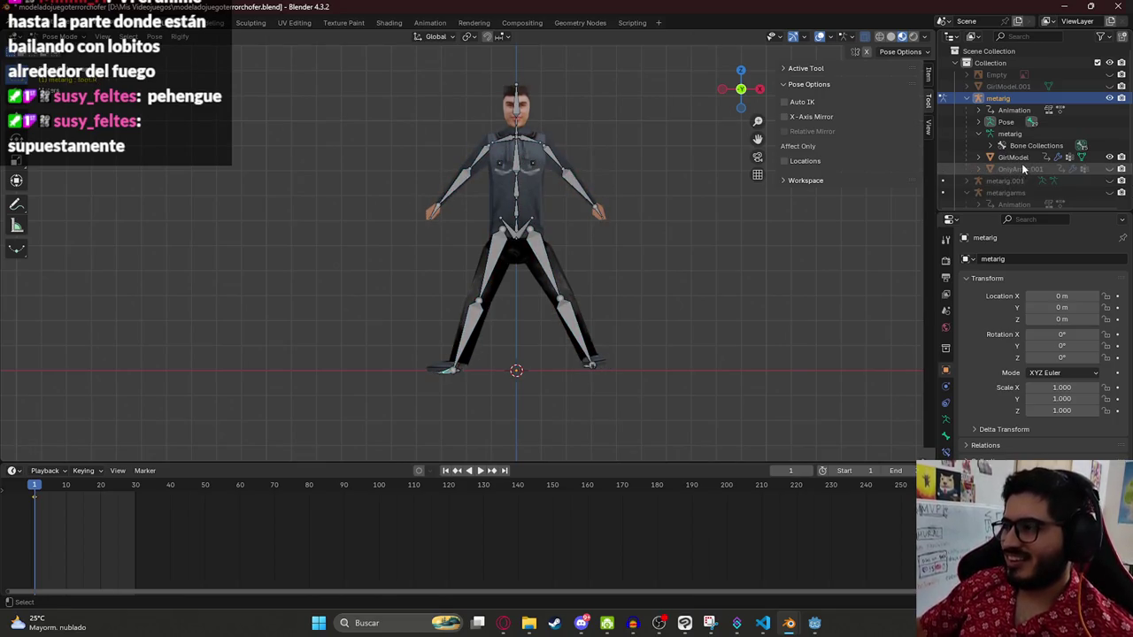
click(1022, 158)
click(517, 175)
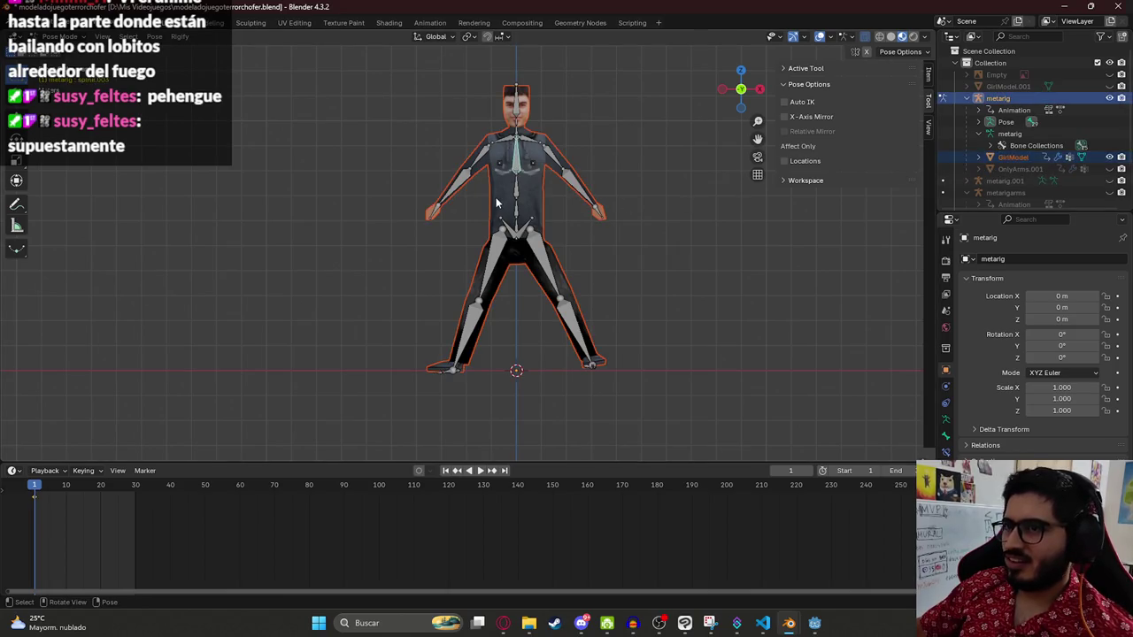
click(55, 36)
click(55, 52)
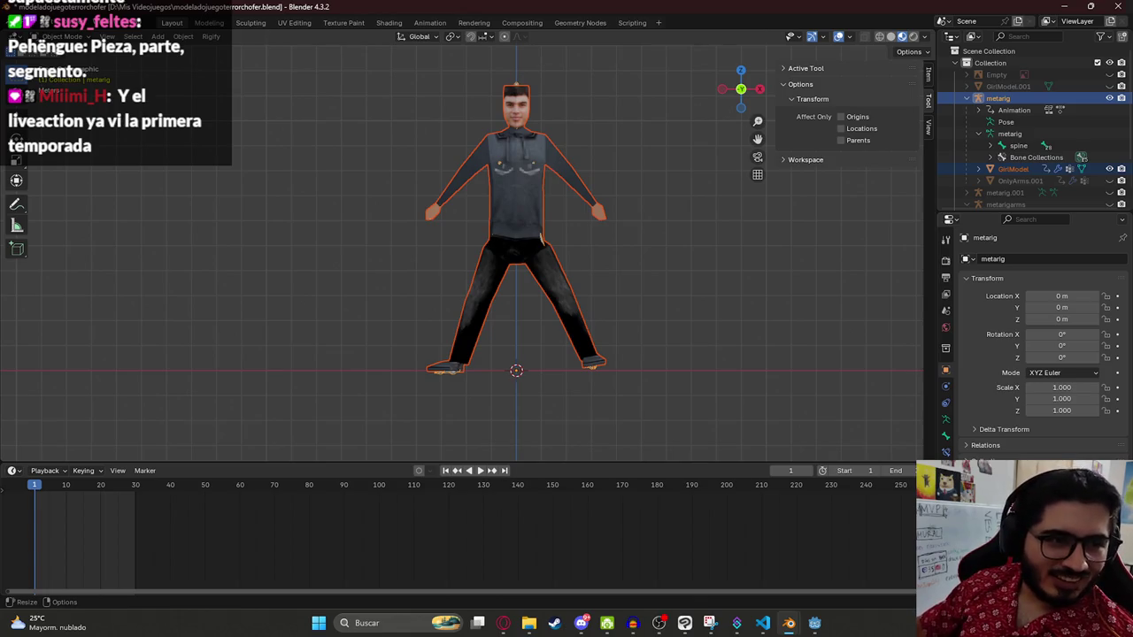
click(486, 155)
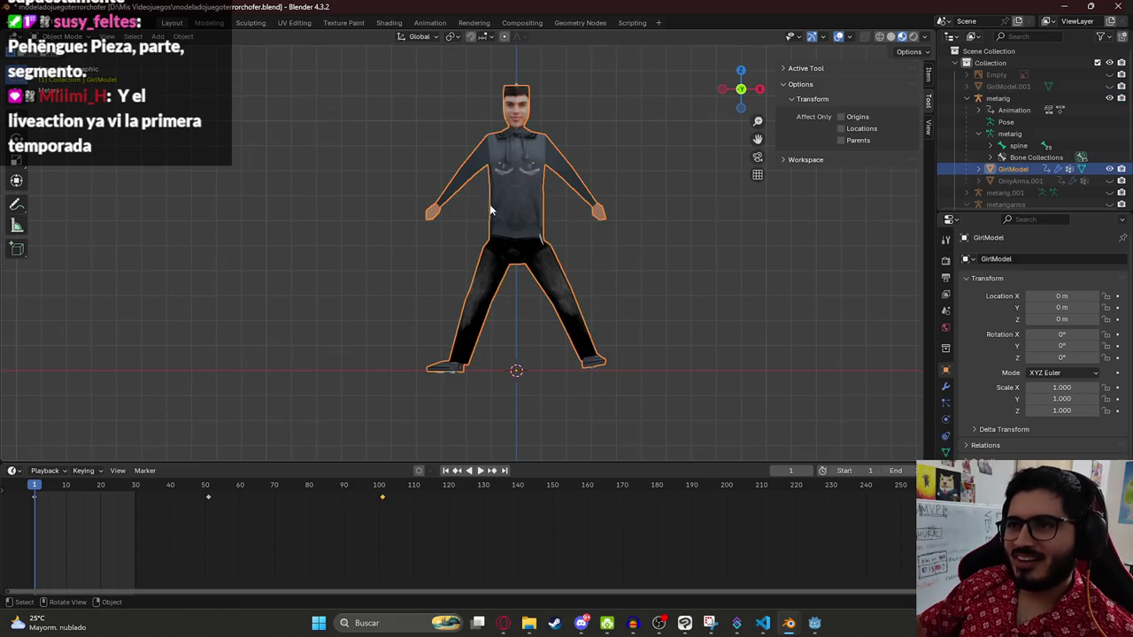
key(g)
click(673, 187)
key(ctrl+z)
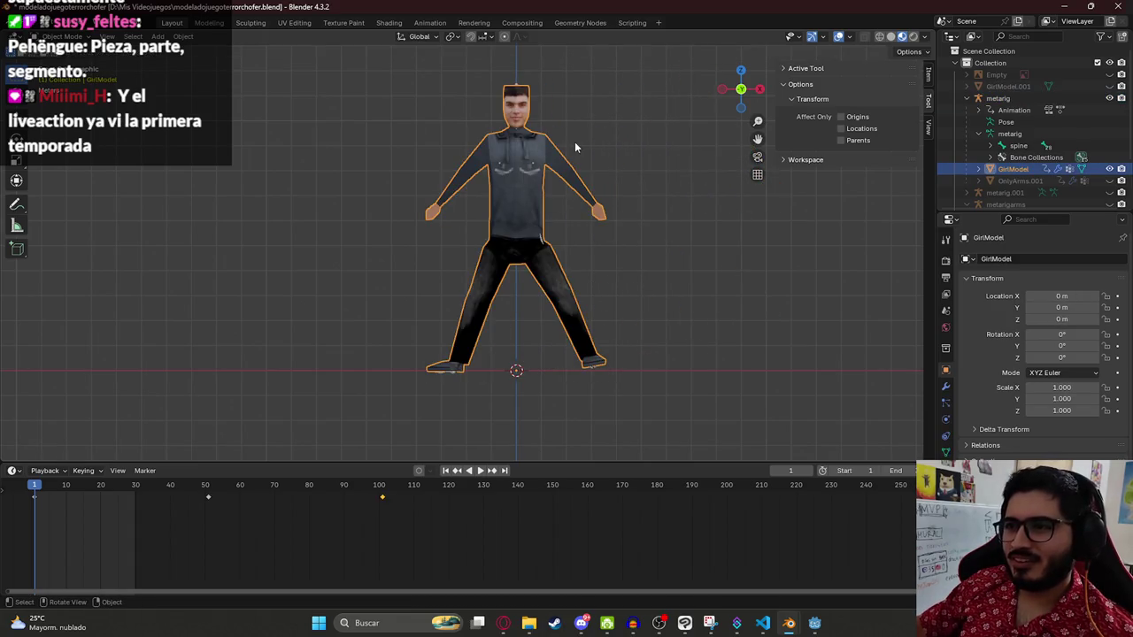
scroll(575, 141, up, 3)
key(Tab)
Step: Try moving the chest and shoulder faces, then undo back to the original shoulder
drag(563, 78, 581, 217)
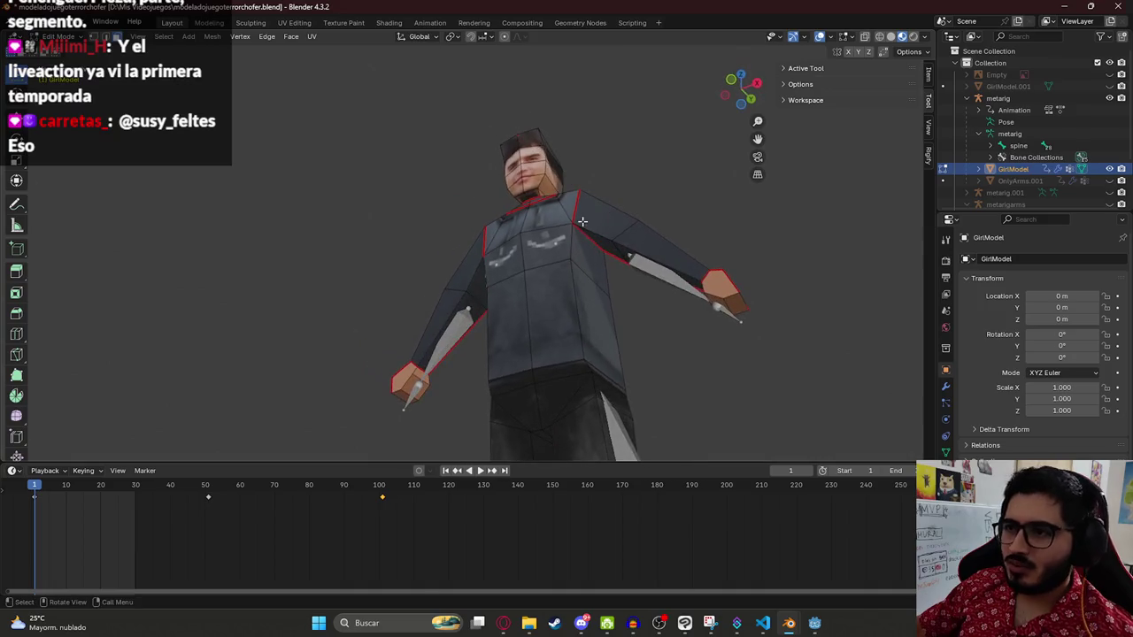
key(KP_1)
key(g)
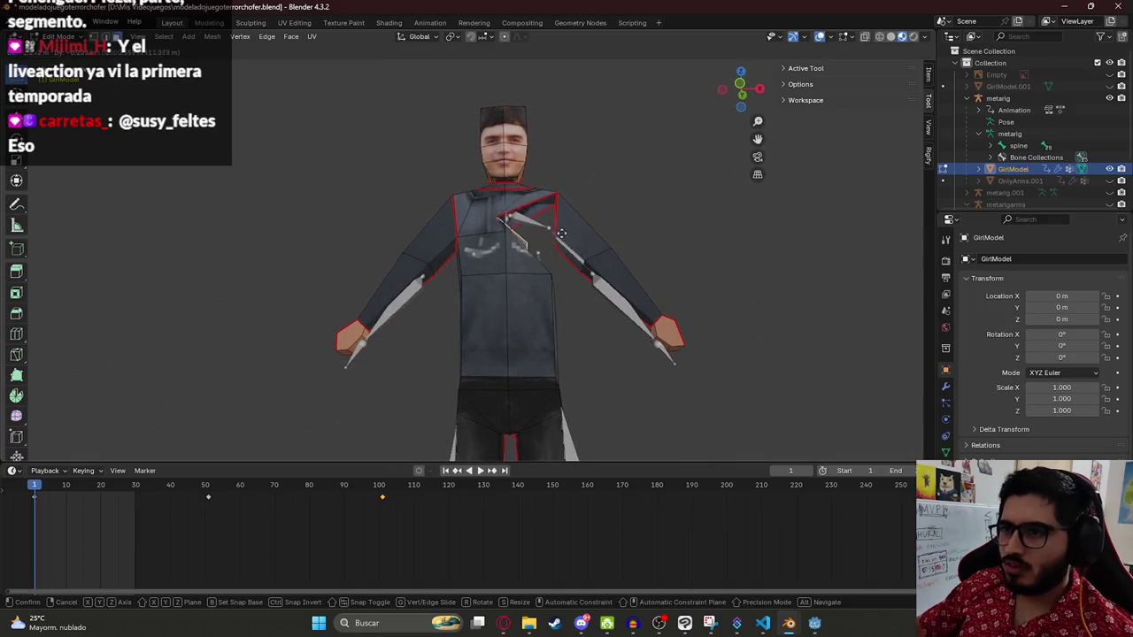
right_click(609, 208)
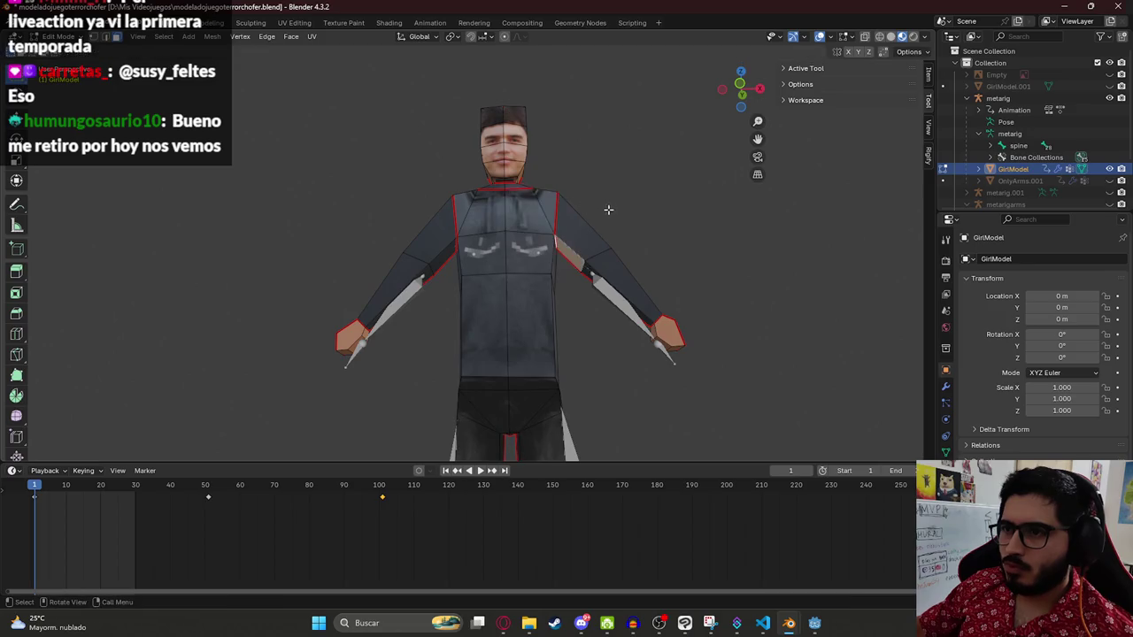
scroll(608, 209, up, 5)
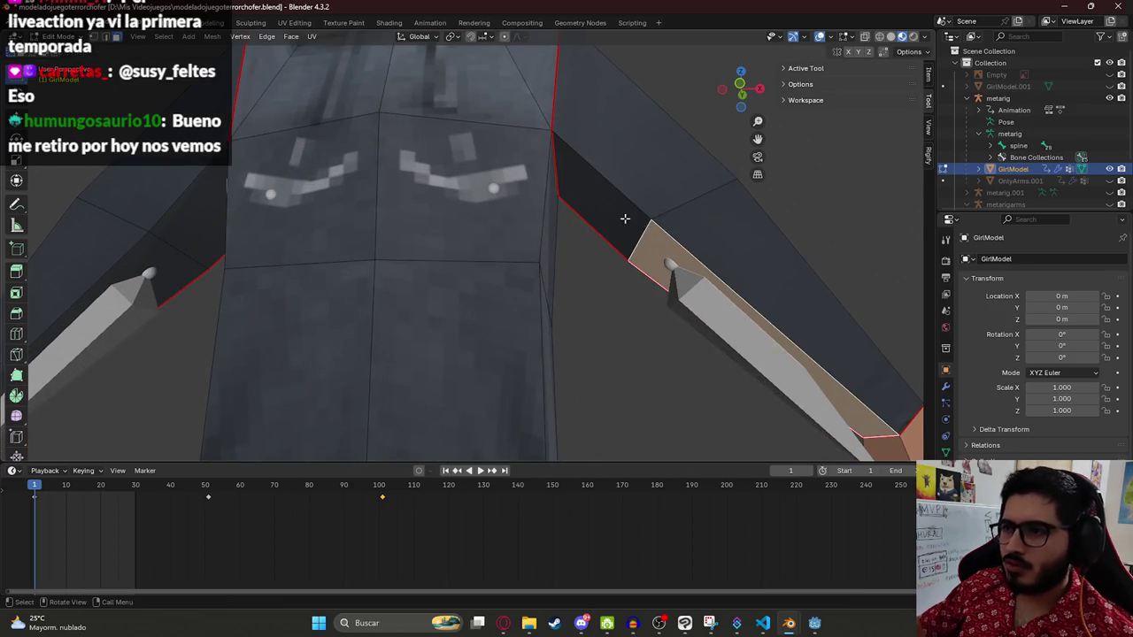
key(g)
click(684, 329)
mouse_move(684, 328)
mouse_down()
mouse_move(615, 218)
mouse_move(609, 257)
mouse_up()
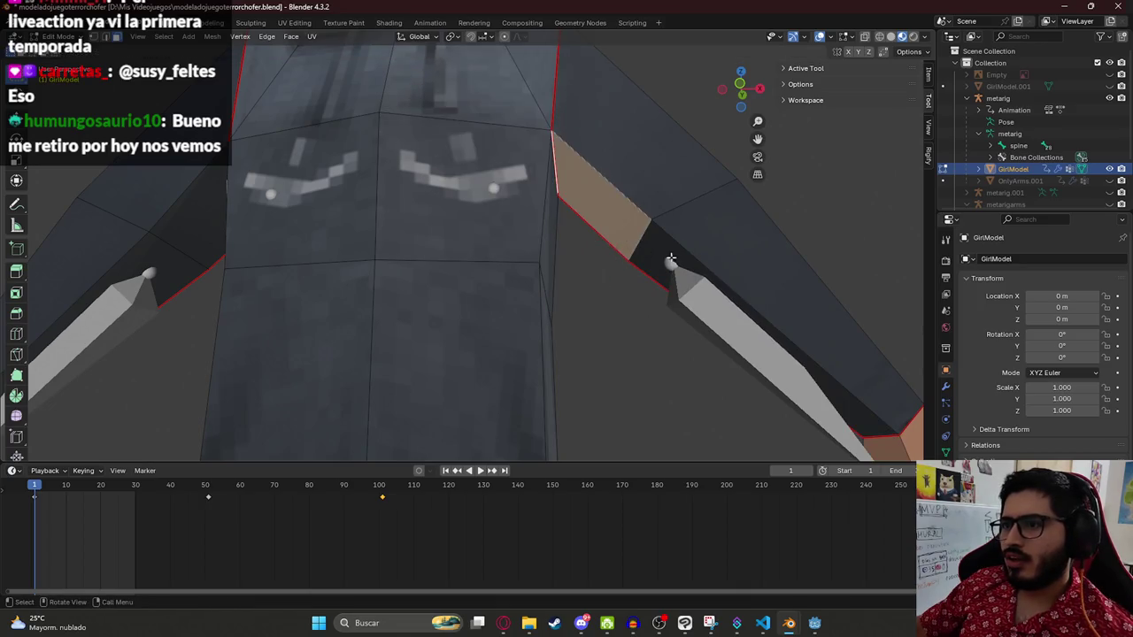
key(ctrl+z)
key(ctrl+z)
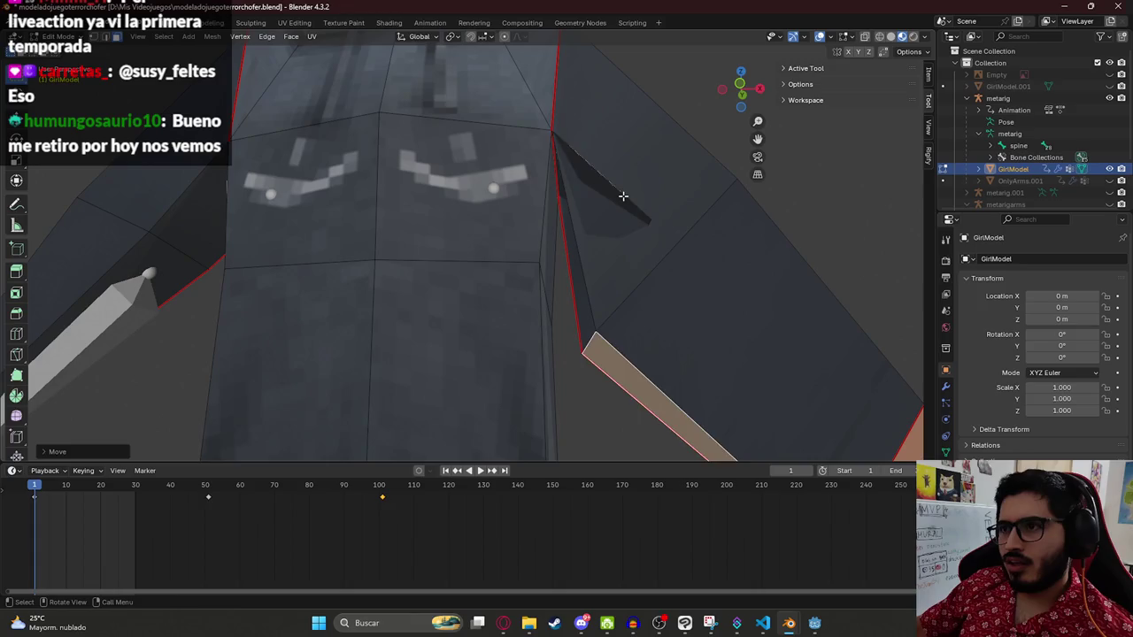
key(ctrl+z)
key(ctrl+z)
key(ctrl+z)
key(ctrl+z)
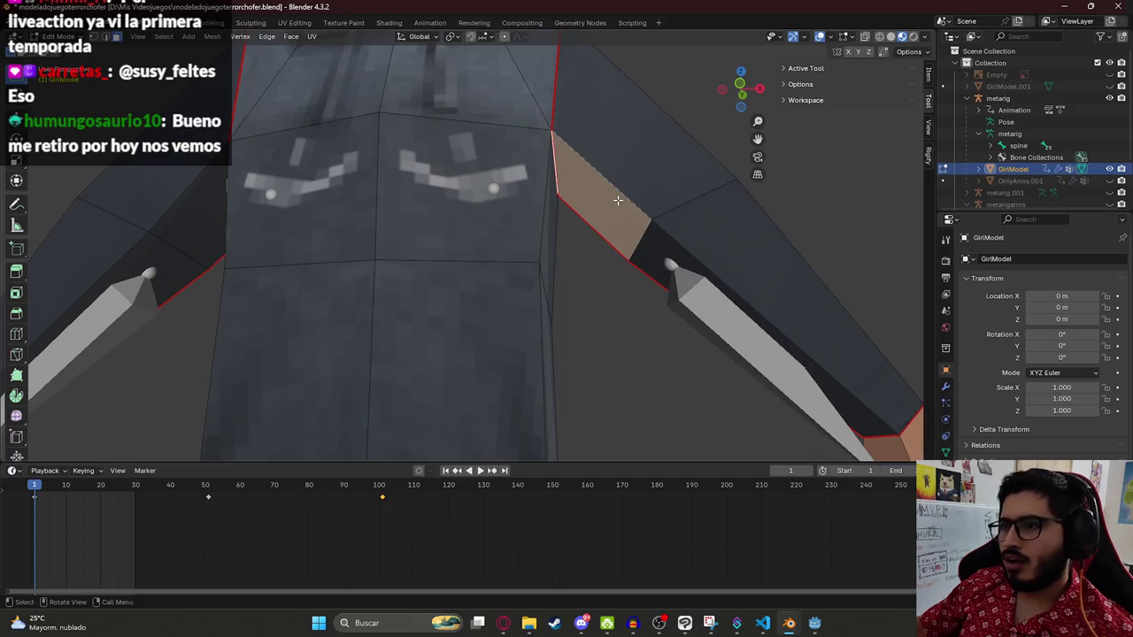
key(ctrl+z)
key(ctrl+z)
key(ctrl+z)
key(ctrl+z)
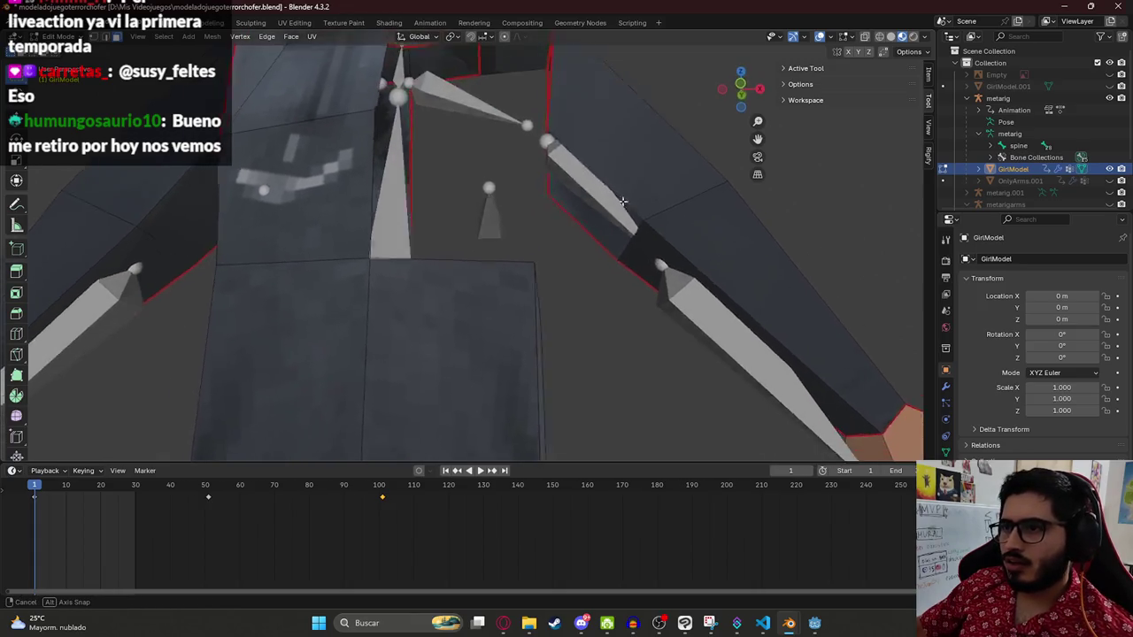
key(ctrl+z)
Step: Delete the stretched armpit face joining the torso and arm
key(ctrl+alt+z)
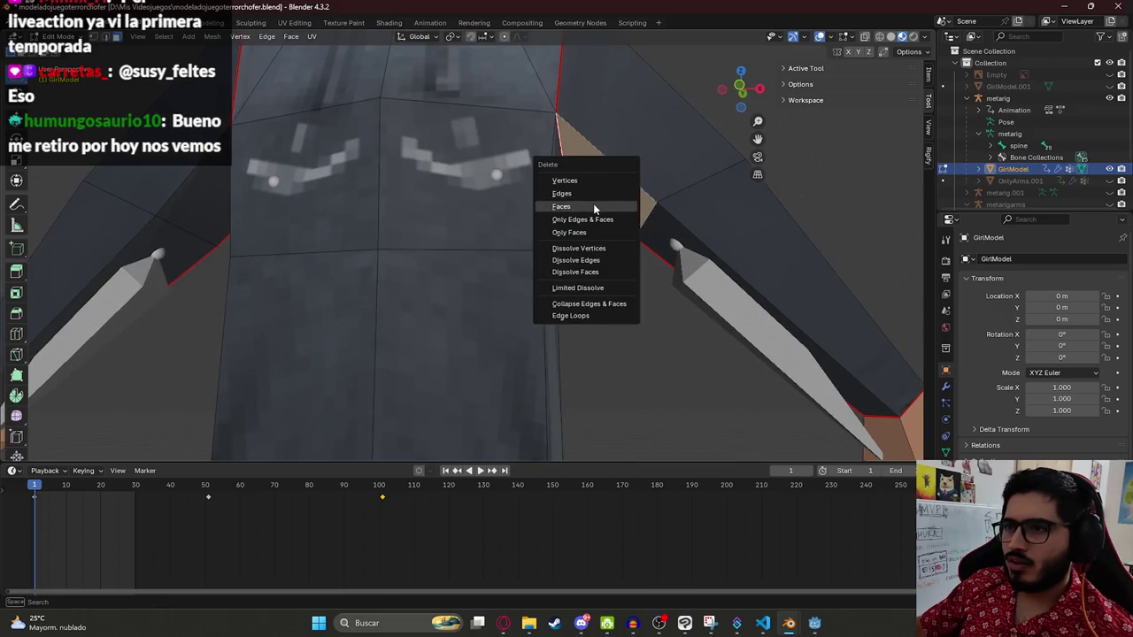
click(611, 205)
mouse_move(609, 184)
mouse_down()
mouse_move(652, 175)
mouse_move(448, 174)
mouse_move(503, 186)
mouse_up()
key(g)
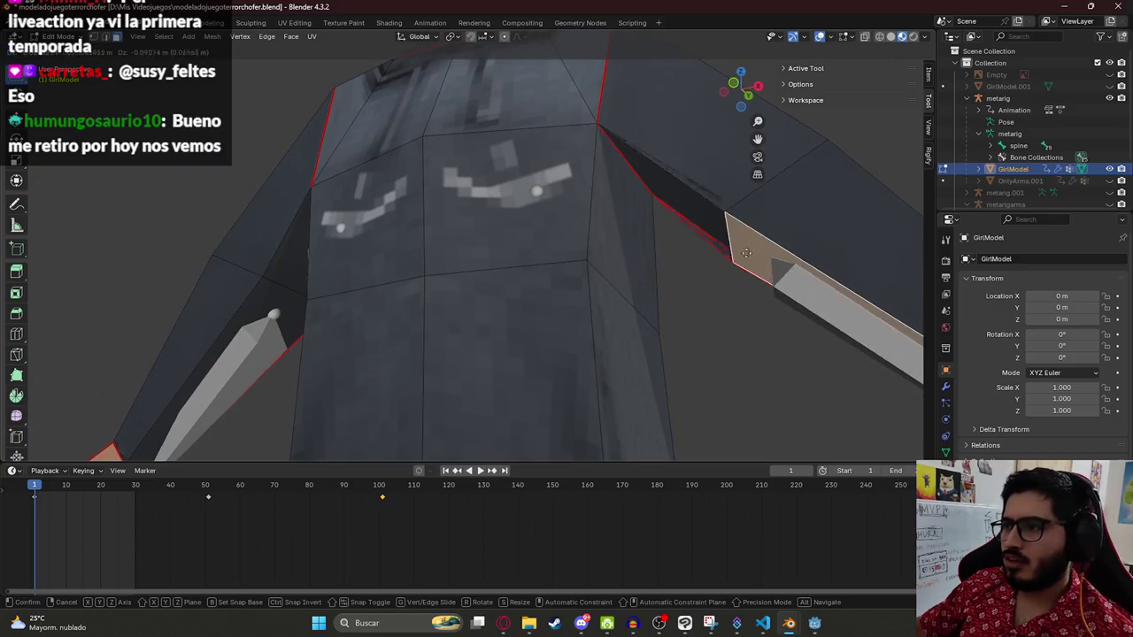
right_click(680, 210)
mouse_move(680, 210)
mouse_down()
mouse_move(721, 202)
mouse_move(627, 228)
mouse_move(632, 197)
mouse_move(612, 230)
mouse_move(647, 222)
mouse_move(614, 230)
mouse_up()
right_click(627, 228)
Step: Inspect the gap in wireframe shading, deselect, and return to Material Preview
scroll(581, 257, up, 4)
mouse_move(678, 159)
mouse_down()
mouse_move(648, 231)
mouse_move(637, 190)
mouse_move(602, 186)
mouse_move(690, 137)
mouse_move(620, 183)
mouse_move(663, 129)
mouse_move(457, 247)
mouse_move(529, 195)
mouse_move(495, 190)
mouse_move(561, 197)
mouse_move(552, 285)
mouse_up()
key(z)
key(alt+a)
key(z)
click(584, 394)
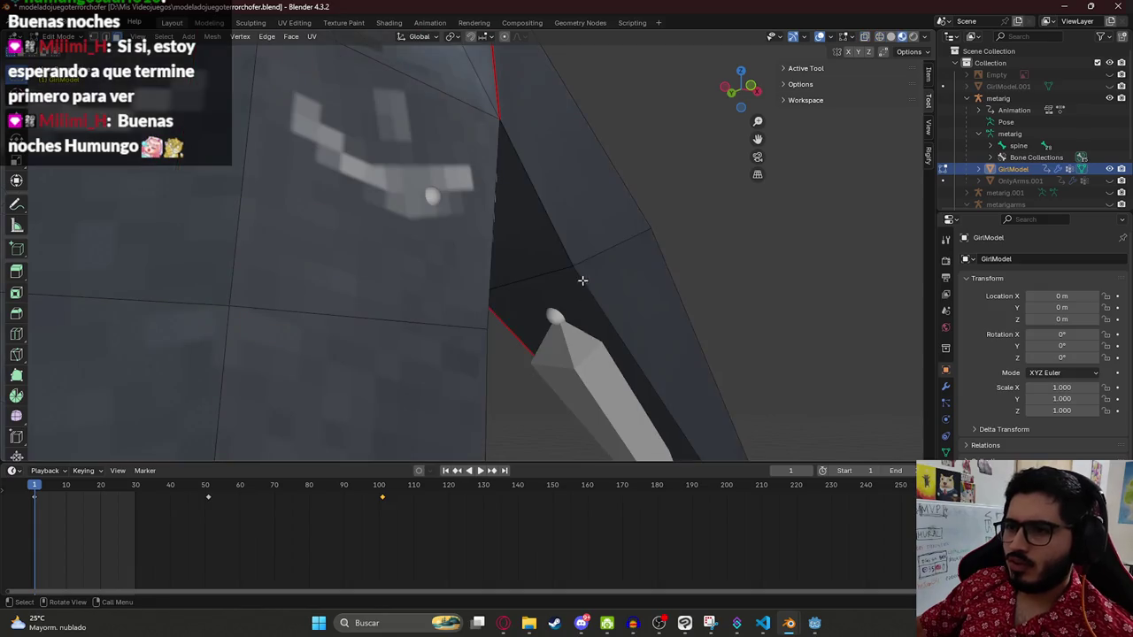
Step: Try repositioning the armpit face, undo it, frame the whole character, and save
click(559, 266)
key(g)
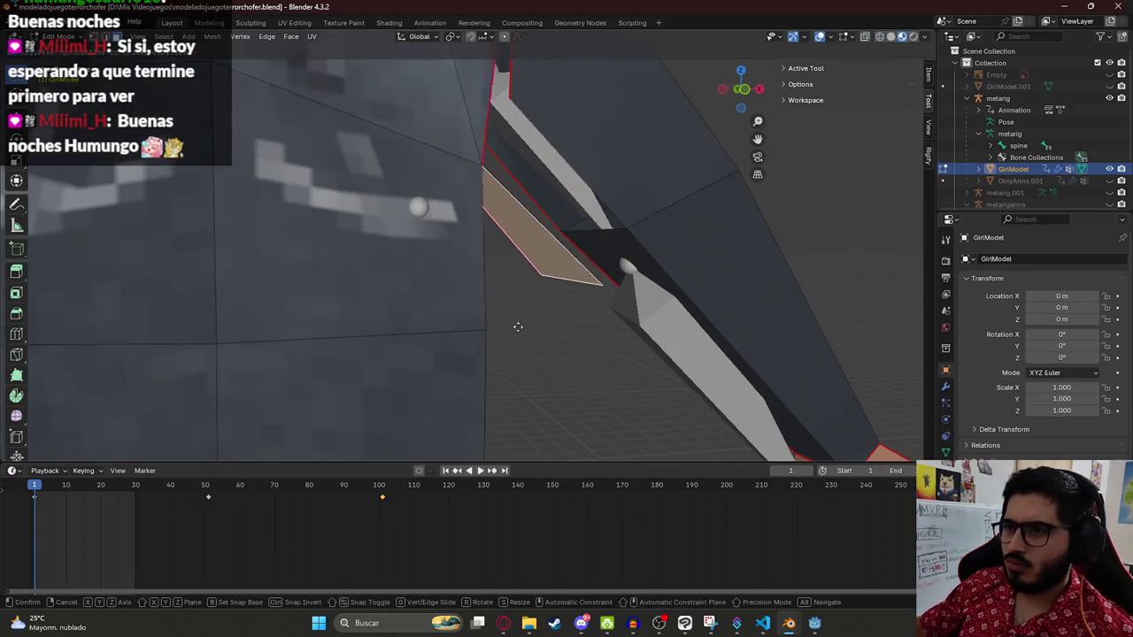
click(400, 265)
mouse_move(400, 265)
mouse_down()
mouse_move(486, 228)
mouse_move(464, 203)
mouse_move(518, 185)
mouse_move(667, 271)
mouse_up()
key(g)
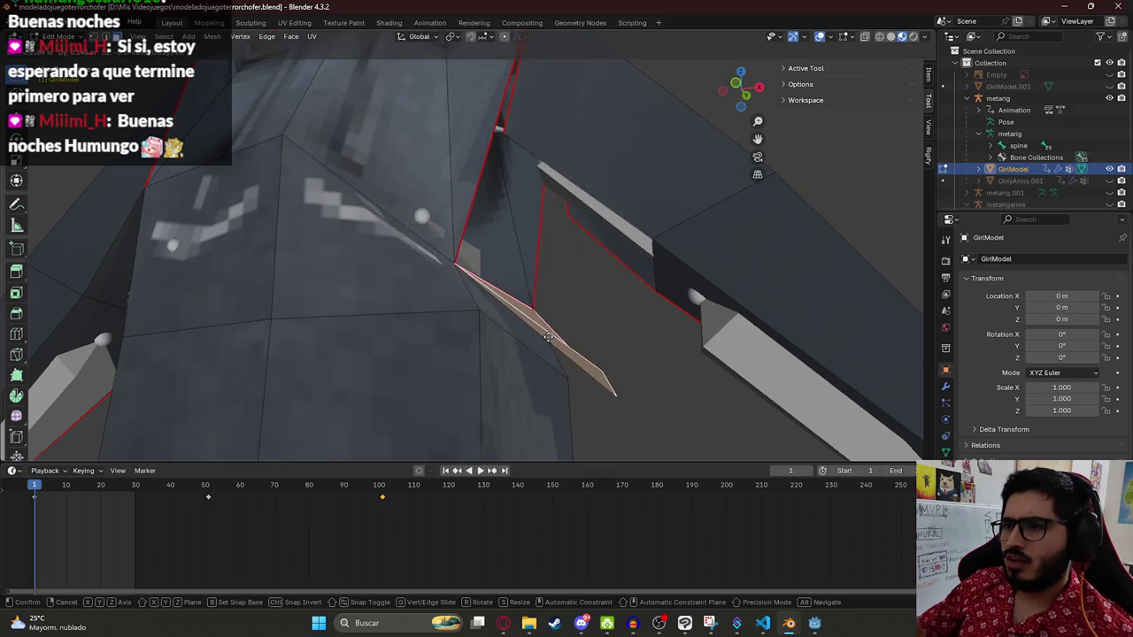
click(587, 257)
mouse_move(587, 258)
mouse_down()
mouse_move(685, 274)
mouse_move(670, 241)
mouse_move(716, 236)
mouse_move(630, 255)
mouse_up()
key(ctrl+z)
key(ctrl+z)
key(Home)
key(ctrl+s)
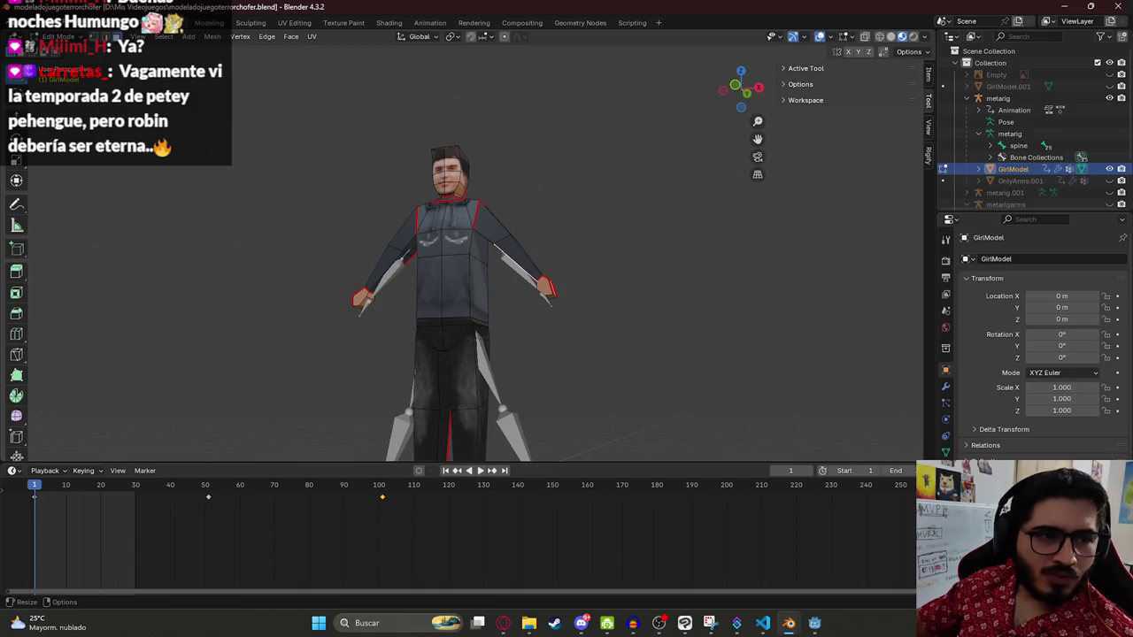
Step: Inspect the torso, cancel a left-arm vertex move, select the chest face, then go to the browser
scroll(485, 232, up, 5)
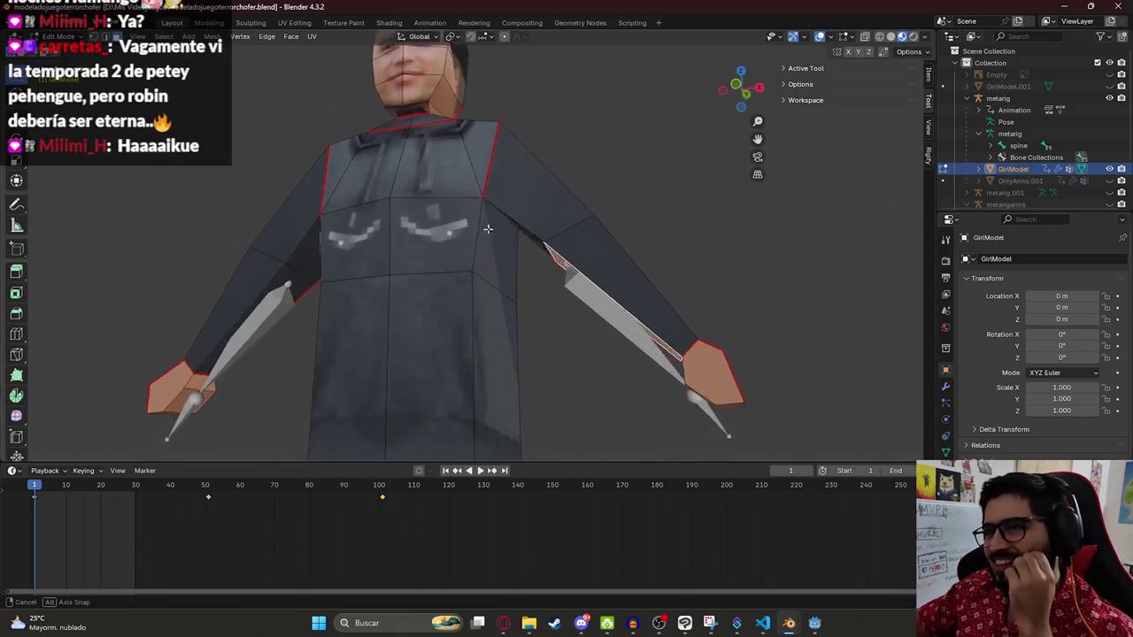
drag(484, 233, 487, 226)
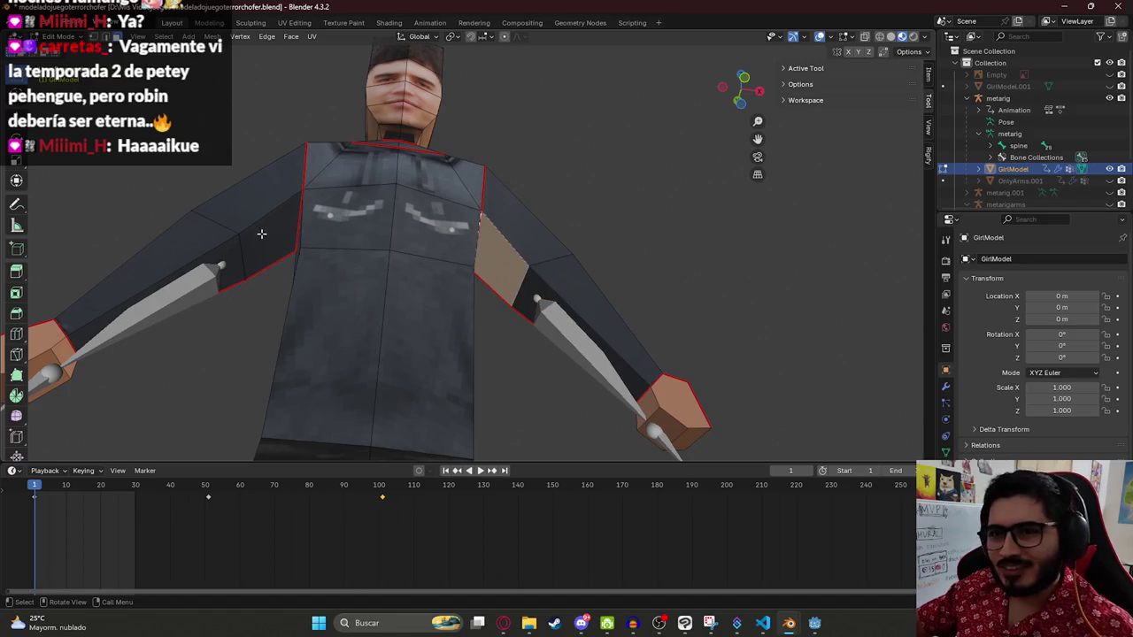
drag(287, 247, 256, 261)
key(g)
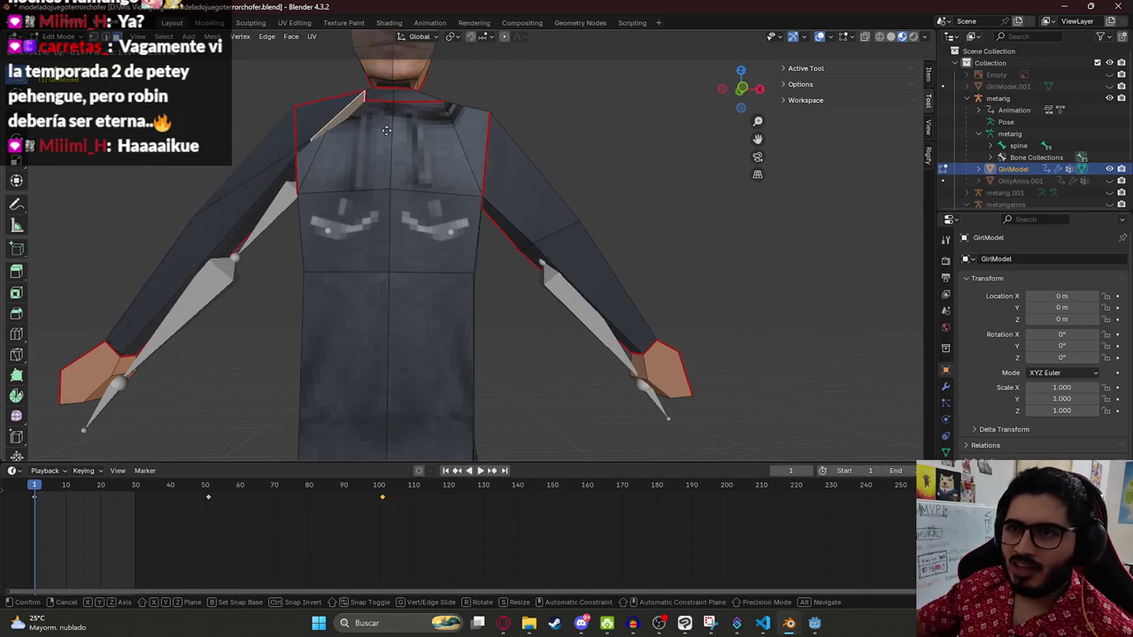
key(Escape)
mouse_move(458, 214)
mouse_down()
mouse_move(534, 157)
mouse_move(495, 251)
mouse_up()
click(534, 239)
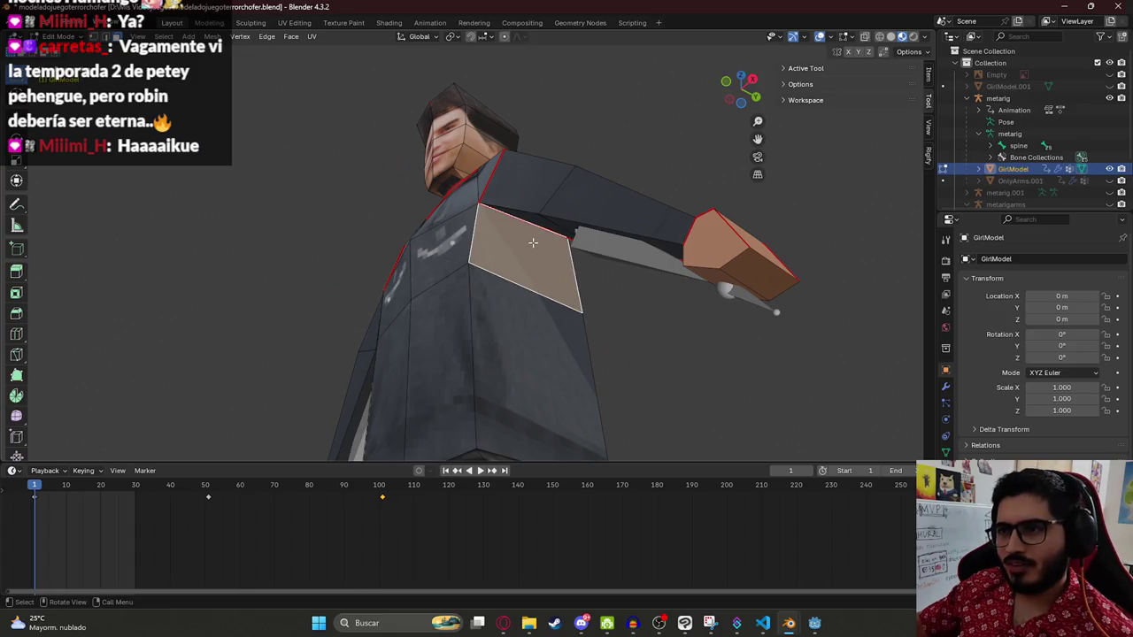
ctrl+click(555, 332)
key(ctrl+z)
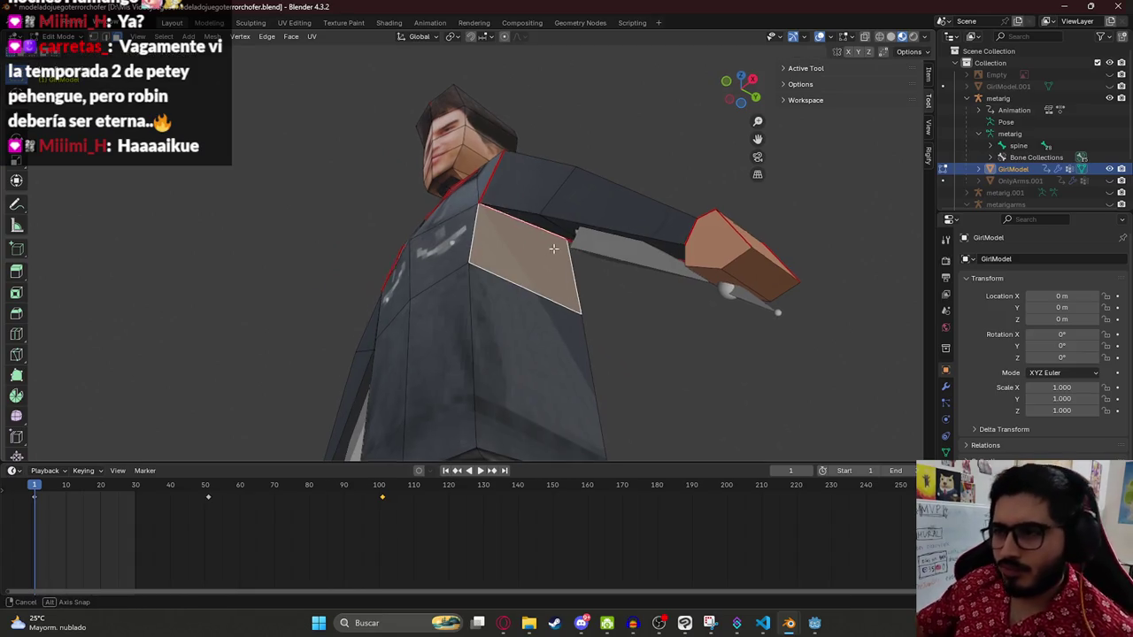
click(503, 624)
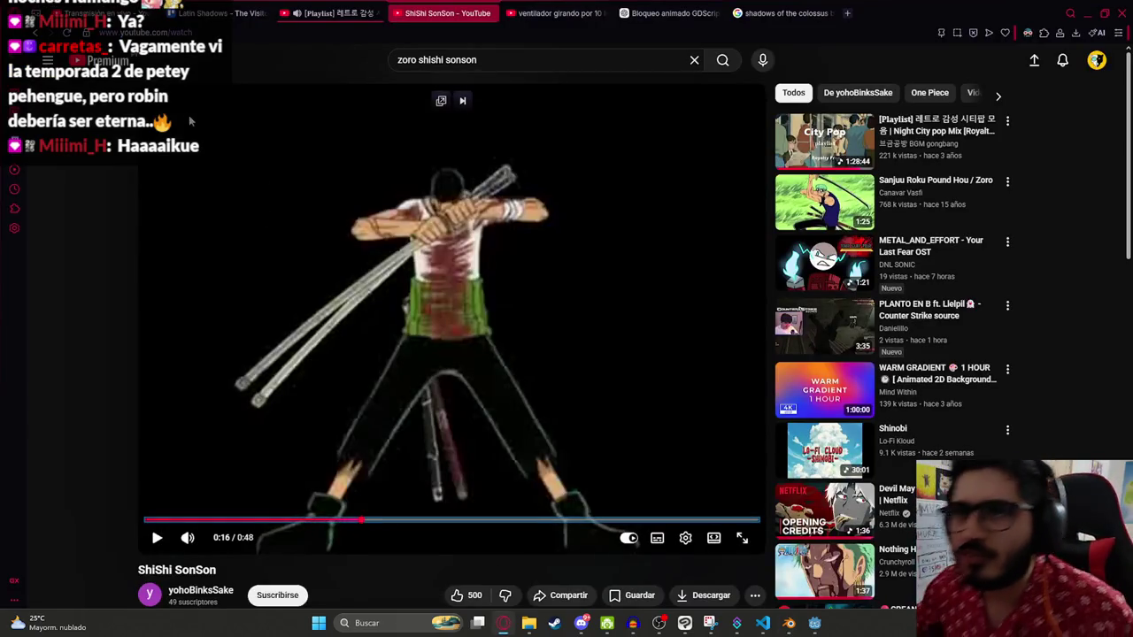
Step: Pause the Night City pop playlist
click(54, 12)
click(328, 12)
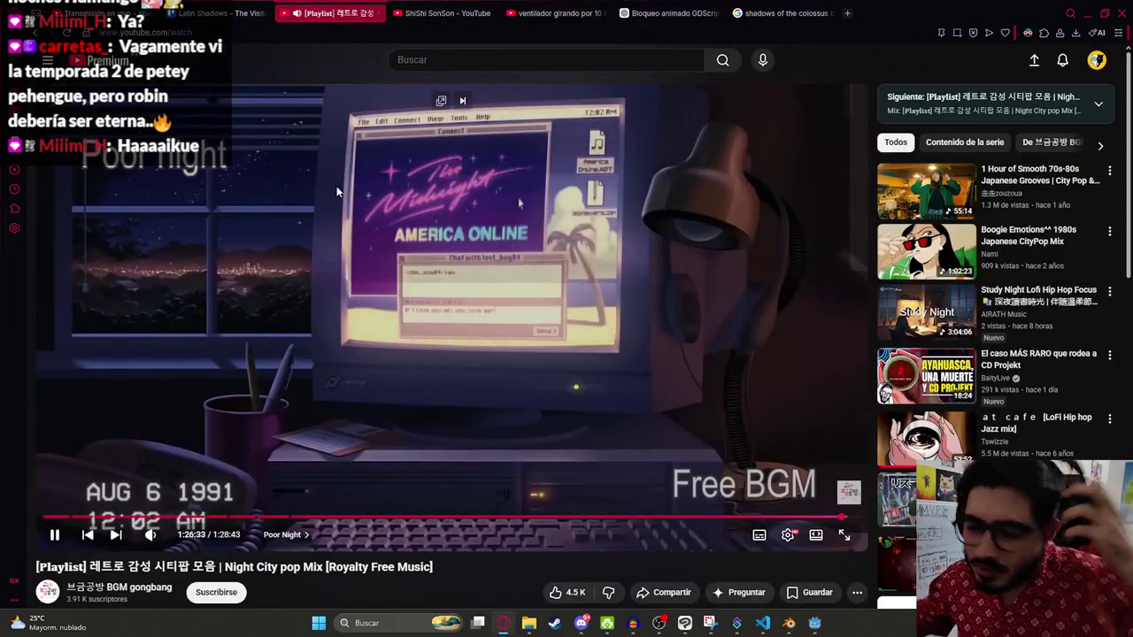
click(520, 205)
Step: Play the 'ventilador girando' fan video in full screen
click(557, 12)
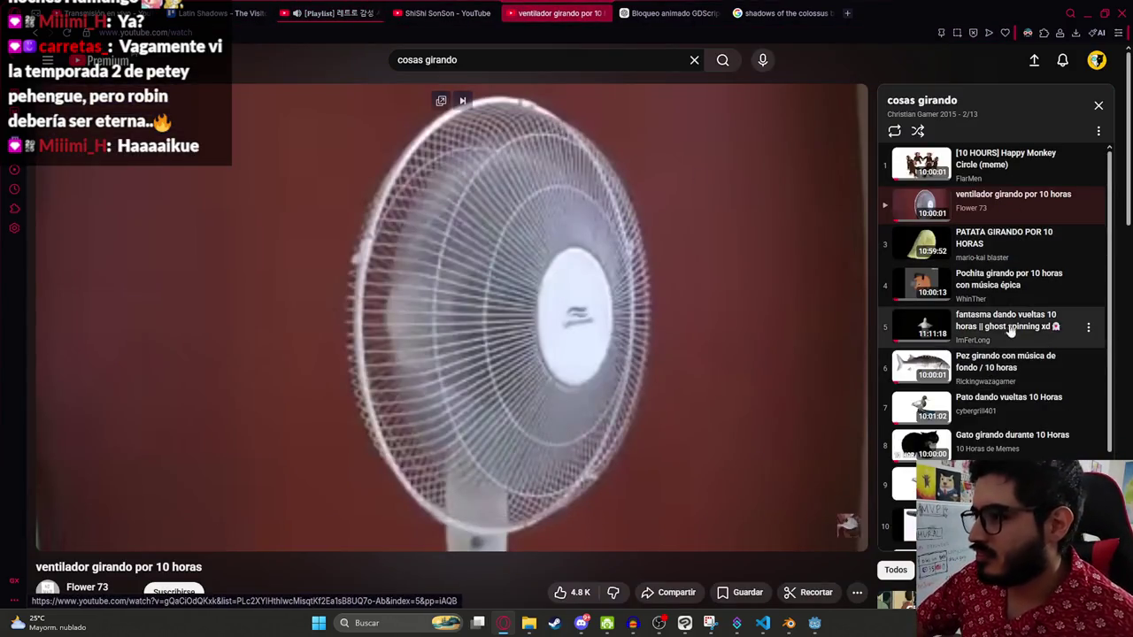
scroll(1010, 330, down, 2)
key(F11)
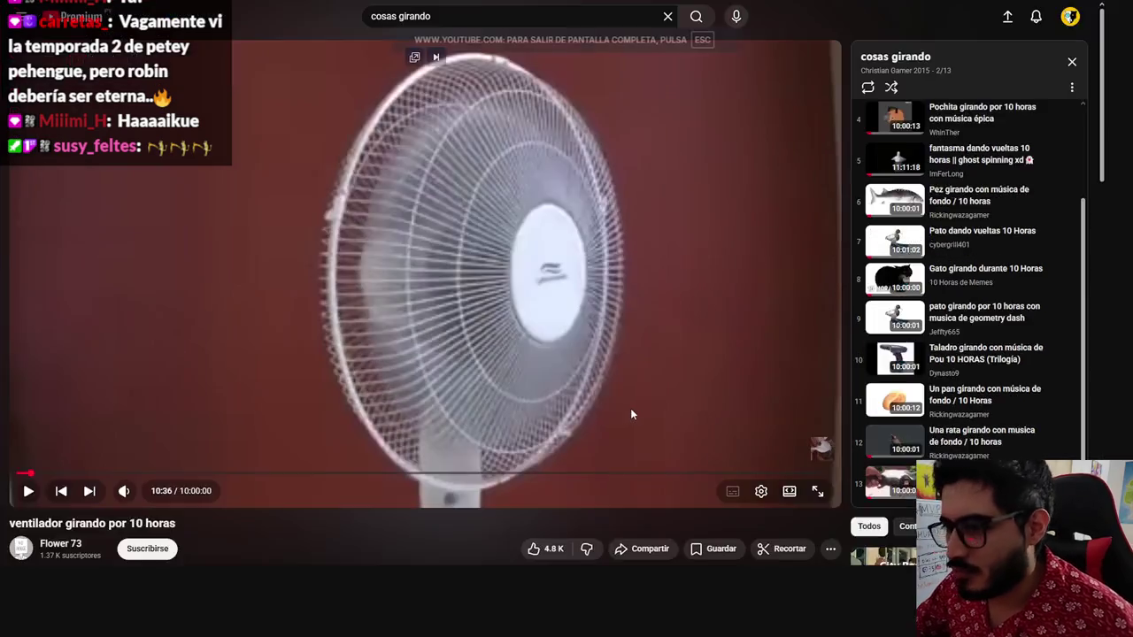
double_click(632, 413)
click(673, 395)
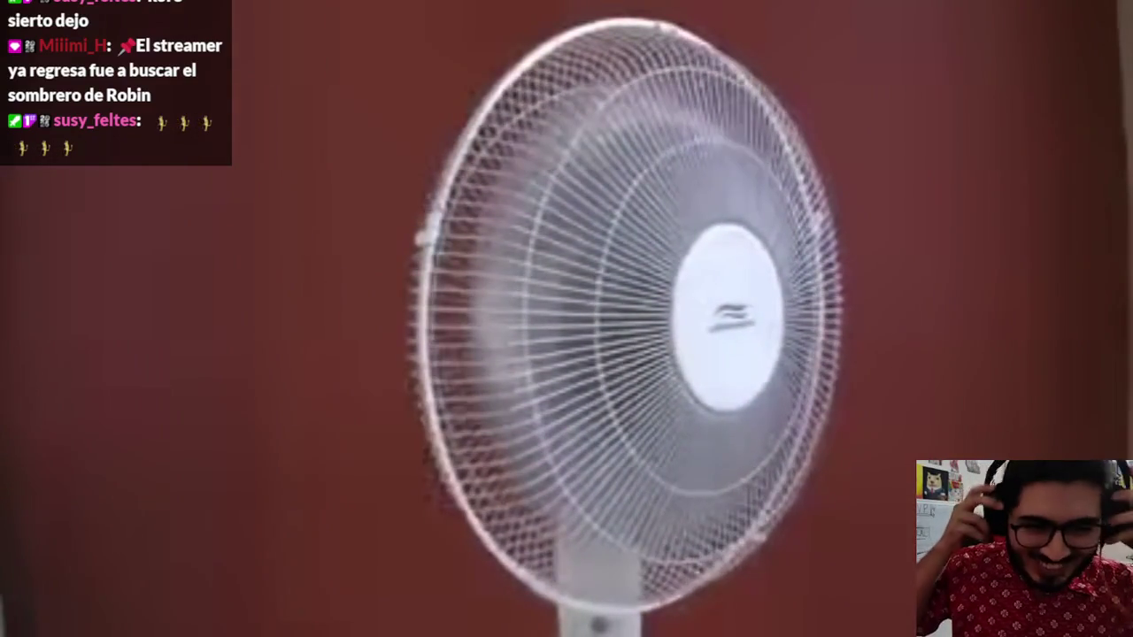
Step: Pause the fan video, exit full screen, resume the Night City pop playlist and show BloodHitSpray.tscn
click(248, 304)
key(Escape)
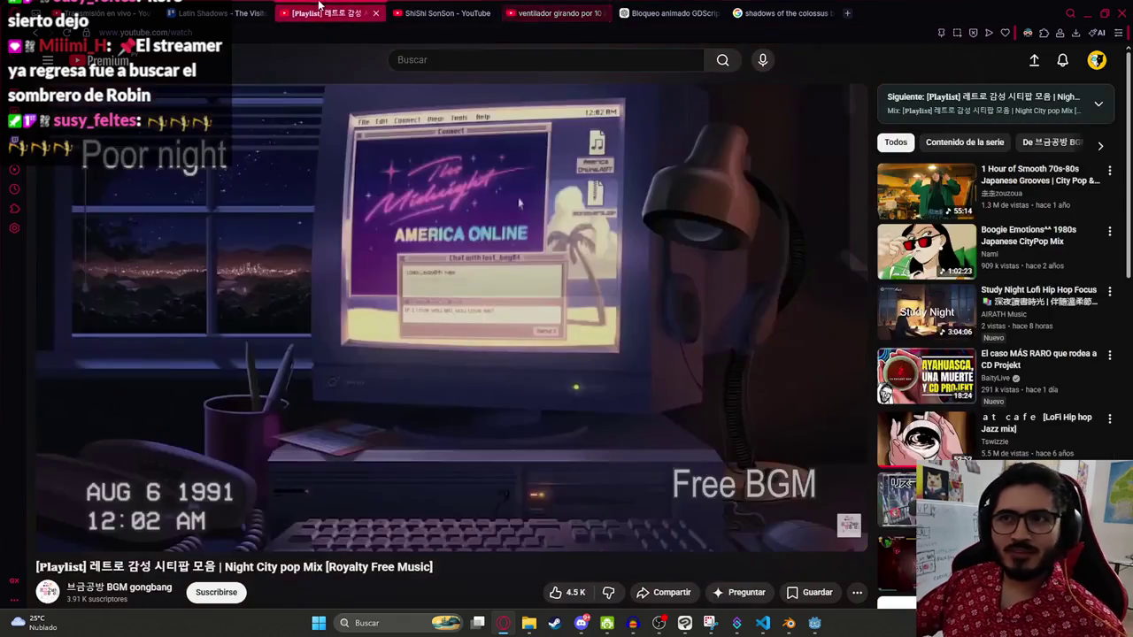
click(318, 12)
click(284, 224)
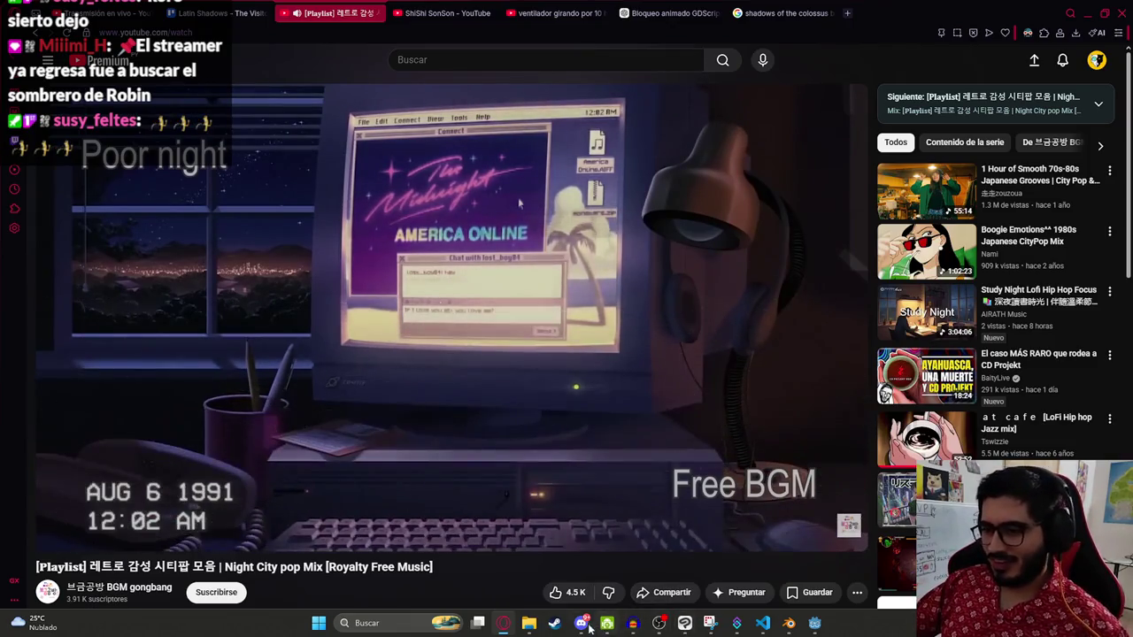
key(alt+Tab)
click(762, 623)
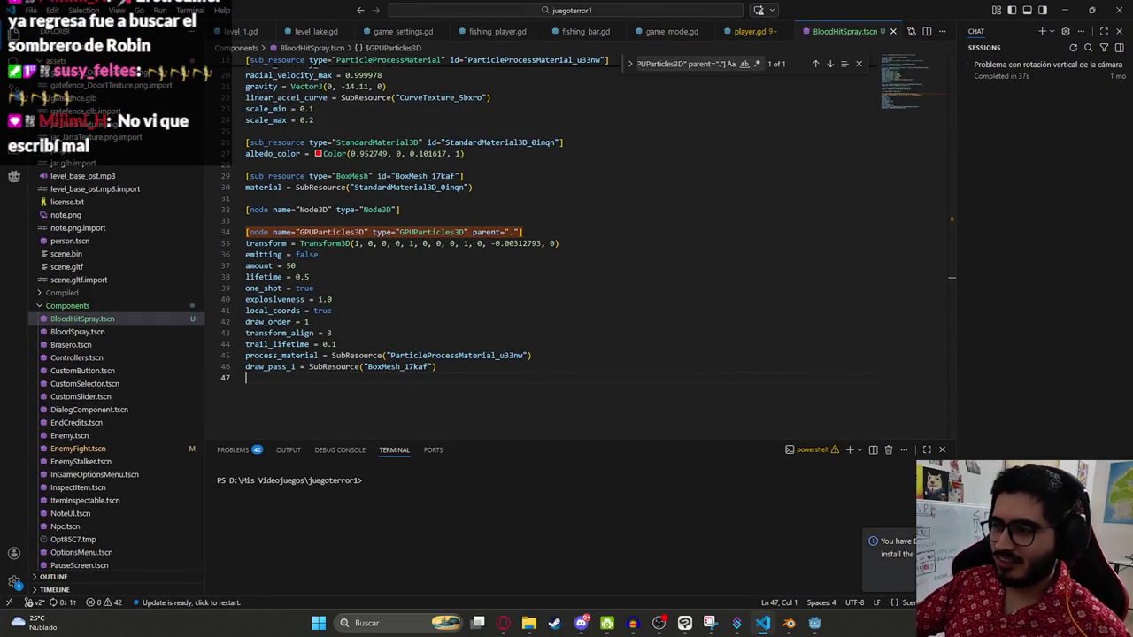
Step: Scroll BloodHitSpray.tscn to the top and inspect the angular_velocity_max value 0.499984
scroll(699, 318, up, 7)
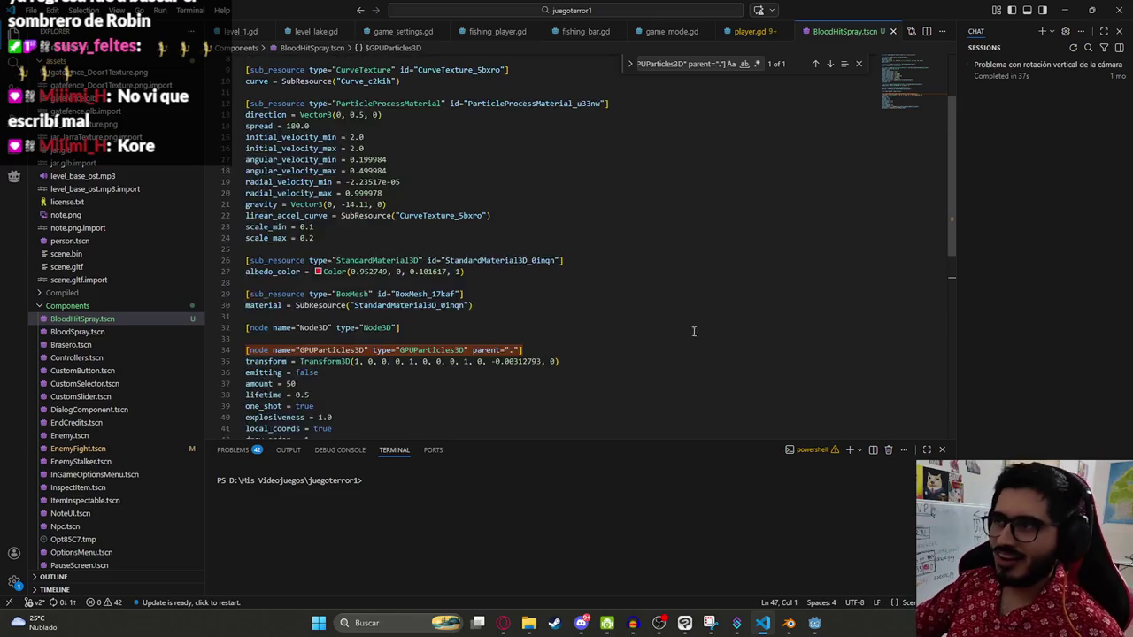
double_click(563, 271)
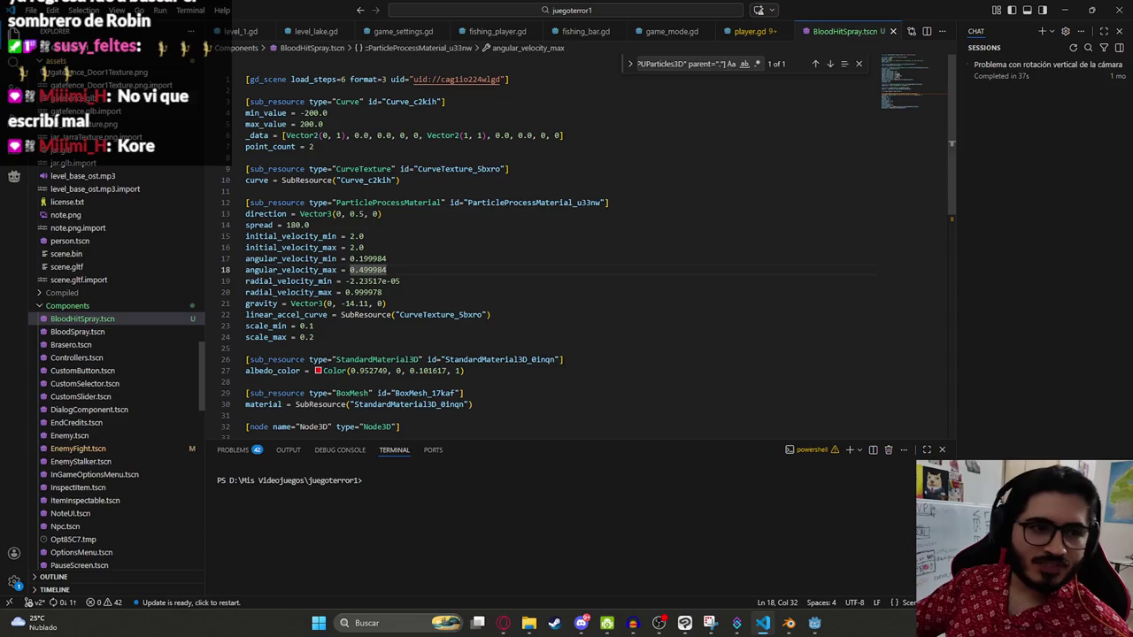
click(525, 327)
Step: Glance at the end of the Godot machete_player.gd script
click(632, 623)
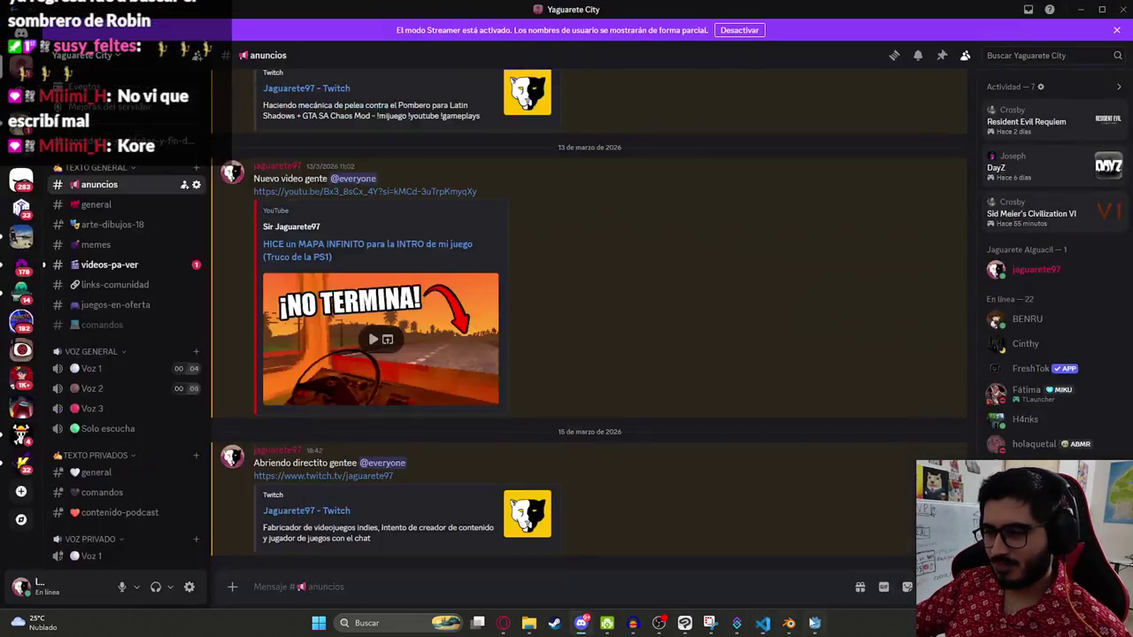
click(814, 623)
click(658, 374)
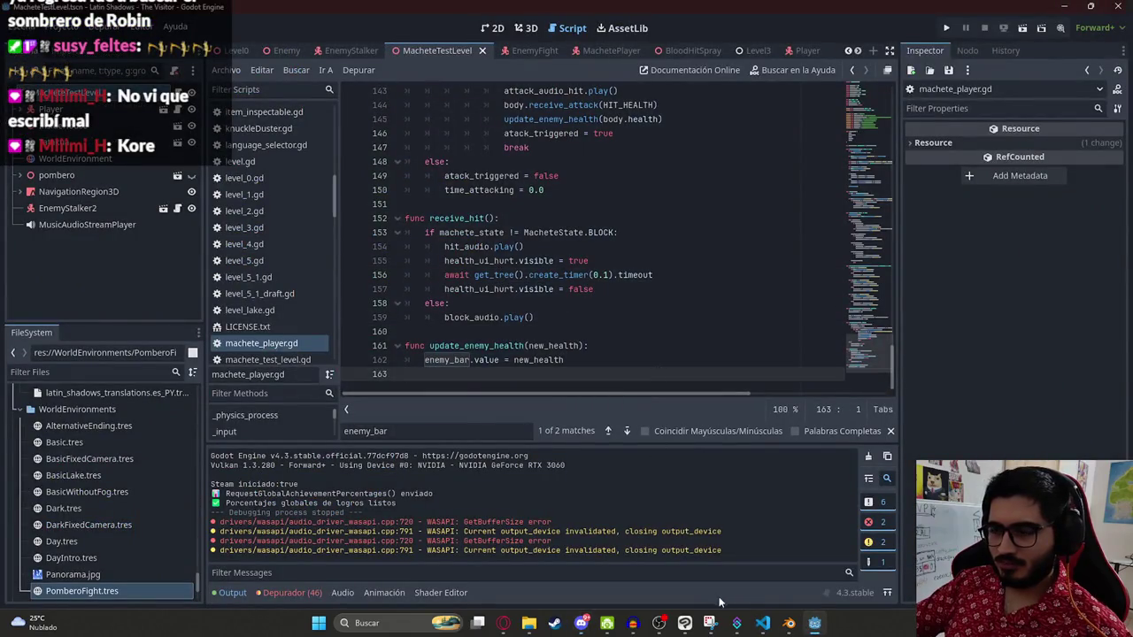
Step: Return to the GirlModel shoulder in Blender's edit mode
mouse_move(789, 623)
click(837, 556)
scroll(537, 251, down, 3)
scroll(480, 274, up, 5)
Step: Move the shoulder corner vertex toward the arm loop, then bring up ChatGPT in the browser
mouse_move(511, 289)
mouse_down()
mouse_move(509, 231)
mouse_move(531, 265)
mouse_up()
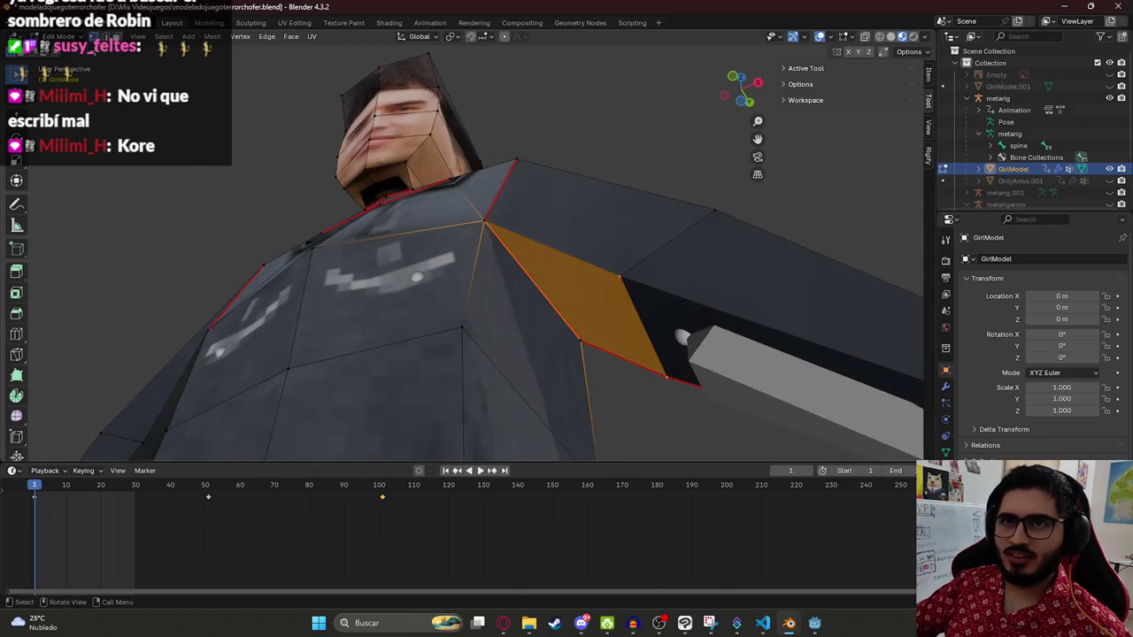
click(484, 221)
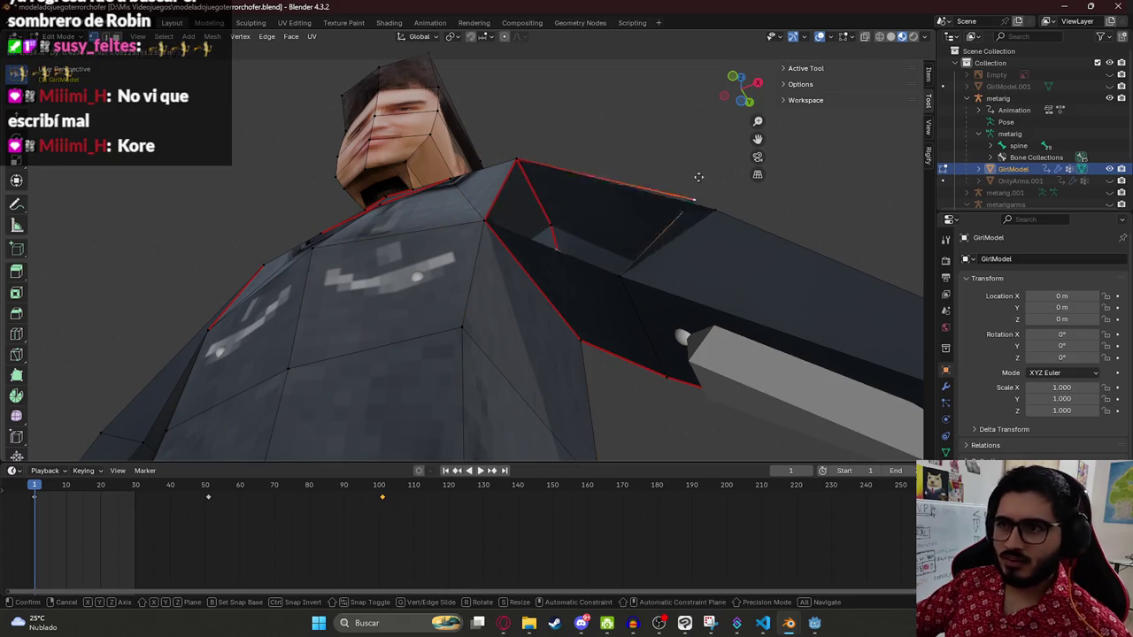
key(ctrl+r)
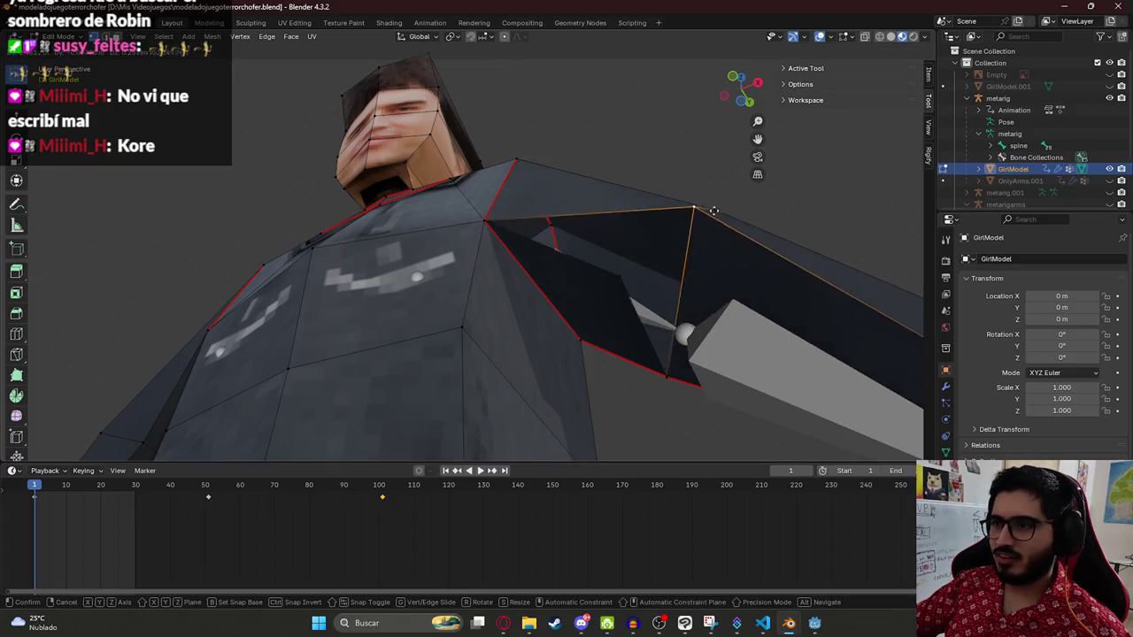
click(623, 254)
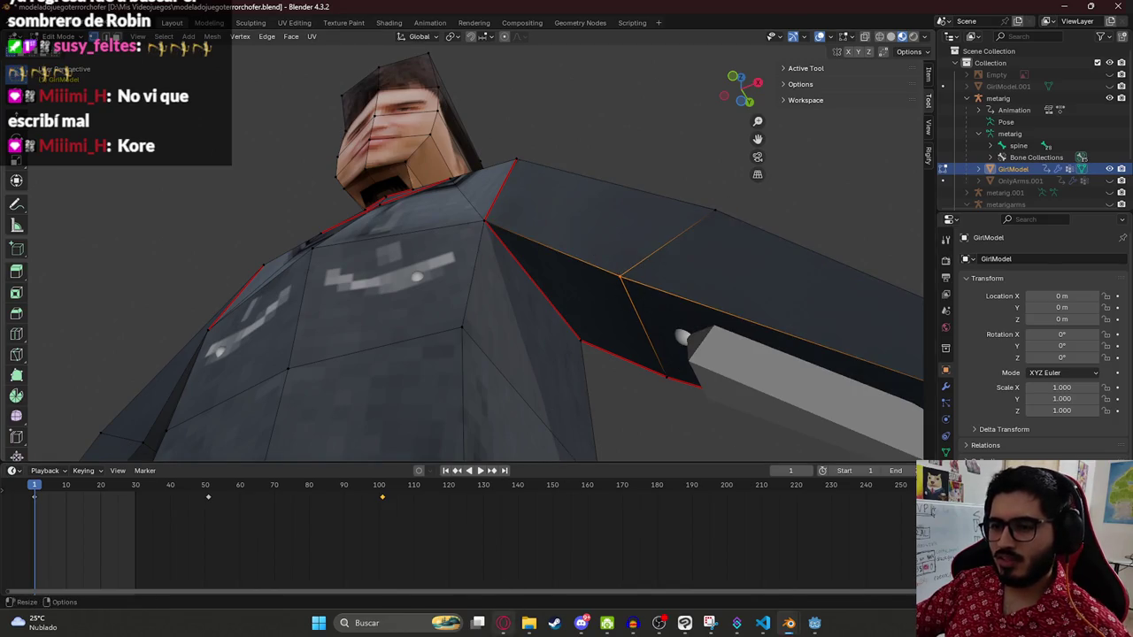
click(503, 623)
click(673, 13)
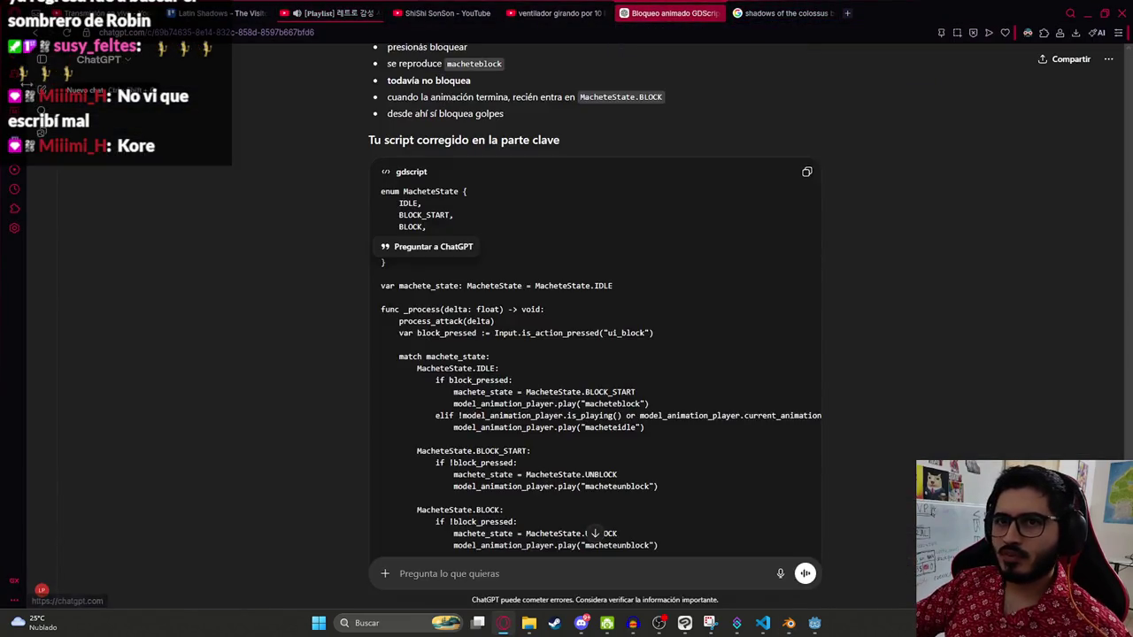
Step: Ask ChatGPT in a new chat: 'blender, hay 2 vertices juntos, como unirlos'
text(blender)
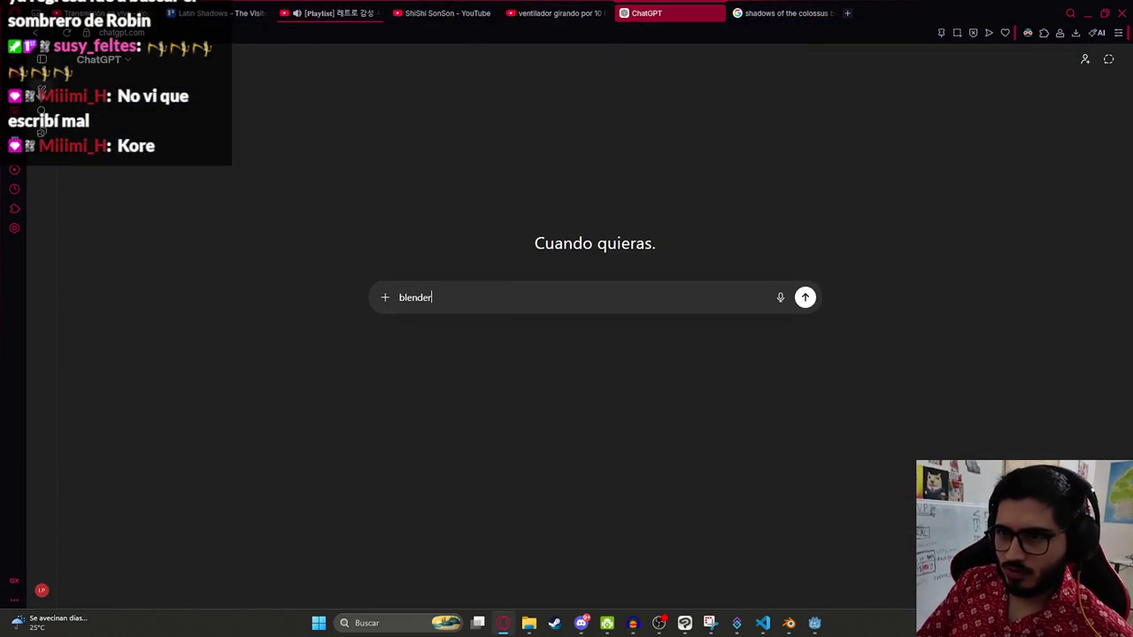
text( vertices )
text(juntos, como uni)
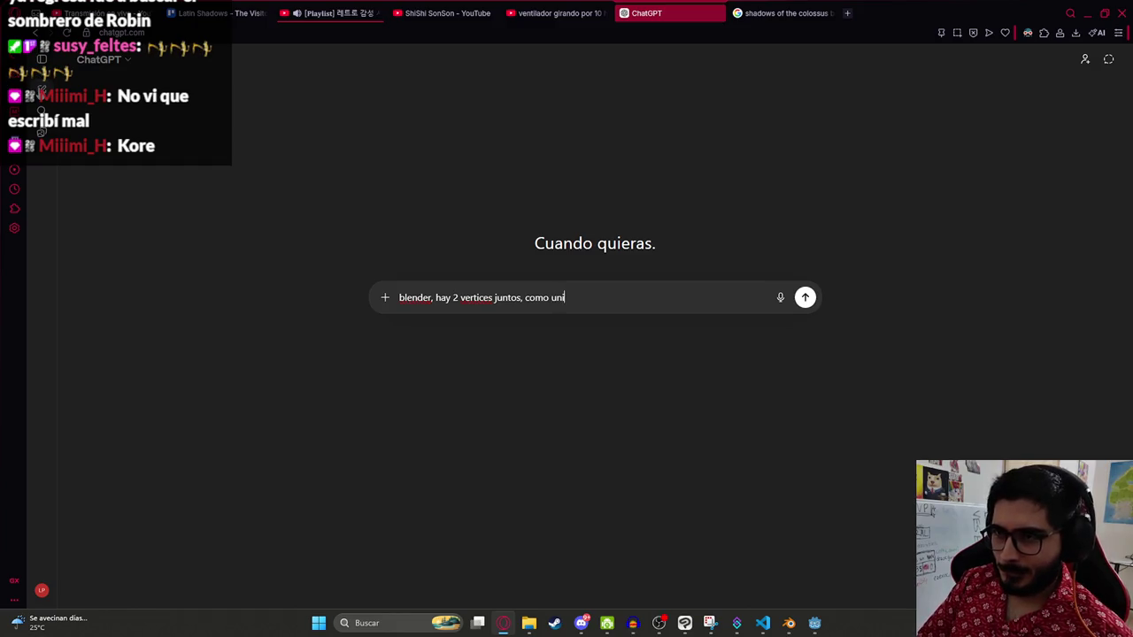
text( rlo)
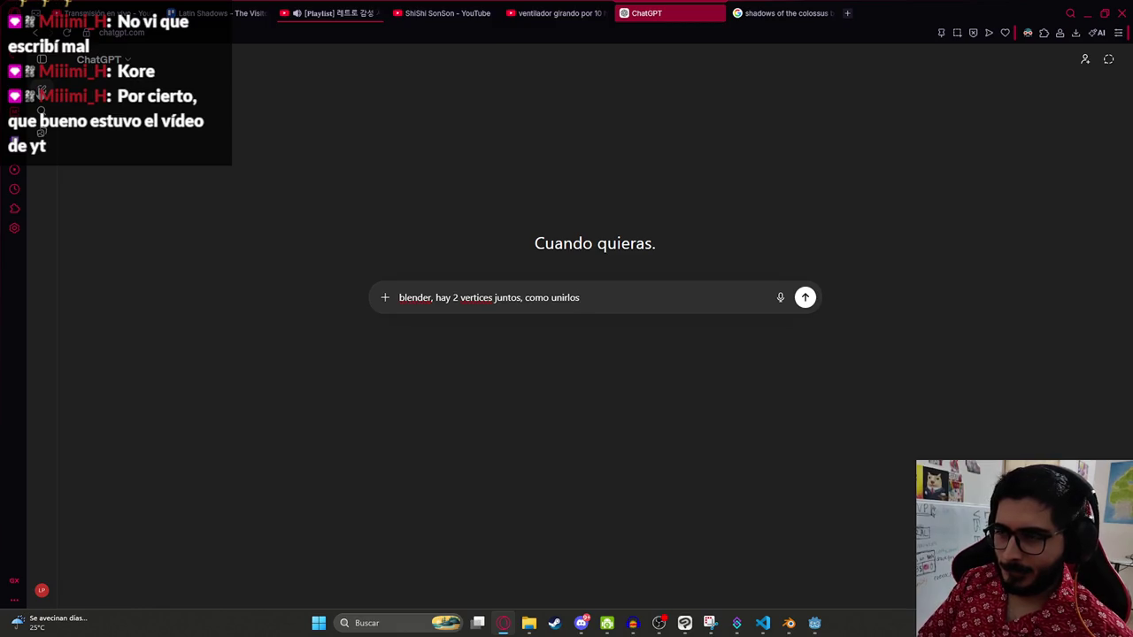
key(Return)
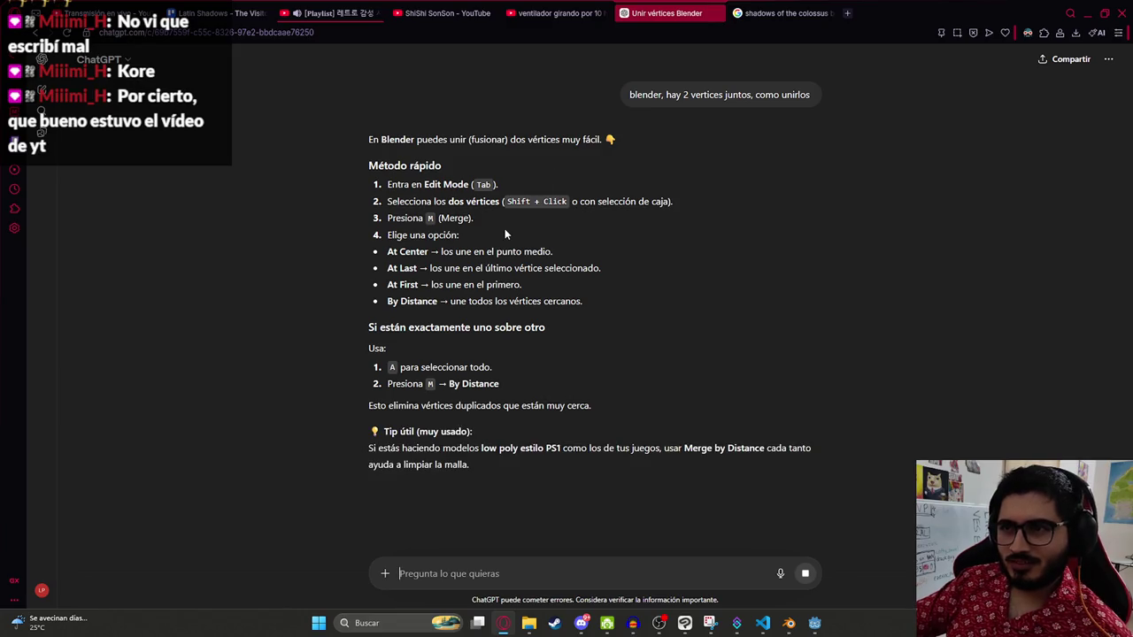
Step: Back in Blender, merge the selected shoulder vertices at center and check the result
key(alt+Tab)
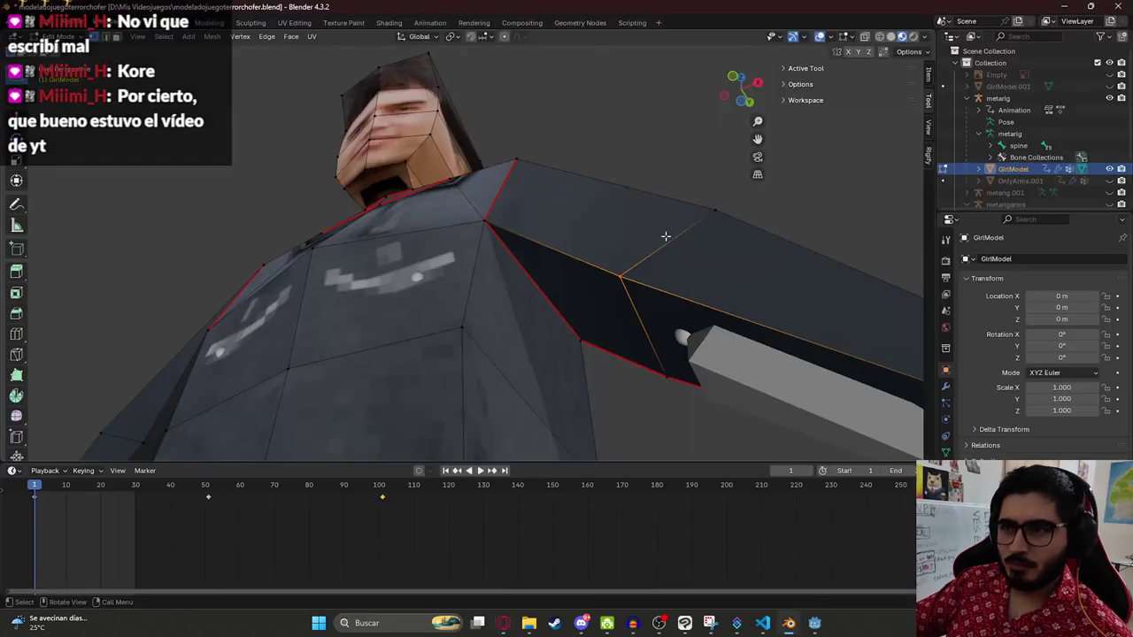
key(m)
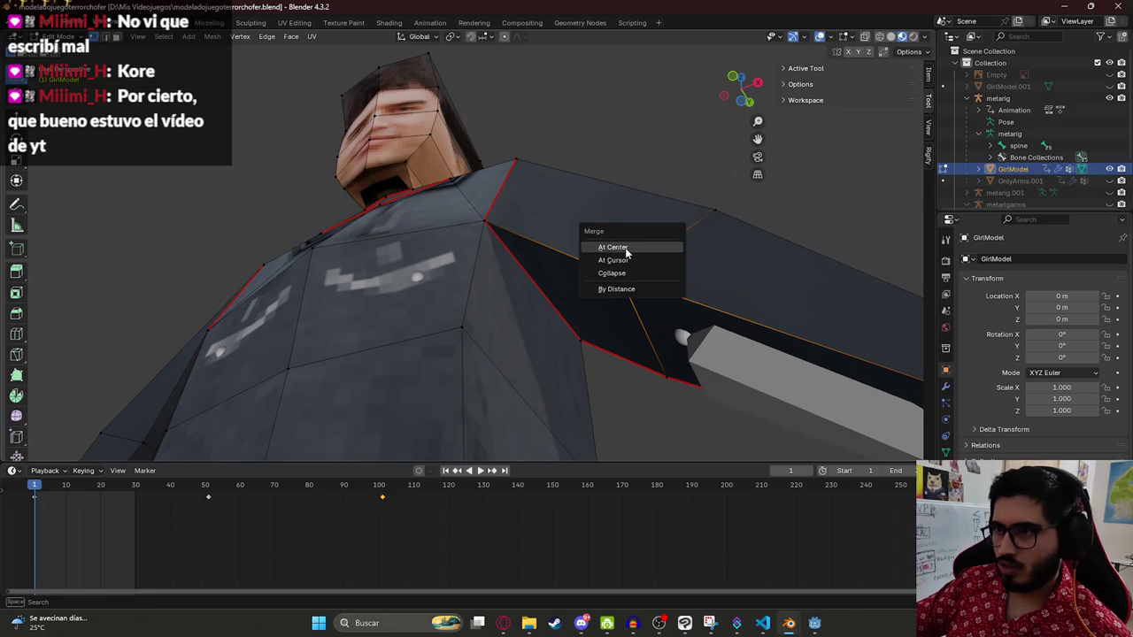
click(638, 246)
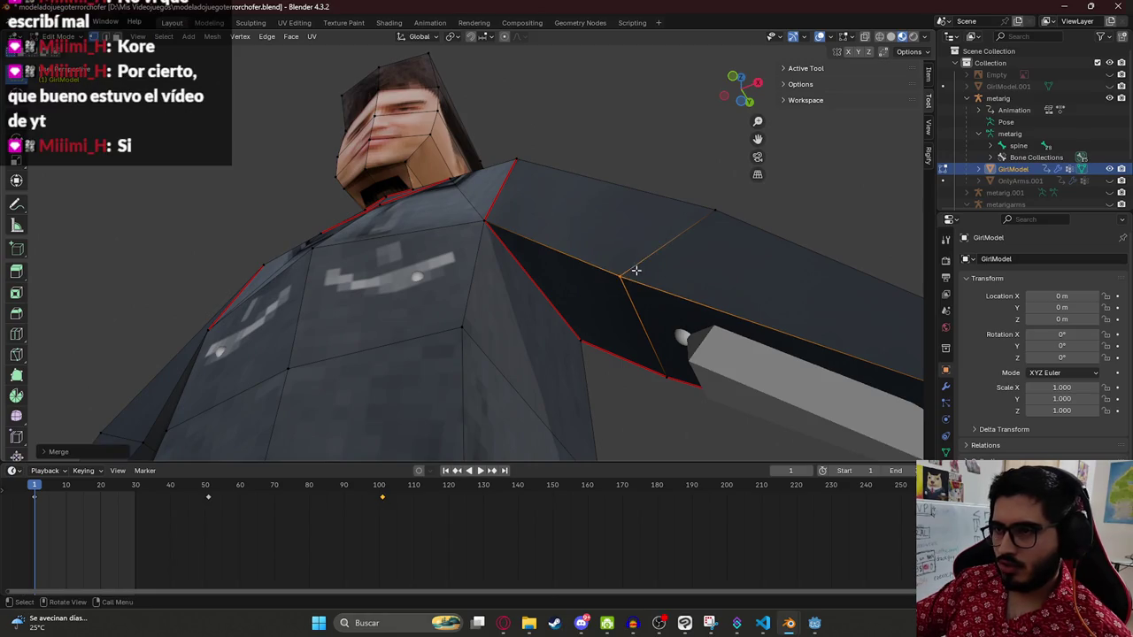
key(g)
key(Escape)
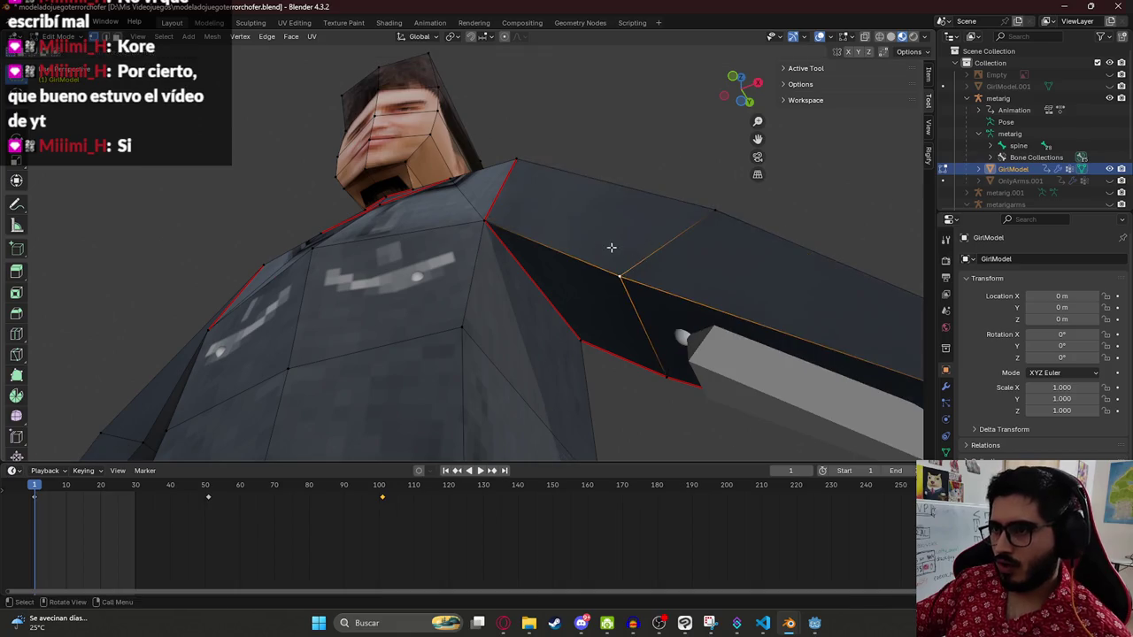
Step: Merge more selected vertices, once at center and once at the 3D cursor
key(m)
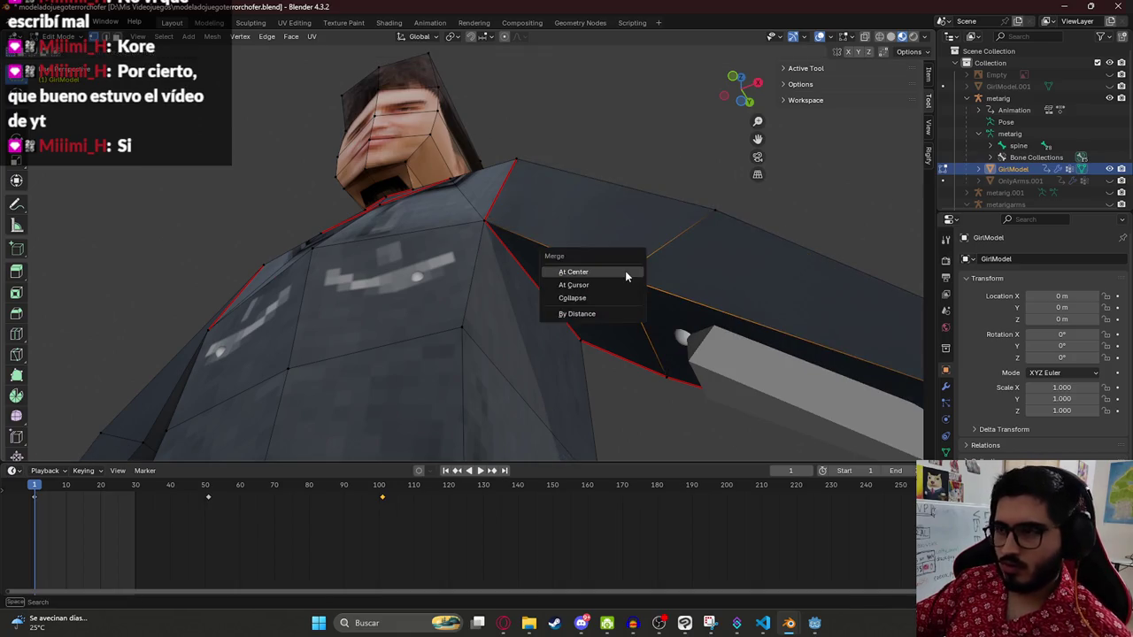
click(625, 276)
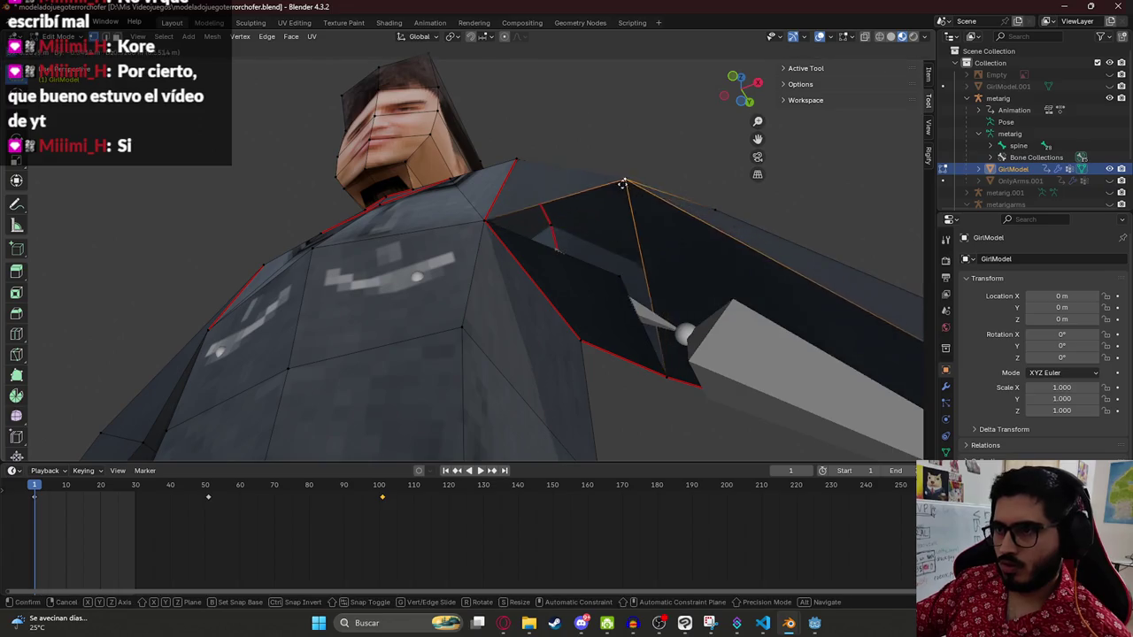
scroll(612, 251, up, 5)
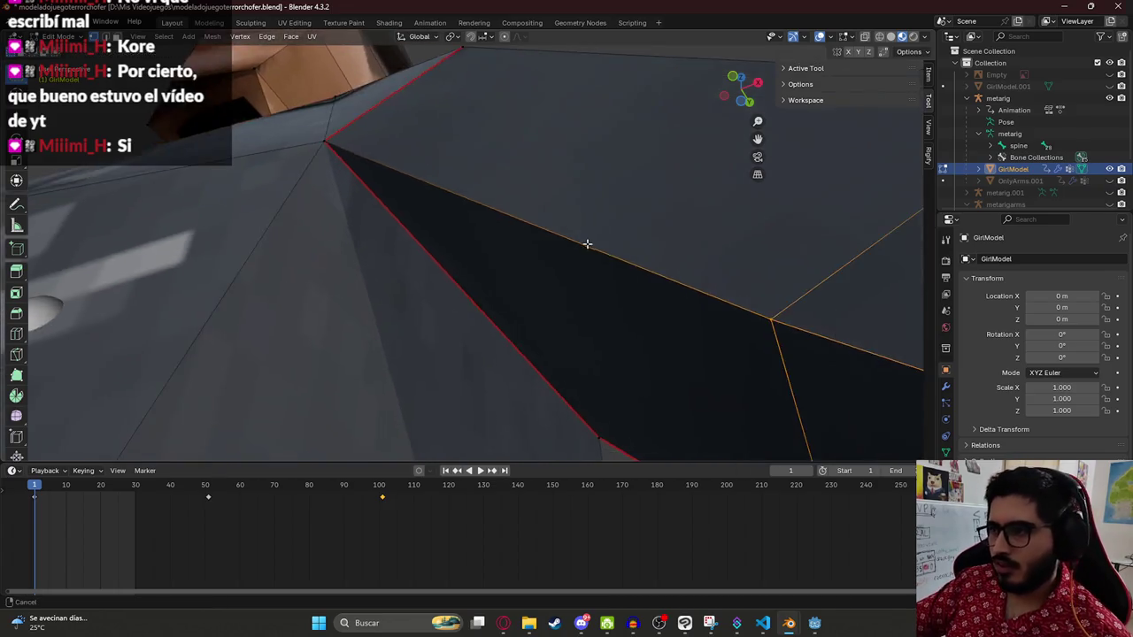
key(m)
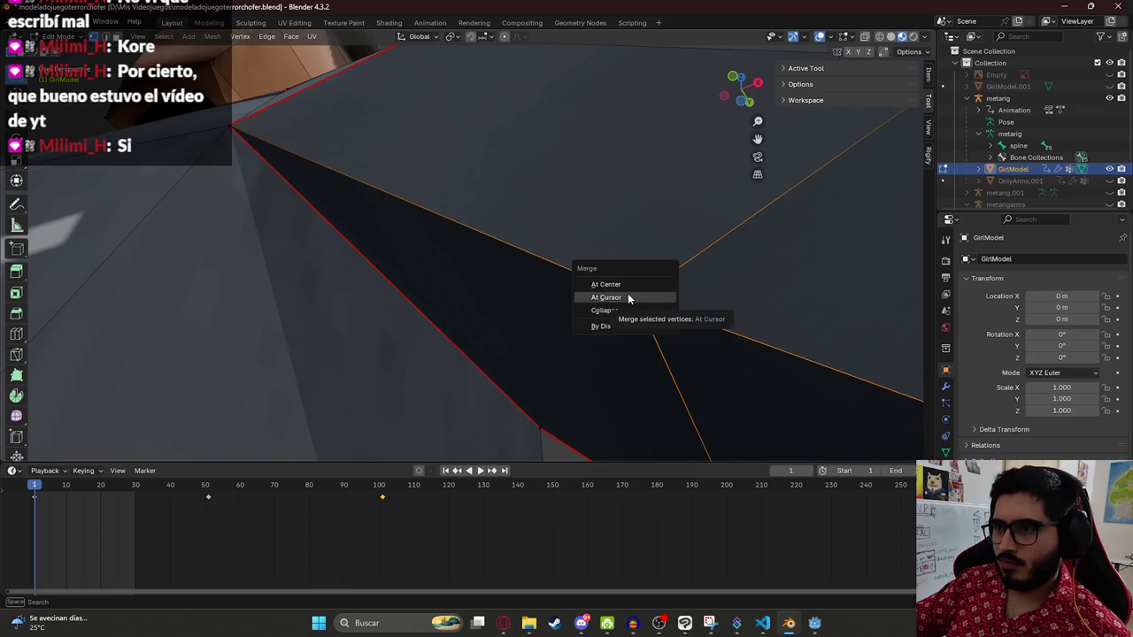
click(628, 293)
scroll(628, 293, down, 6)
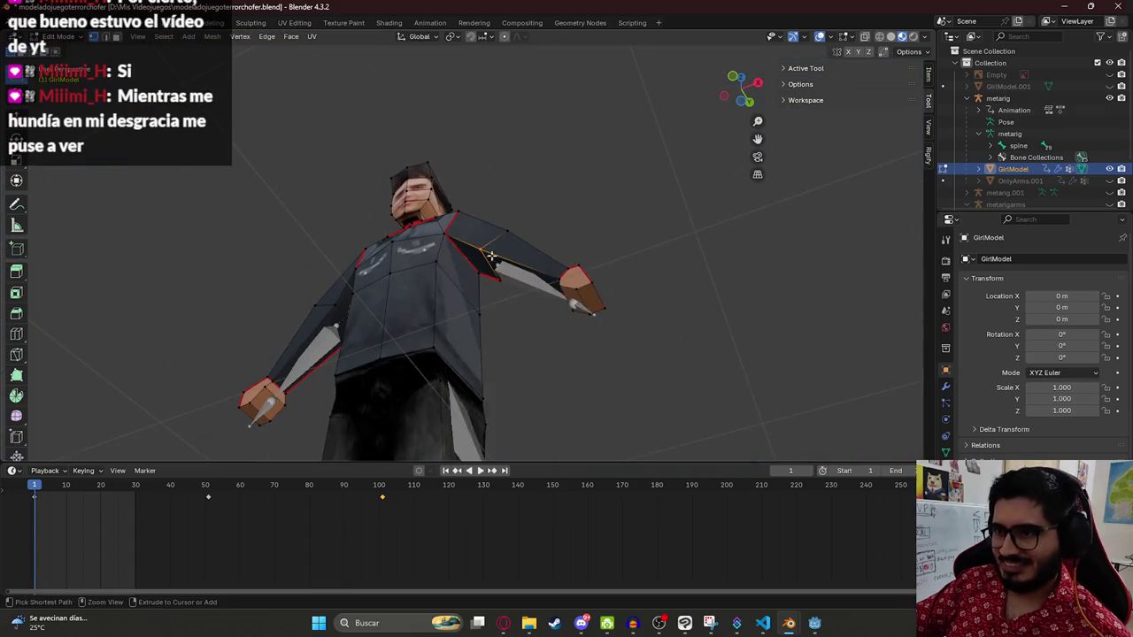
scroll(511, 249, up, 3)
scroll(511, 249, down, 4)
scroll(492, 238, up, 4)
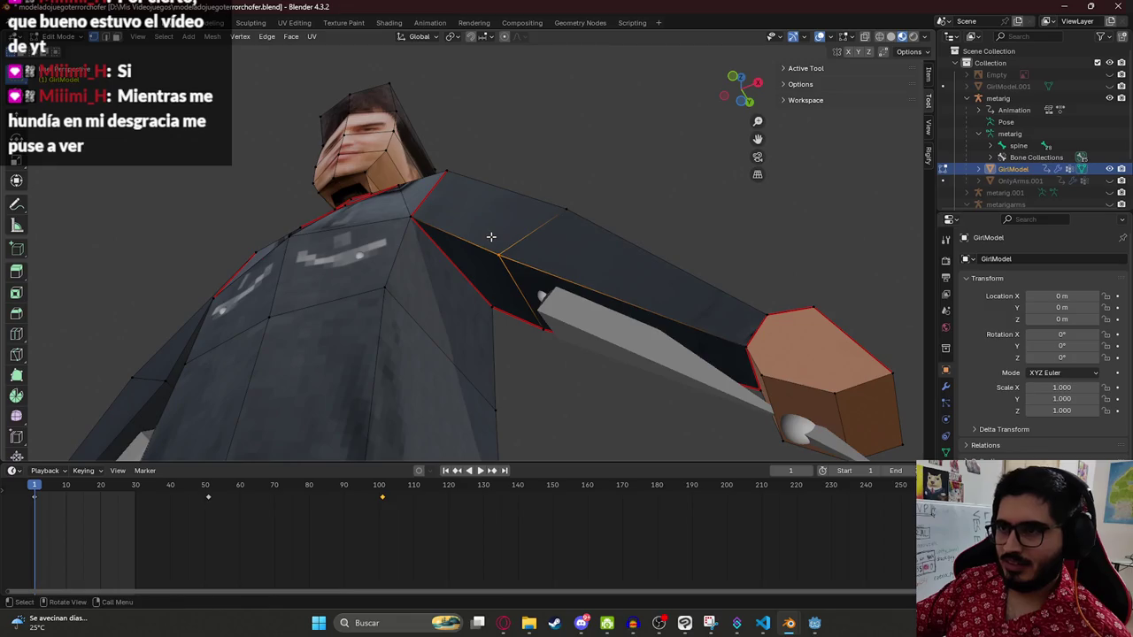
Step: In wireframe, merge another vertex pair at center, then reposition a vertex in material preview
key(m)
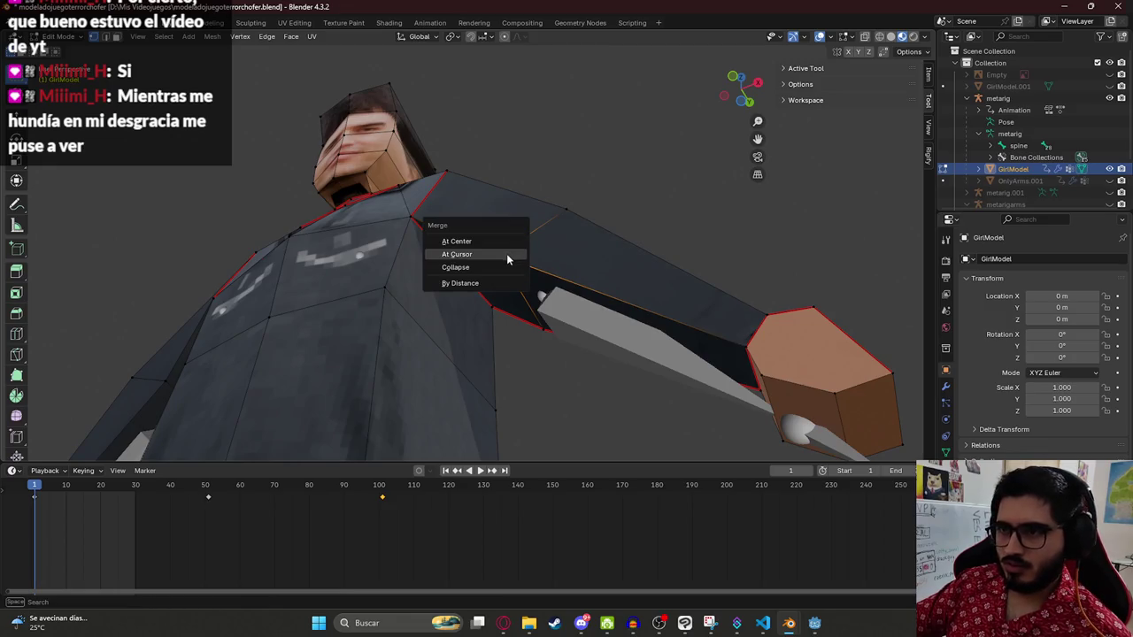
key(z)
click(502, 239)
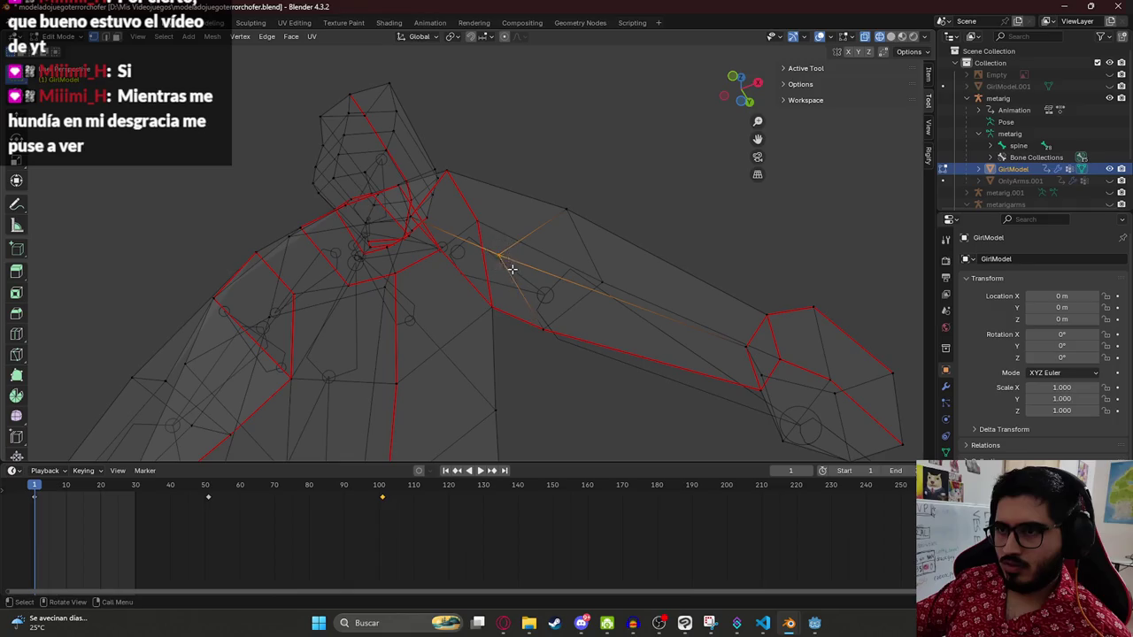
key(m)
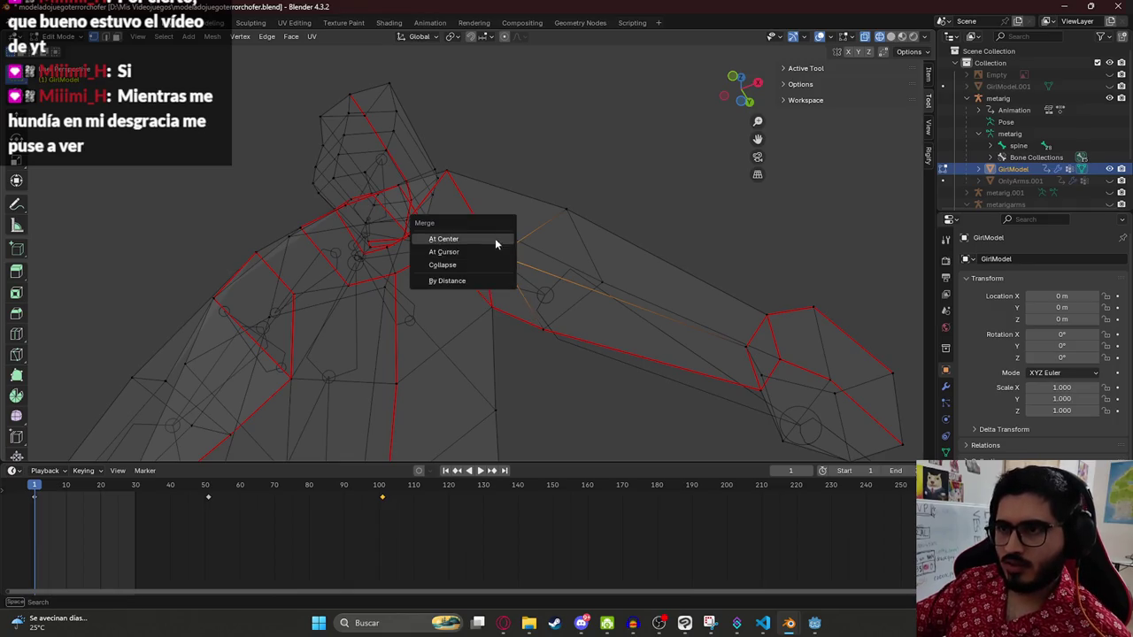
click(498, 240)
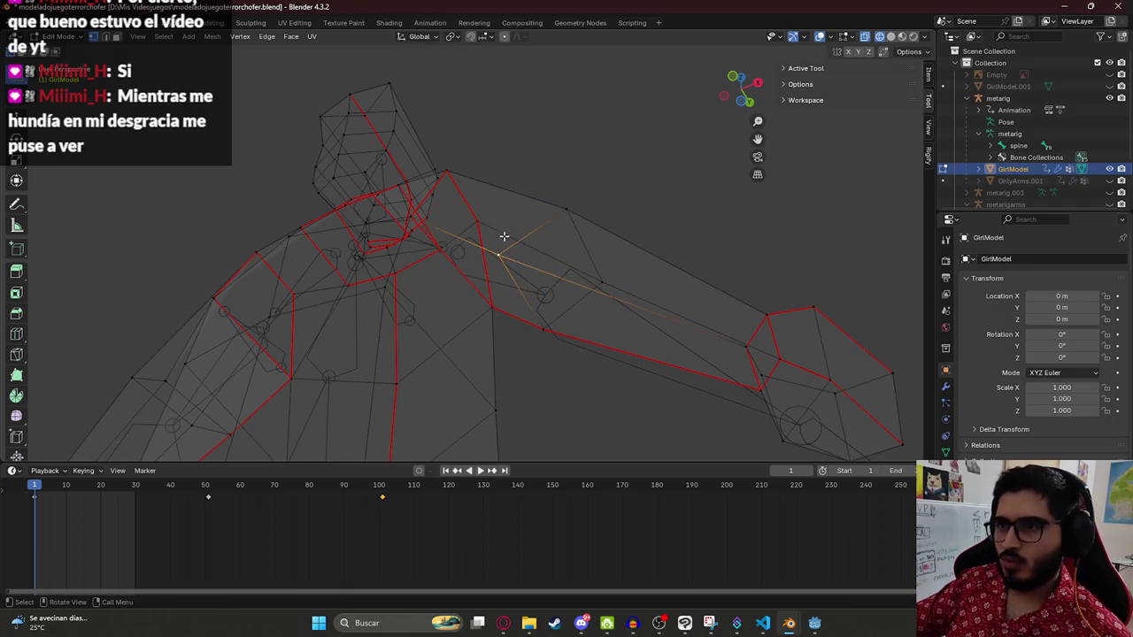
key(z)
click(519, 318)
key(g)
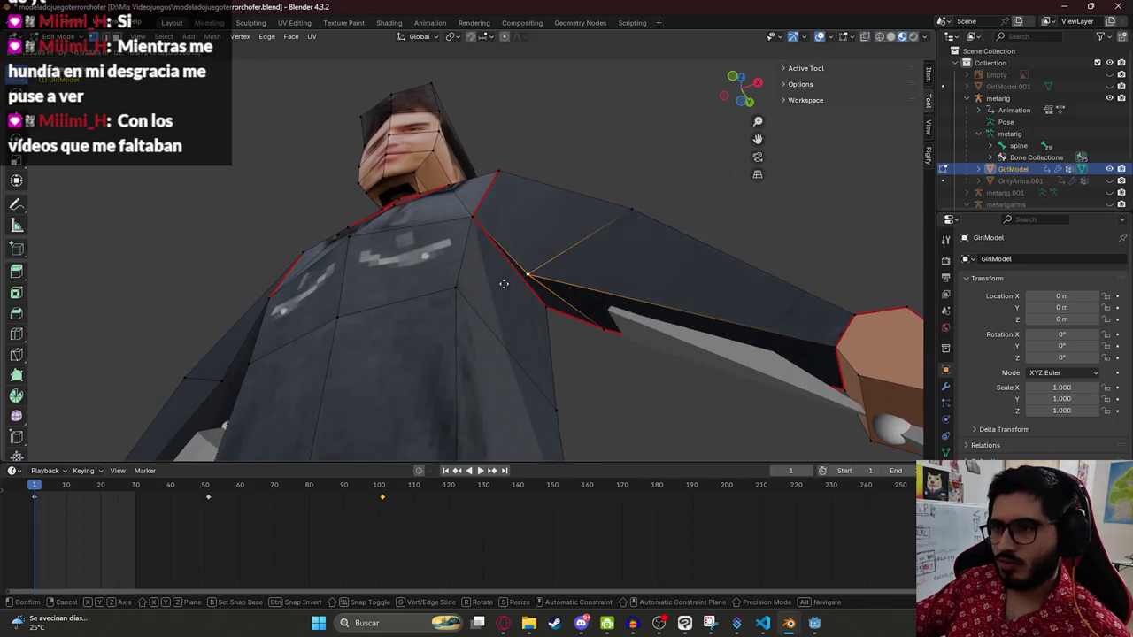
click(623, 352)
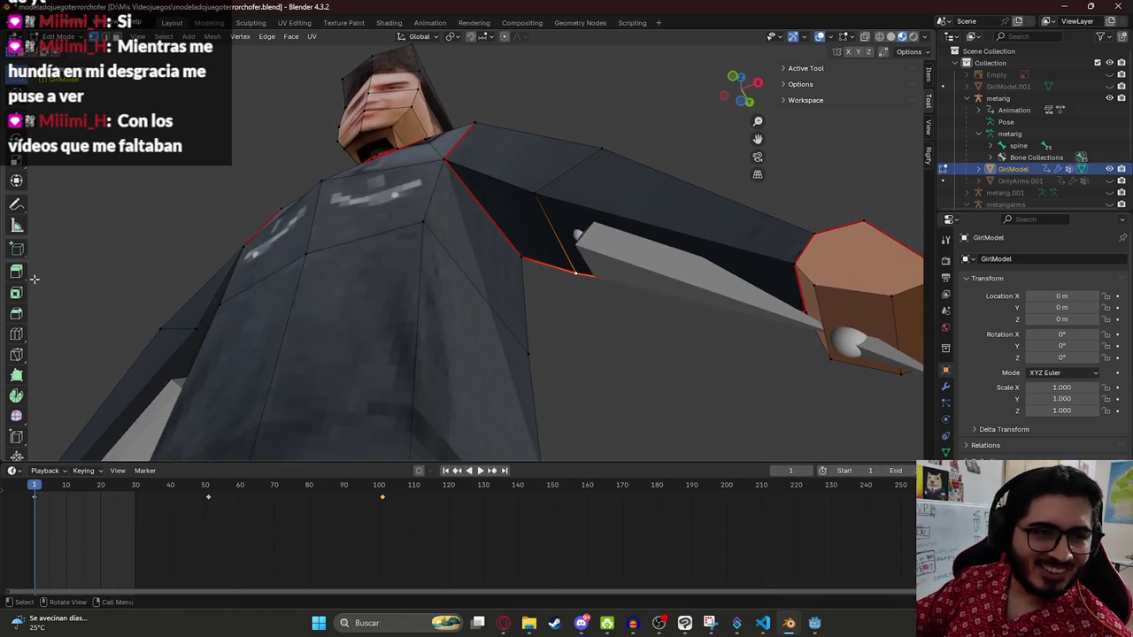
Step: Box-select the armpit vertices in wireframe and merge them at center
key(z)
click(492, 286)
drag(619, 279, 670, 331)
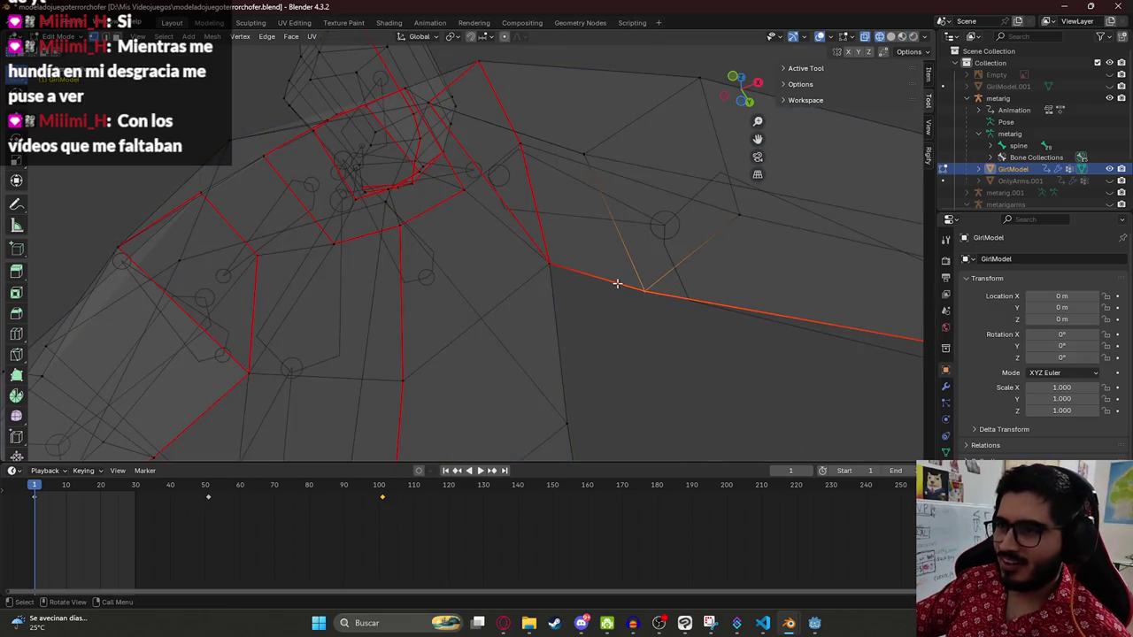
key(z)
click(633, 381)
key(m)
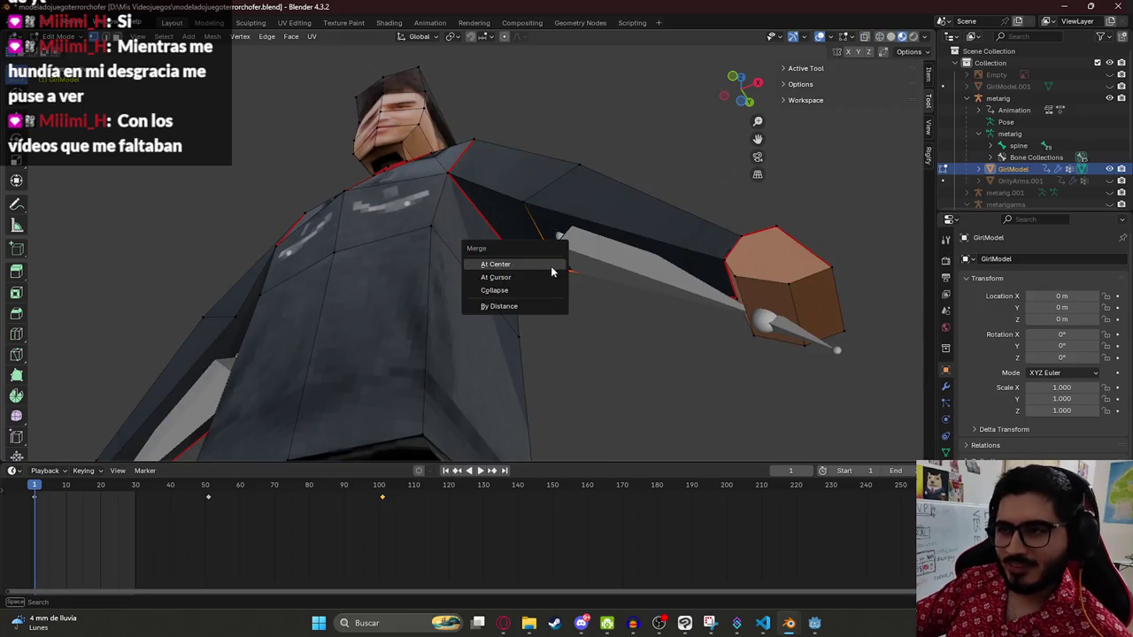
click(545, 266)
scroll(564, 291, up, 5)
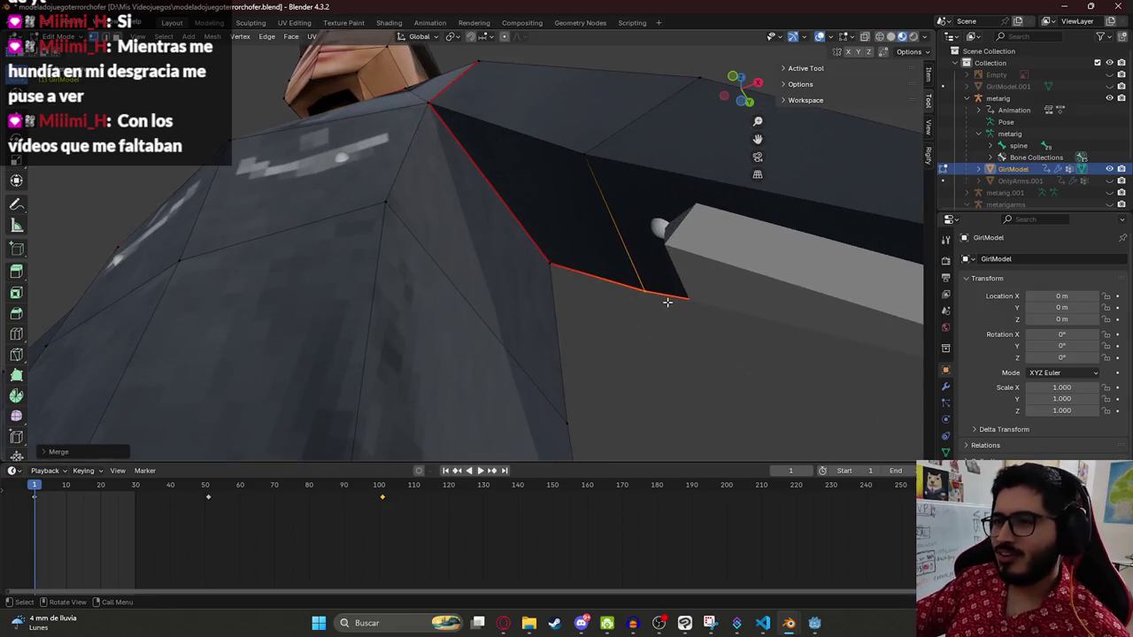
scroll(658, 361, down, 3)
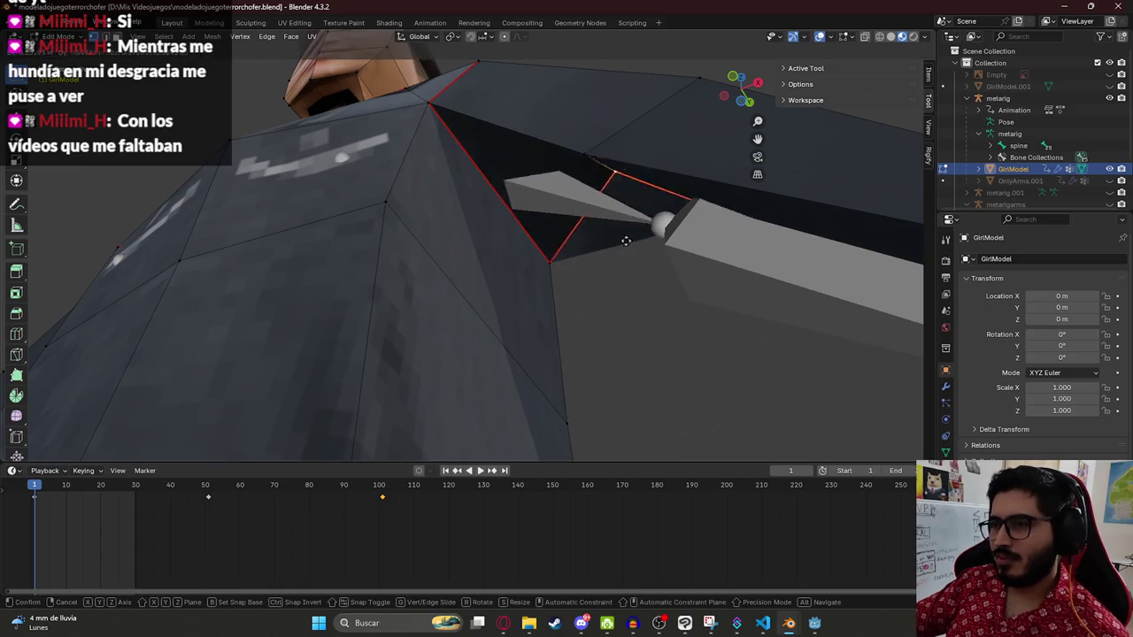
scroll(521, 349, up, 3)
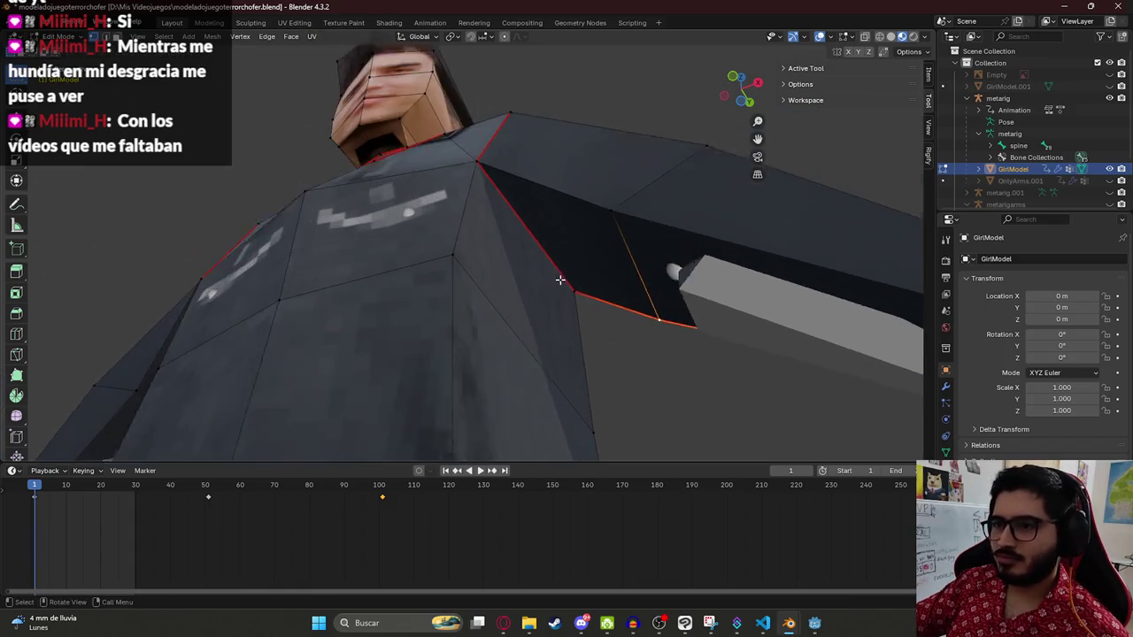
Step: Snap an underarm vertex onto its neighbour and merge the overlapping shoulder vertices in X-ray
key(g)
click(587, 273)
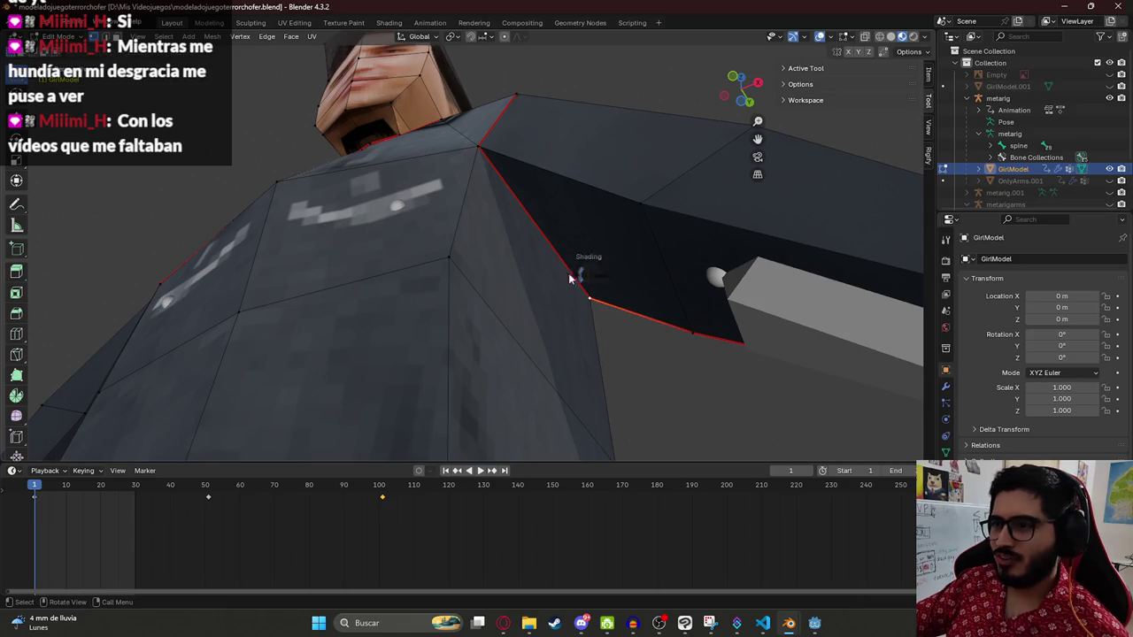
key(alt+z)
key(m)
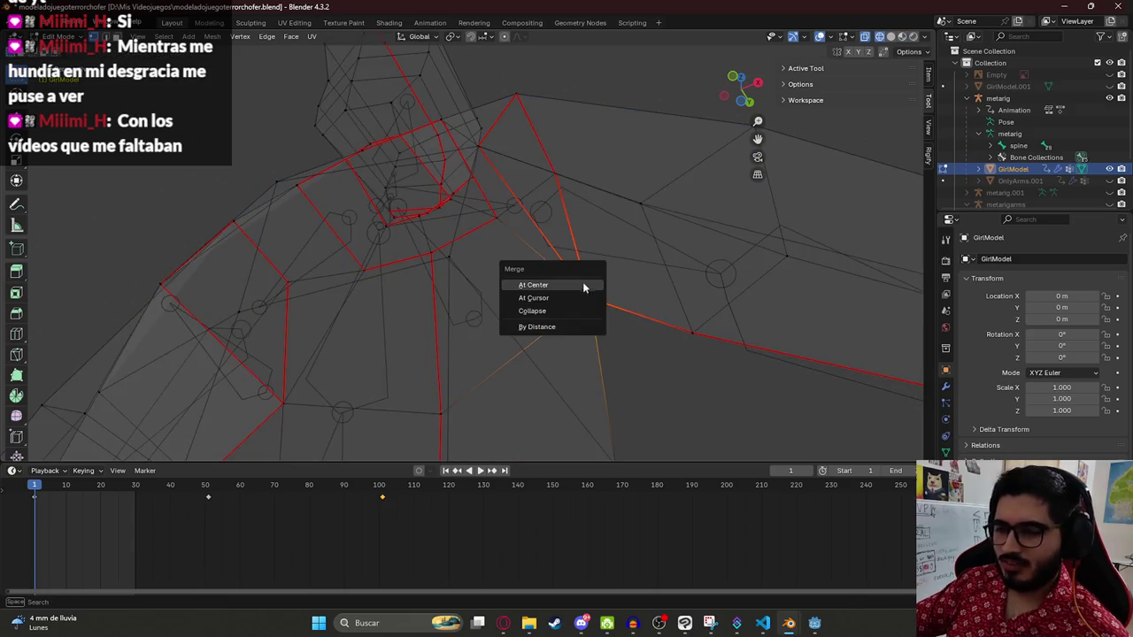
click(567, 285)
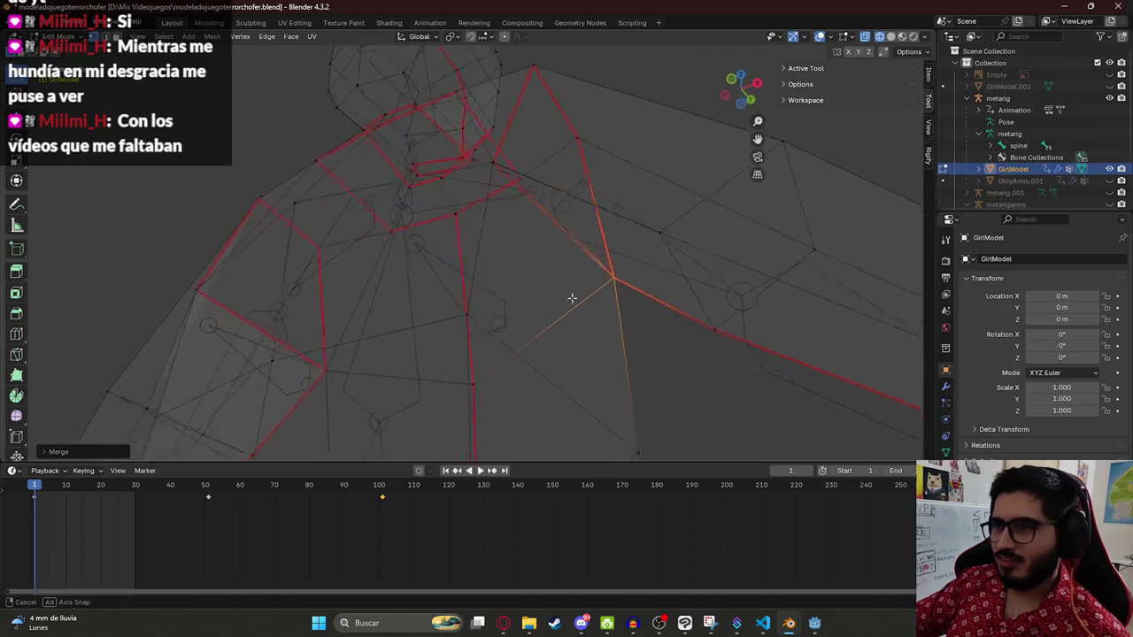
scroll(546, 308, up, 3)
mouse_move(522, 177)
mouse_down()
mouse_move(514, 167)
mouse_move(505, 180)
mouse_move(499, 152)
mouse_move(525, 181)
mouse_up()
right_click(531, 173)
key(m)
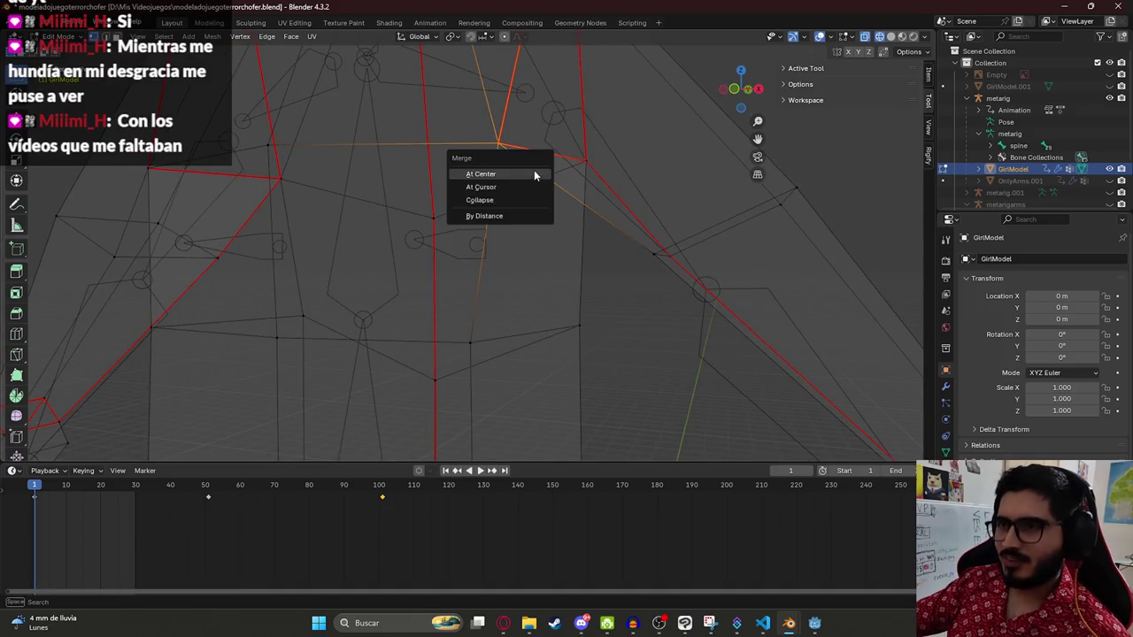
click(512, 176)
Step: Merge the vertex under the arm with its neighbouring vertex at center
mouse_move(503, 152)
mouse_down()
mouse_move(534, 210)
mouse_move(526, 136)
mouse_move(559, 185)
mouse_move(507, 259)
mouse_move(417, 192)
mouse_move(417, 112)
mouse_move(475, 294)
mouse_move(540, 317)
mouse_move(602, 309)
mouse_move(569, 268)
mouse_move(579, 301)
mouse_move(561, 263)
mouse_up()
click(583, 280)
key(u)
mouse_move(591, 275)
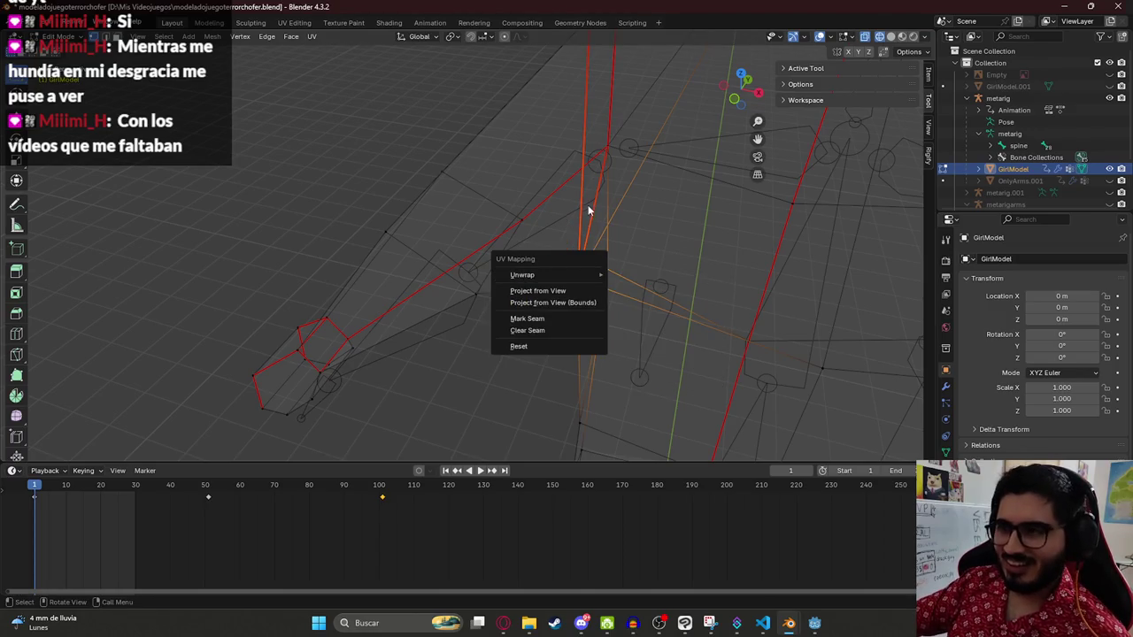
key(Escape)
click(595, 296)
key(m)
click(592, 289)
Step: Box-select and merge the remaining duplicate vertices, undo the last change and turn off X-ray
mouse_move(537, 225)
mouse_down()
mouse_move(637, 192)
mouse_move(629, 251)
mouse_up()
drag(696, 310, 689, 298)
key(m)
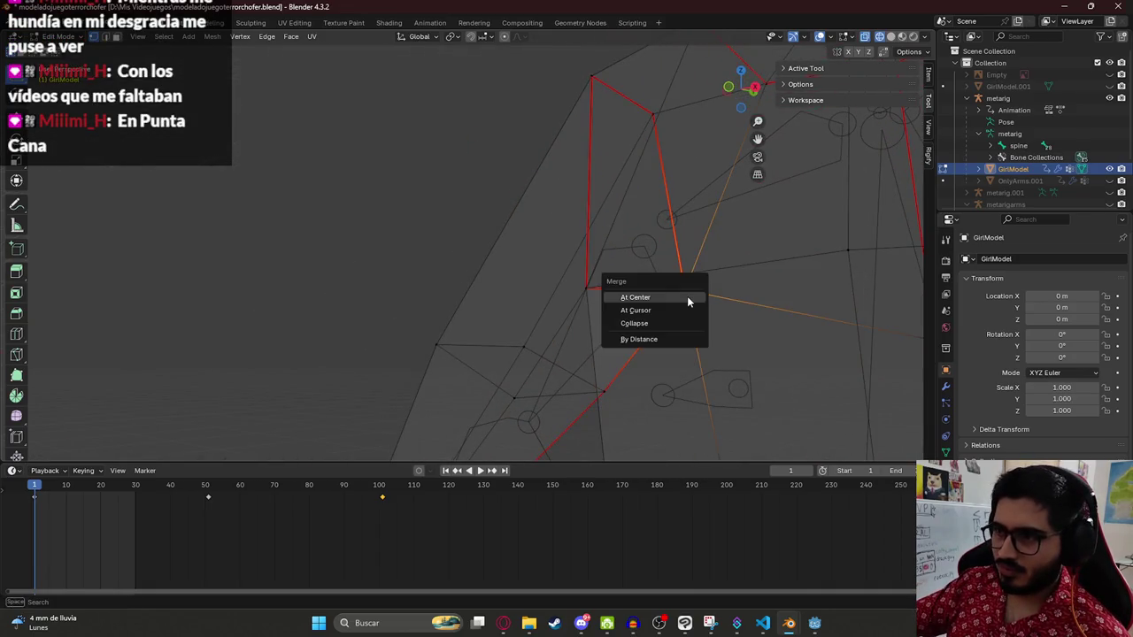
click(687, 296)
mouse_move(531, 384)
mouse_down()
mouse_move(524, 402)
mouse_move(459, 390)
mouse_up()
key(m)
mouse_move(432, 281)
mouse_down()
mouse_move(435, 263)
mouse_move(548, 309)
mouse_up()
click(463, 304)
key(ctrl+z)
key(alt+z)
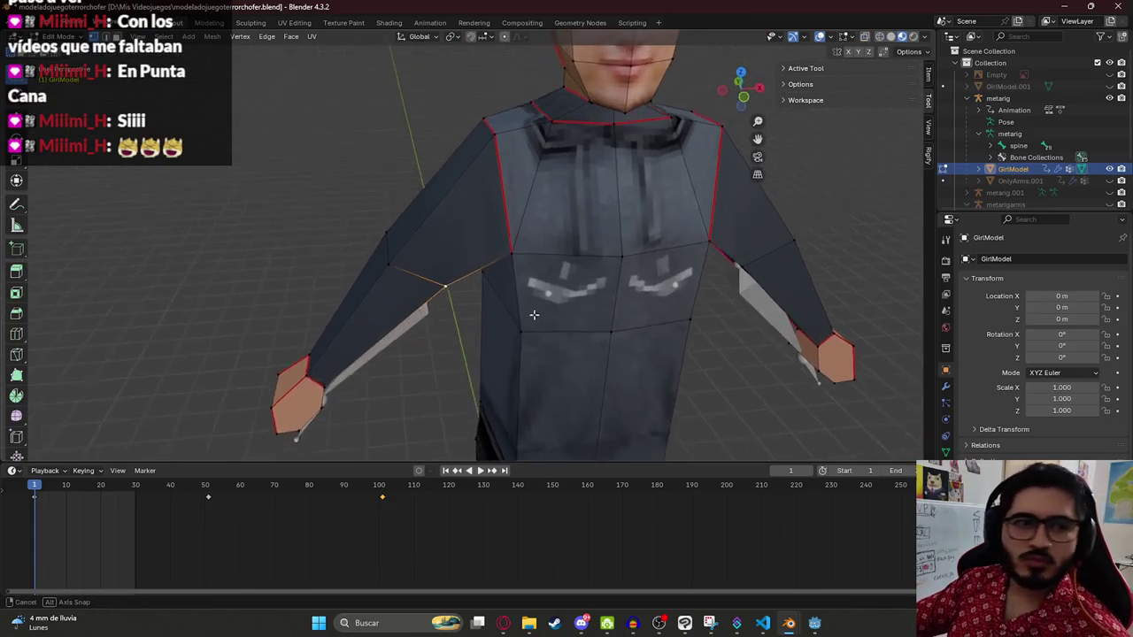
Step: Save the blend file and view the character from the front
key(ctrl+s)
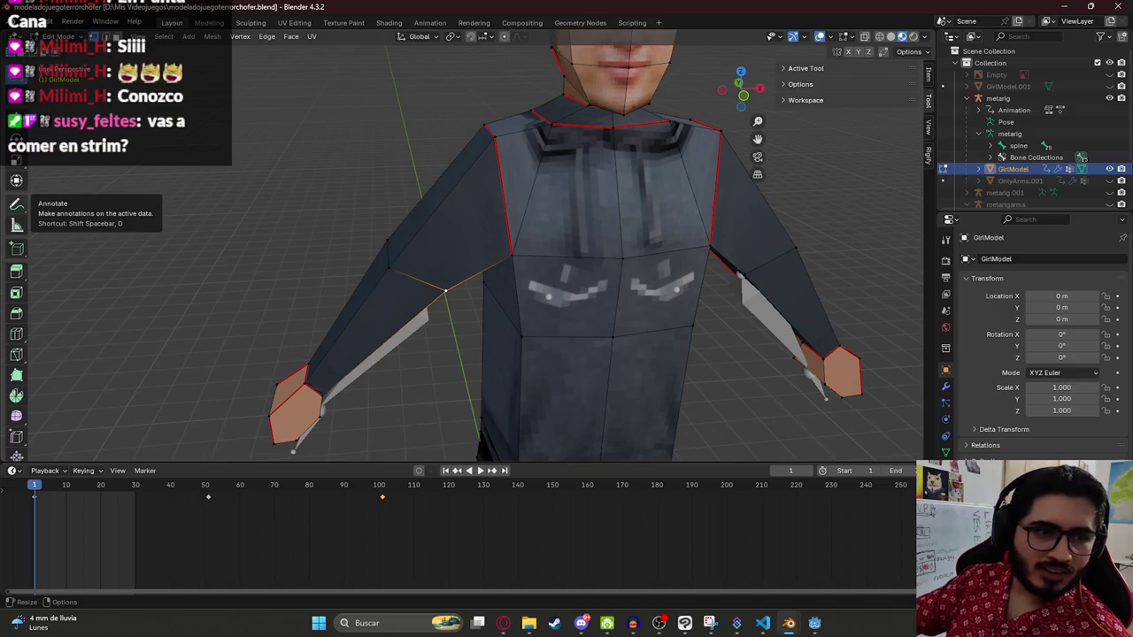
key(KP_1)
scroll(650, 254, up, 2)
scroll(662, 240, up, 1)
Step: Test-move the right arm edge and both shoulder vertices, cancelling each move
click(663, 289)
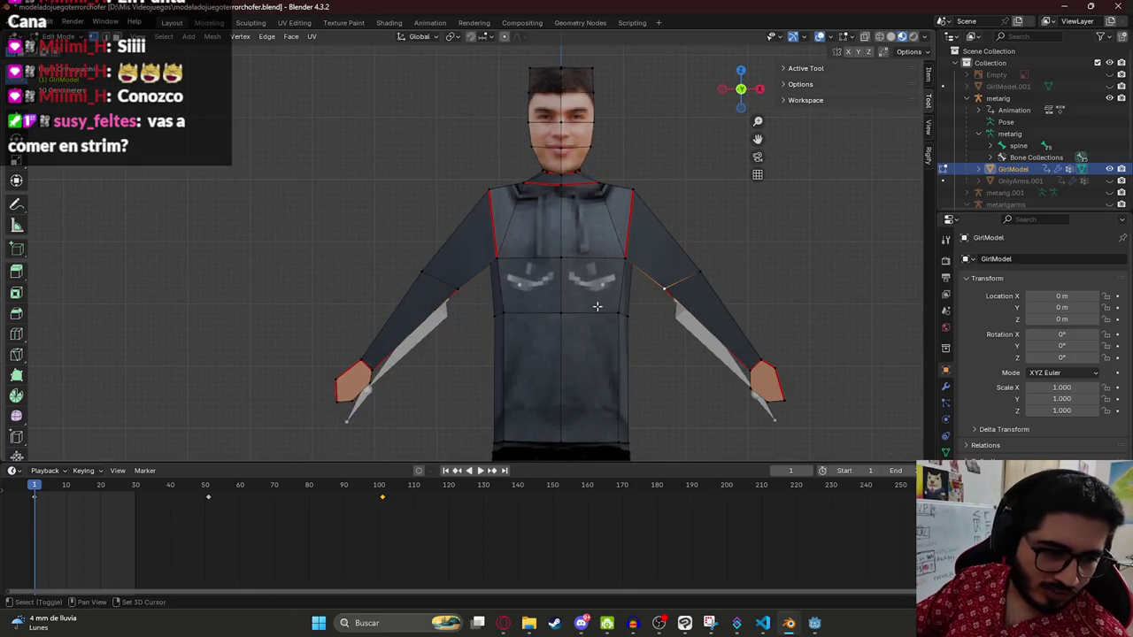
scroll(599, 307, up, 4)
key(g)
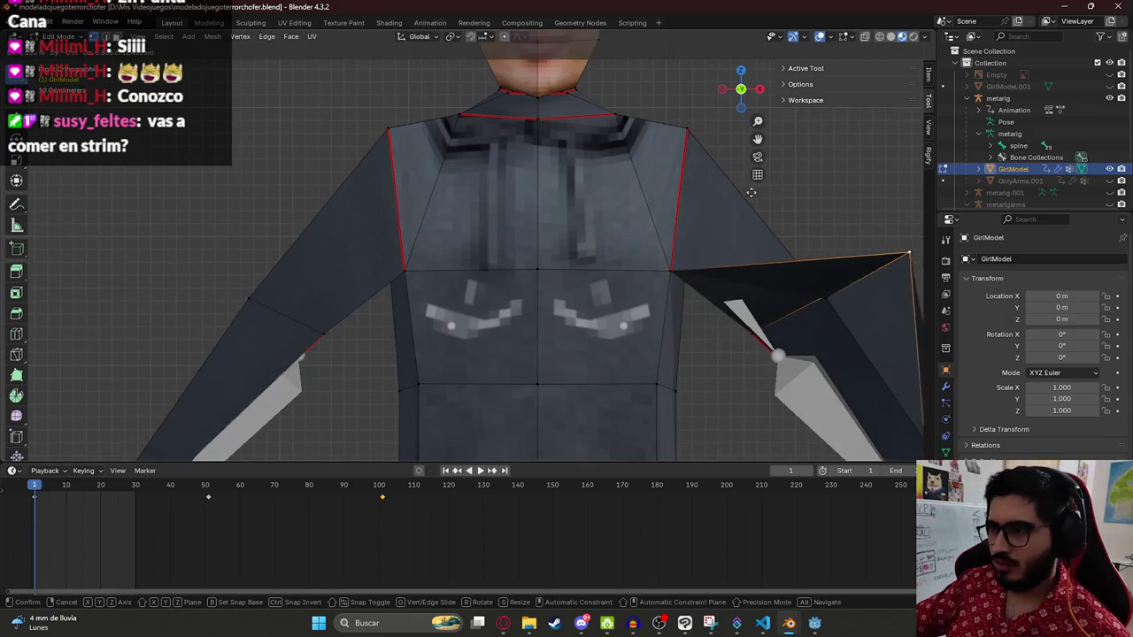
key(Escape)
click(691, 270)
key(g)
key(Escape)
click(407, 259)
key(g)
key(Escape)
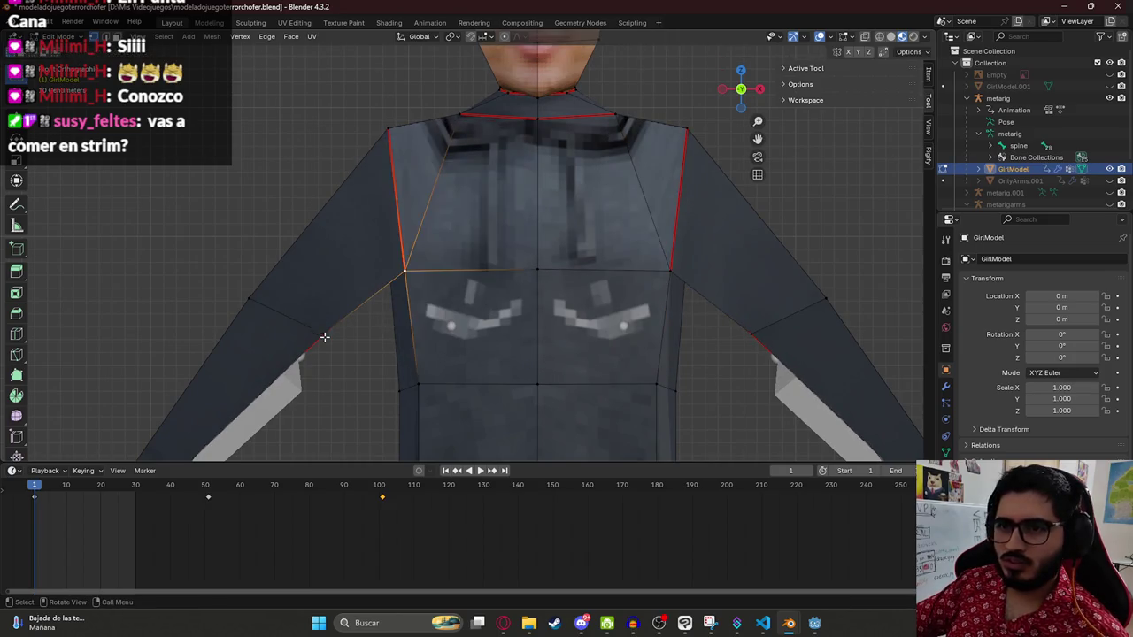
Step: Slide the left shoulder vertex down along the arm
key(g)
click(328, 337)
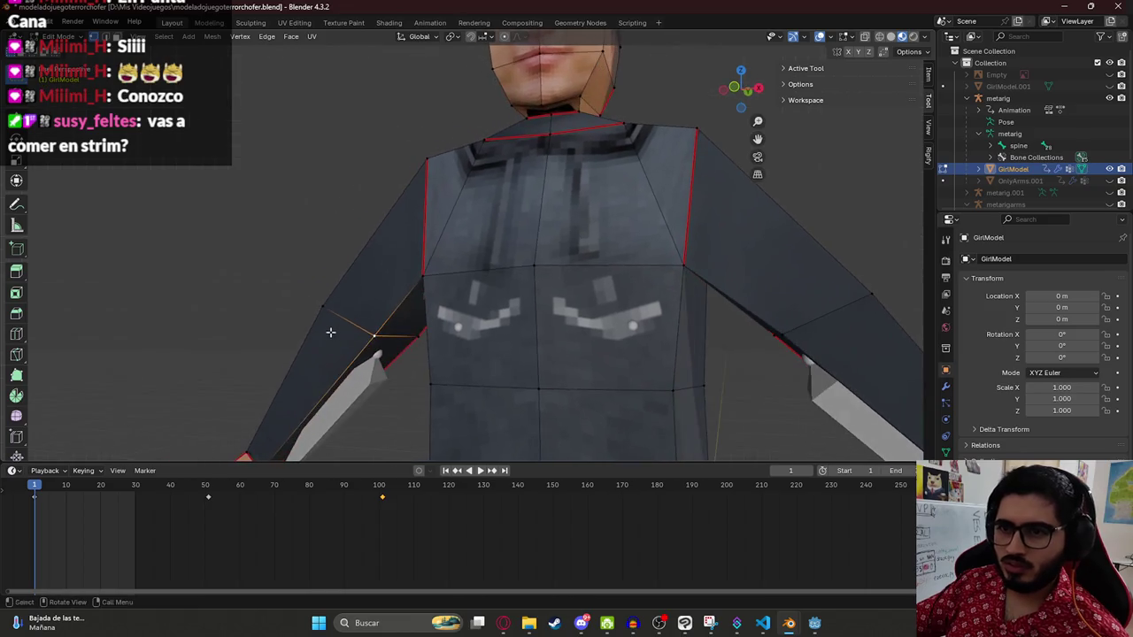
scroll(496, 337, down, 4)
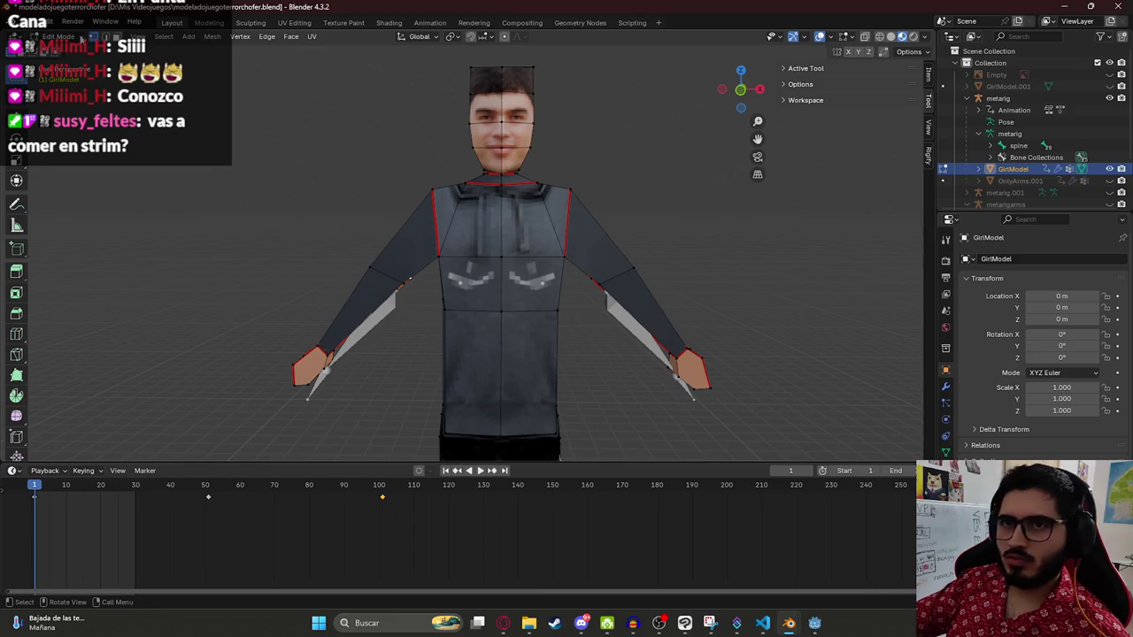
Step: Return to object mode and select the metarig armature
key(Tab)
scroll(608, 328, down, 3)
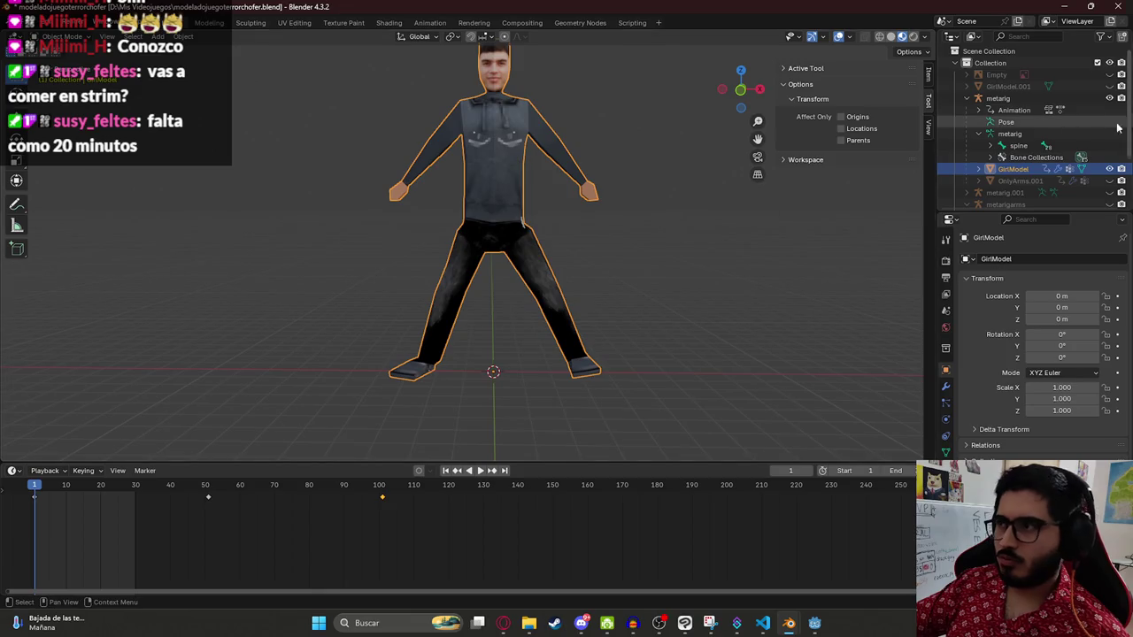
click(998, 99)
Step: Save, switch to the Animation workspace and select all rig bones in front view
key(ctrl+s)
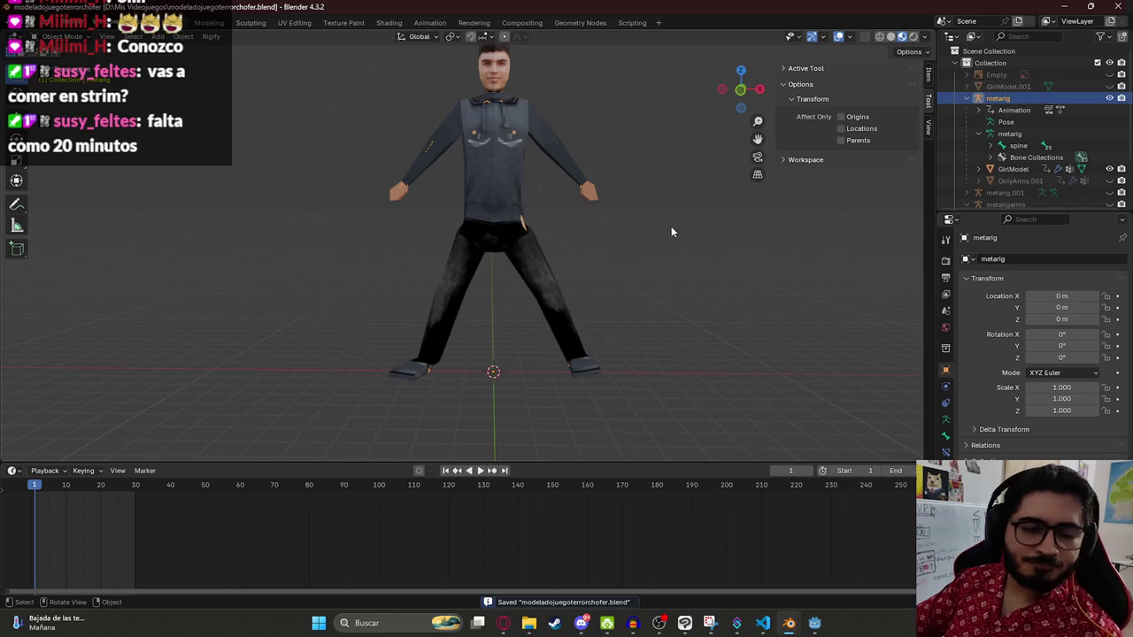
click(422, 21)
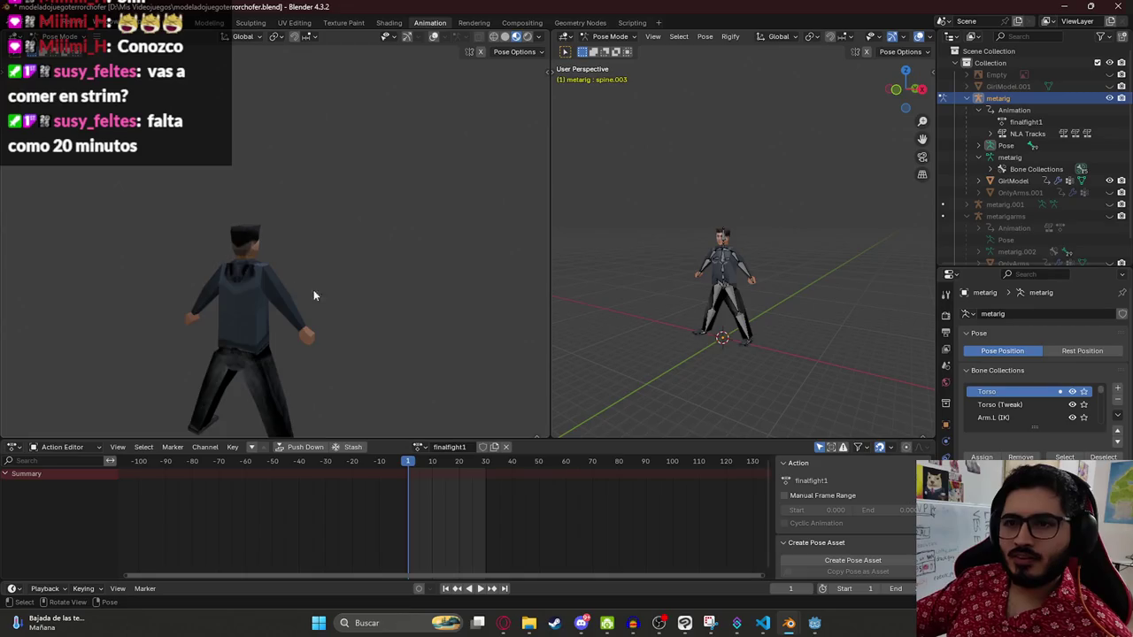
click(735, 305)
key(a)
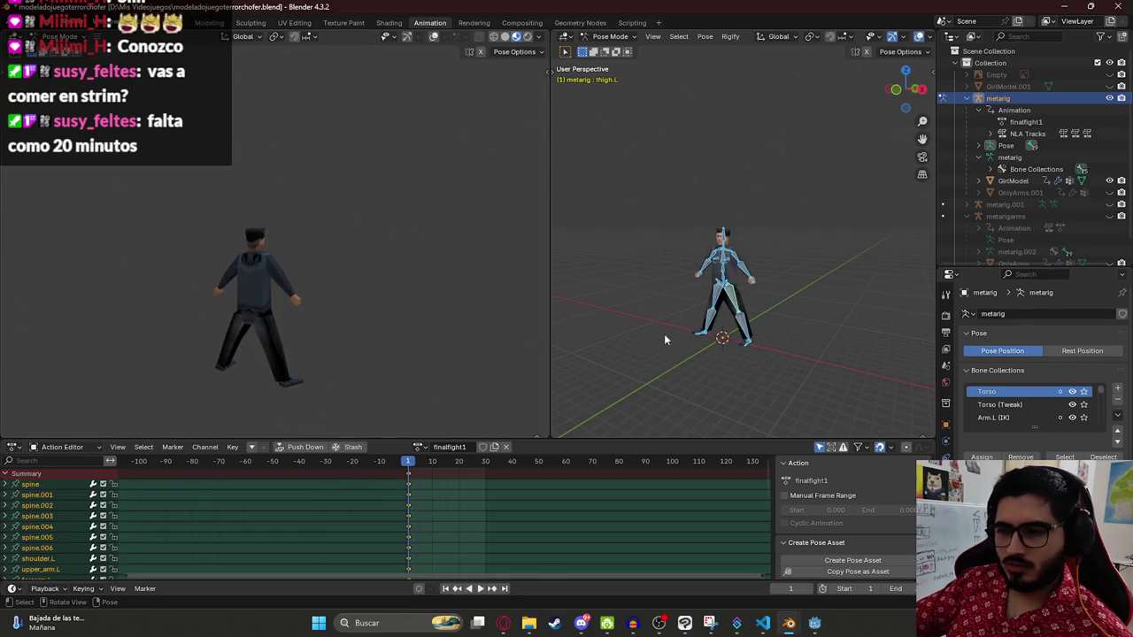
key(KP_1)
scroll(722, 299, up, 5)
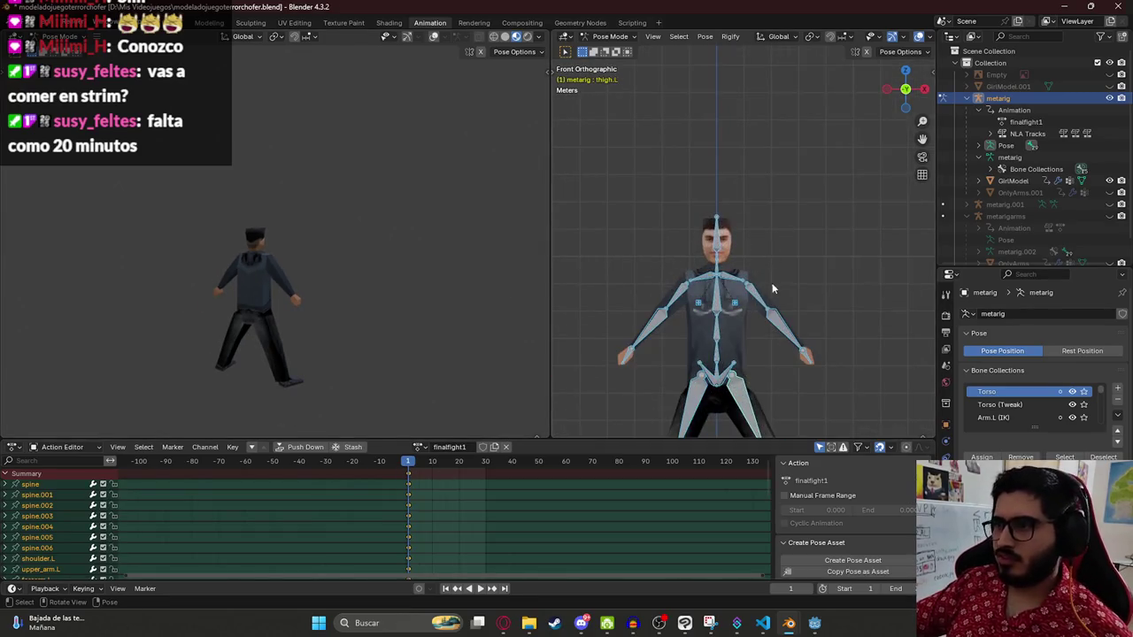
Step: Rotate the upper_arm.L bone upward, then undo back to the rest pose
click(759, 298)
scroll(251, 321, up, 2)
key(KP_1)
scroll(333, 344, up, 4)
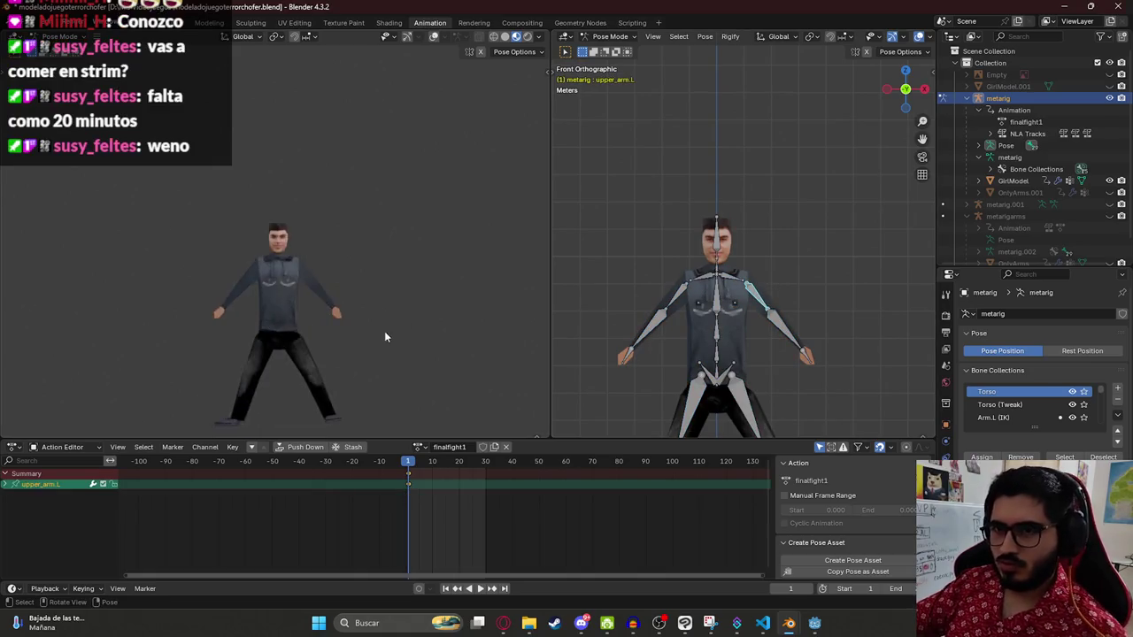
key(r)
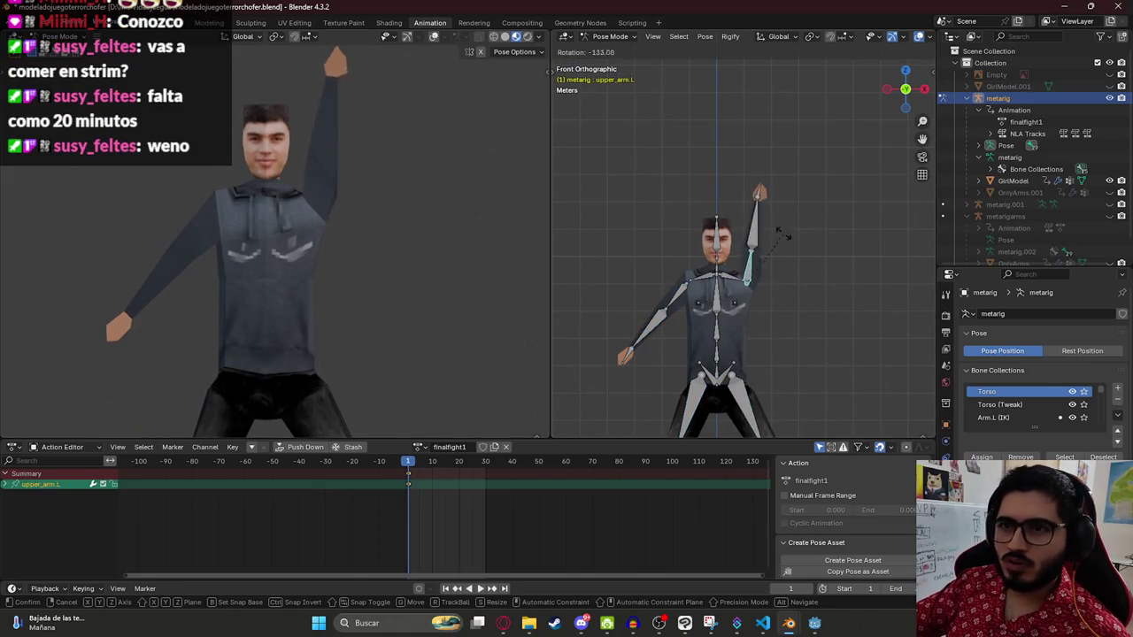
click(793, 251)
key(ctrl+z)
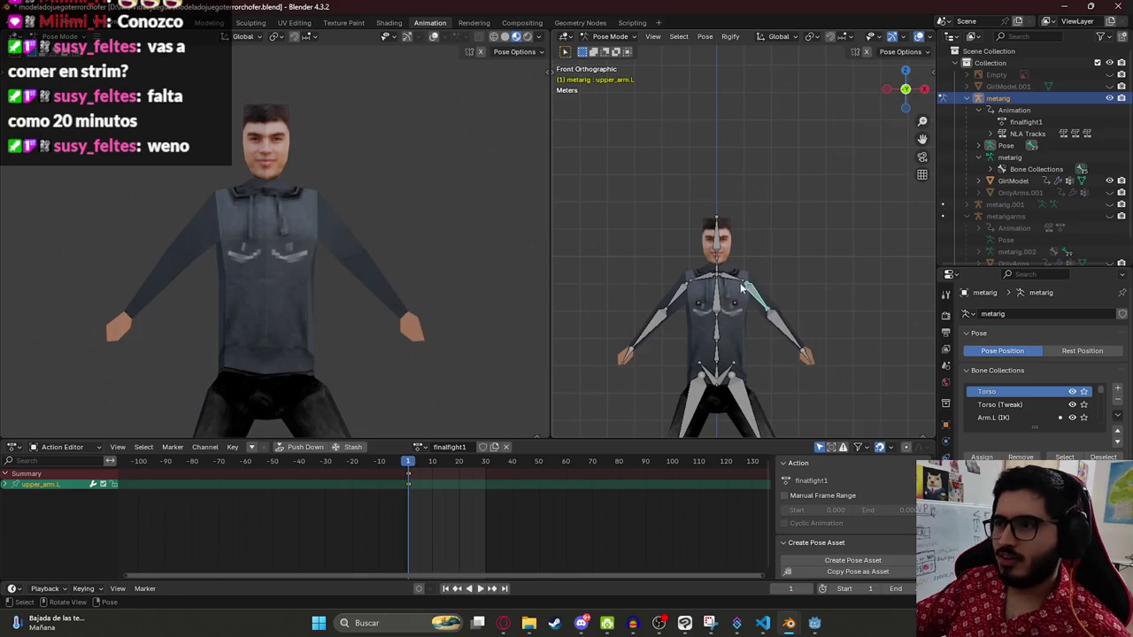
Step: Rotate the left shoulder bone and raise the arm, then bring up the ShiShi SonSon video
click(743, 285)
key(r)
click(753, 277)
key(r)
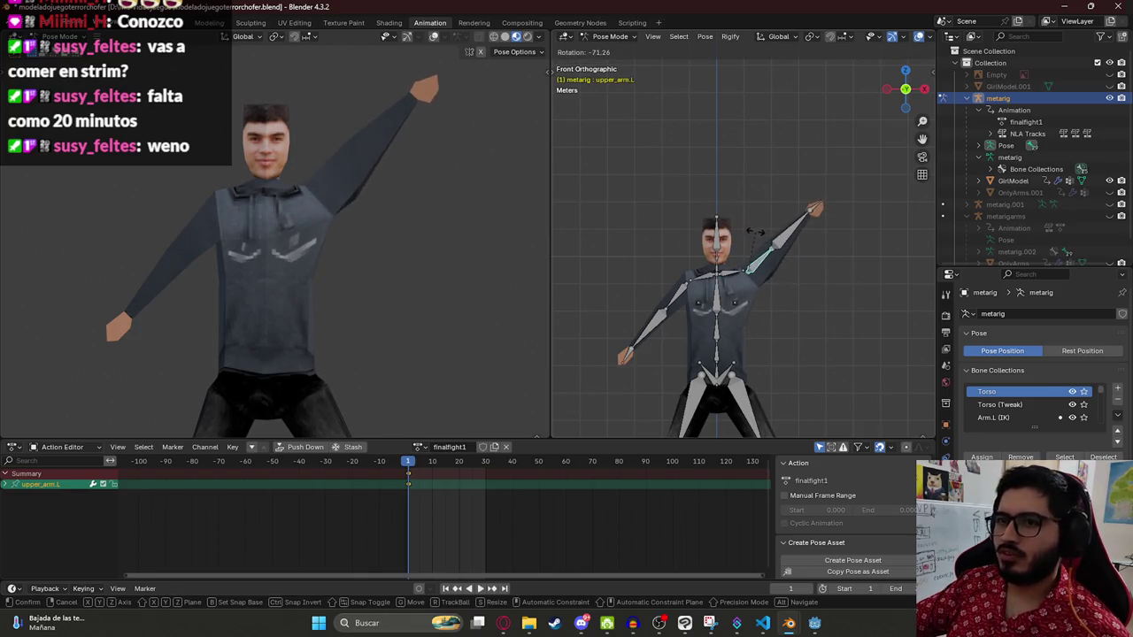
key(alt+Tab)
click(442, 12)
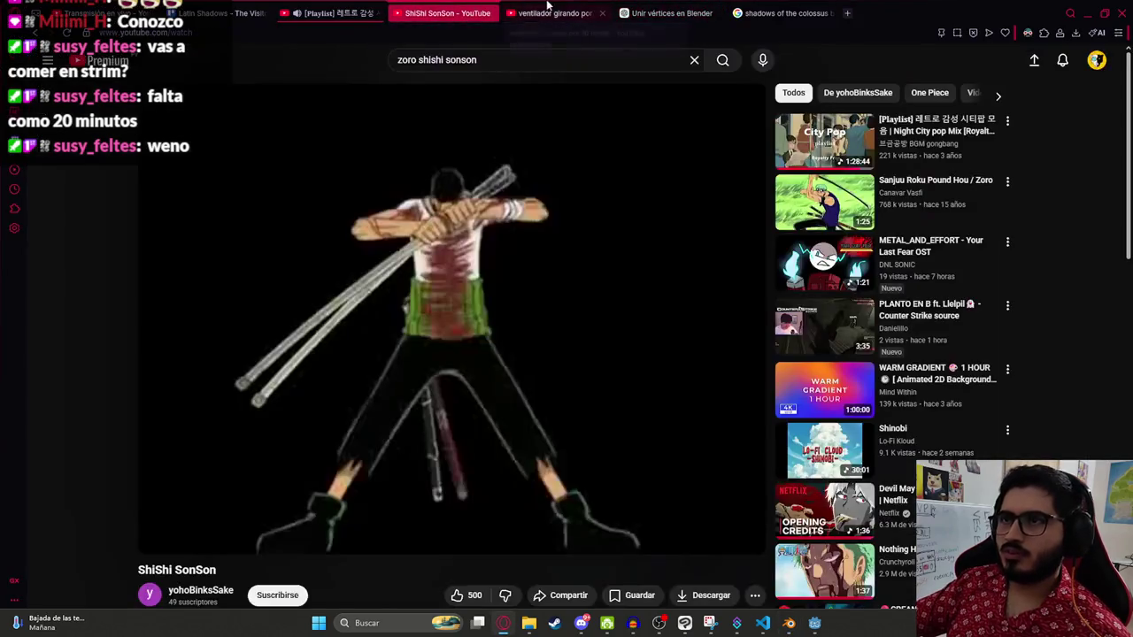
Step: Rotate the left and right upper arms out to a level, horizontal position
key(alt+Tab)
key(r)
click(746, 269)
key(r)
click(770, 283)
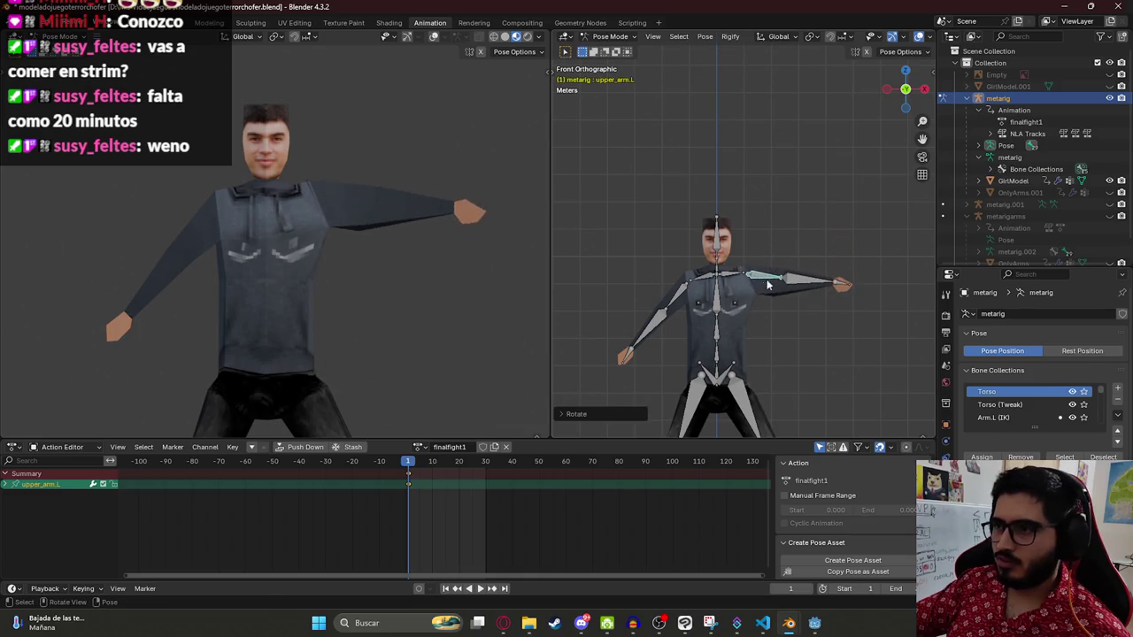
click(700, 284)
key(r)
click(713, 290)
key(r)
click(735, 299)
Step: Following the reference video, rotate the right forearm across the chest and angle the right hand
key(alt+Tab)
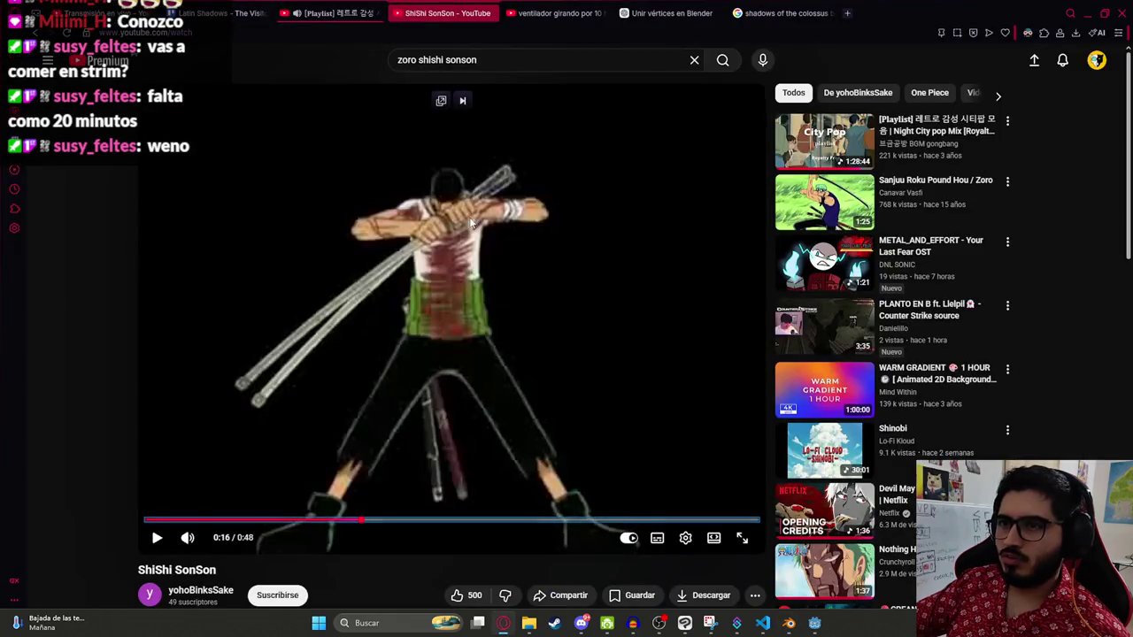
key(alt+Tab)
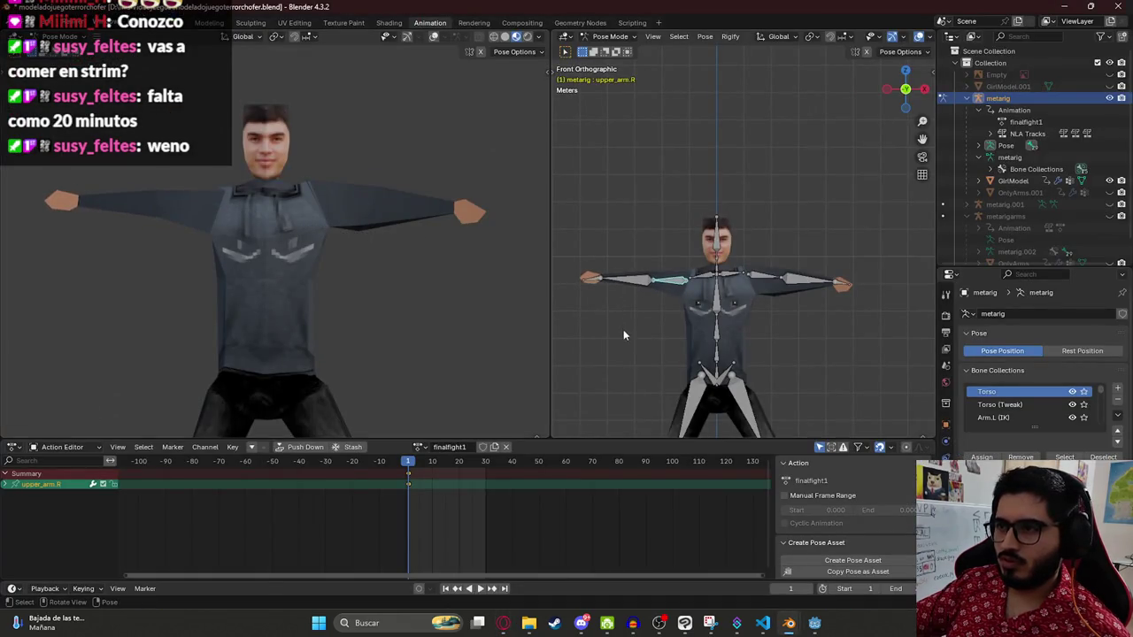
key(alt+Tab)
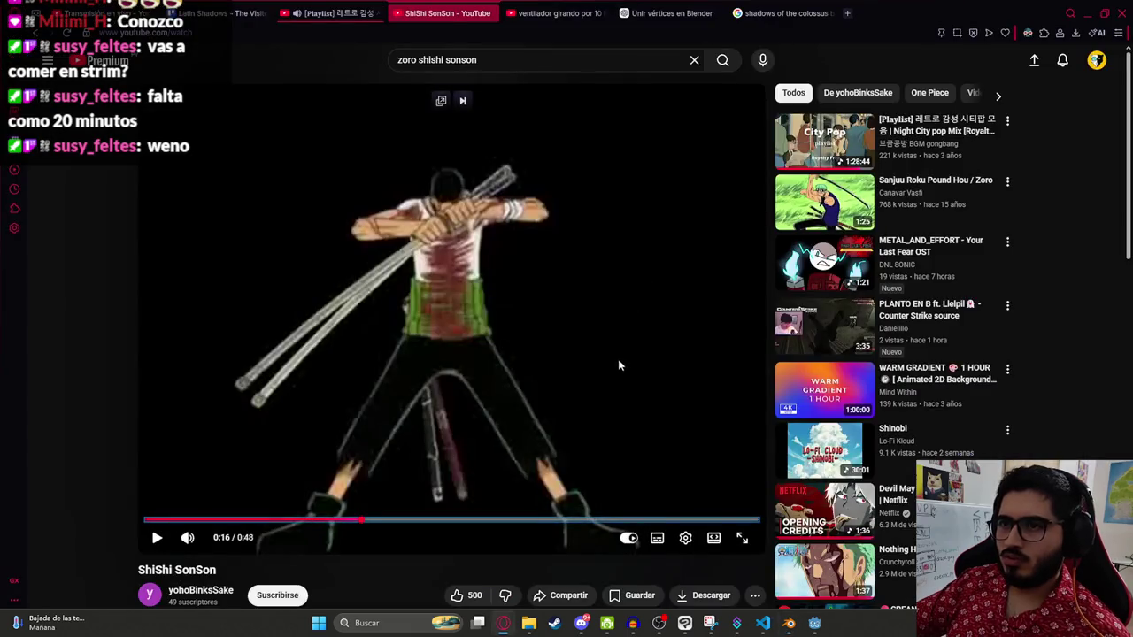
key(alt+Tab)
key(r)
key(r)
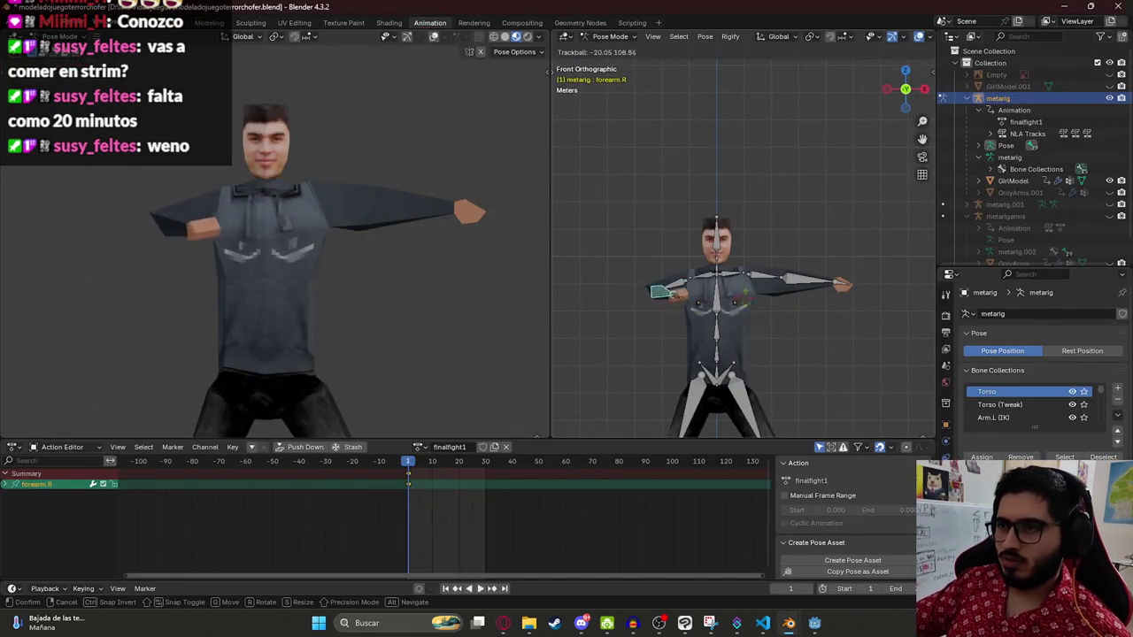
click(723, 289)
key(alt+Tab)
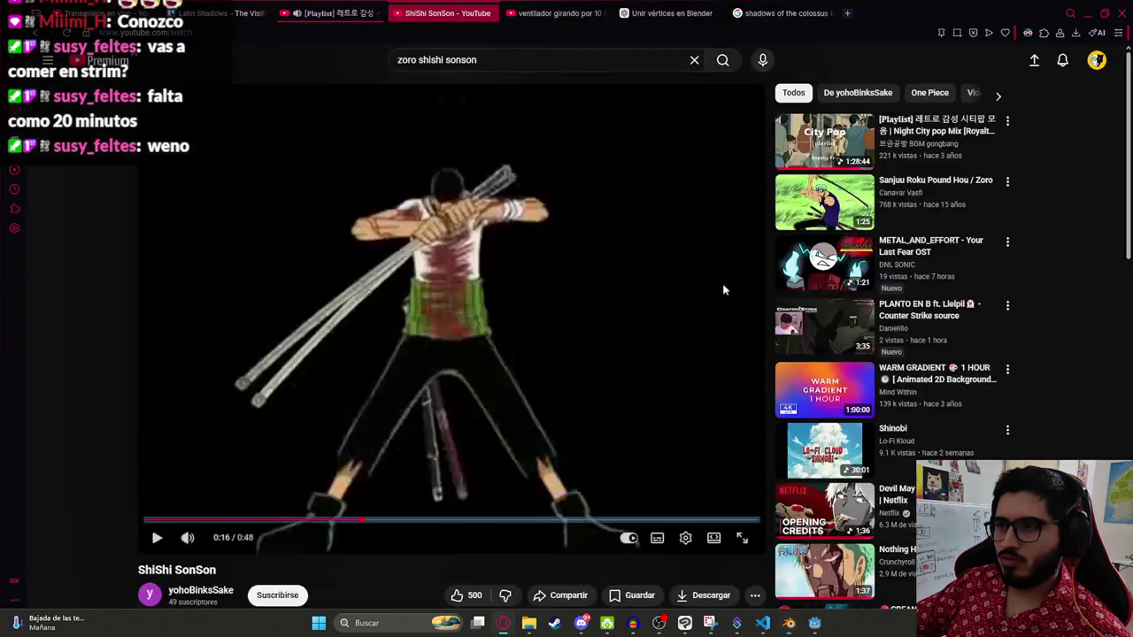
key(alt+Tab)
key(r)
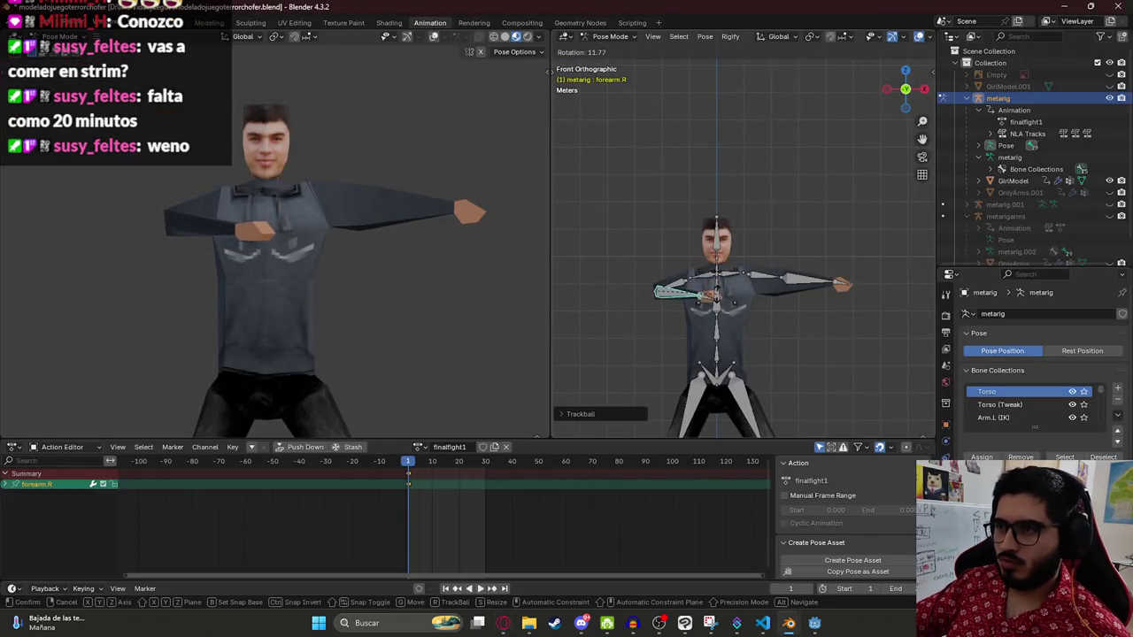
click(713, 286)
click(713, 288)
key(r)
key(r)
click(759, 283)
Step: Rotate the left forearm across the chest and turn the left hand
key(alt+Tab)
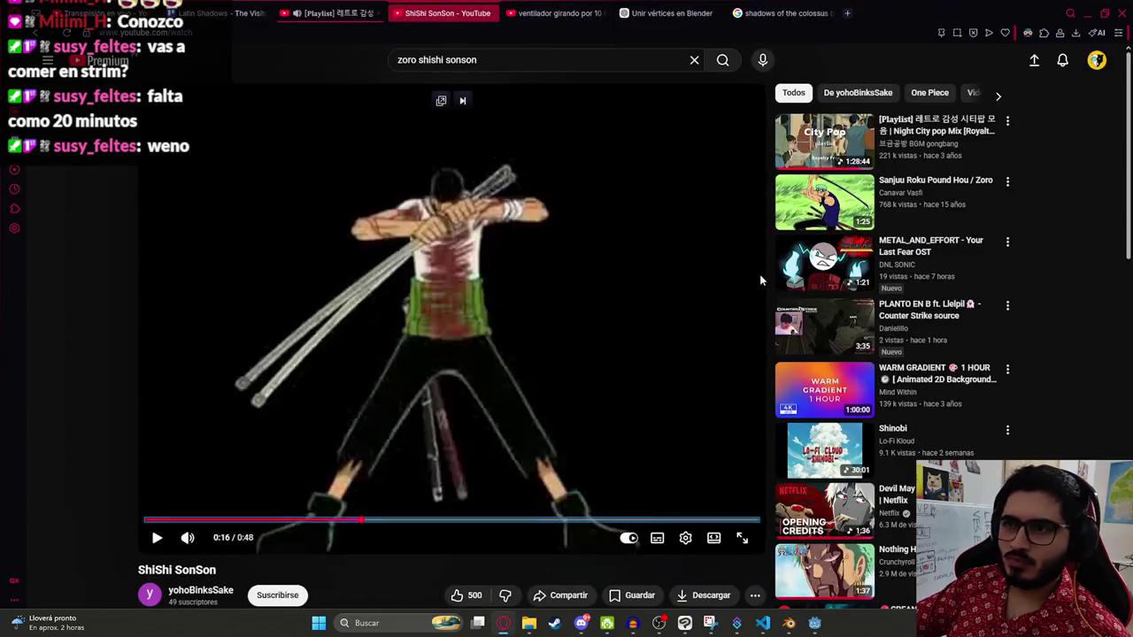
key(alt+Tab)
click(779, 278)
key(r)
key(r)
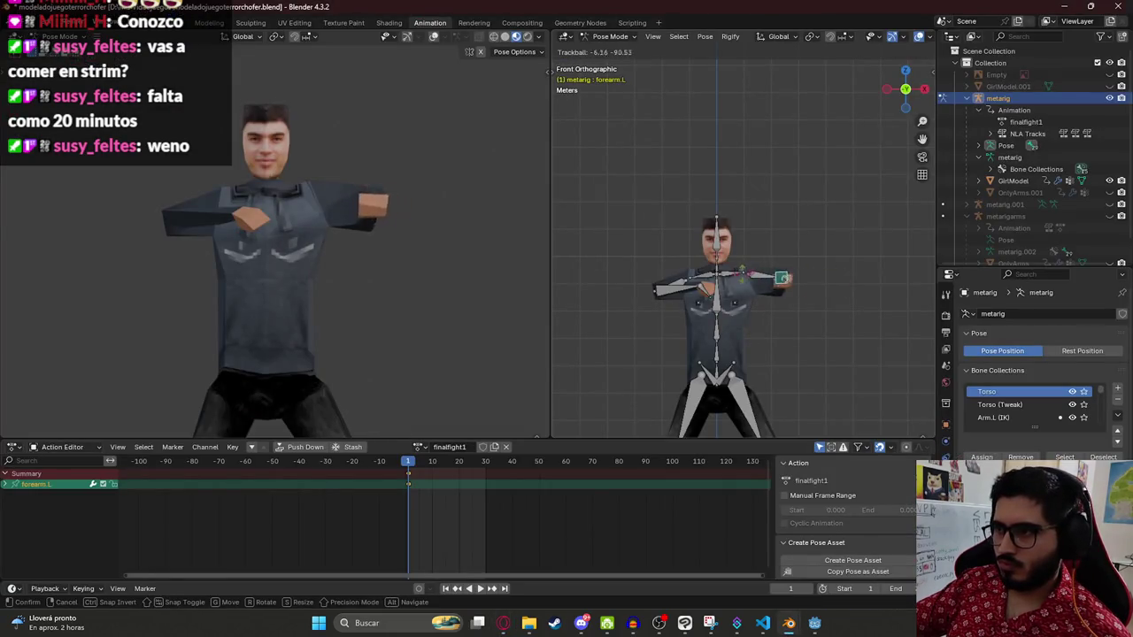
click(739, 279)
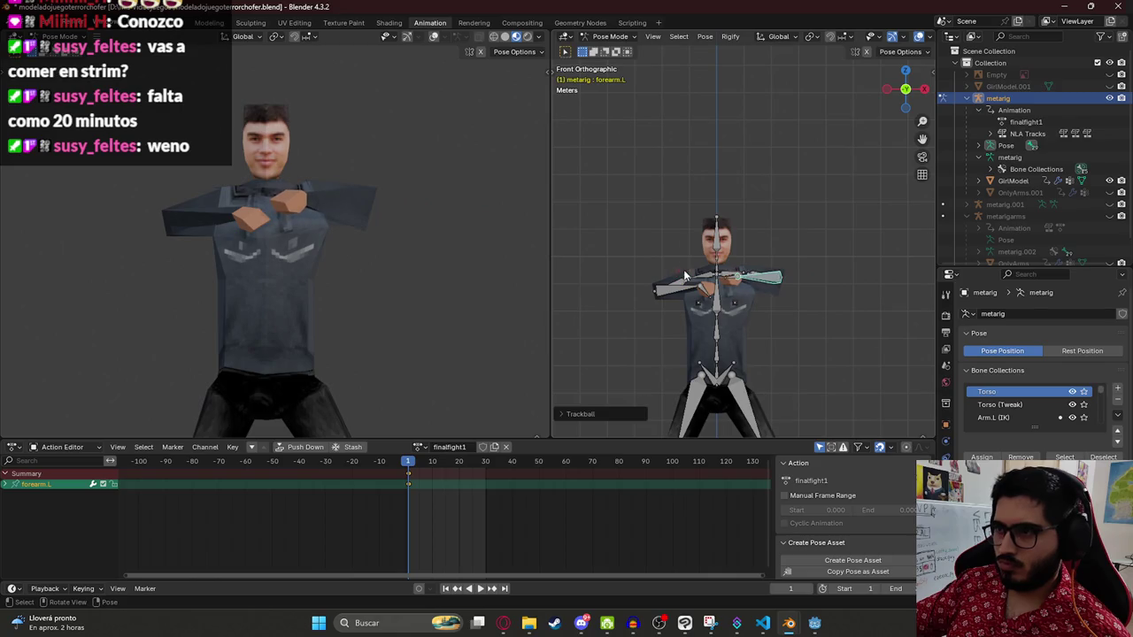
scroll(761, 289, up, 4)
click(726, 319)
key(r)
key(r)
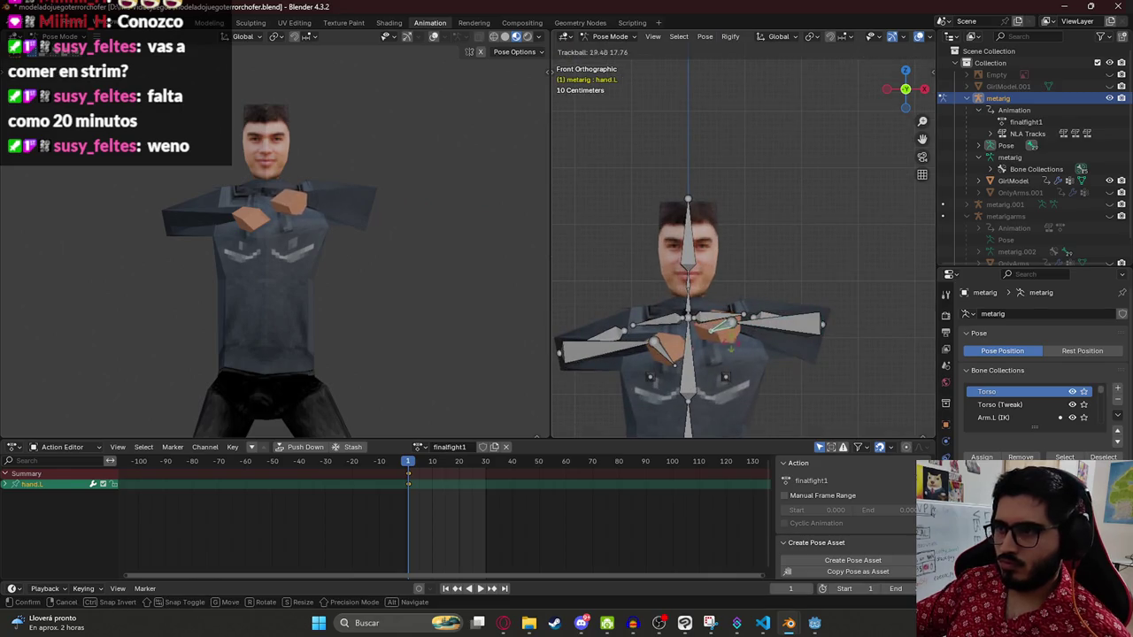
click(726, 312)
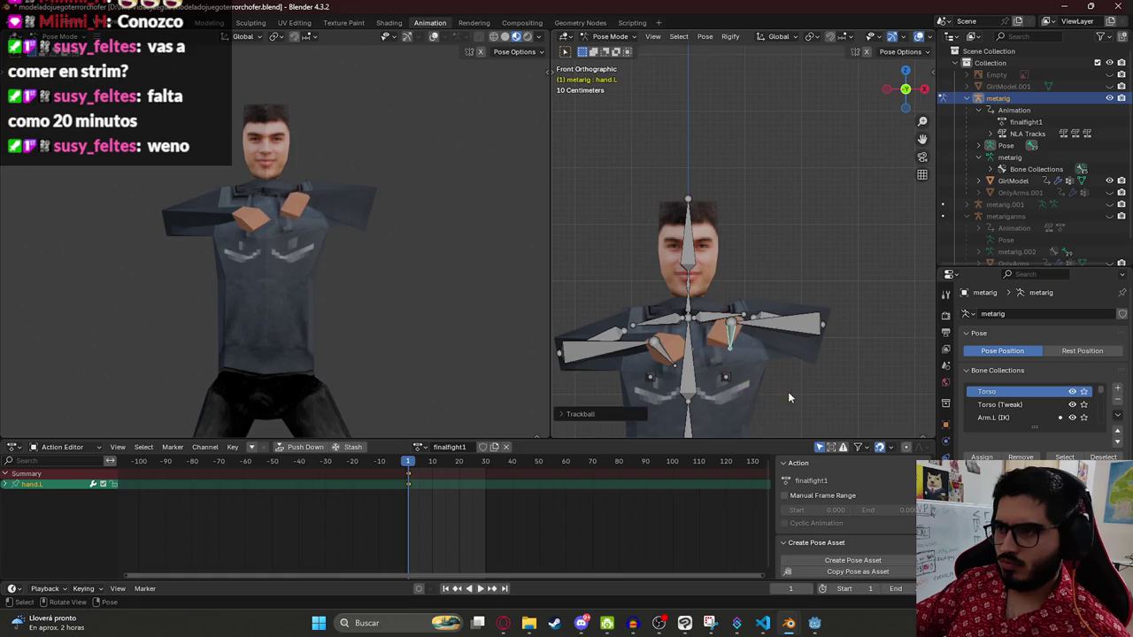
Step: Readjust the left hand and rotate the left shoulder bone to finish the crossed arms
key(alt+Tab)
key(alt+Tab)
key(r)
key(r)
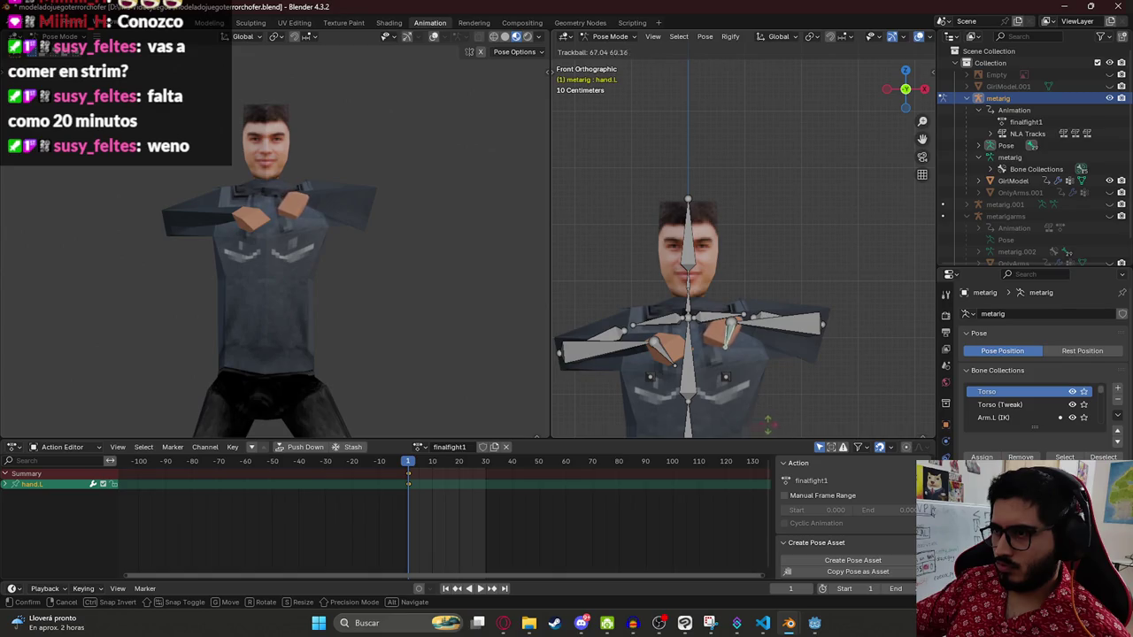
click(759, 358)
click(716, 314)
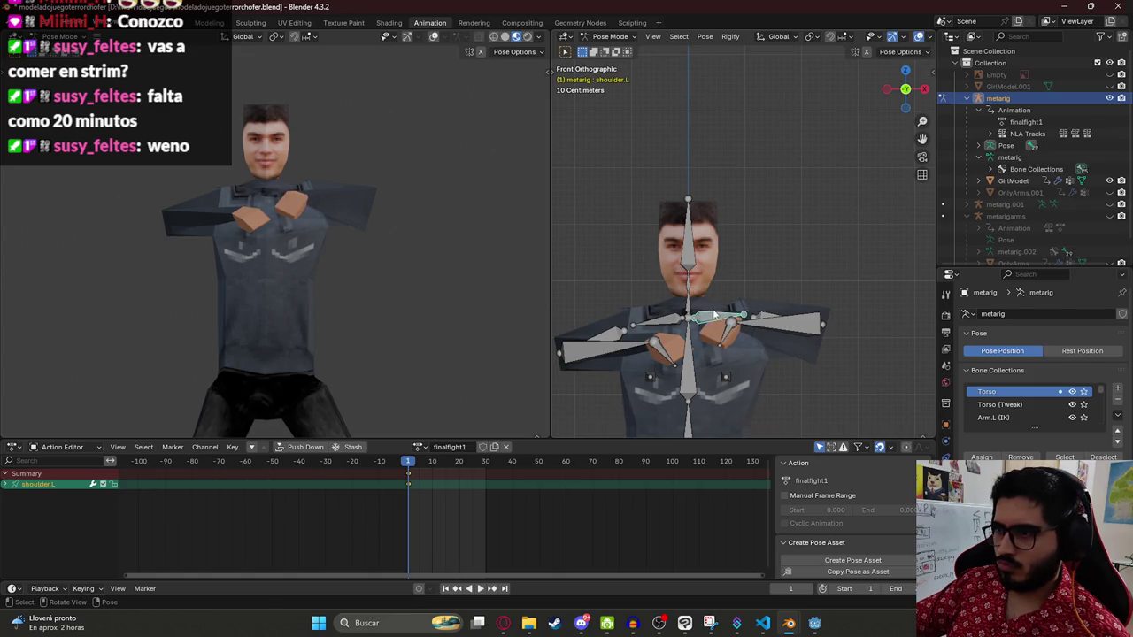
key(r)
click(711, 300)
scroll(718, 310, down, 3)
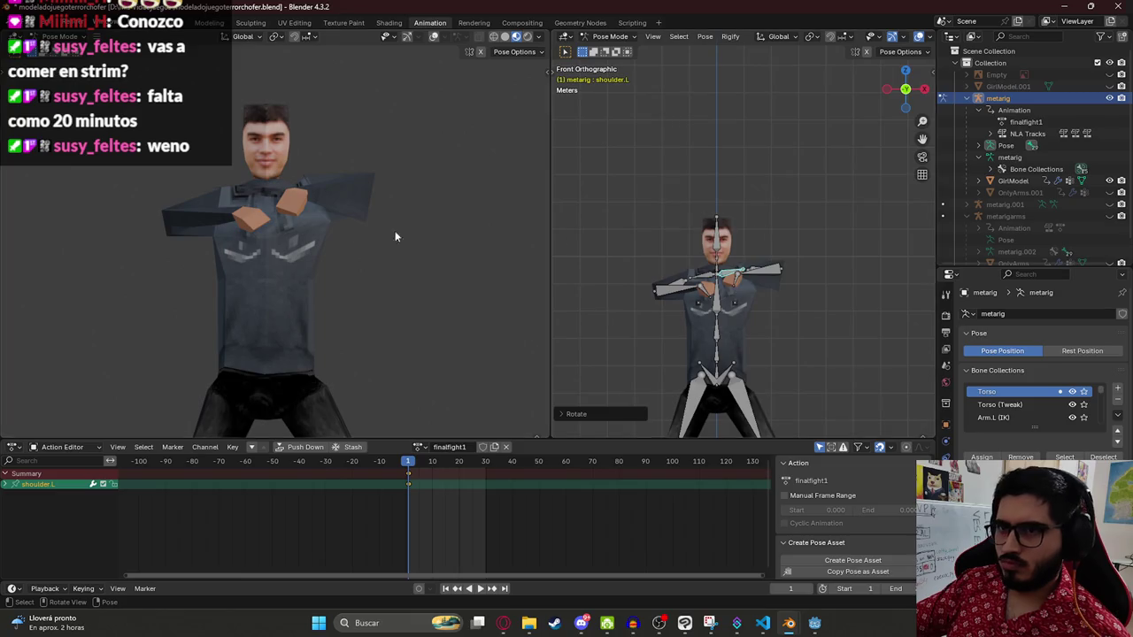
Step: Select all bones, check the pose, save the file, play the animation, and scrub the reference to about 0:16
key(a)
mouse_move(303, 228)
mouse_down()
mouse_move(276, 222)
mouse_move(446, 233)
mouse_move(295, 283)
mouse_move(402, 242)
mouse_move(299, 235)
mouse_up()
scroll(292, 226, up, 2)
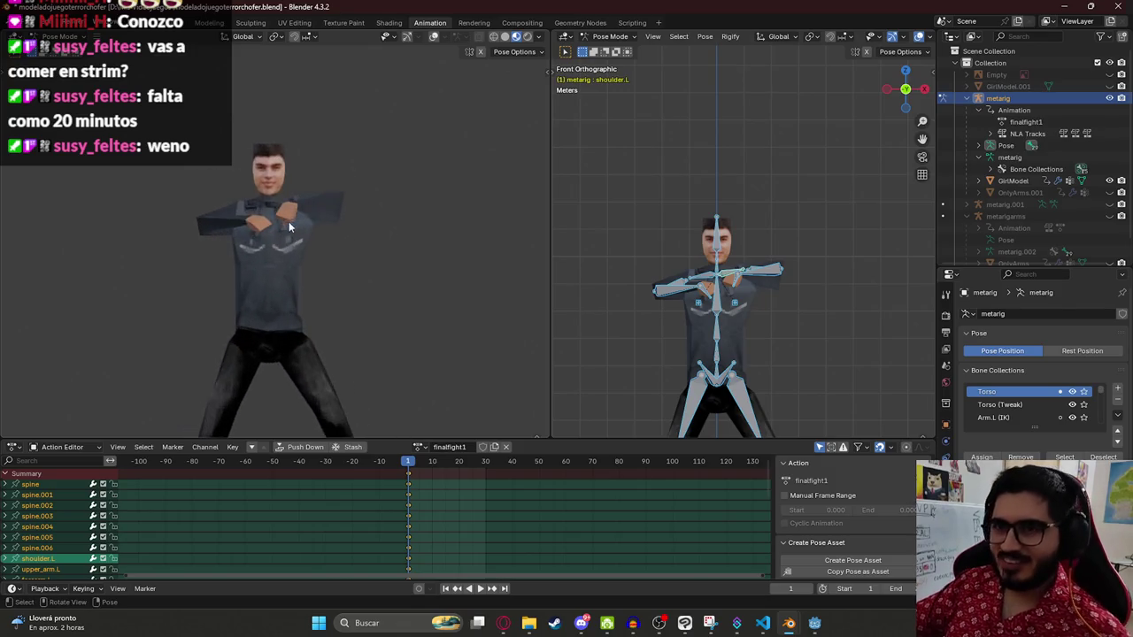
scroll(272, 283, down, 2)
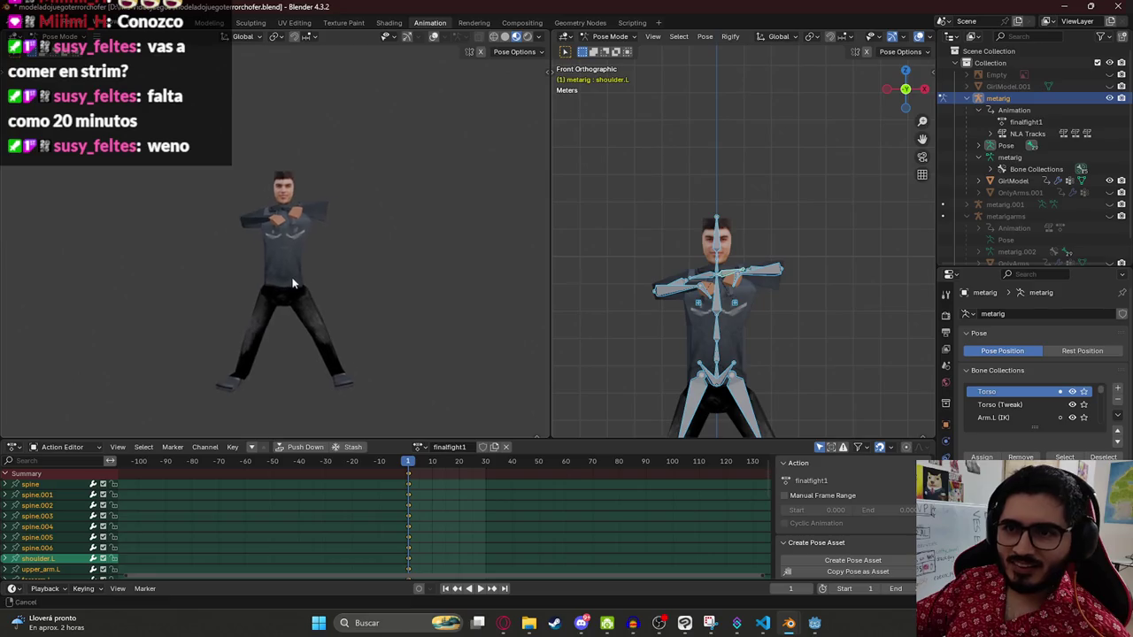
key(ctrl+s)
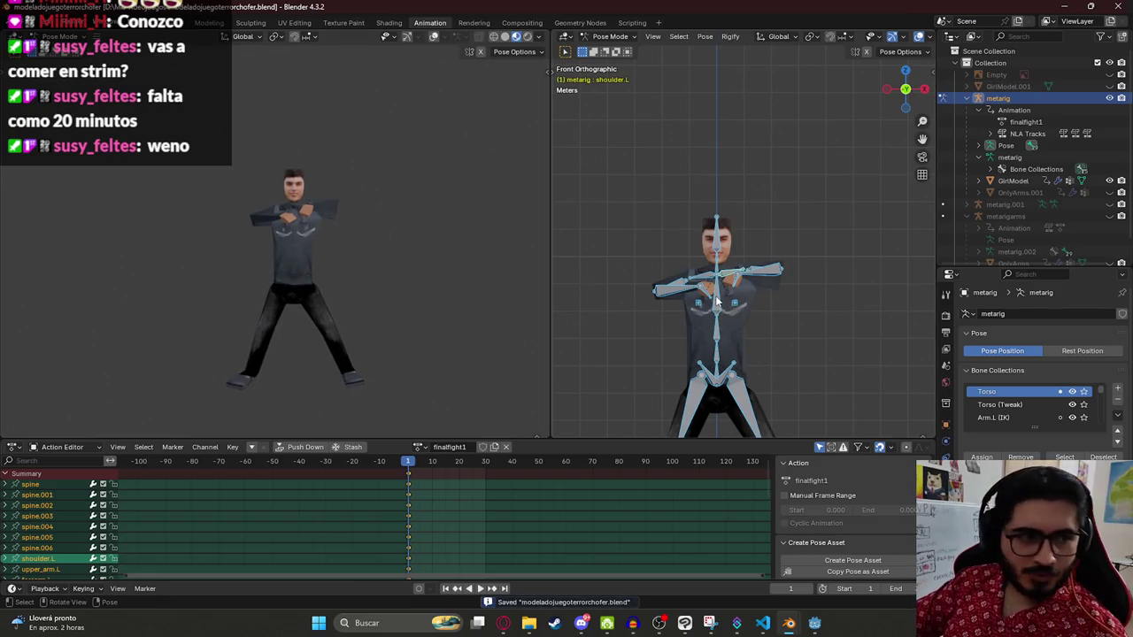
key(space)
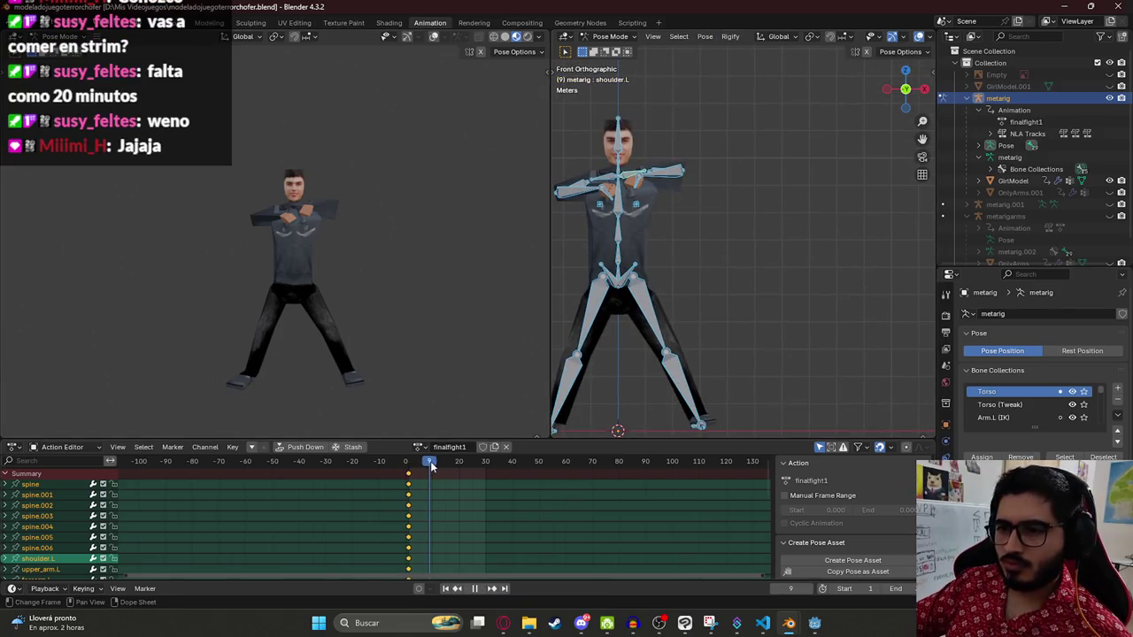
key(alt+Tab)
mouse_move(354, 520)
mouse_down()
mouse_move(284, 520)
mouse_move(367, 520)
mouse_up()
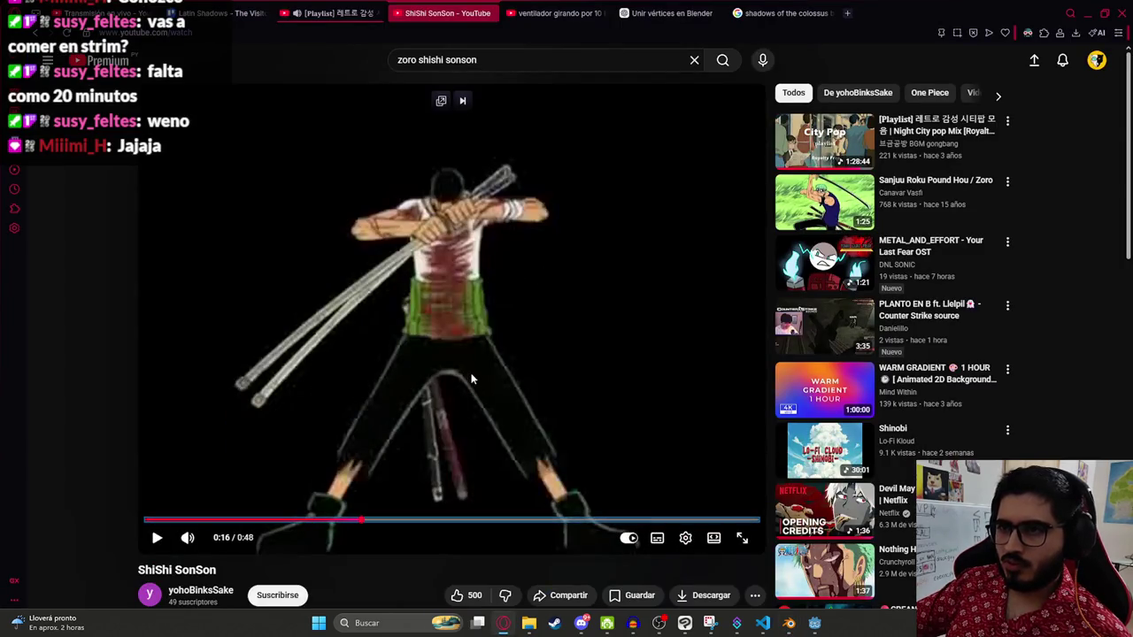
Step: Play and pause the ShiShi SonSon video, then scrub back to the arm-crossing moment near 0:17
click(502, 333)
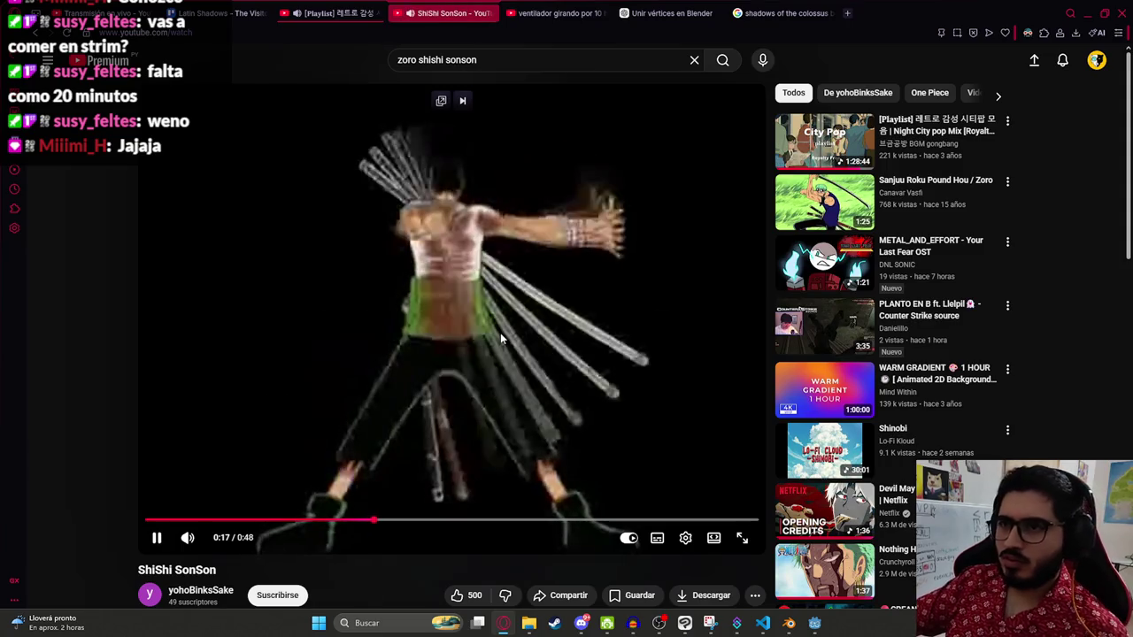
click(500, 333)
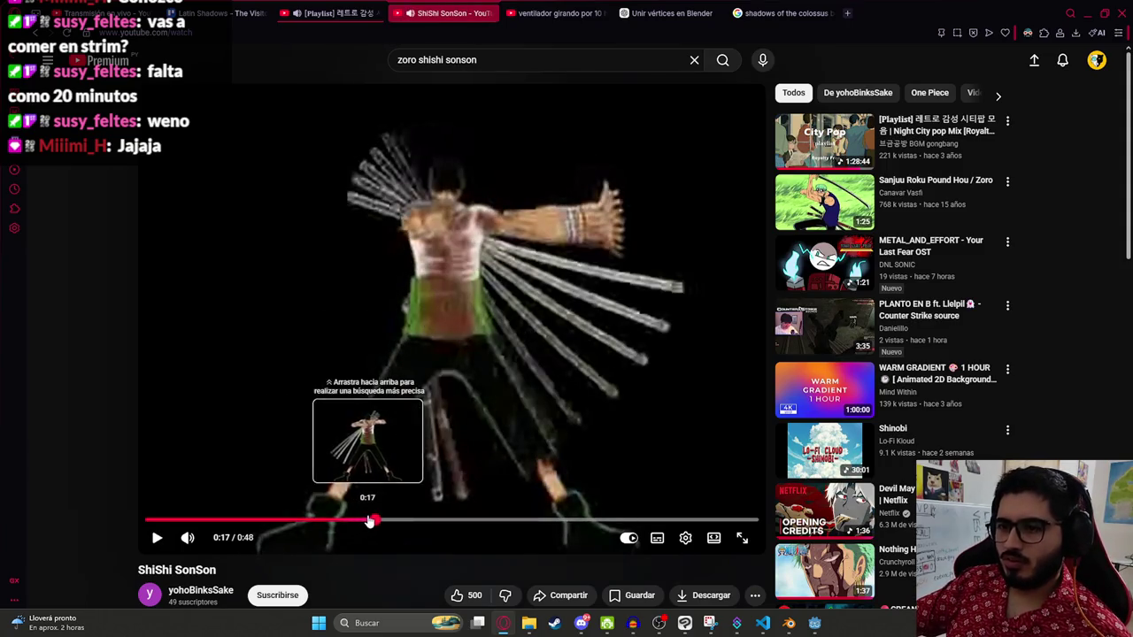
drag(362, 523, 370, 523)
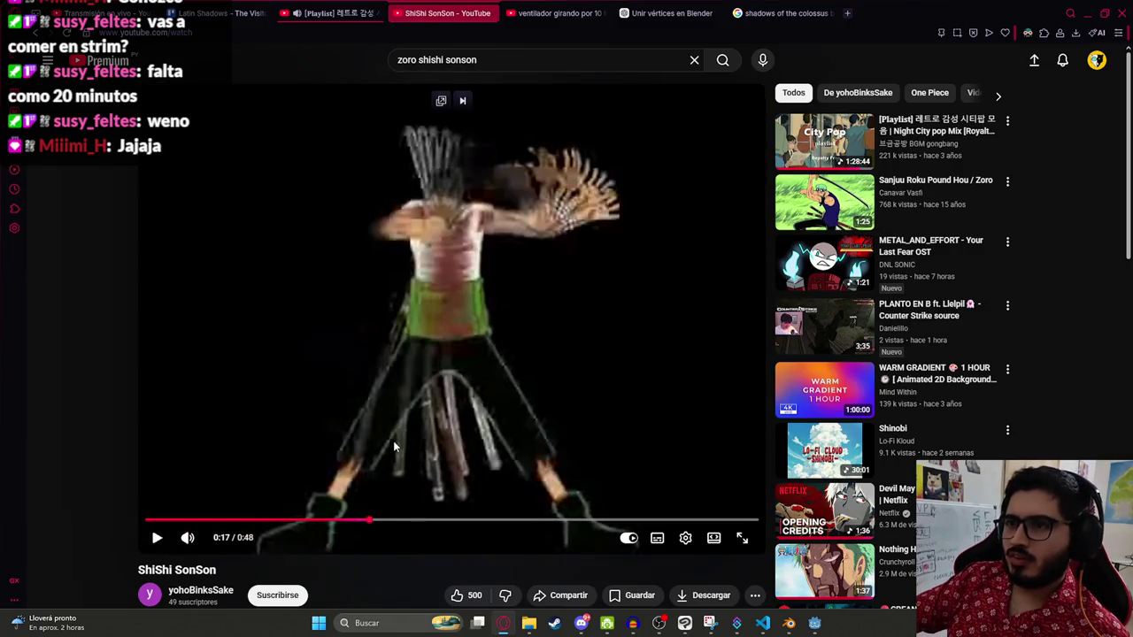
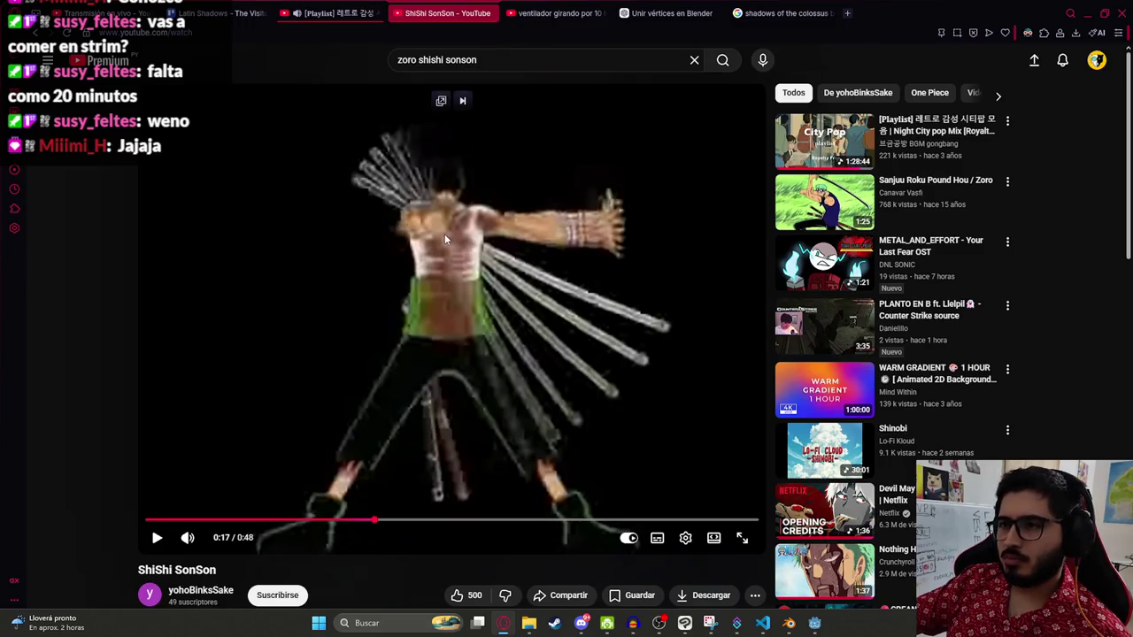
Step: Swing the right upper arm downward at frame 10, checking it from the right-side view
key(alt+Tab)
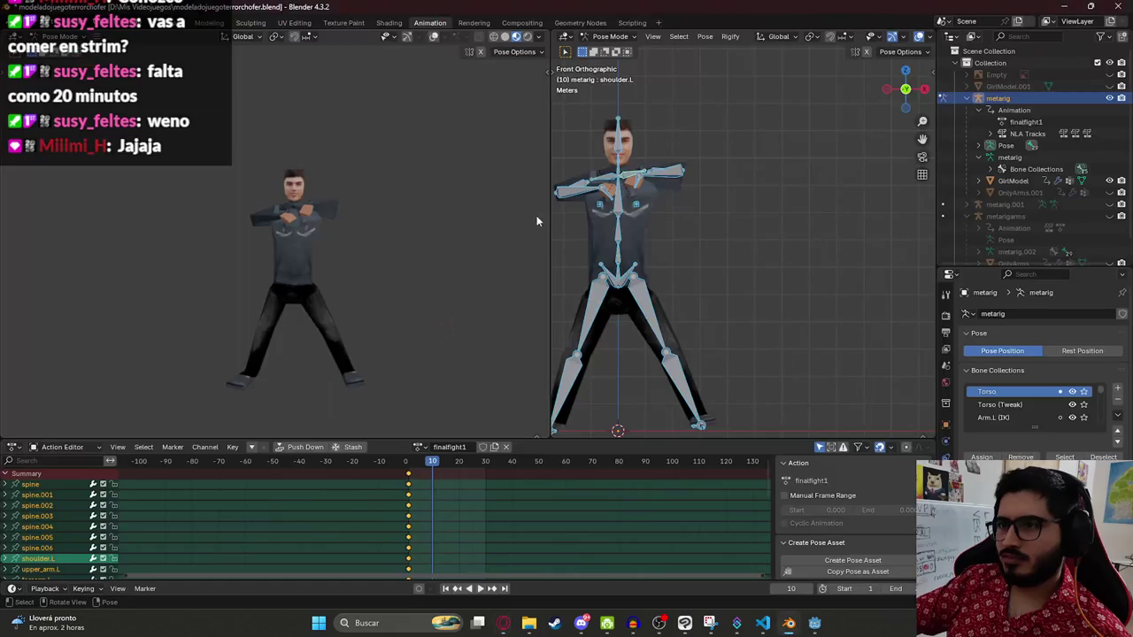
click(577, 188)
drag(592, 214, 584, 199)
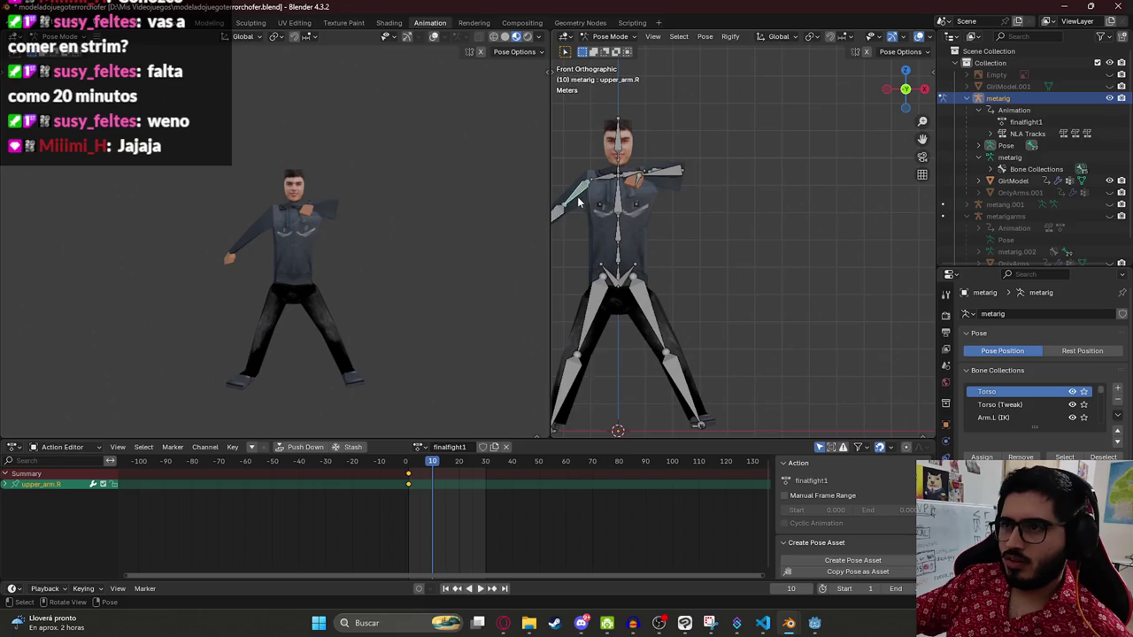
key(KP_3)
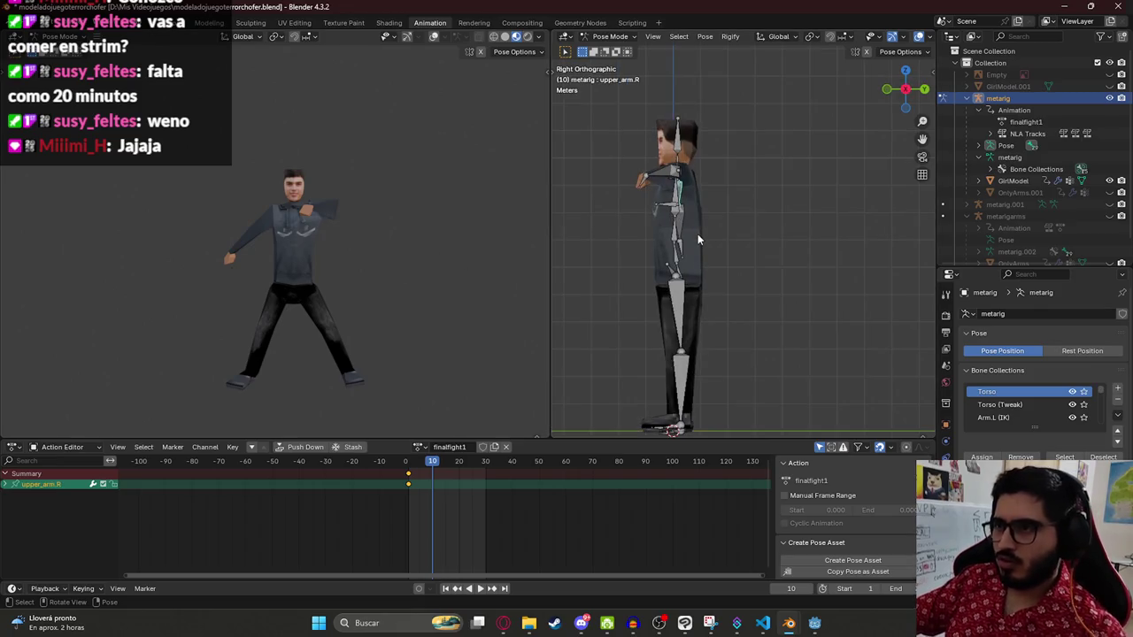
key(r)
click(618, 213)
Step: Rotate the right forearm, then adjust the right upper arm from the top view
click(618, 211)
key(r)
click(611, 201)
key(KP_7)
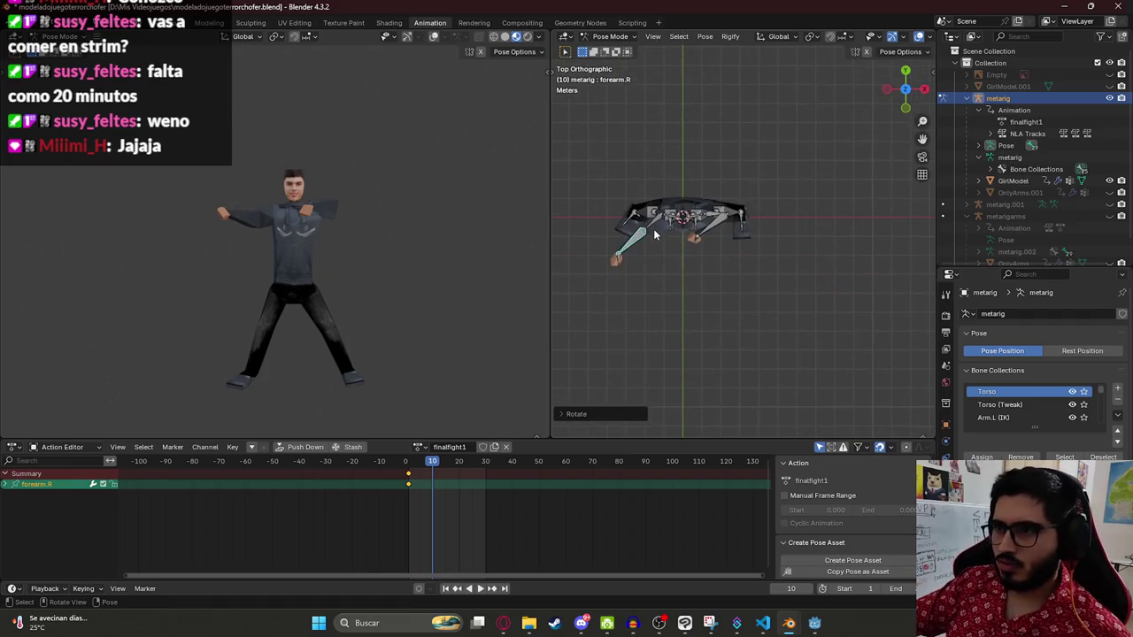
click(657, 228)
key(r)
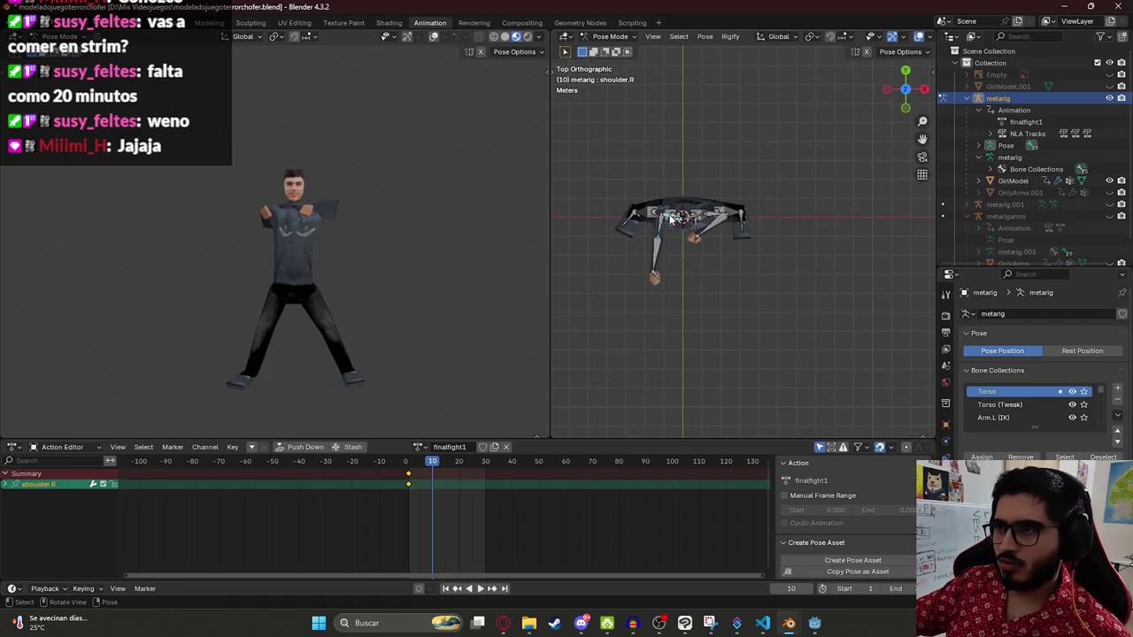
click(666, 238)
Step: Rotate the right forearm from above and freely rotate the right hand in front view
click(662, 264)
key(r)
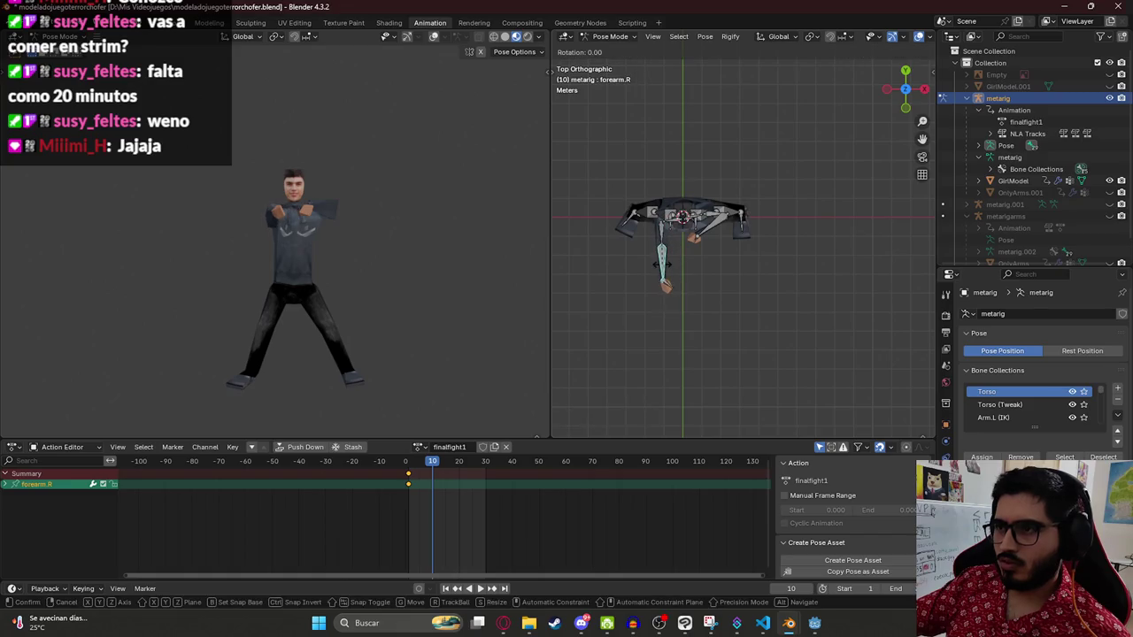
click(666, 285)
click(668, 288)
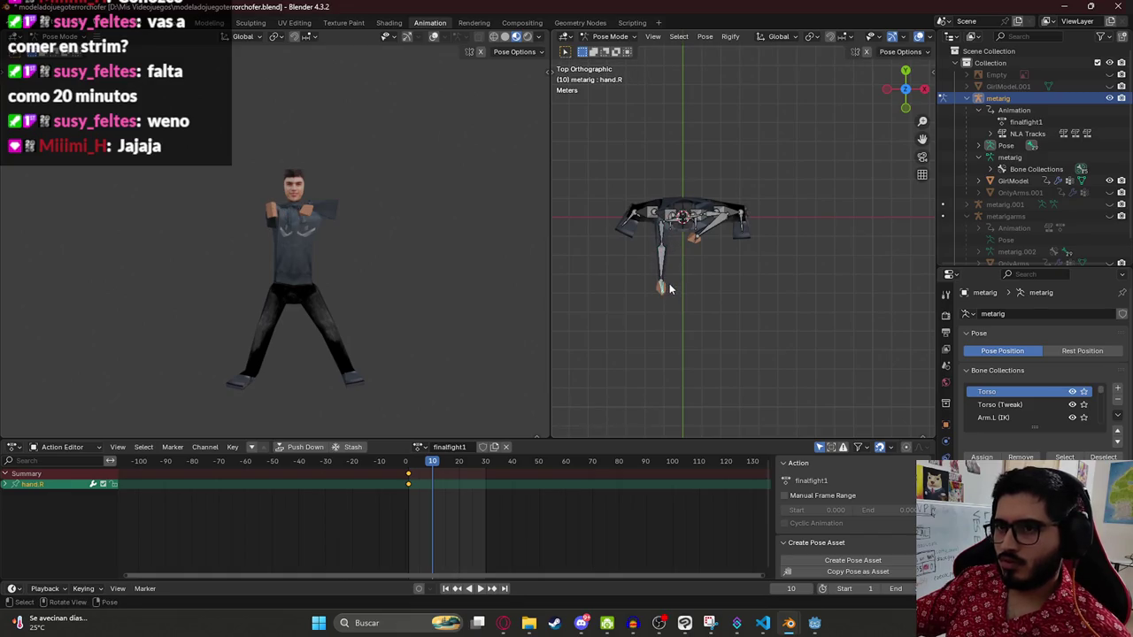
scroll(669, 289, up, 2)
key(KP_1)
key(r)
key(r)
click(644, 211)
Step: Abandon an X-locked hand rotation and twist the right forearm around its Y axis instead
key(r)
key(x)
key(Escape)
mouse_move(644, 210)
mouse_down()
mouse_move(611, 156)
mouse_move(561, 220)
mouse_up()
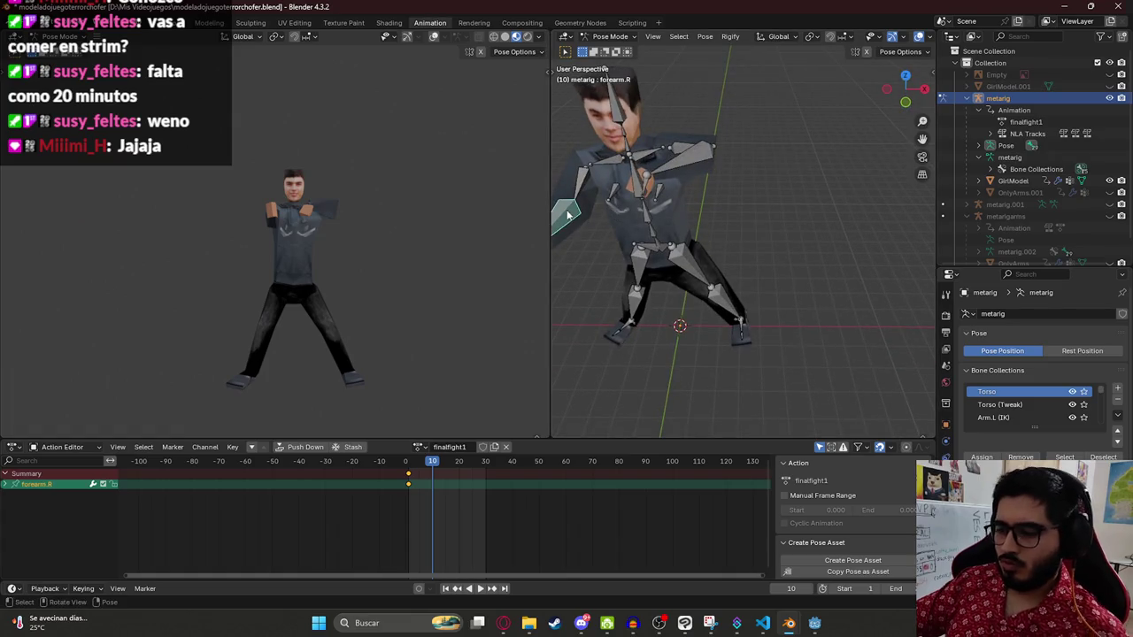
key(KP_1)
click(603, 172)
key(r)
key(y)
key(y)
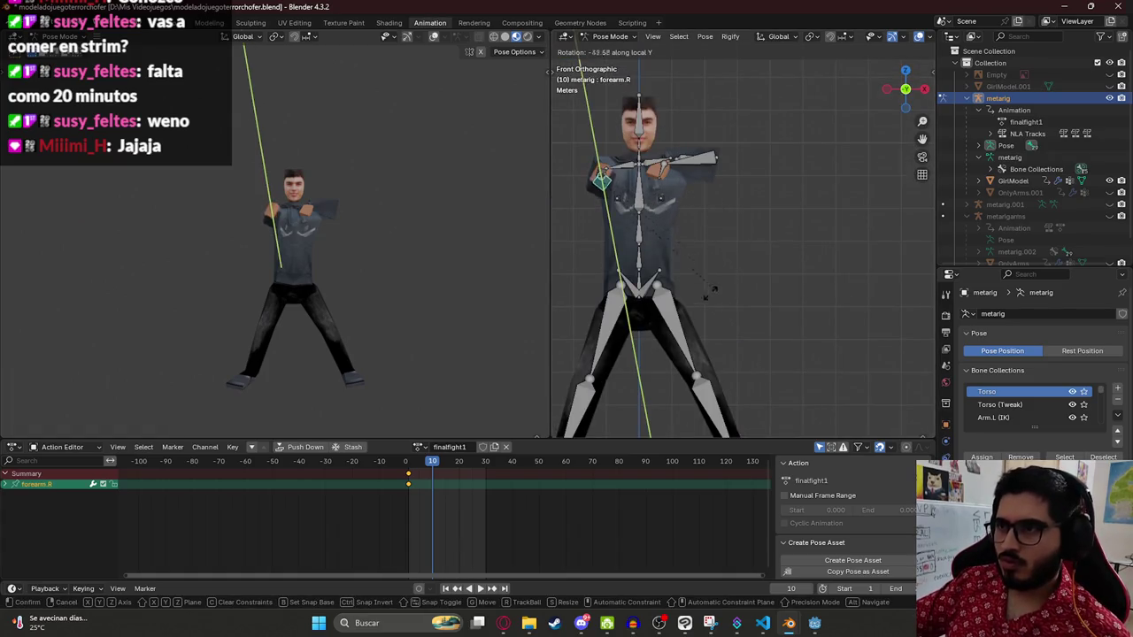
click(618, 281)
scroll(620, 221, up, 5)
key(alt+Tab)
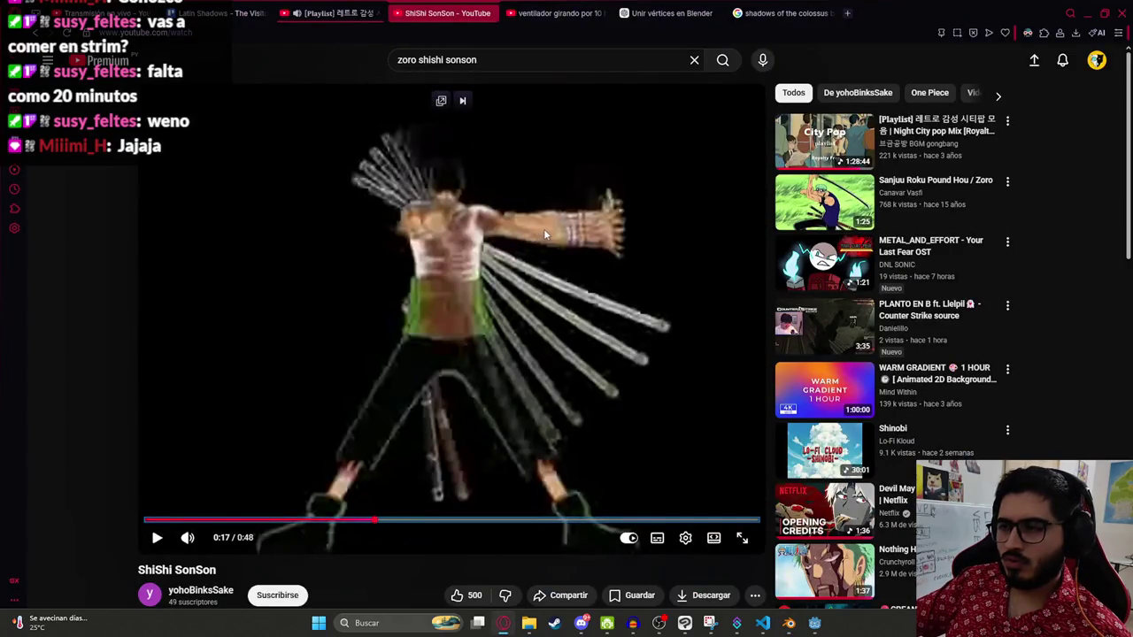
Step: Compare the rig with the reference video and select only the left hand bone
key(alt+Tab)
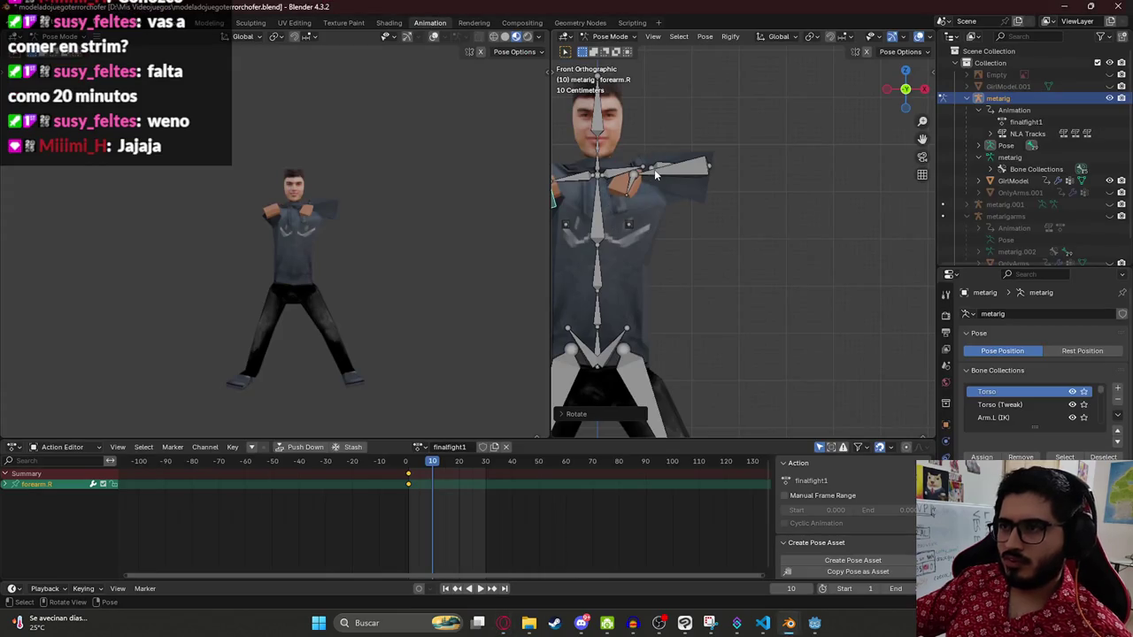
key(alt+Tab)
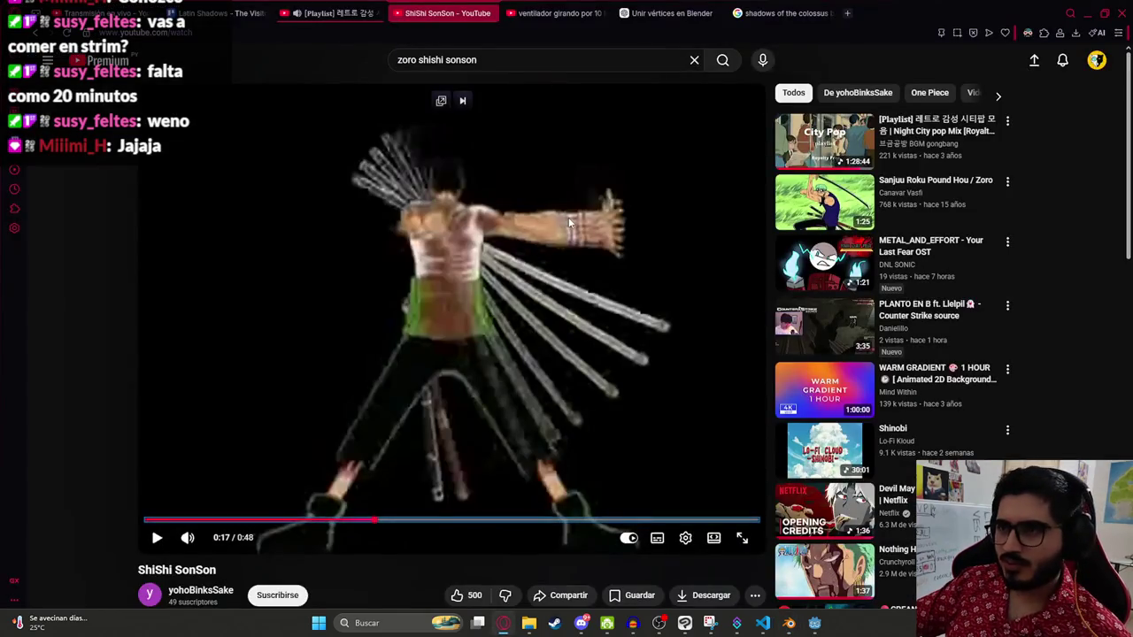
key(alt+Tab)
shift+click(813, 175)
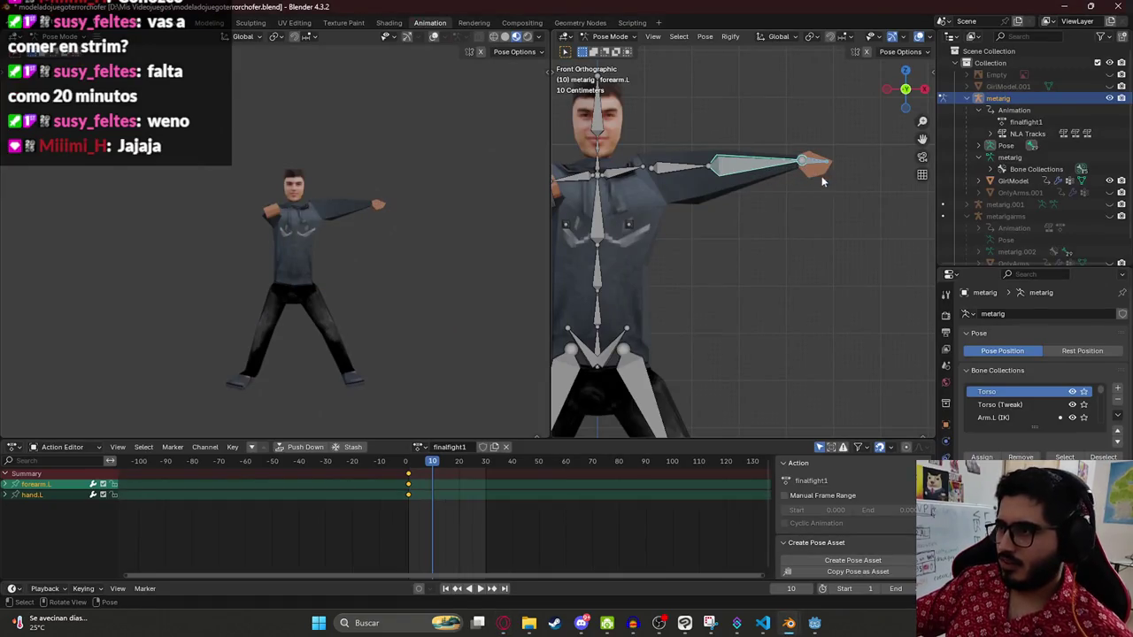
key(r)
key(Escape)
key(alt+a)
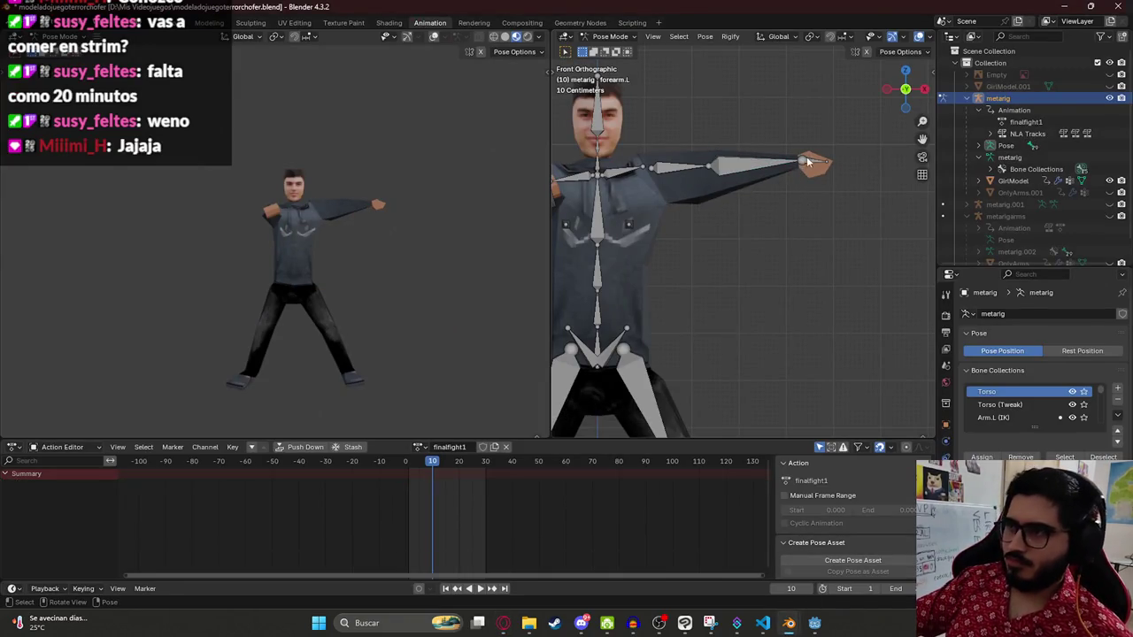
click(808, 161)
Step: Rotate the left hand from the top view, locked to the global X axis
key(KP_7)
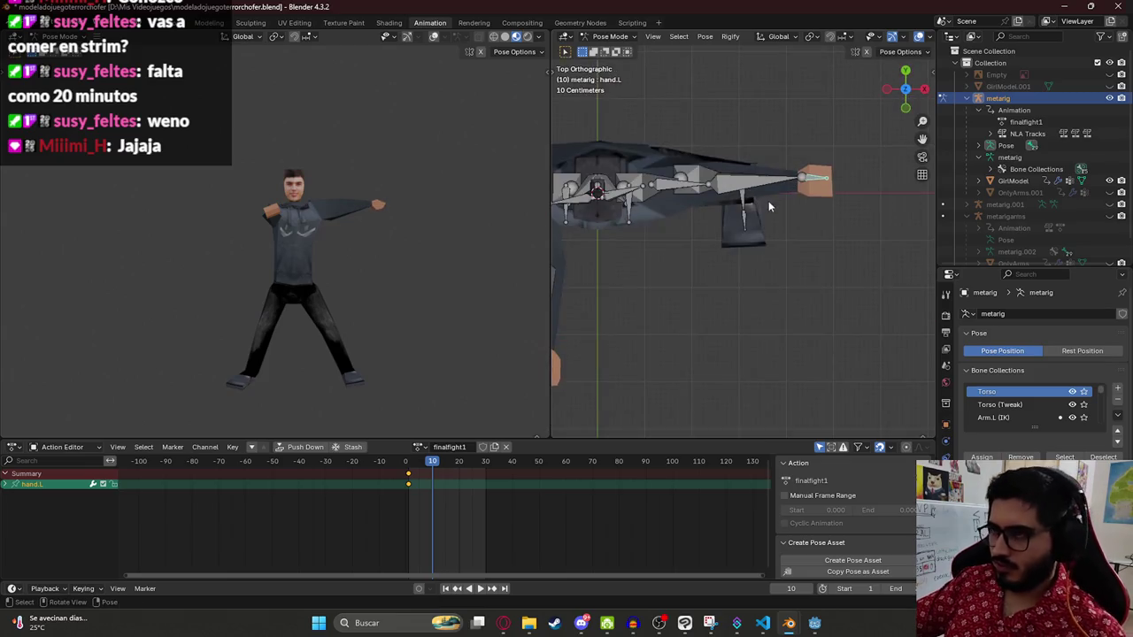
key(r)
key(x)
key(z)
key(y)
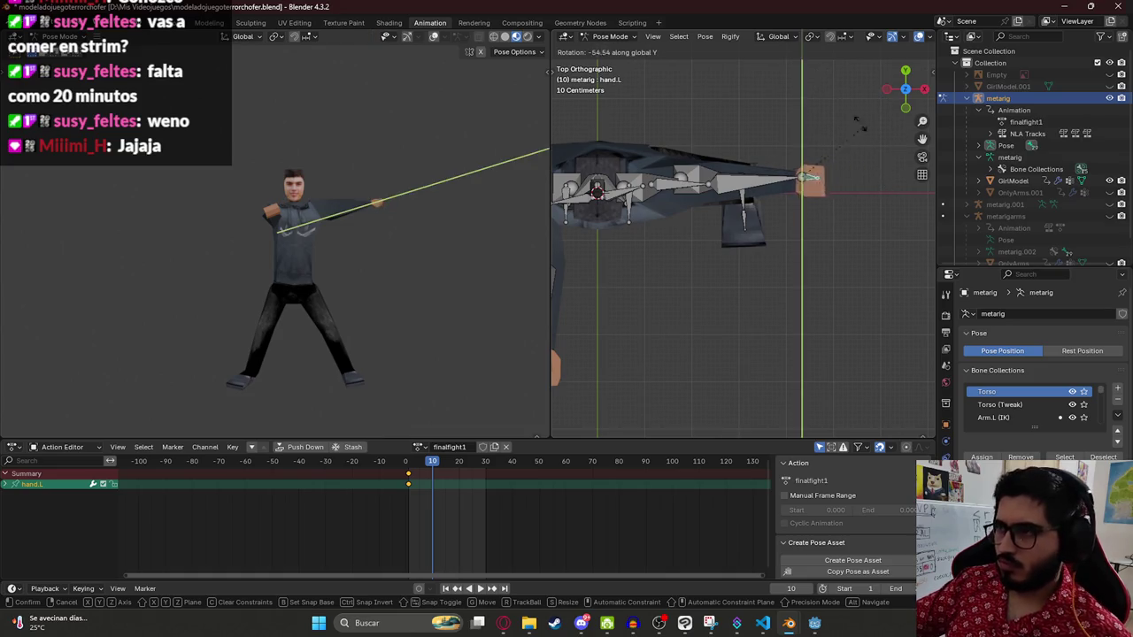
key(x)
click(830, 390)
Step: Refine the left hand rotation after checking the reference, then select the left upper arm
key(alt+Tab)
key(alt+Tab)
key(r)
click(840, 157)
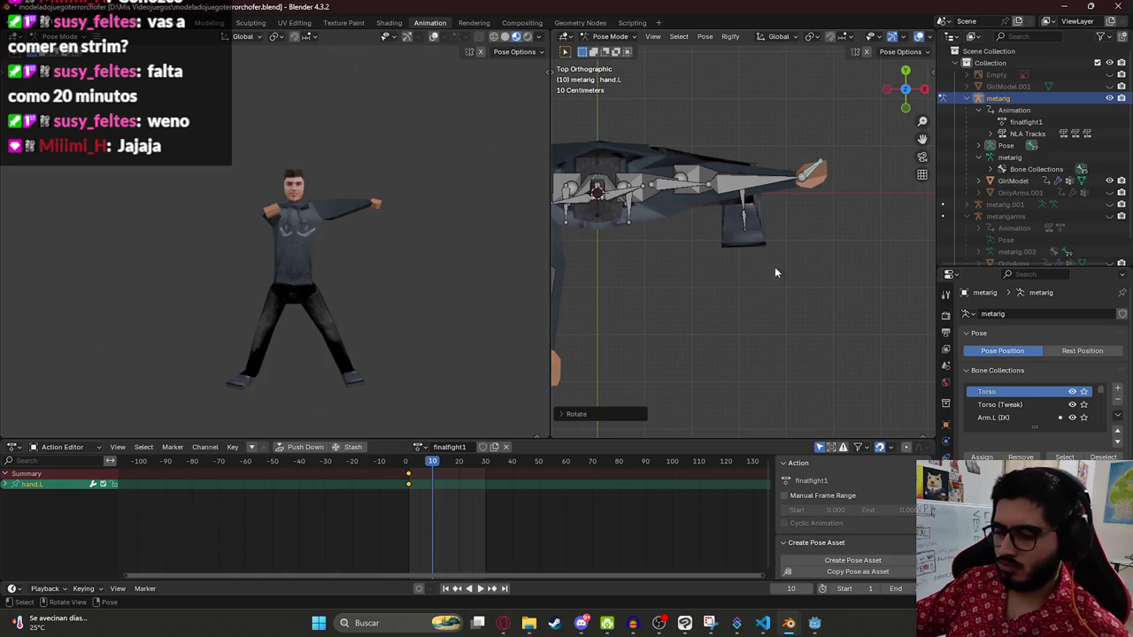
key(KP_1)
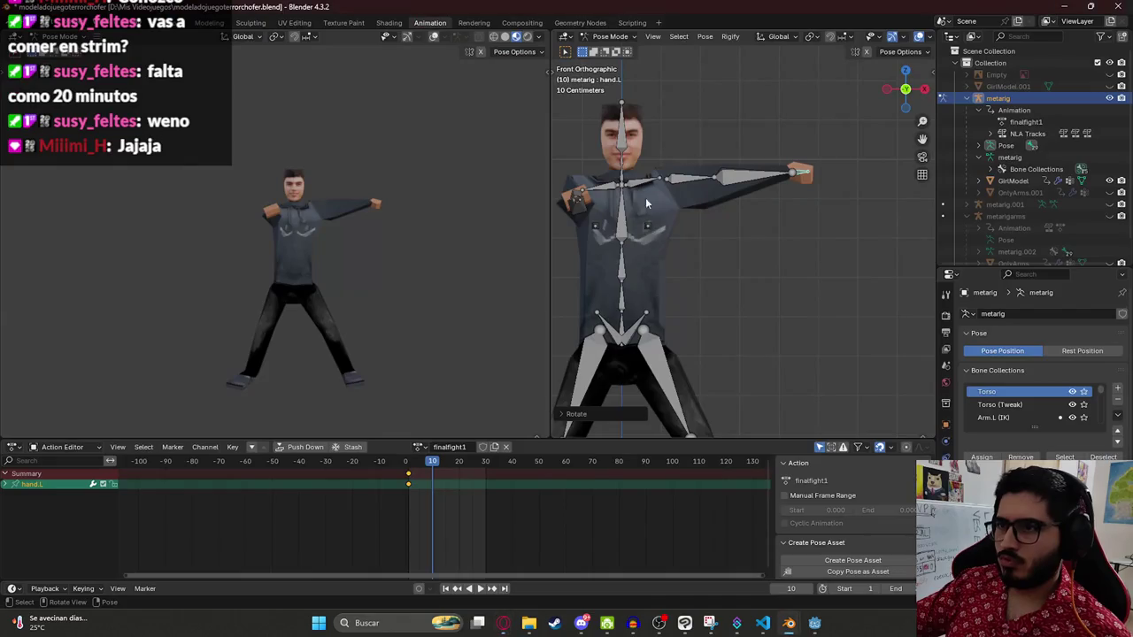
click(696, 181)
Step: Tilt the left upper arm slightly down and keyframe the whole pose at frame 10
key(r)
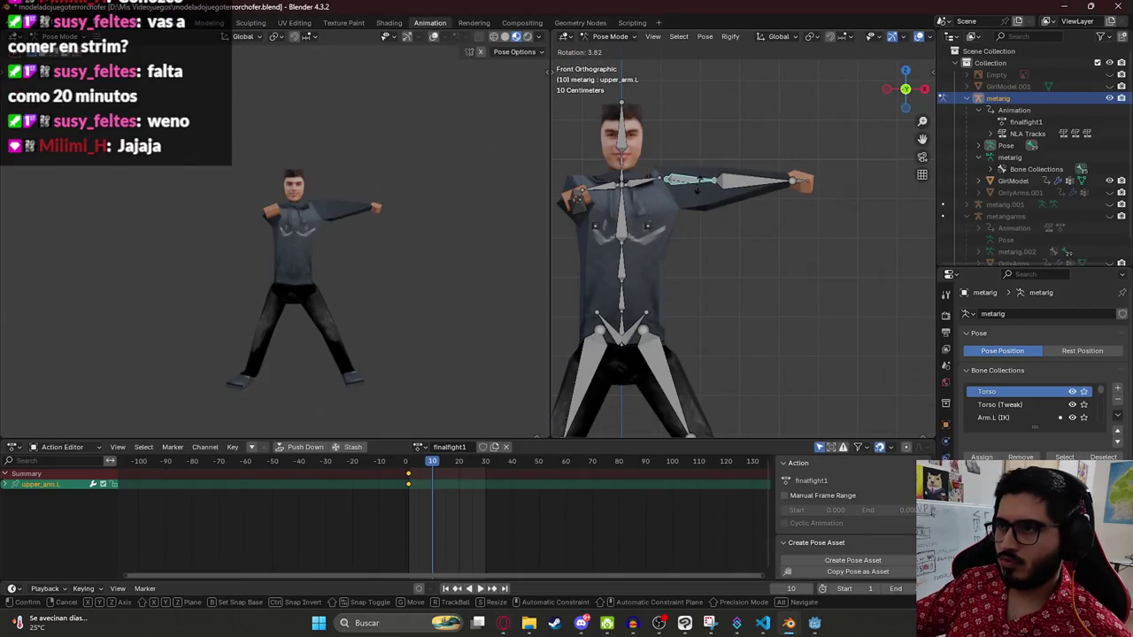
click(677, 203)
key(a)
key(i)
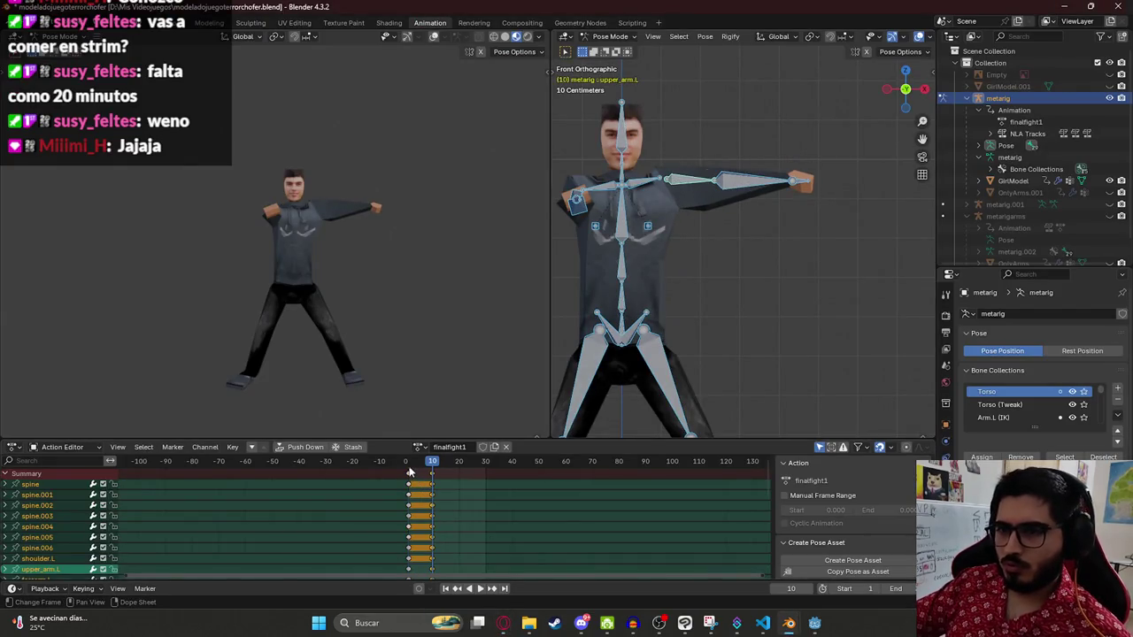
Step: Preview the swing, then reset the arm bones to their rest pose with Alt+R
key(space)
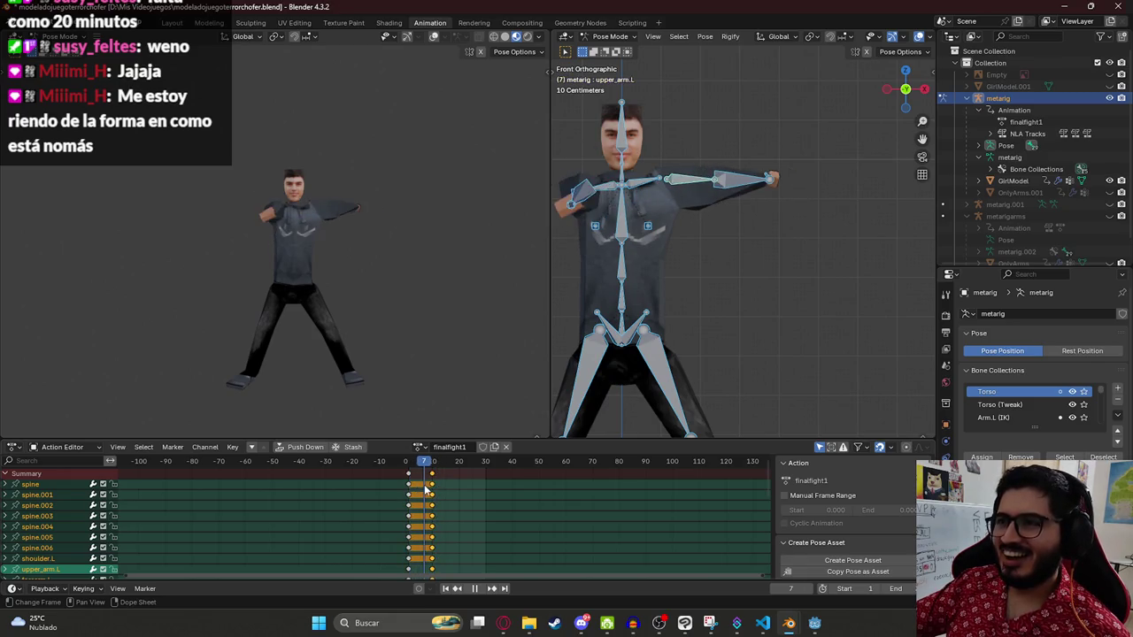
key(space)
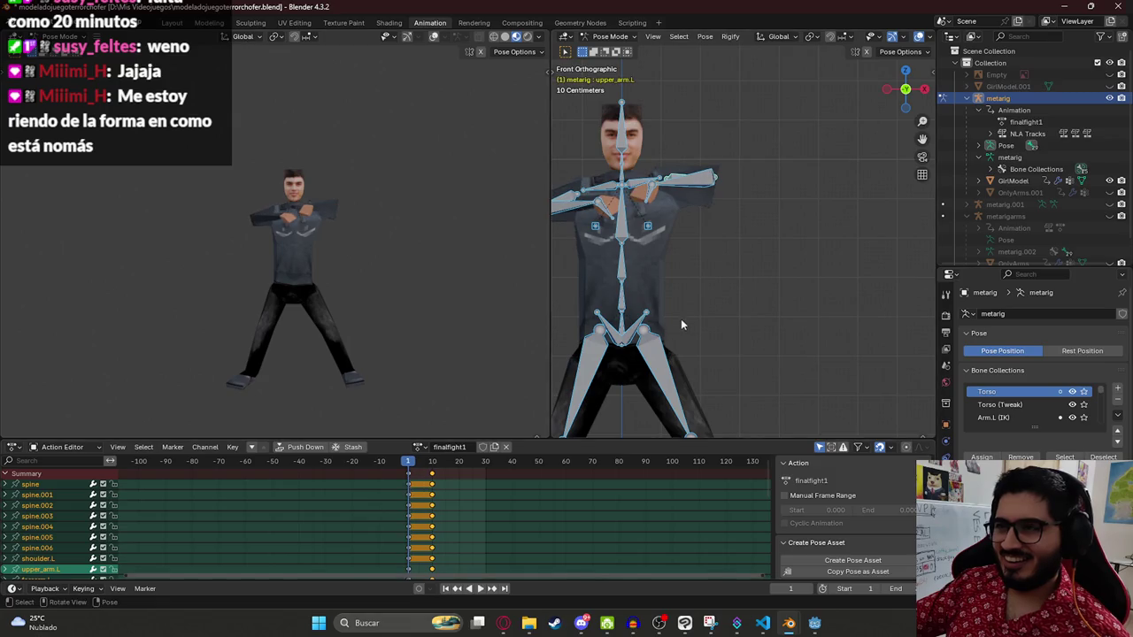
key(alt+g)
key(alt+r)
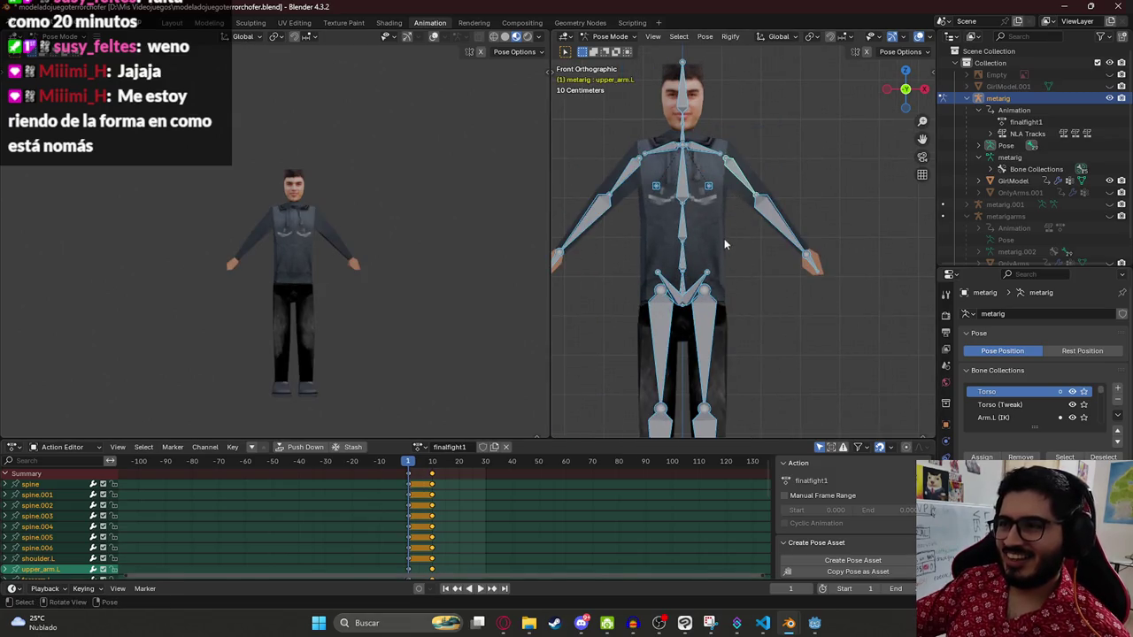
key(ctrl+z)
scroll(679, 169, down, 2)
mouse_move(632, 97)
mouse_down()
mouse_move(835, 236)
mouse_move(801, 255)
mouse_up()
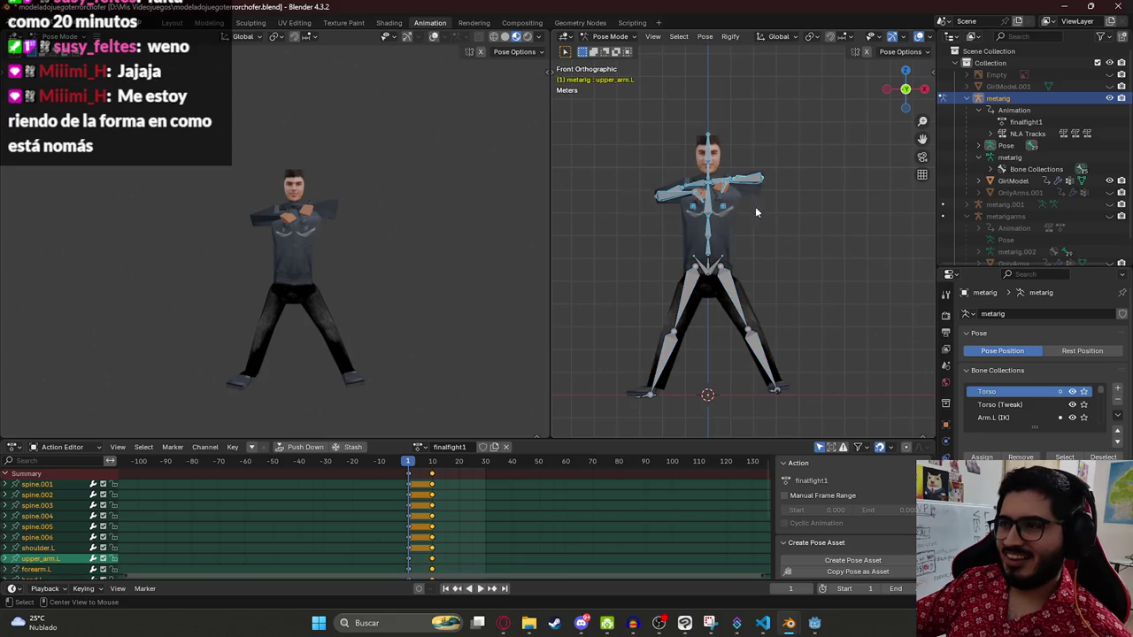
key(alt+r)
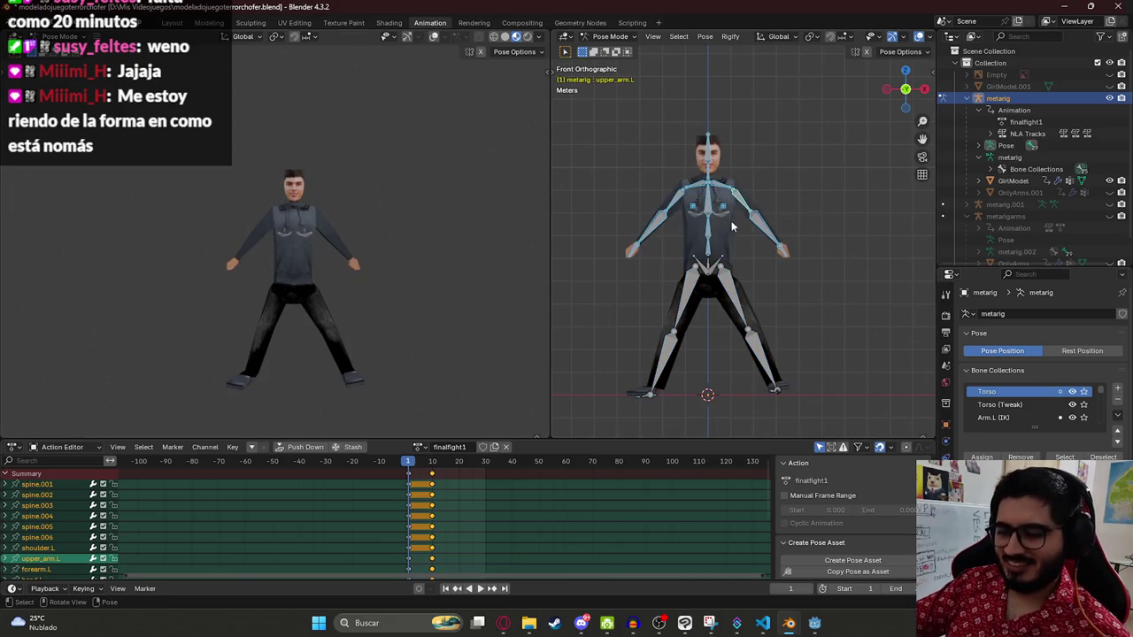
Step: Delete the frame-10 keyframes and return to frame 1
key(space)
drag(431, 468, 434, 467)
key(x)
click(432, 473)
key(shift+Left)
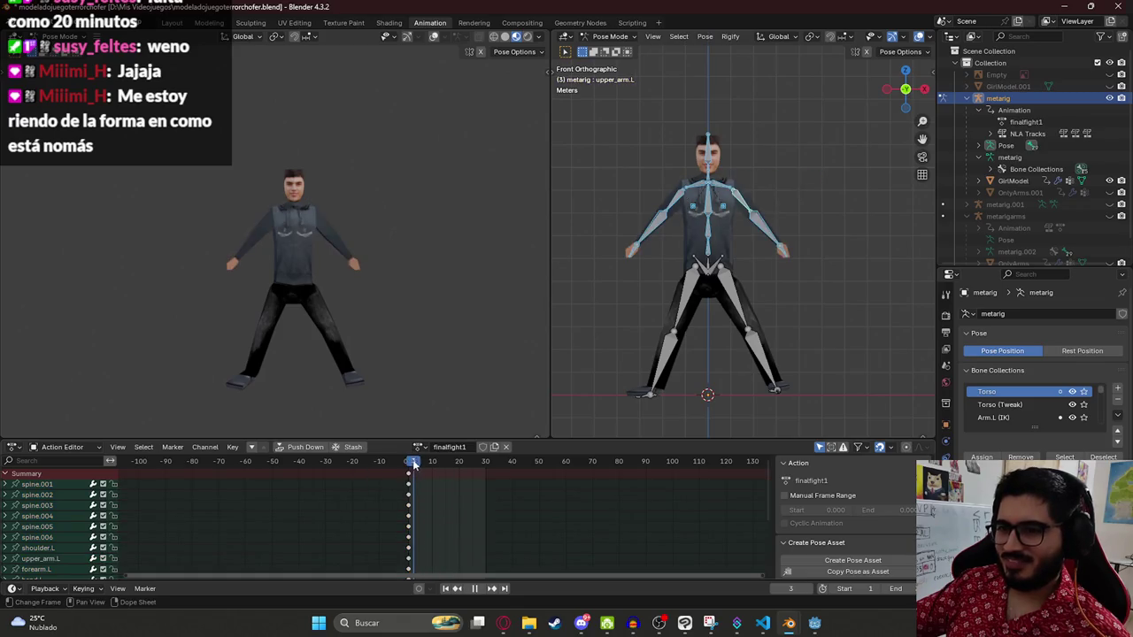
Step: Deselect all bones and show the sword-pose reference video again
click(861, 119)
scroll(804, 172, up, 2)
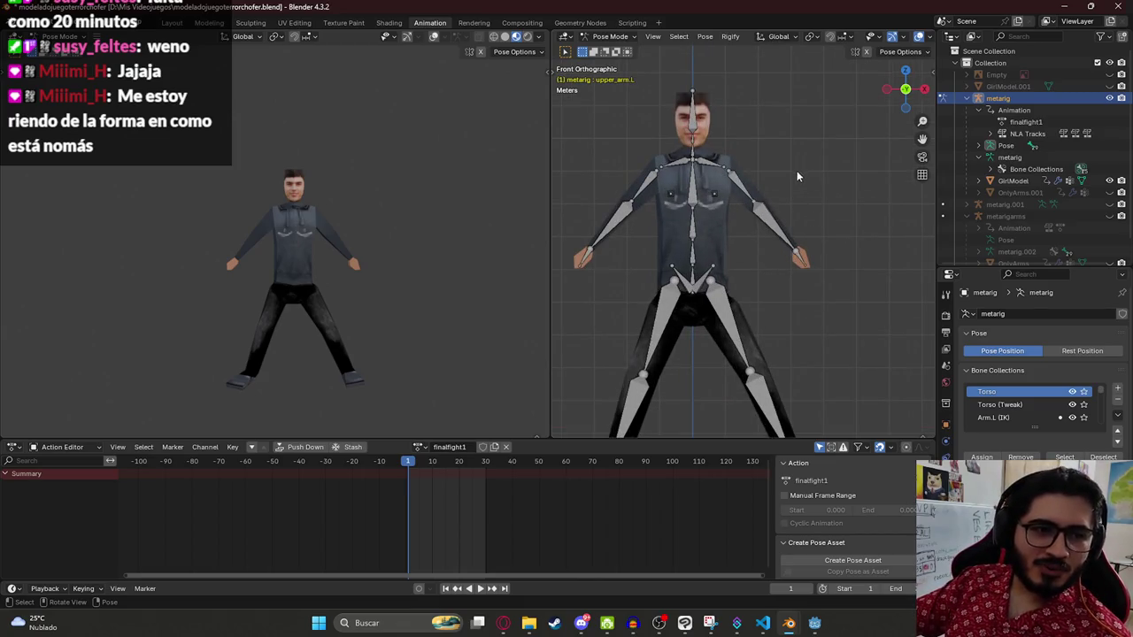
scroll(797, 176, up, 2)
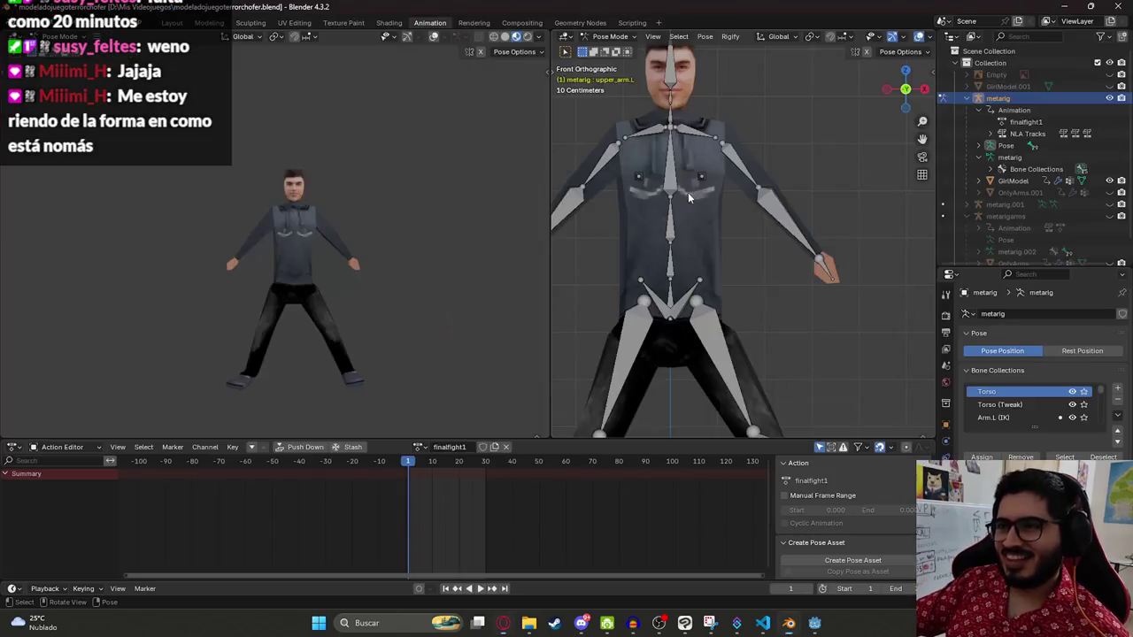
scroll(631, 431, down, 2)
click(503, 623)
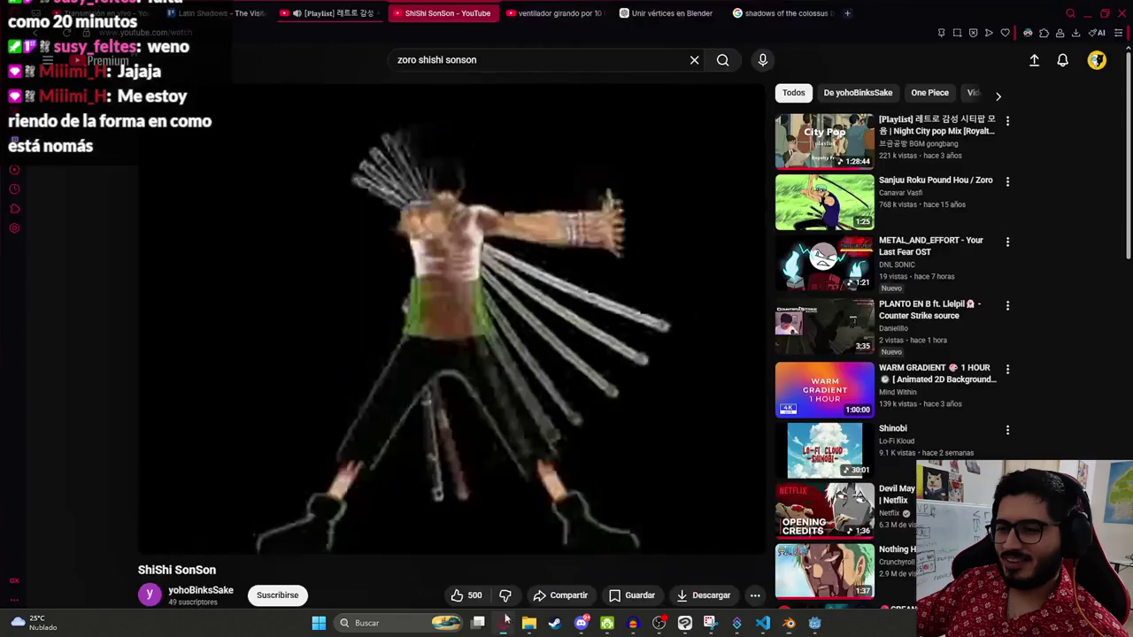
Step: Jump the reference video to 0:16 and tilt spine.004 forward in right side view
click(355, 524)
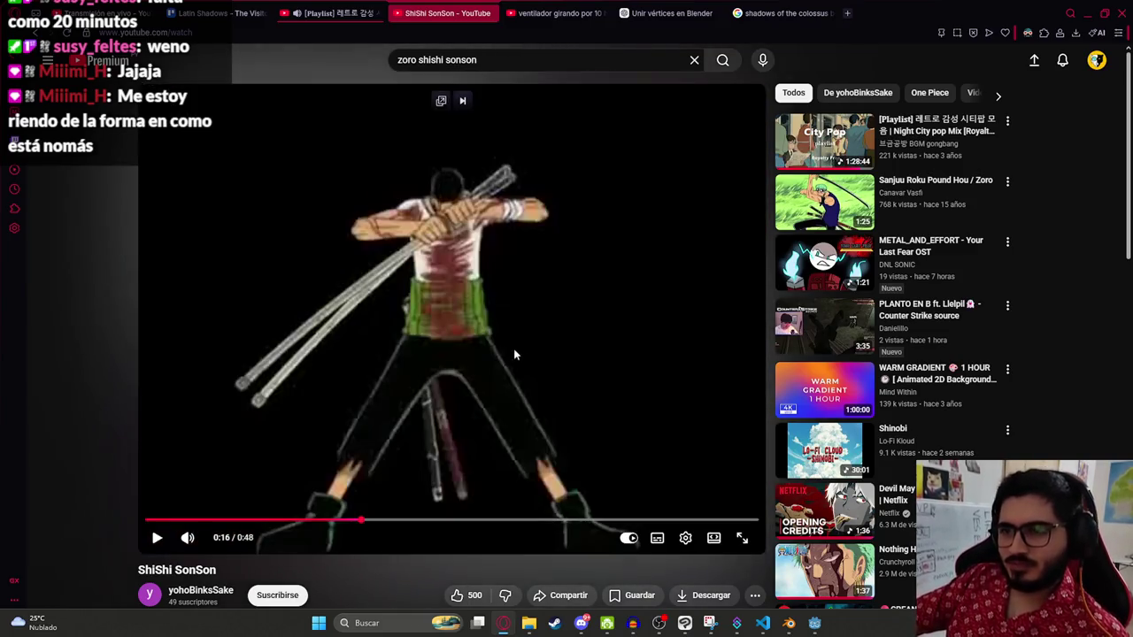
key(alt+Tab)
click(683, 146)
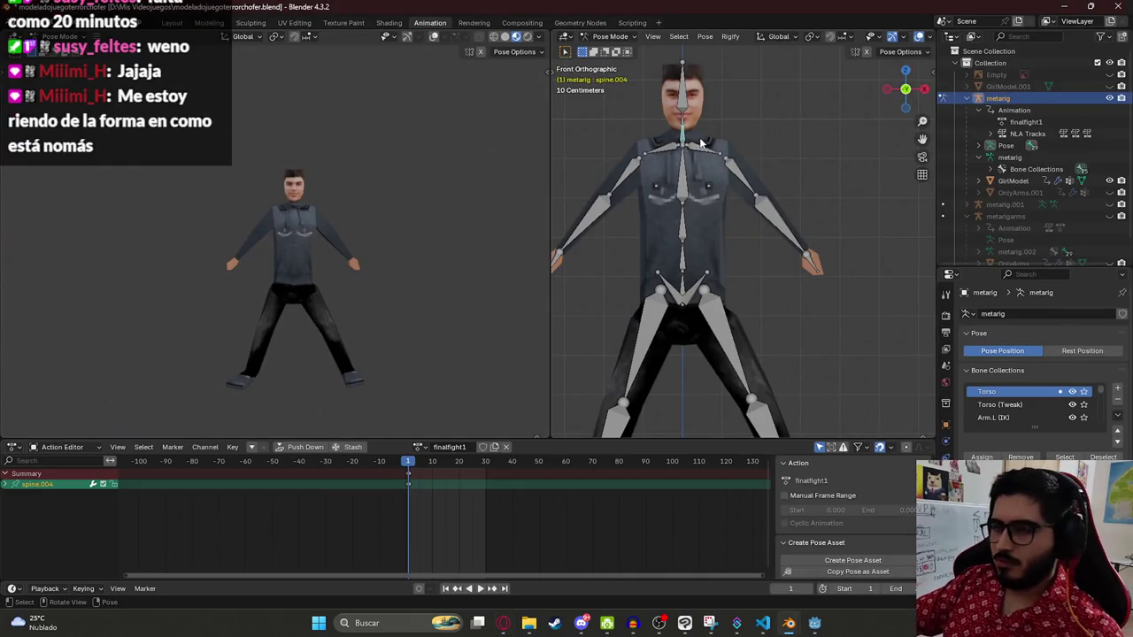
key(KP_3)
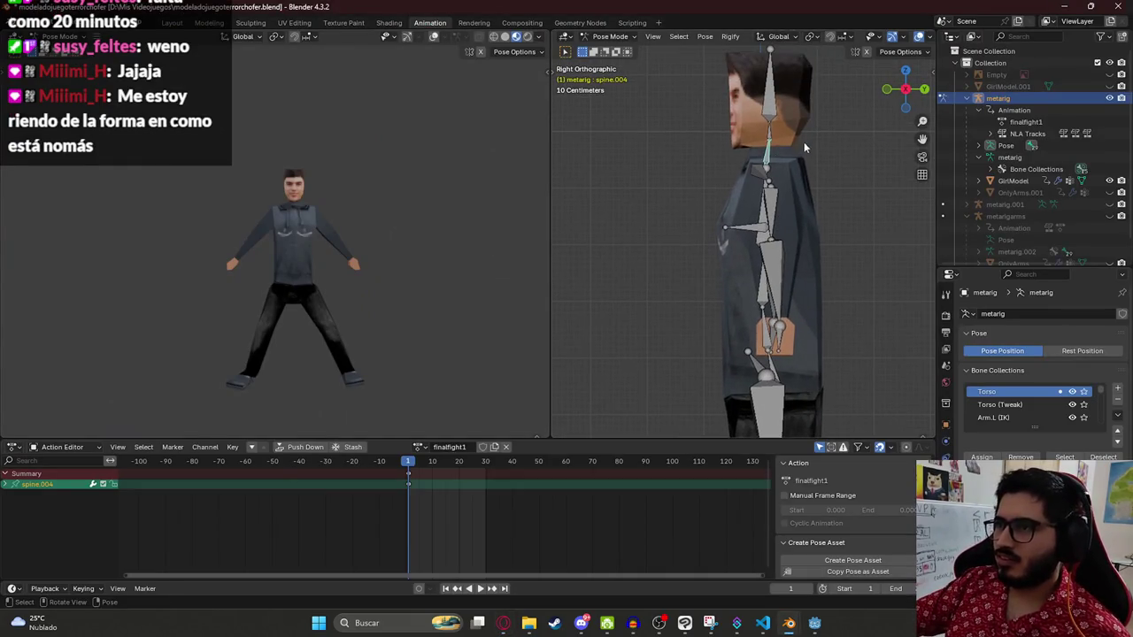
key(r)
click(781, 130)
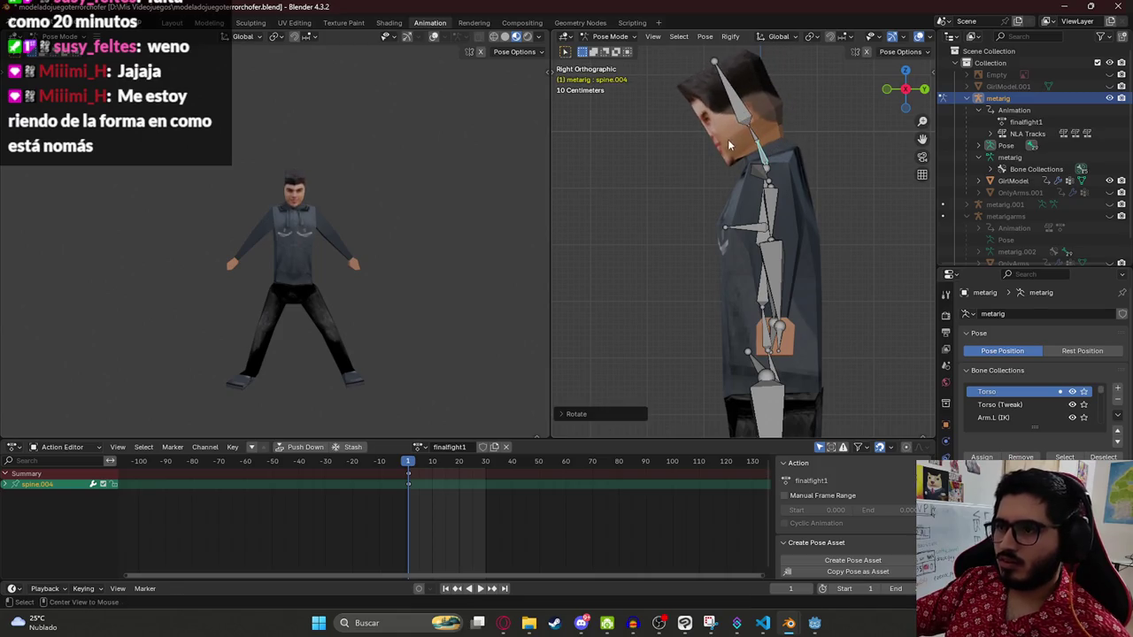
Step: Rotate the head bone spine.006 back upright, then return to front view
key(alt+Tab)
Step: Raise the left shoulder bone to match the reference
key(alt+Tab)
click(742, 114)
key(r)
click(742, 110)
key(KP_1)
click(728, 191)
key(alt+Tab)
key(alt+Tab)
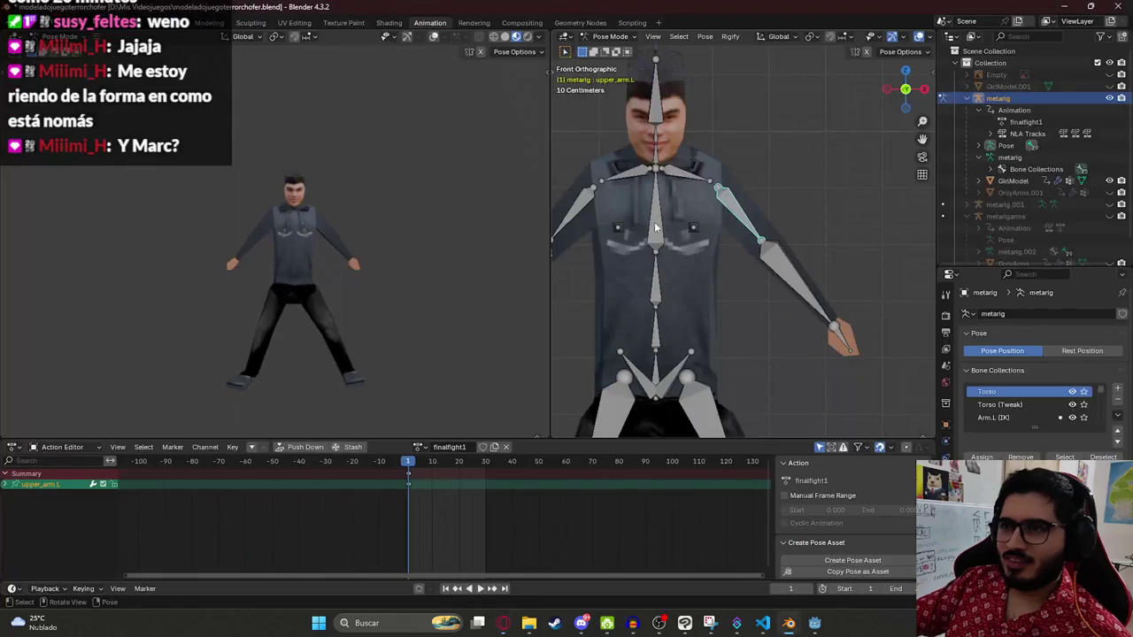
click(686, 173)
key(r)
click(731, 157)
key(alt+Tab)
Step: Rotate the right upper arm, bend the right forearm across the chest on local X, then twist it on global Y
key(alt+Tab)
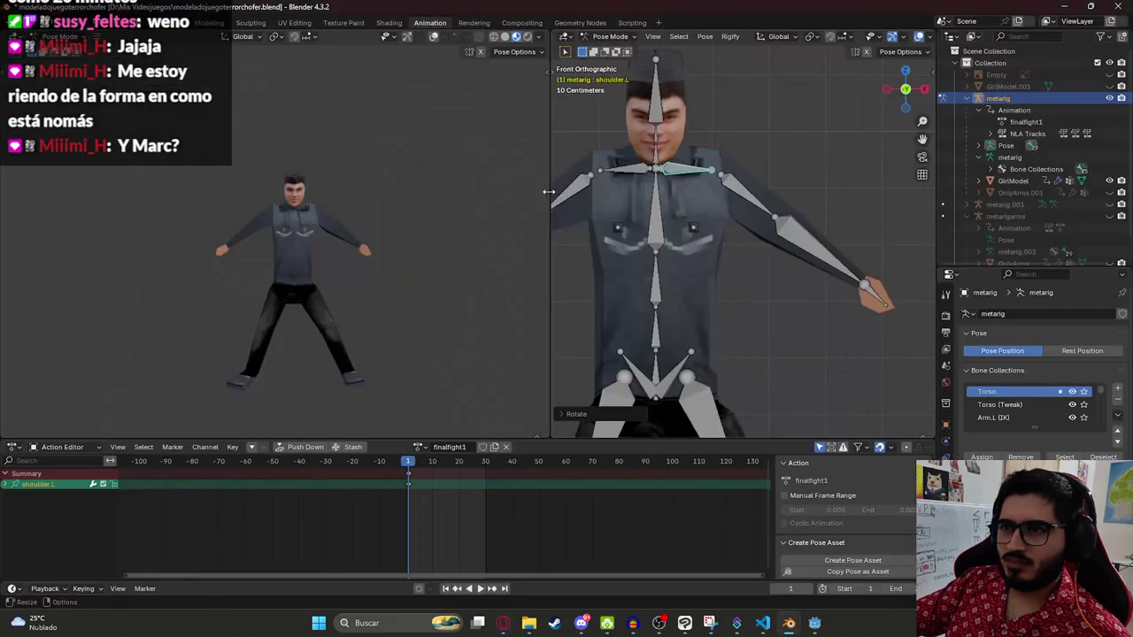
scroll(575, 202, down, 5)
click(633, 224)
key(r)
click(636, 241)
key(alt+Tab)
key(alt+Tab)
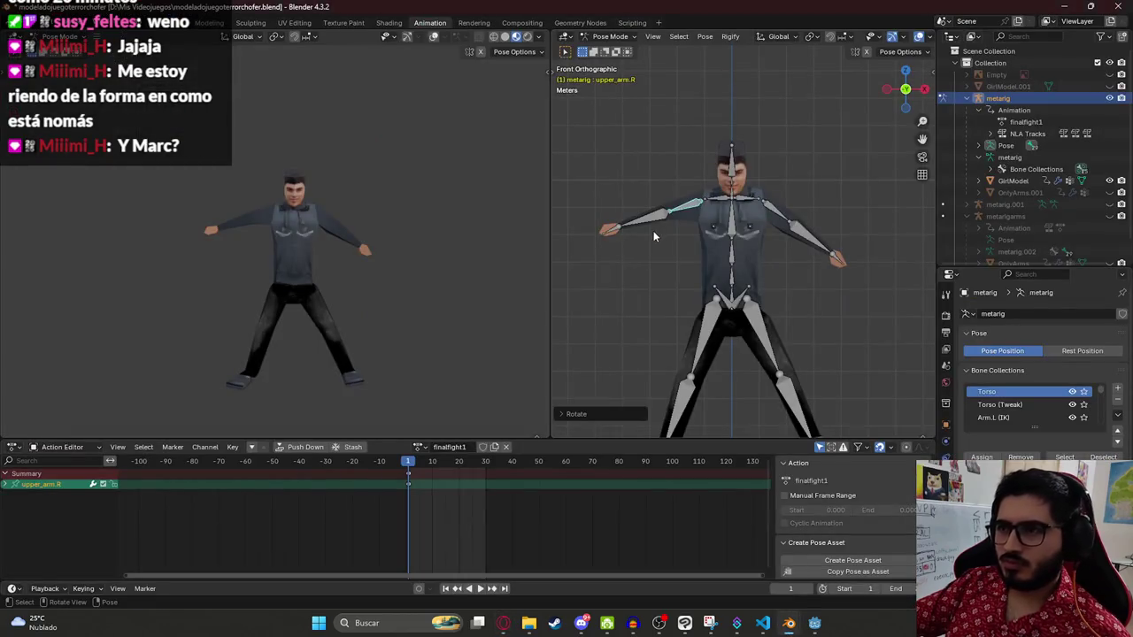
click(639, 234)
key(r)
key(x)
key(x)
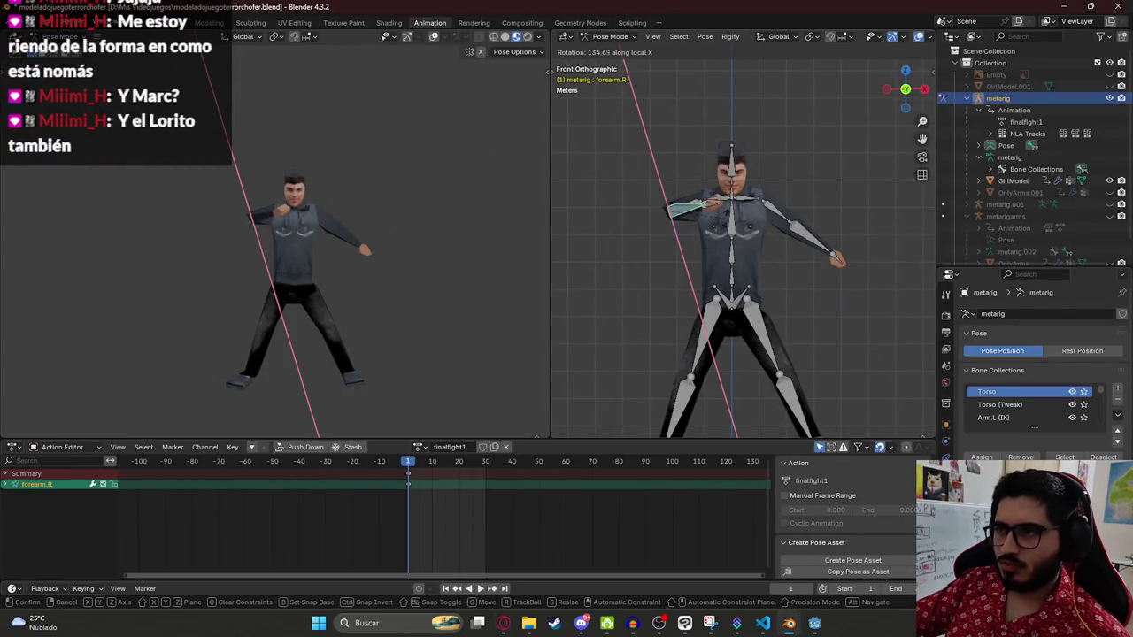
key(Return)
key(r)
key(y)
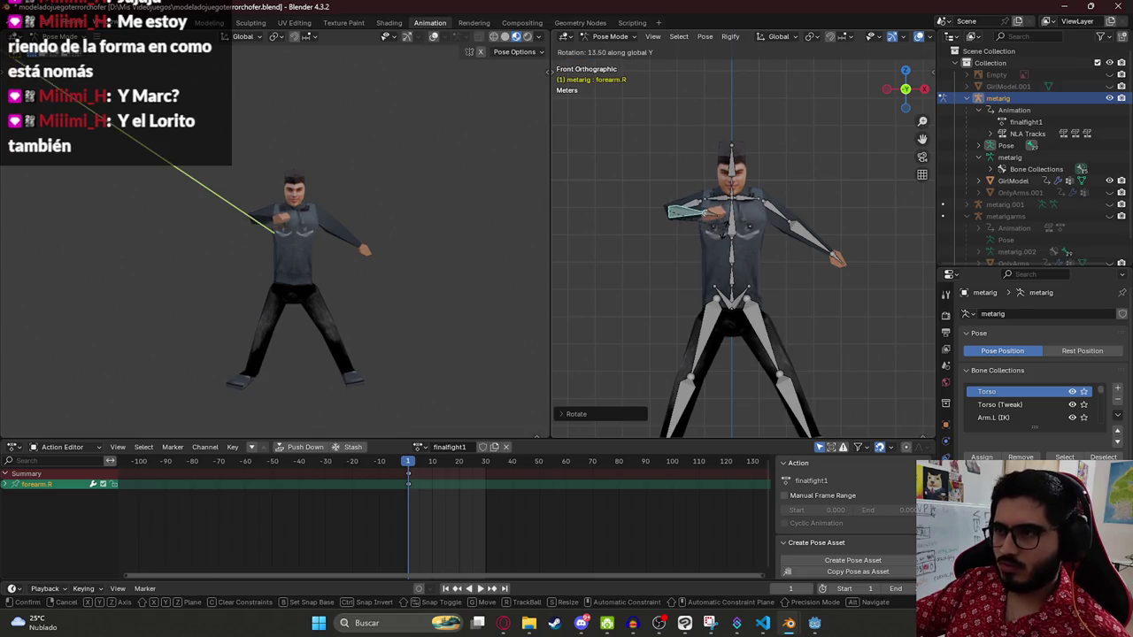
key(Return)
Step: Rotate hand.R around its local Z axis in front view
key(KP_1)
scroll(694, 252, up, 2)
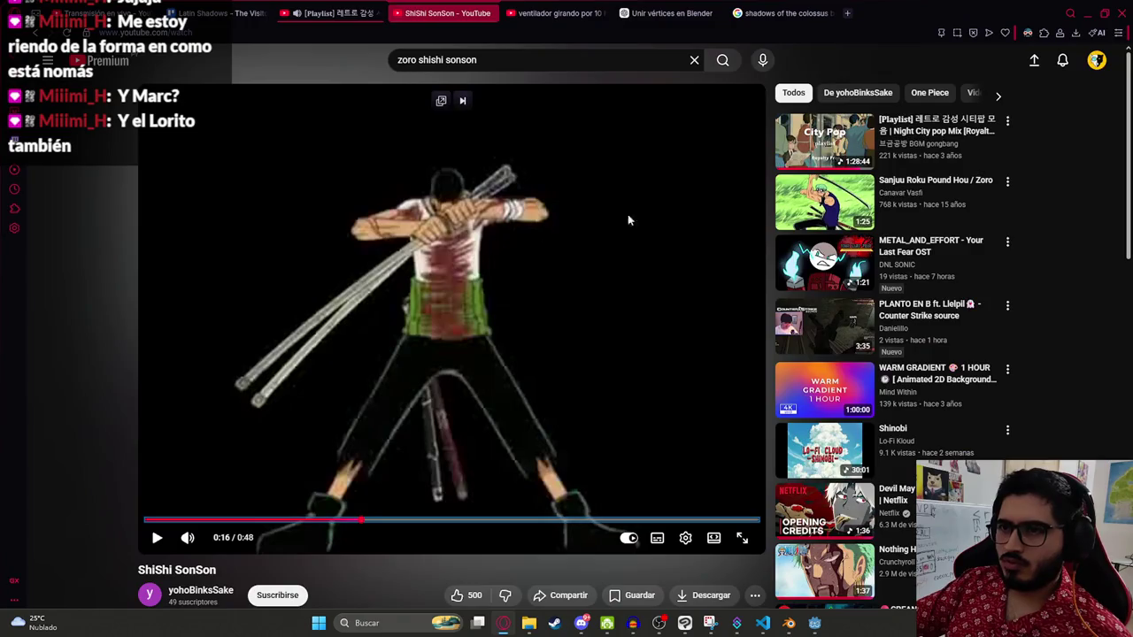
scroll(693, 199, up, 1)
click(694, 199)
key(r)
key(x)
key(x)
key(z)
key(z)
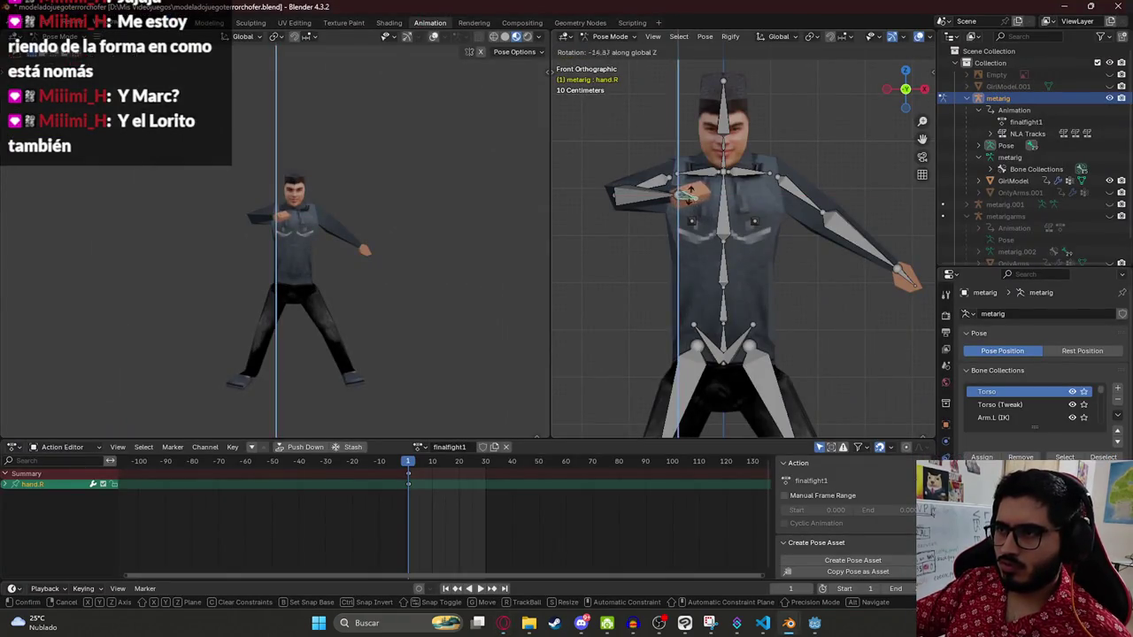
key(x)
key(x)
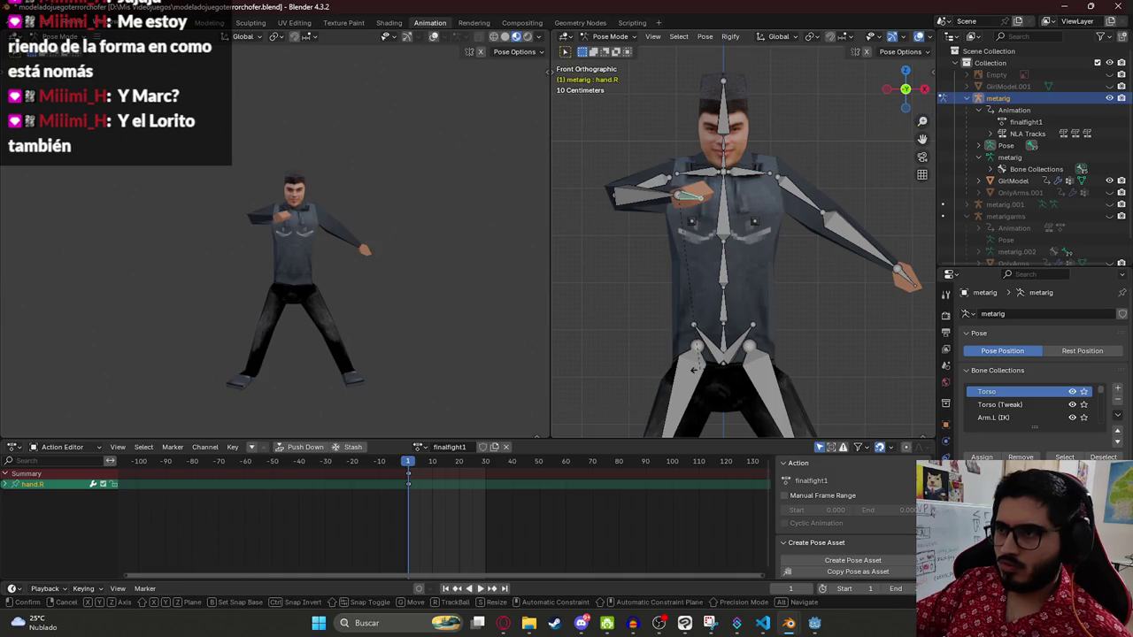
key(y)
key(y)
key(z)
key(z)
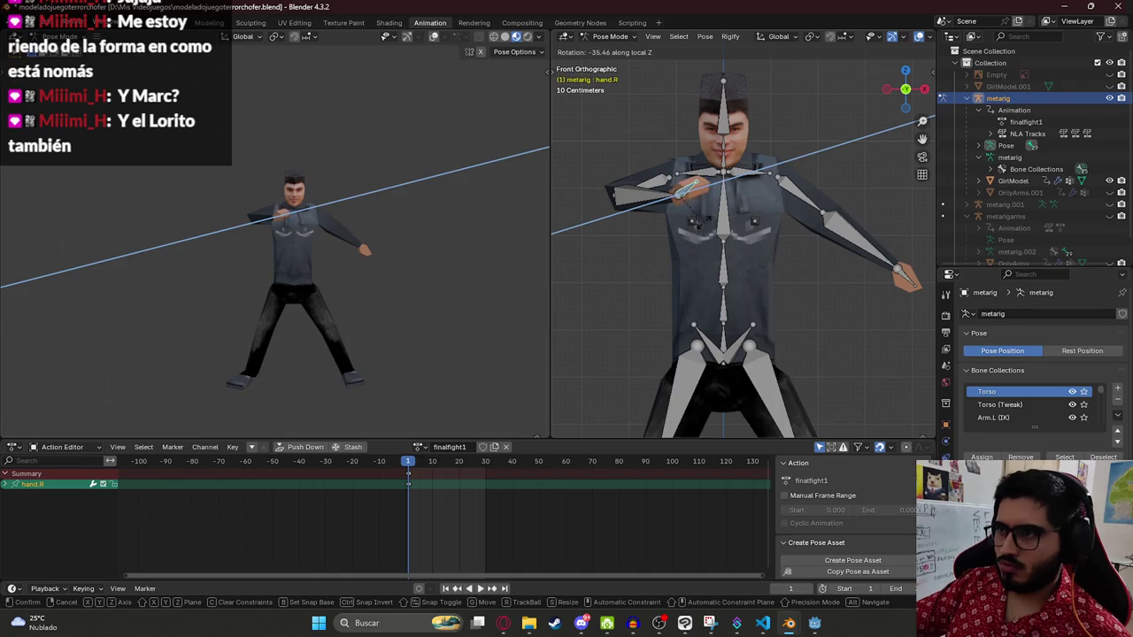
click(673, 202)
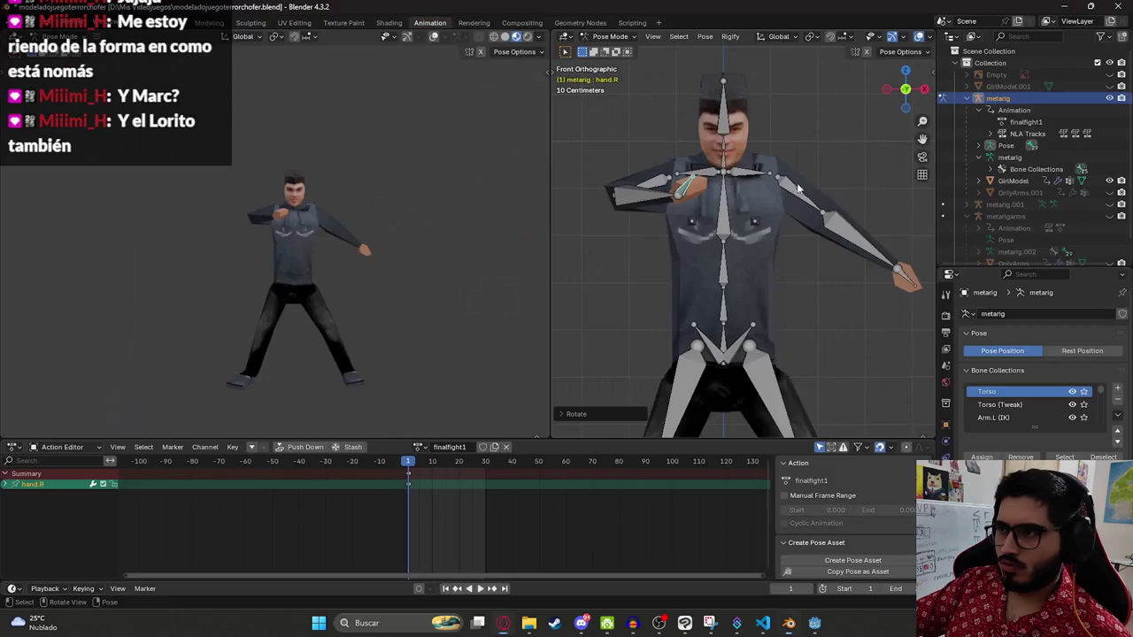
Step: Try rotating the left shoulder downward, then undo it
click(771, 182)
click(771, 181)
key(r)
click(770, 191)
key(ctrl+z)
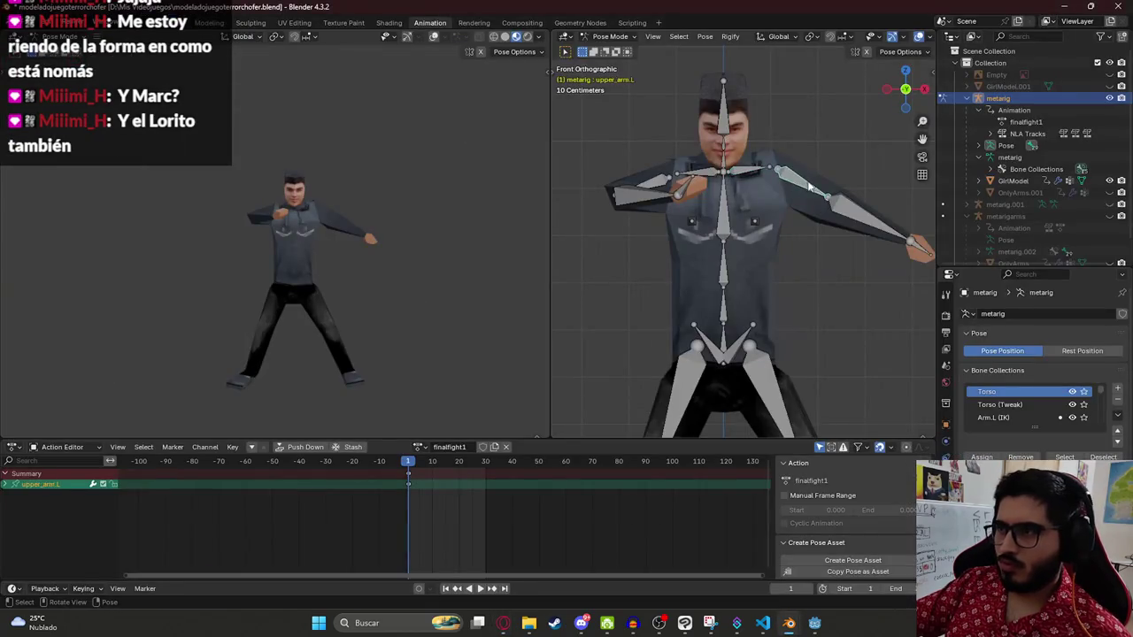
Step: Rotate forearm.L around its local X axis in two passes
click(866, 193)
key(r)
key(z)
key(z)
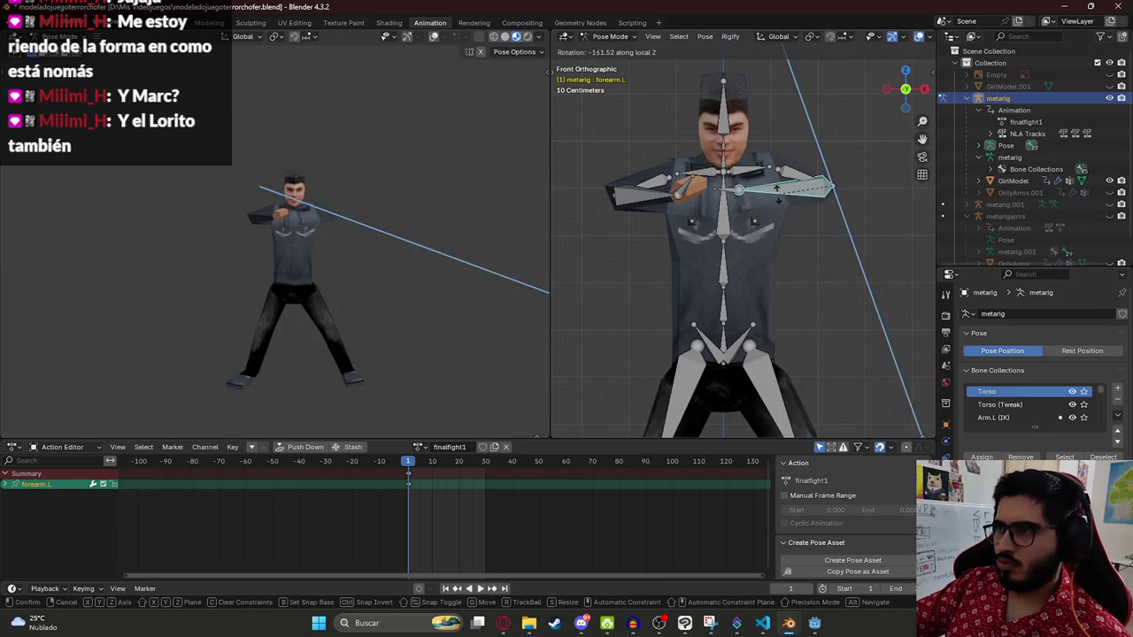
key(z)
key(z)
key(z)
key(x)
key(x)
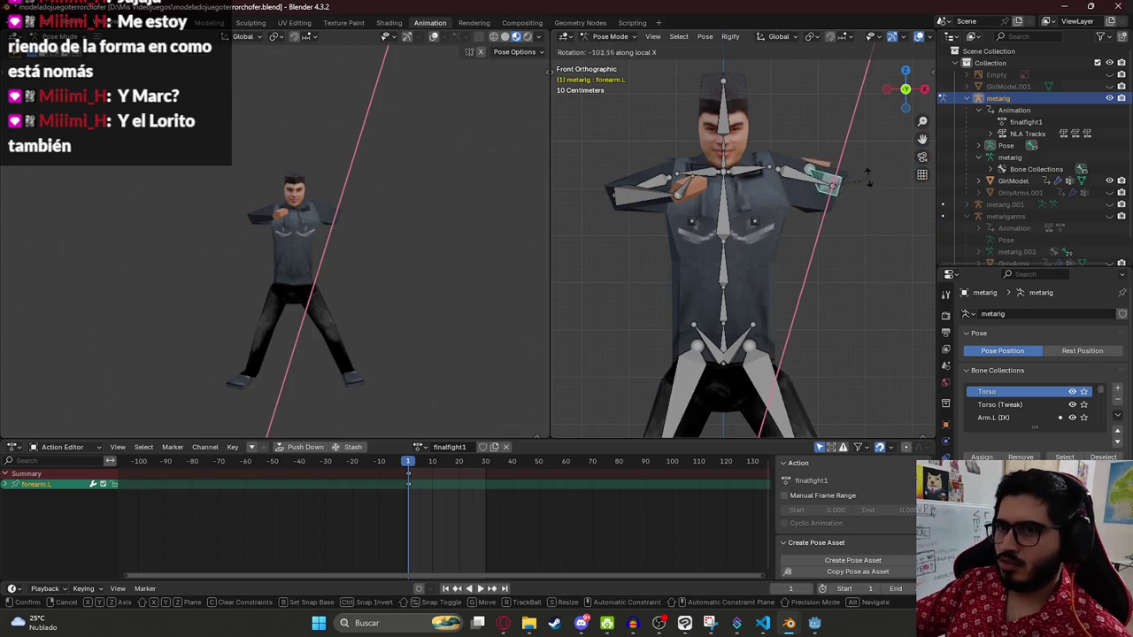
click(823, 328)
key(r)
key(x)
key(x)
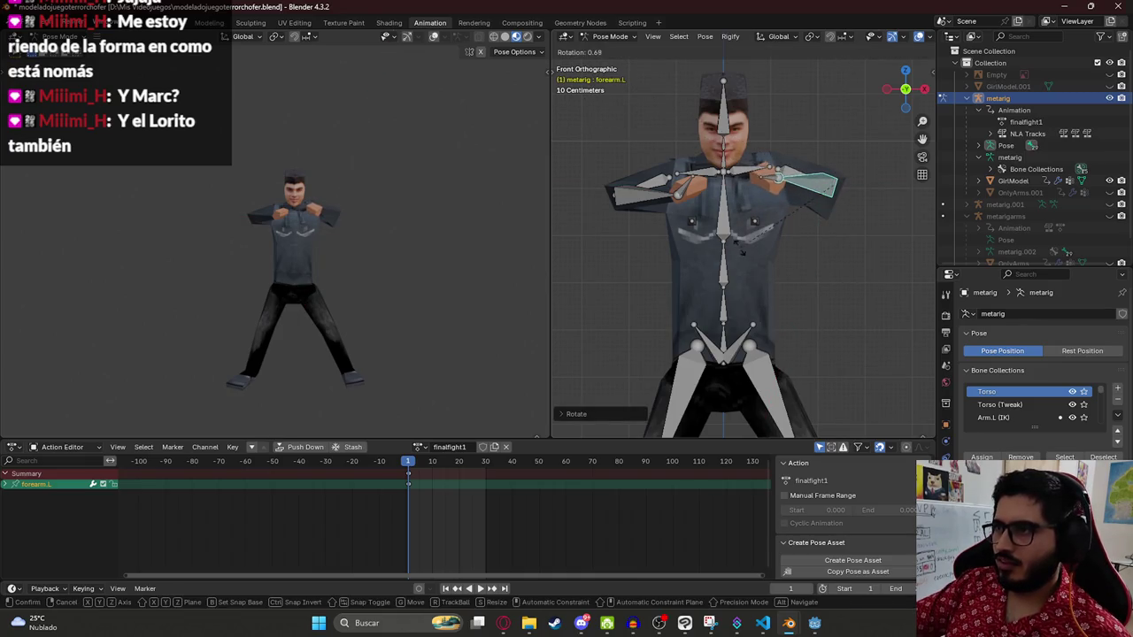
click(735, 291)
Step: Turn forearm.L further inward with two more rotations, checking the reference video
key(alt+Tab)
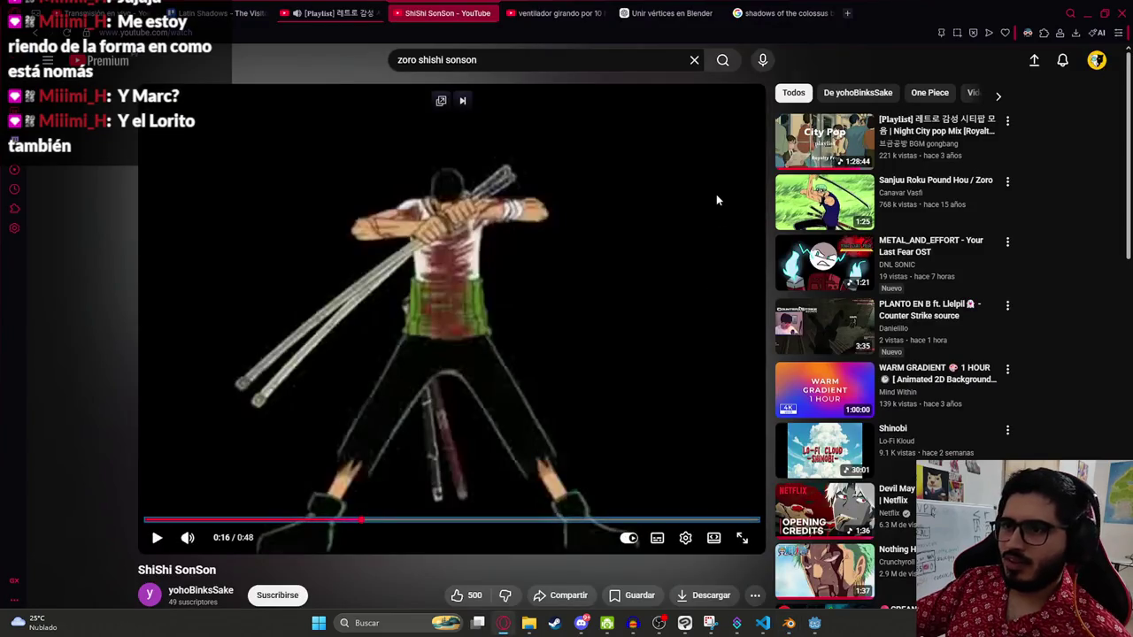
key(alt+Tab)
click(806, 174)
key(r)
click(784, 188)
key(r)
click(772, 196)
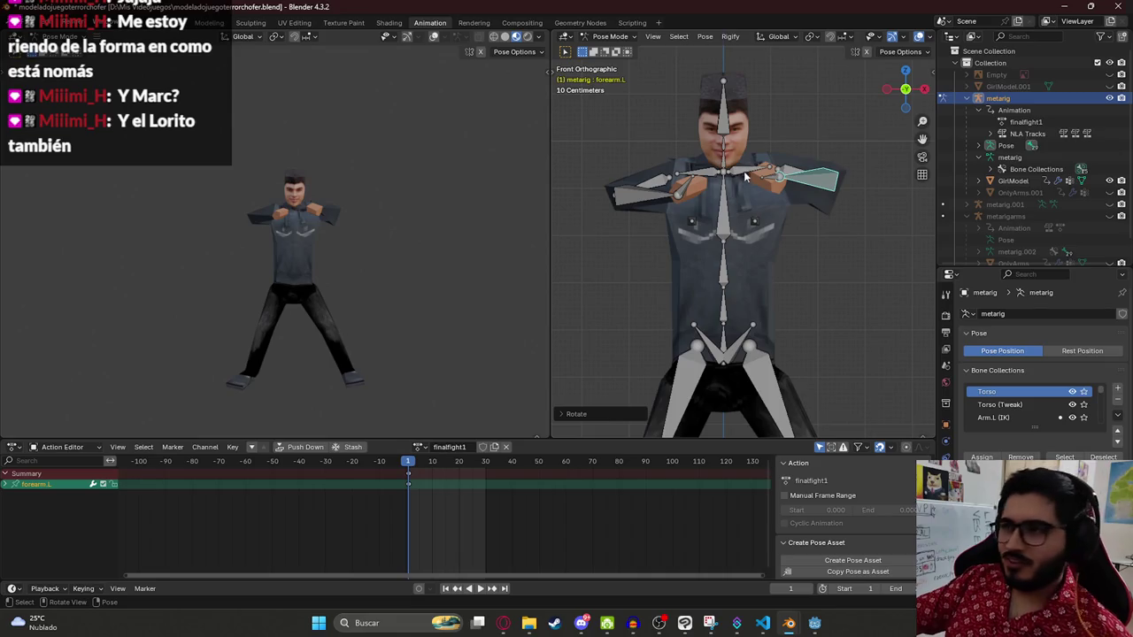
key(alt+Tab)
key(alt+Tab)
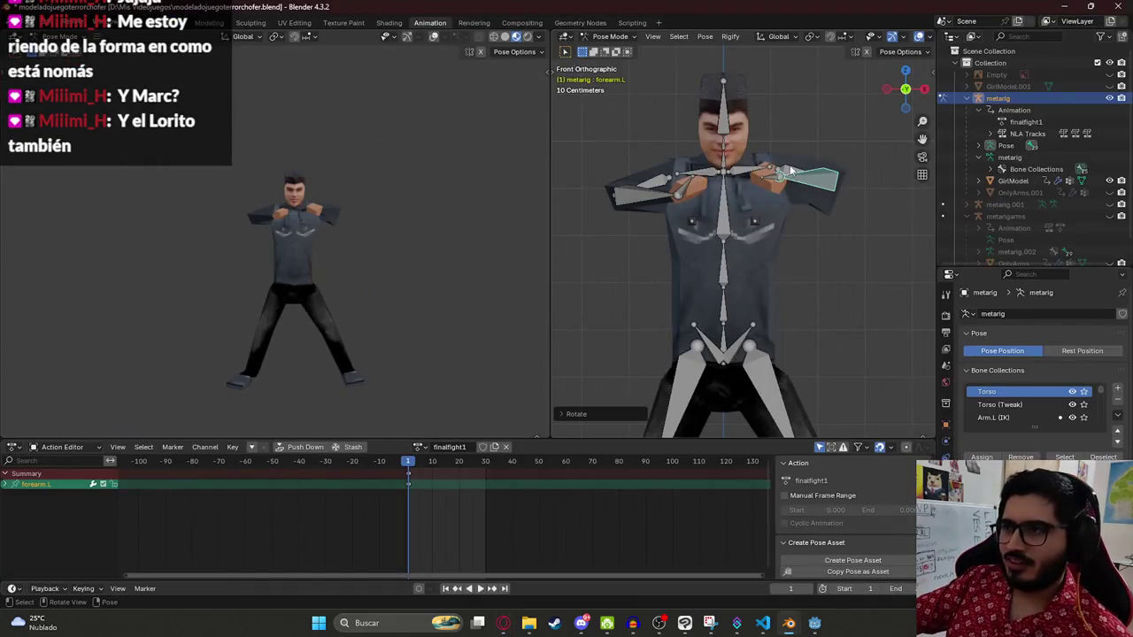
Step: Rotate shoulder.L around the global Z axis
click(784, 169)
click(756, 172)
key(r)
key(z)
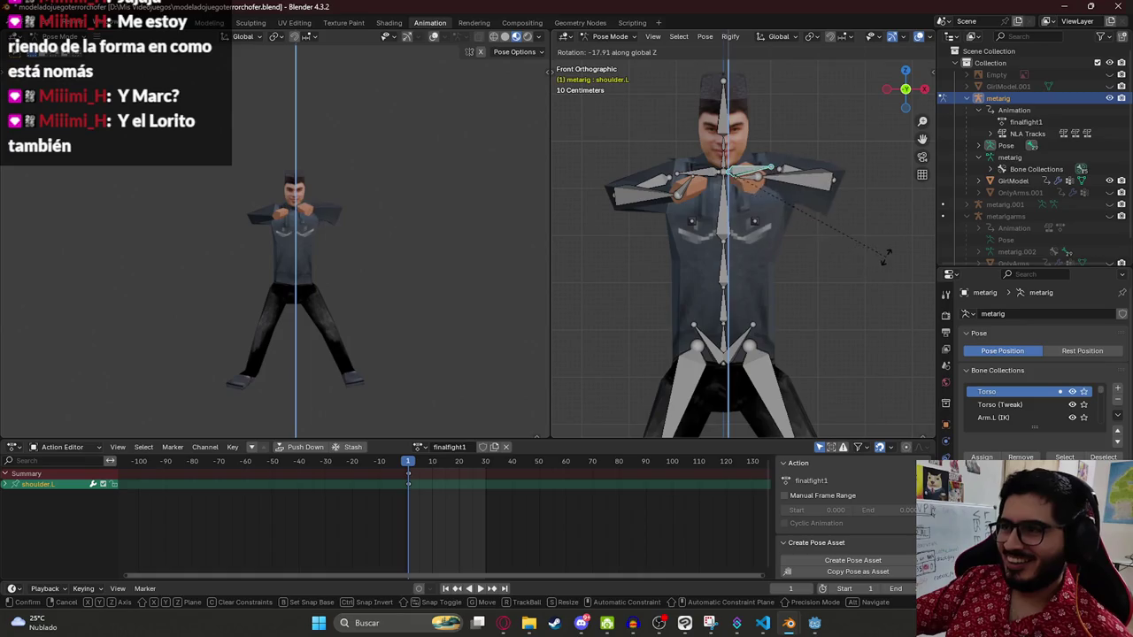
click(866, 262)
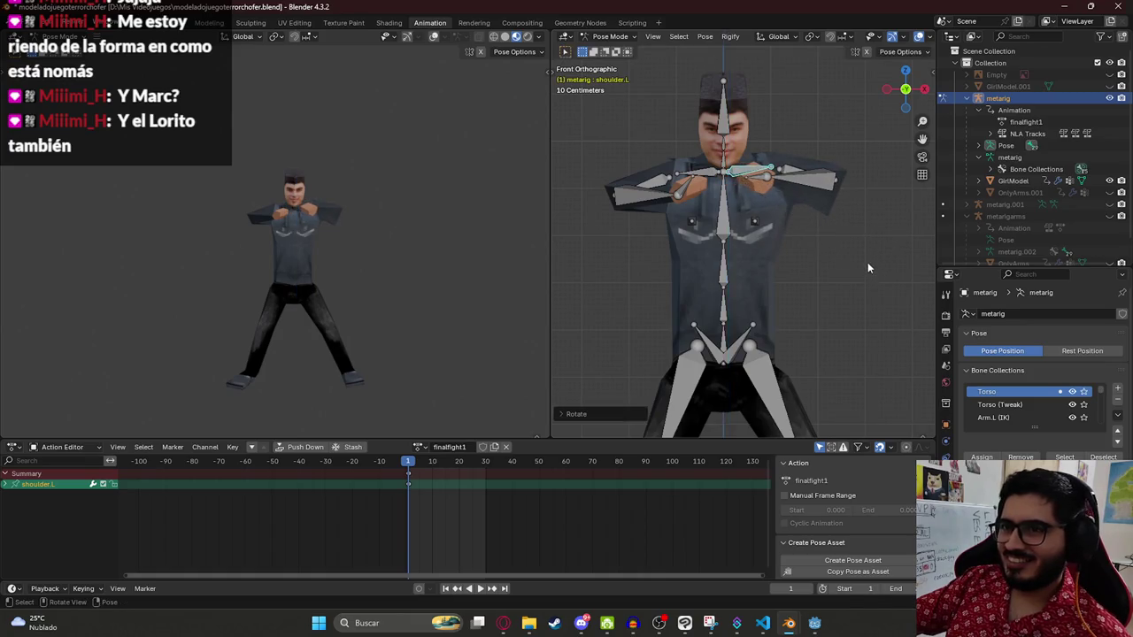
key(alt+Tab)
key(alt+Tab)
Step: Tilt hand.L around its local X axis
click(807, 185)
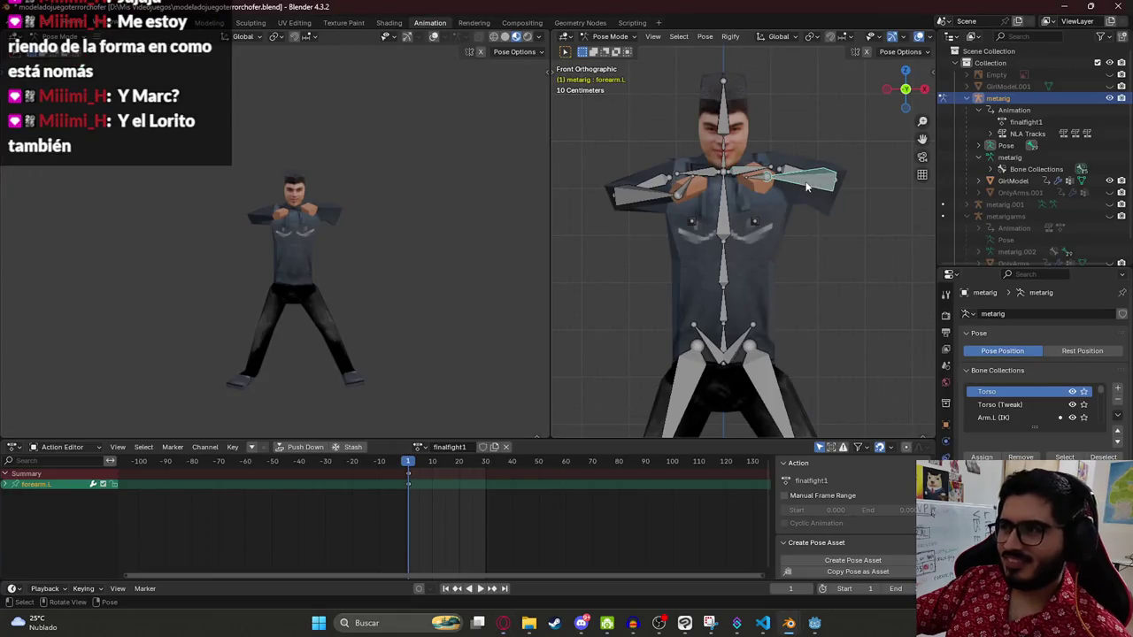
key(r)
key(y)
key(y)
key(x)
key(x)
click(852, 203)
Step: Rotate upper_arm.L around the global Z axis
click(802, 188)
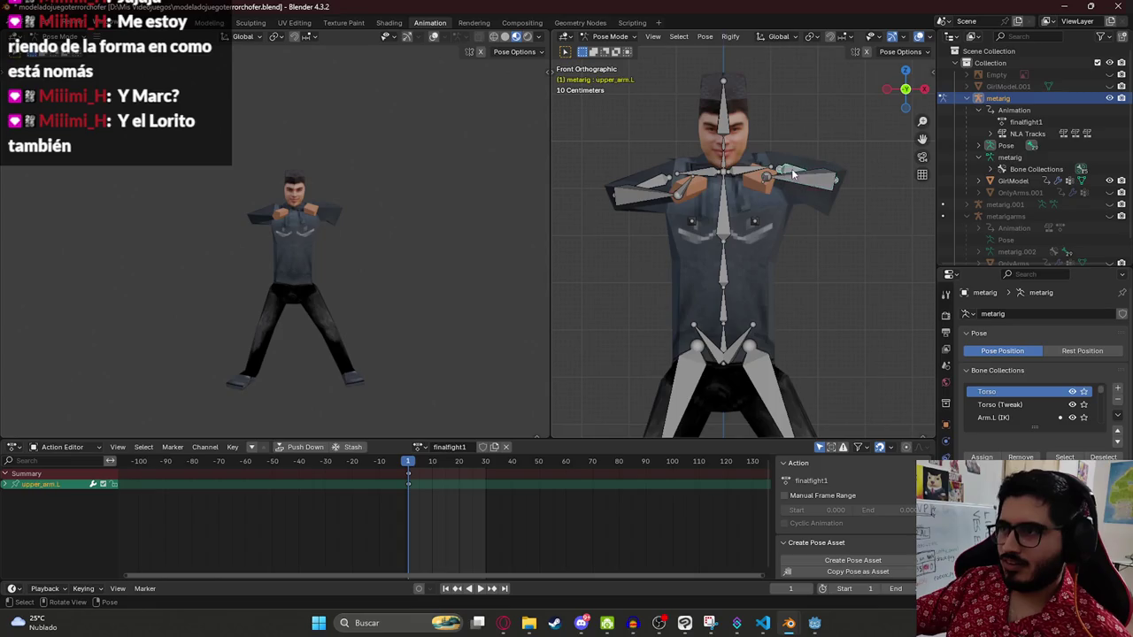
click(781, 170)
key(r)
key(z)
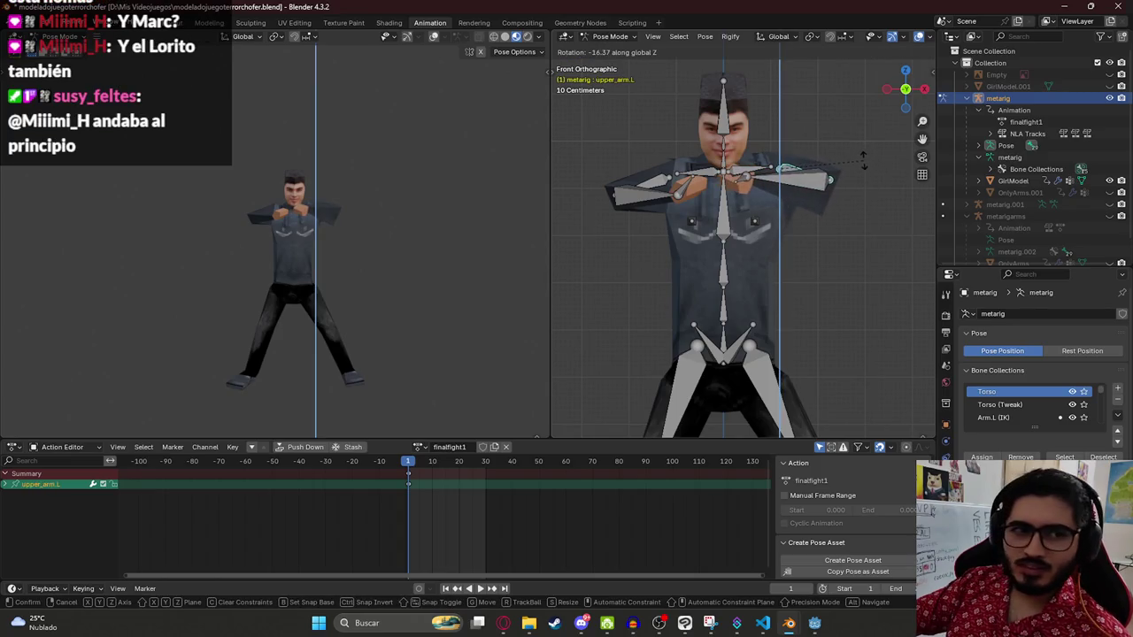
click(864, 160)
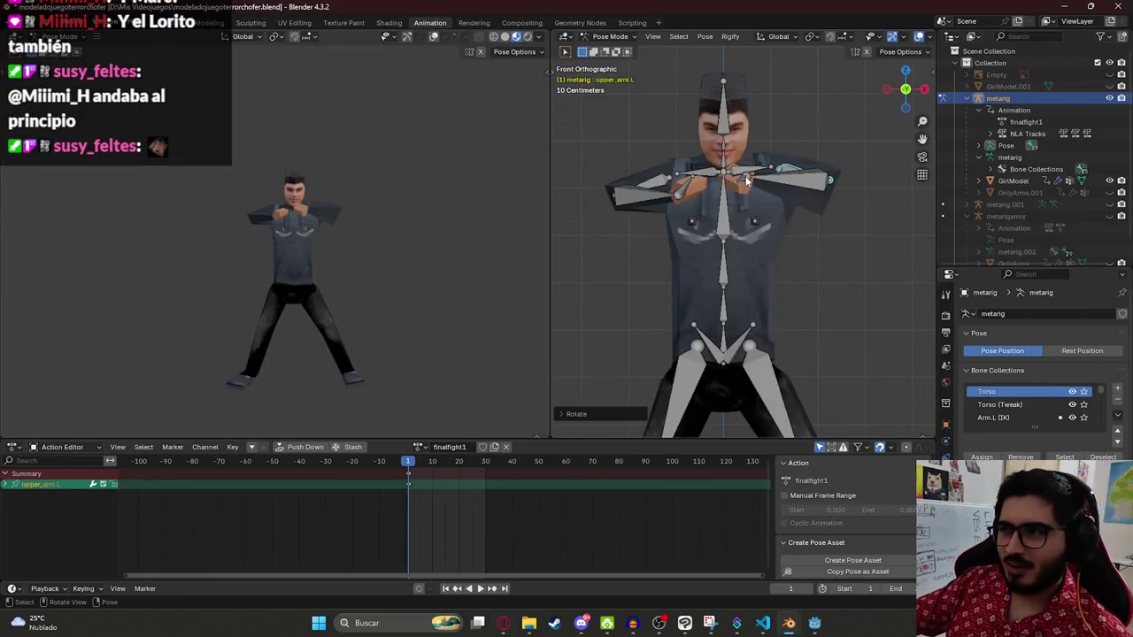
Step: Tilt hand.R, then turn it slightly more around the Y axis
click(744, 180)
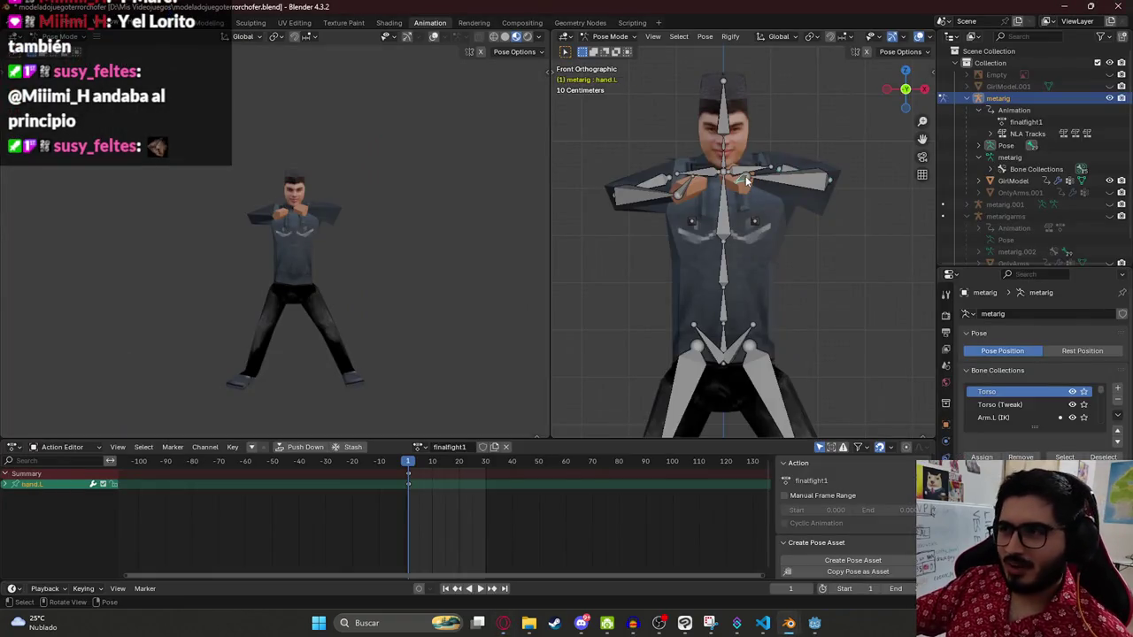
click(689, 193)
key(r)
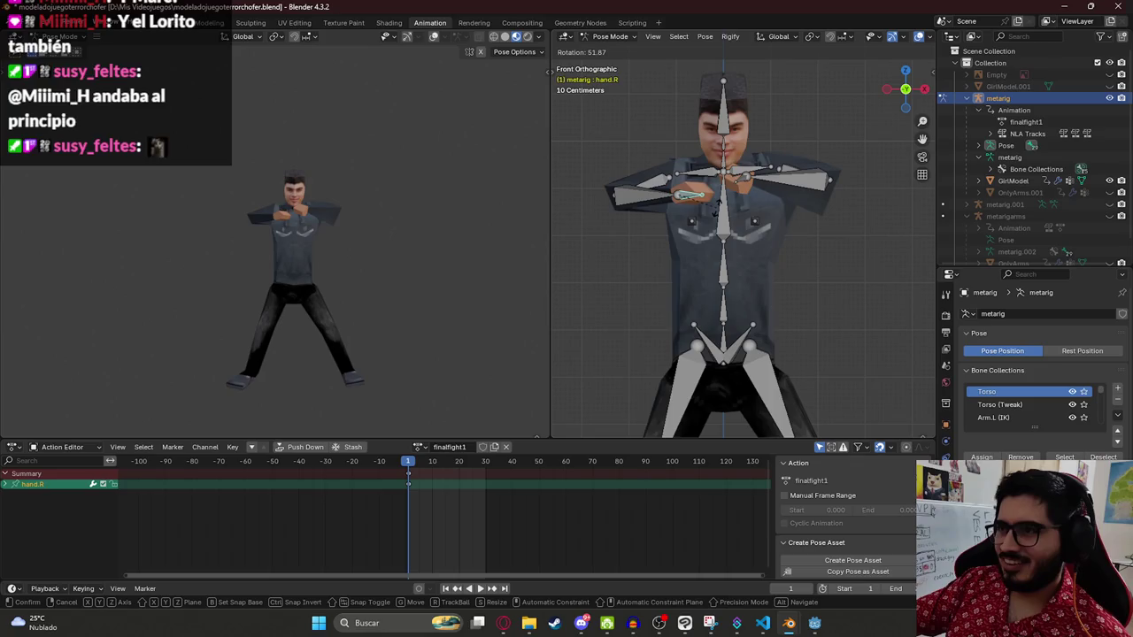
click(717, 209)
key(r)
key(y)
Step: Tilt hand.L around its local Y axis
key(y)
click(790, 227)
click(742, 178)
key(r)
key(y)
key(y)
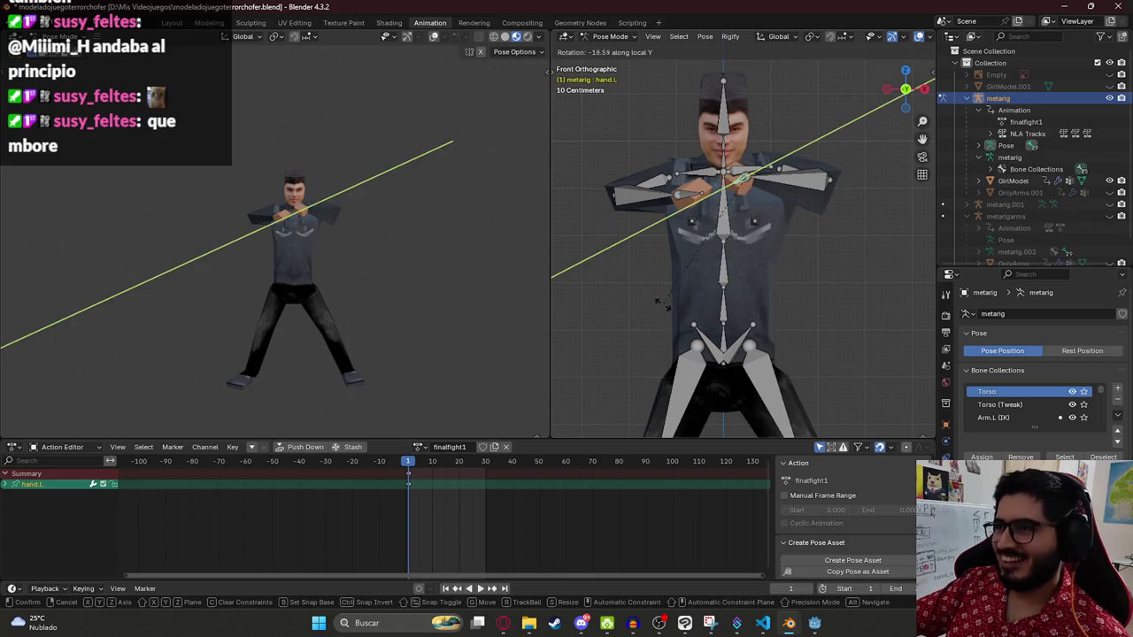
click(842, 264)
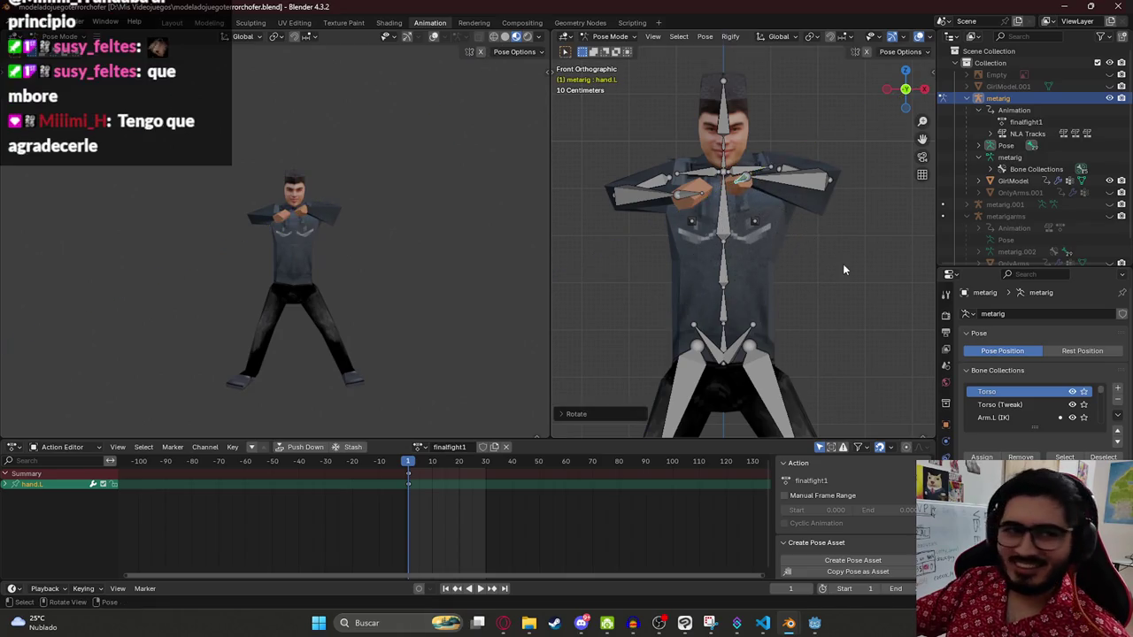
Step: Copy the full crossed-arm pose, paste it at frame 1, and delete the frame-10 keys
key(a)
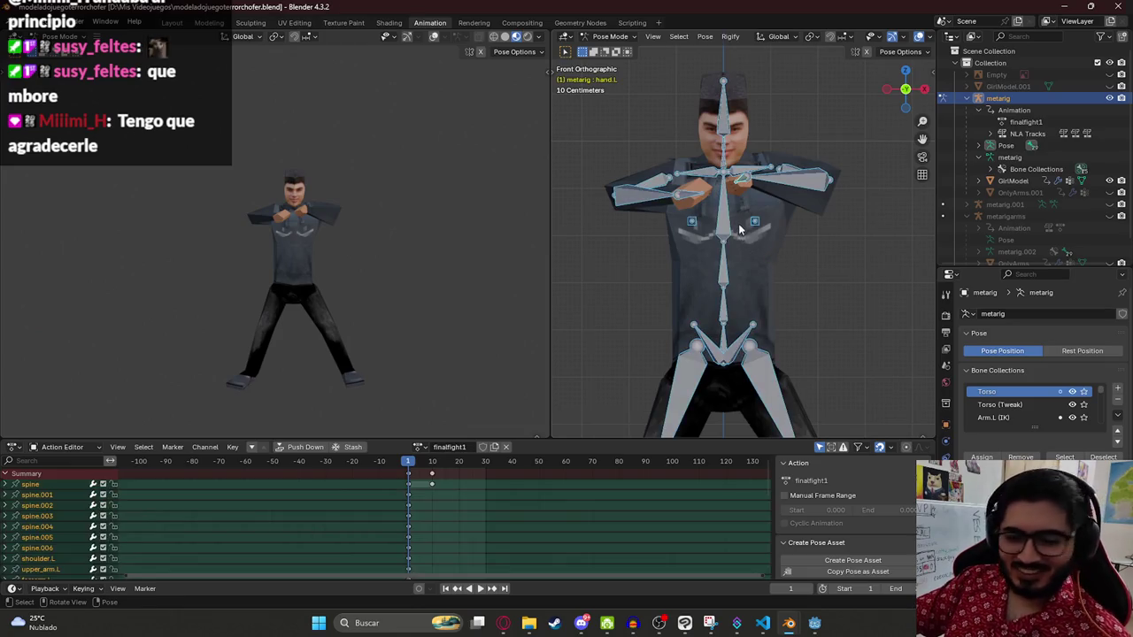
key(ctrl+c)
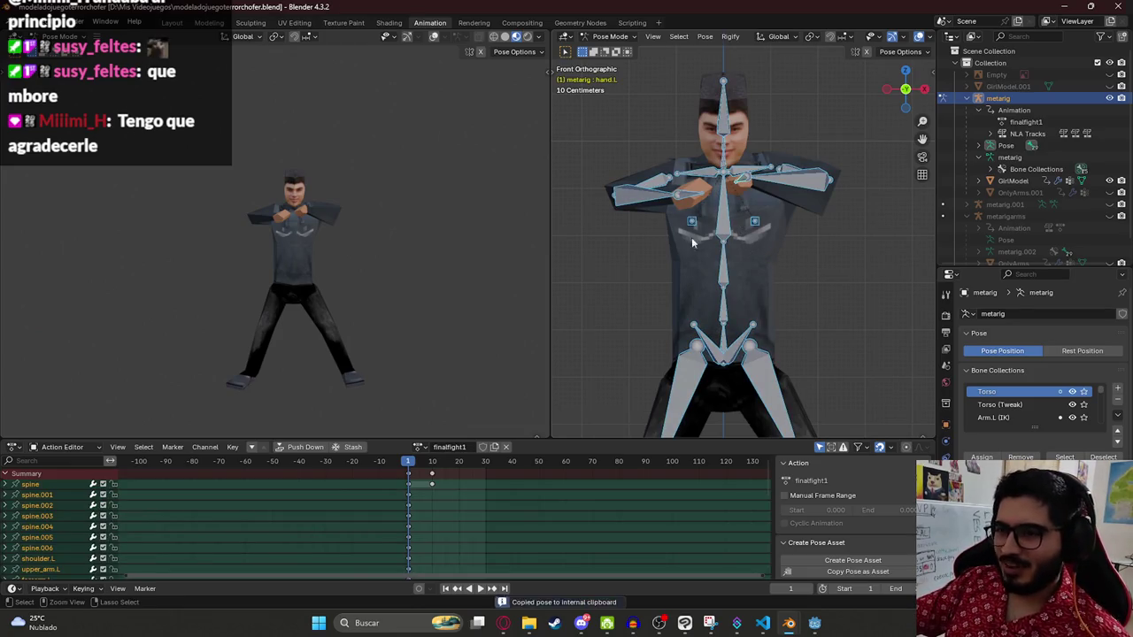
key(Up)
key(Down)
key(ctrl+v)
click(409, 461)
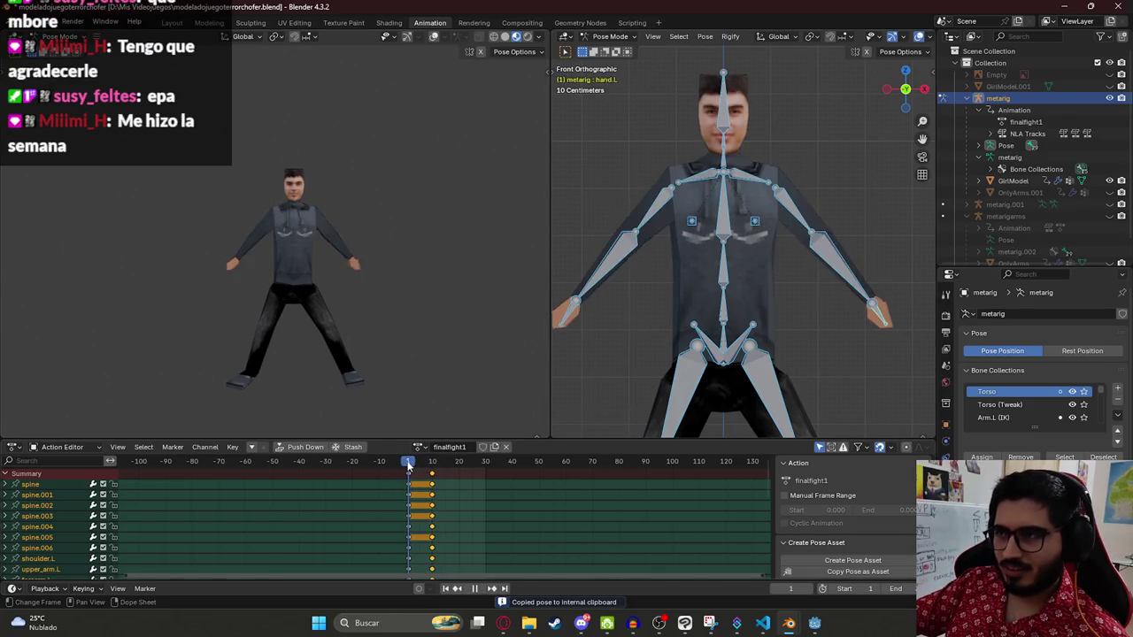
key(ctrl+v)
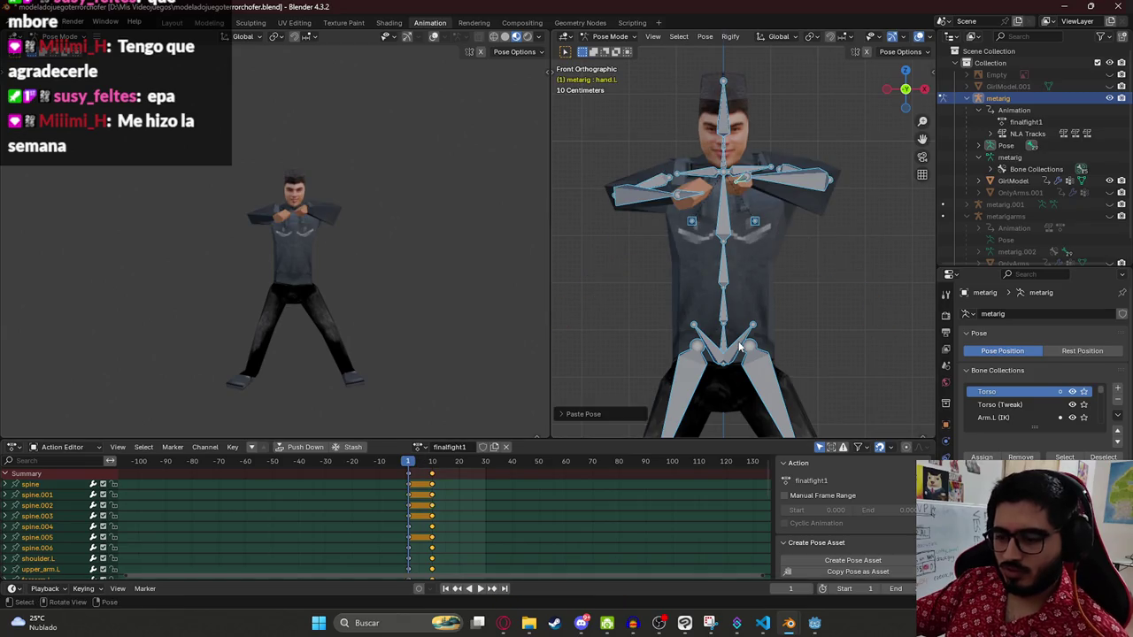
key(Delete)
key(space)
key(space)
Step: Adjust the left forearm, then copy all bones and paste the pose at frame 1
click(783, 180)
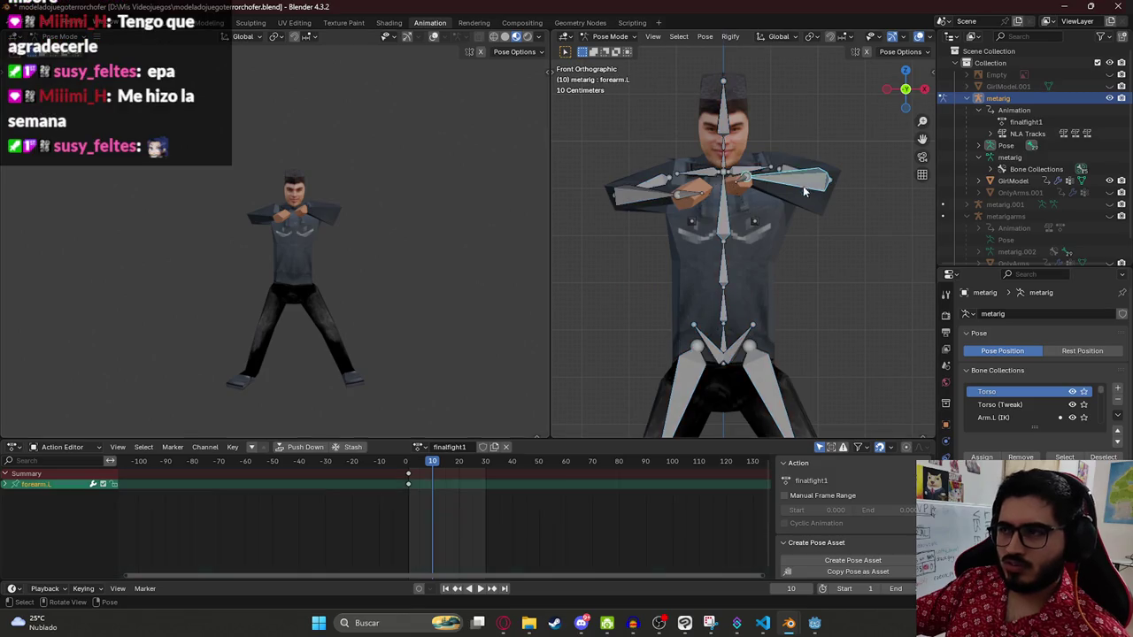
key(r)
click(779, 196)
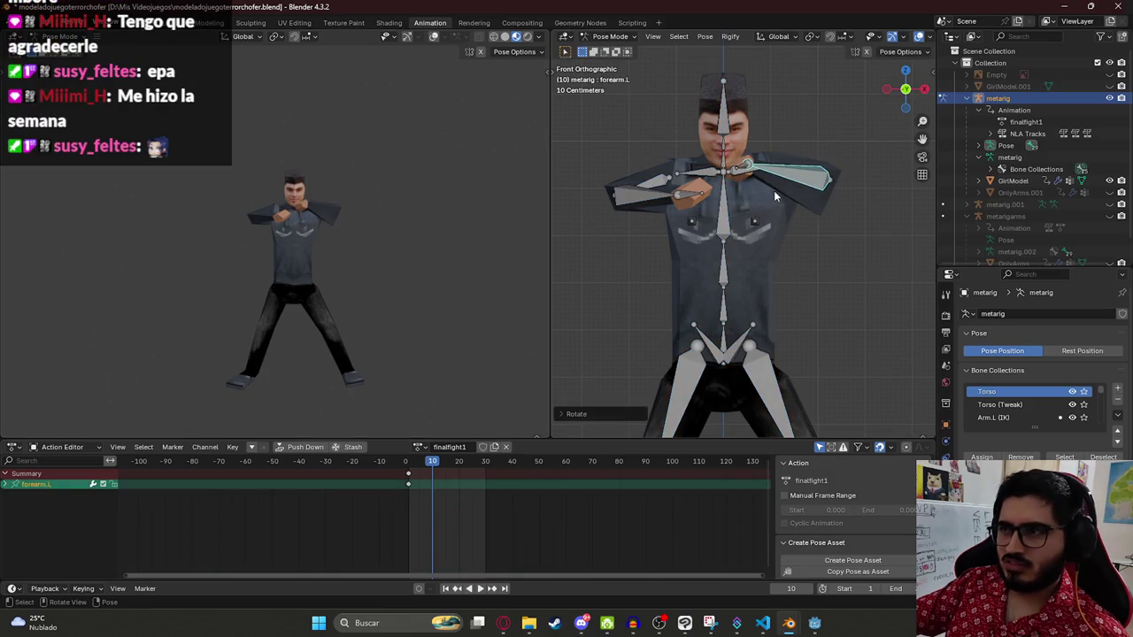
key(a)
key(ctrl+c)
drag(431, 469, 408, 469)
key(ctrl+v)
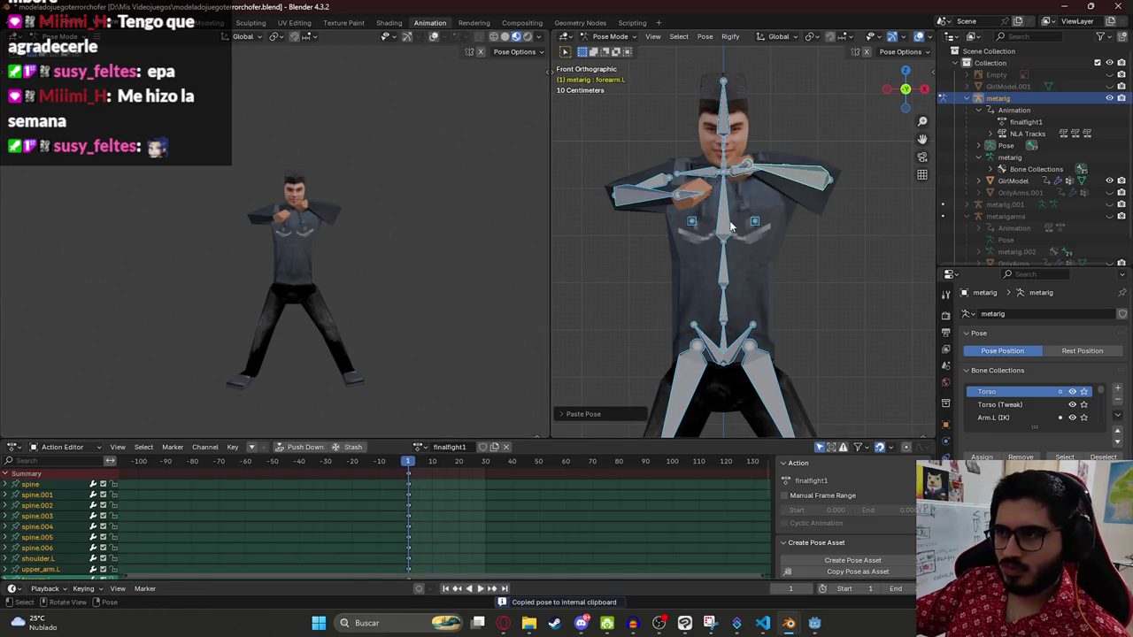
Step: Save the blend file and keyframe all bones at frame 1
key(ctrl+s)
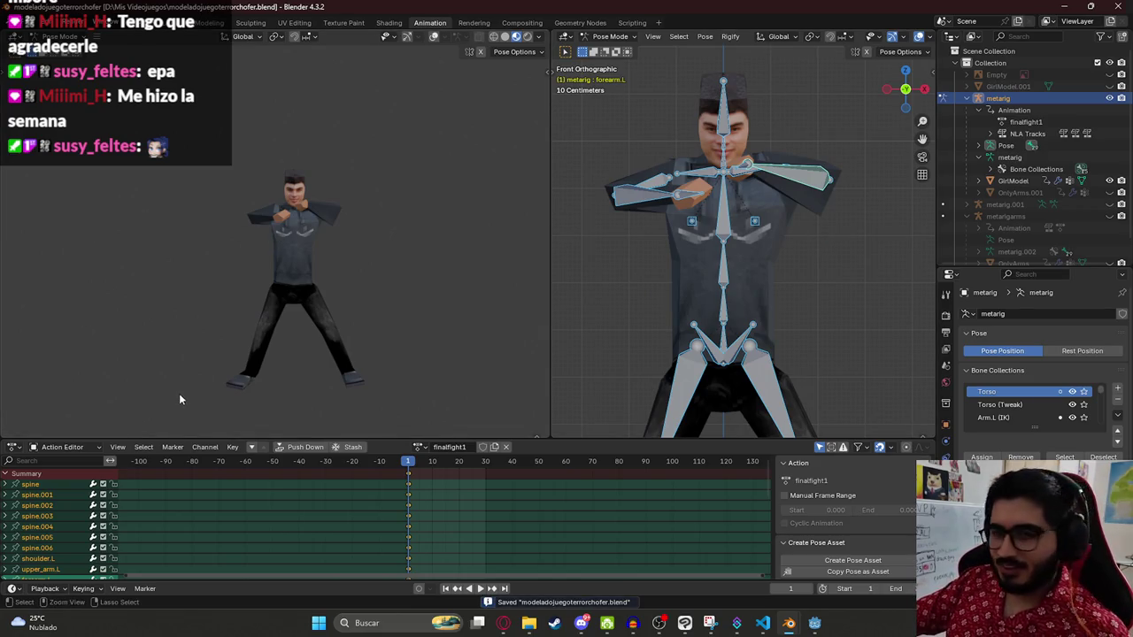
key(i)
key(Right)
key(Right)
key(Right)
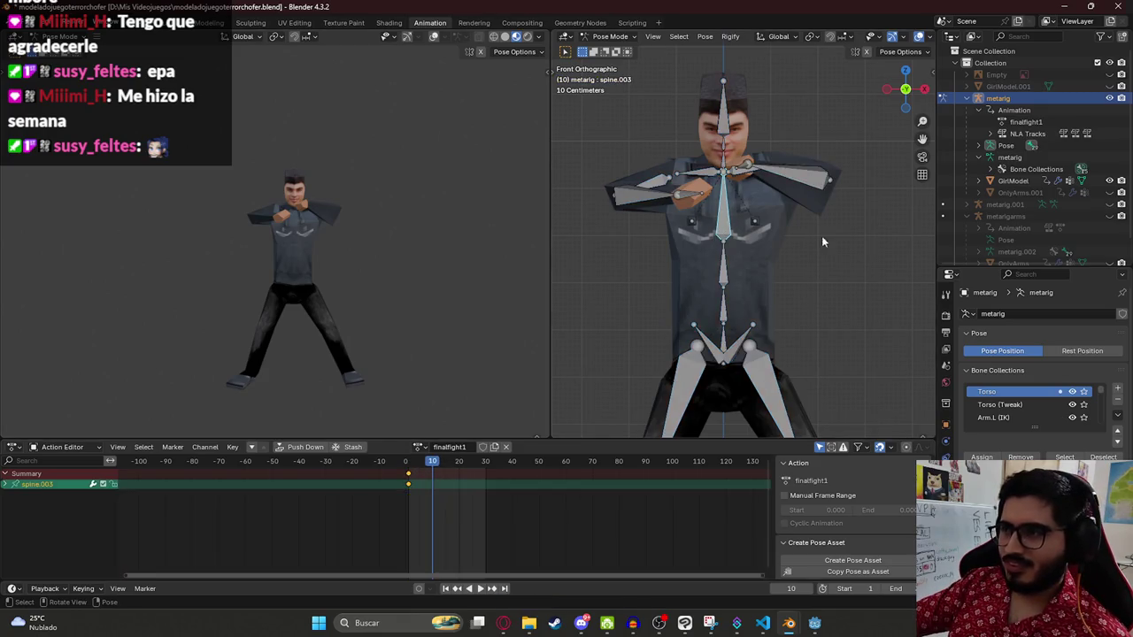
key(alt+Tab)
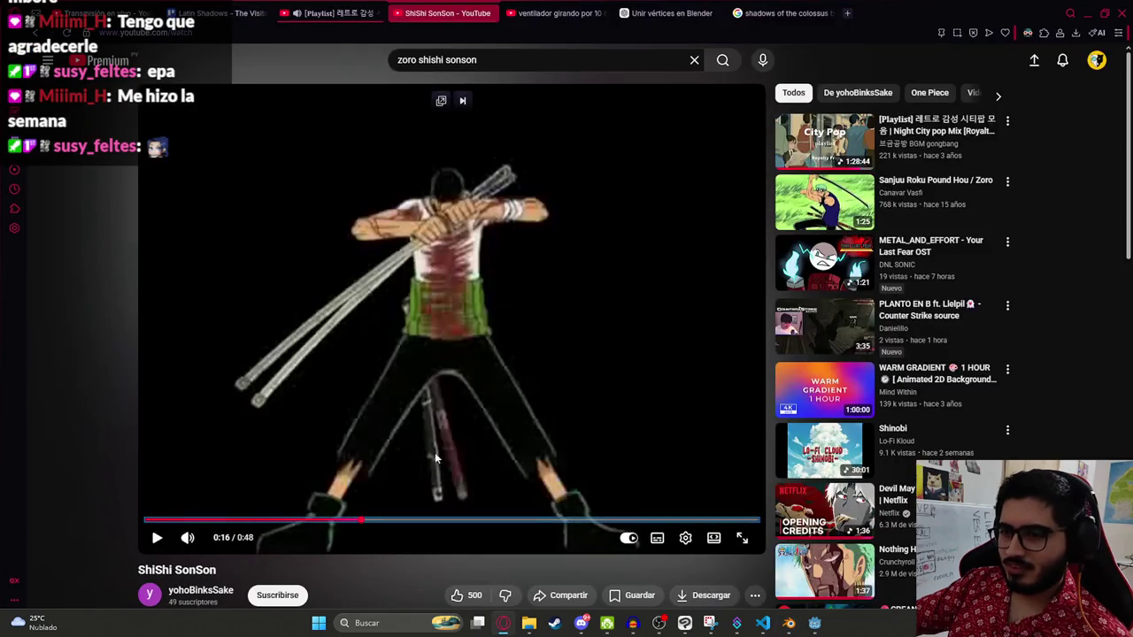
Step: Step the ShiShi SonSon video frame by frame to 0:17, then return to the Blender rig
click(501, 389)
click(512, 376)
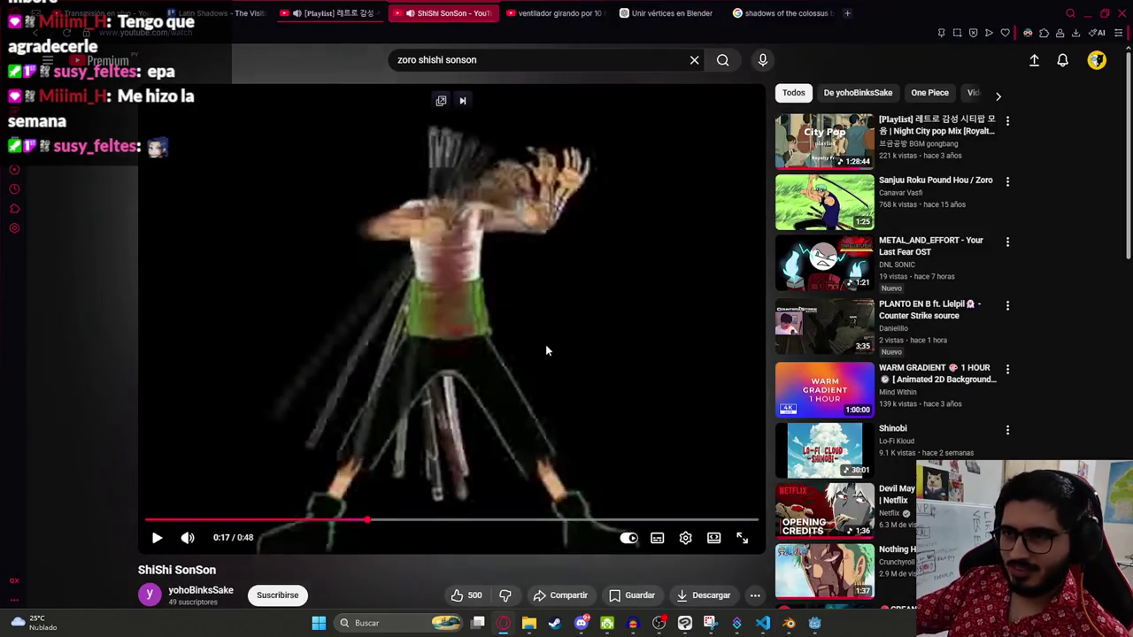
key(period)
key(period)
key(period)
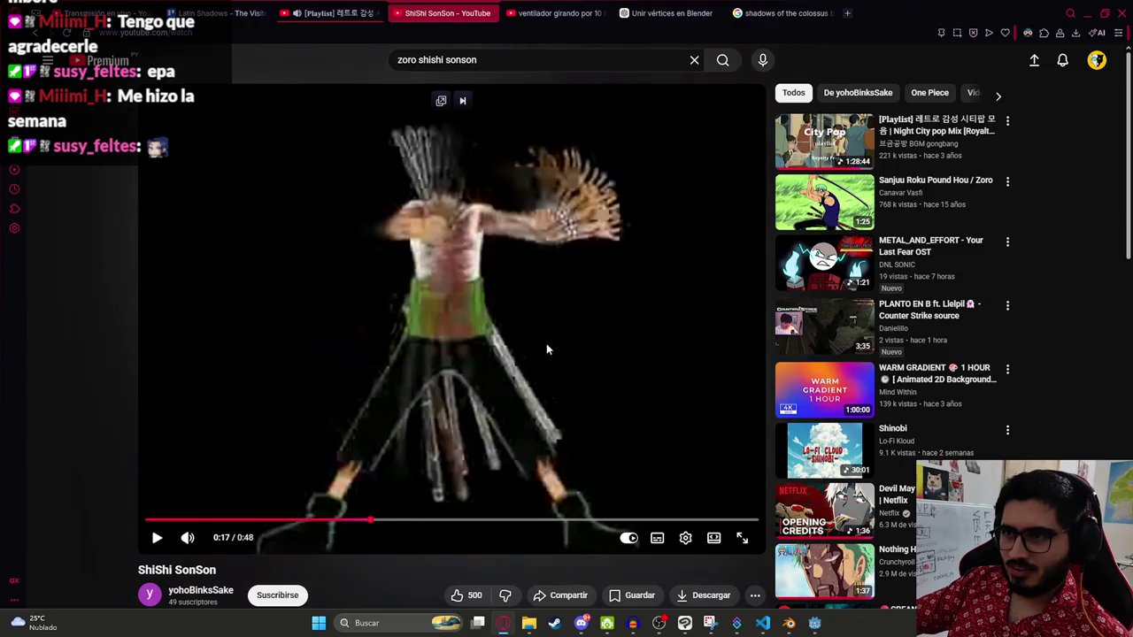
key(period)
key(period)
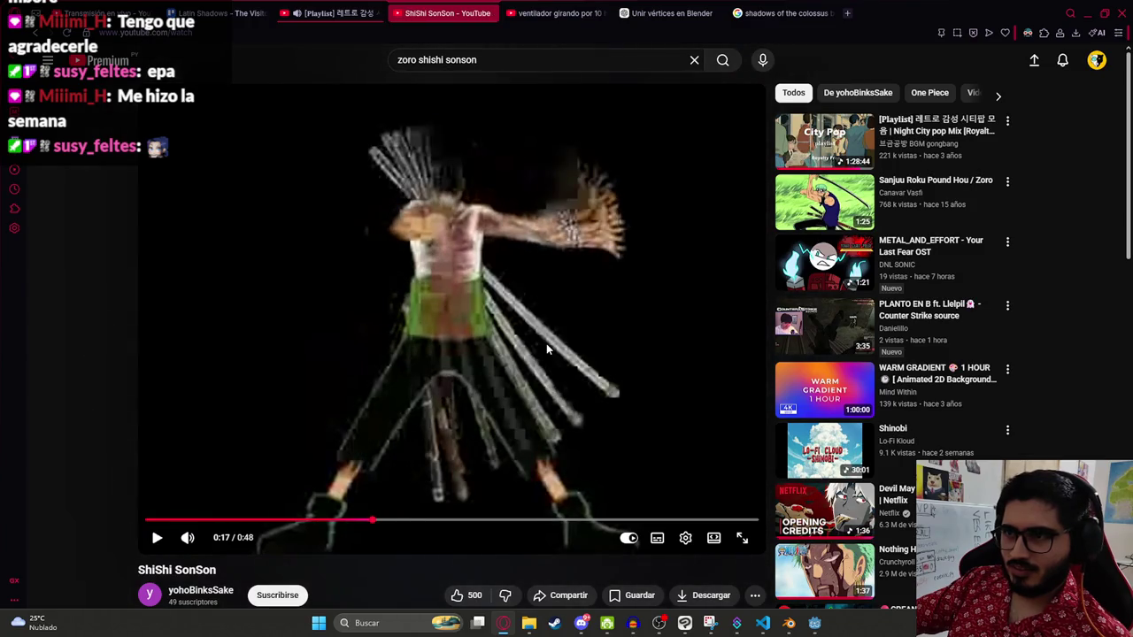
key(period)
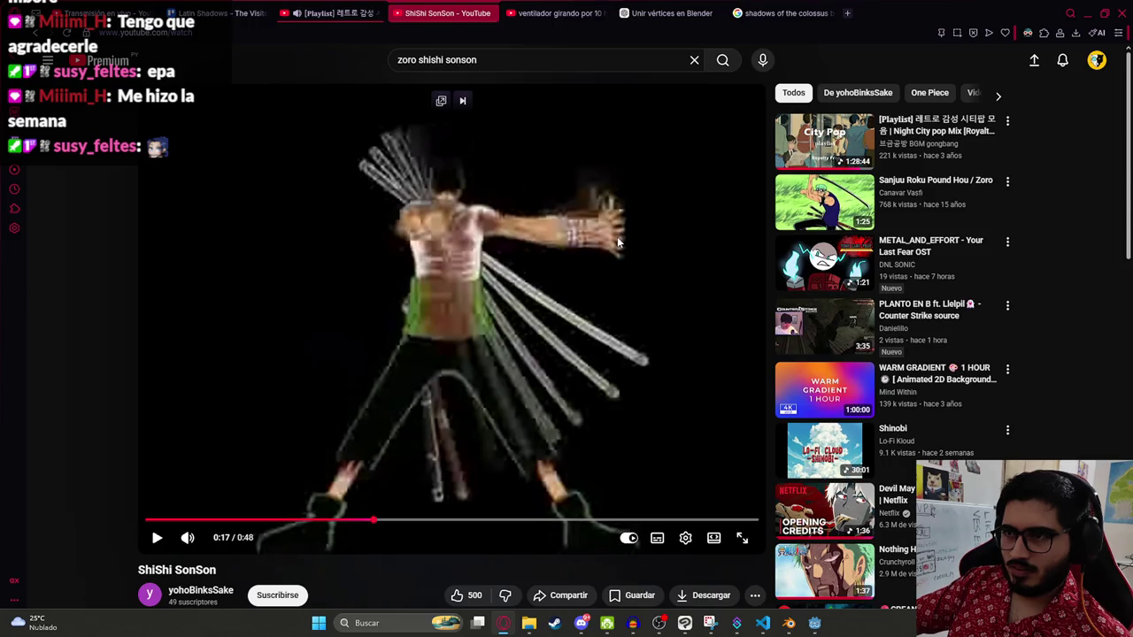
key(period)
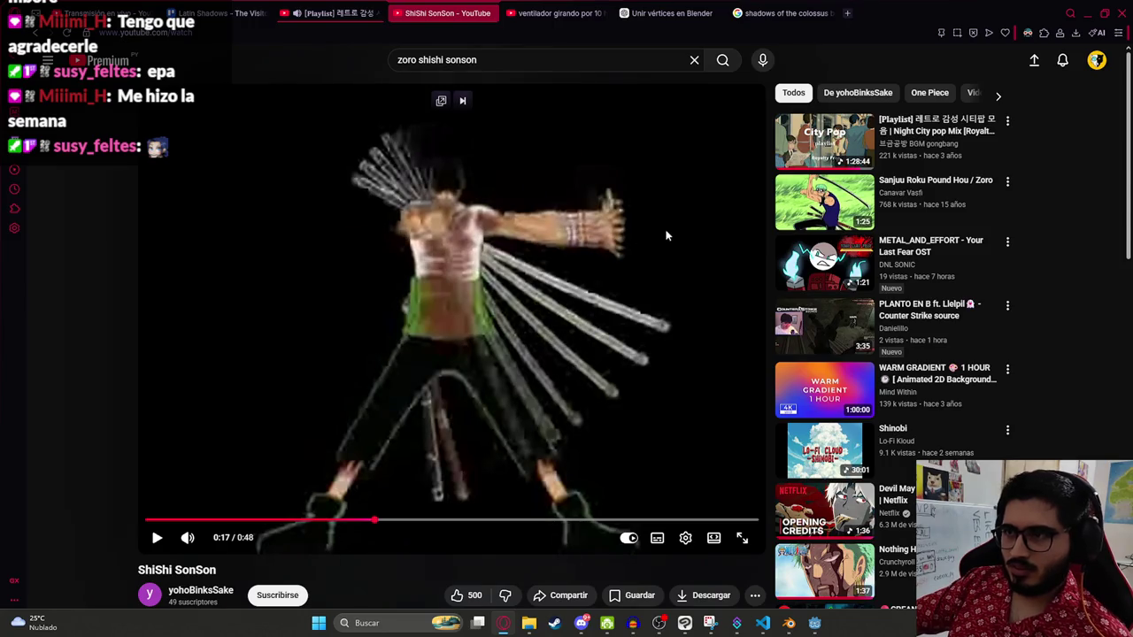
key(alt+Tab)
click(768, 175)
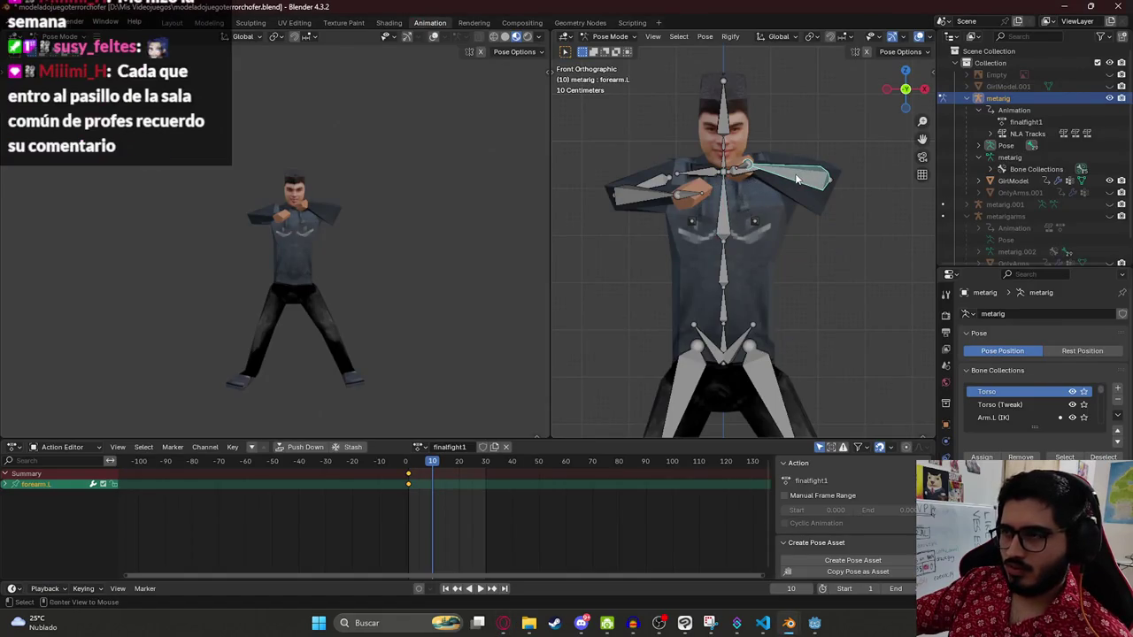
Step: Clear the left upper arm's rotation and rotate the left shoulder outward, comparing against the reference video
key(alt+r)
click(769, 174)
key(r)
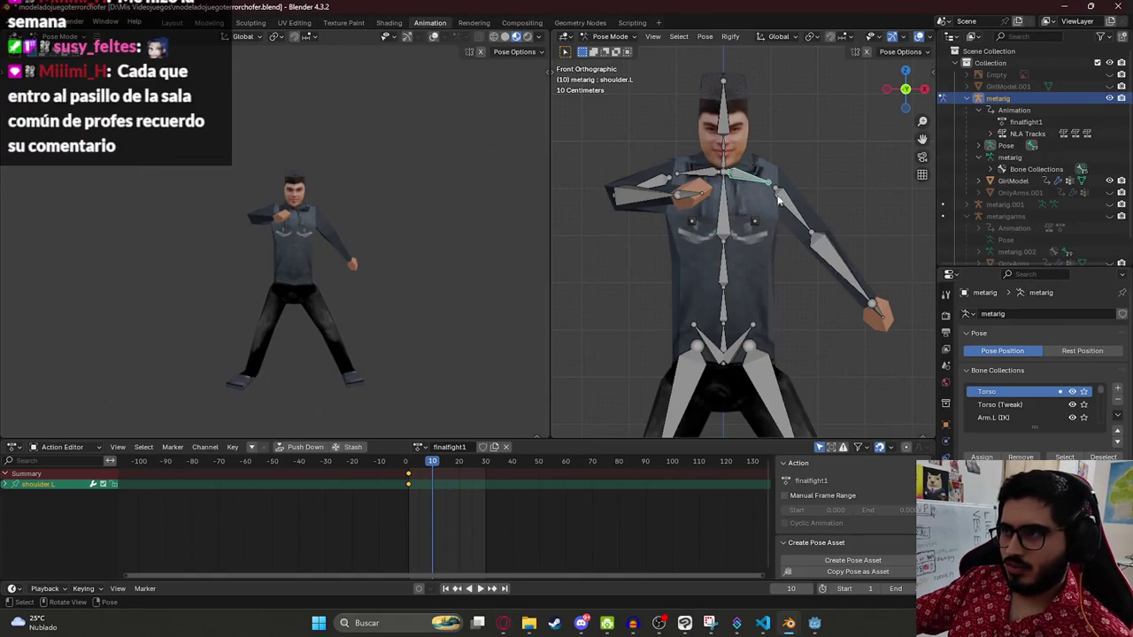
click(800, 187)
key(r)
click(831, 131)
key(alt+Tab)
key(alt+Tab)
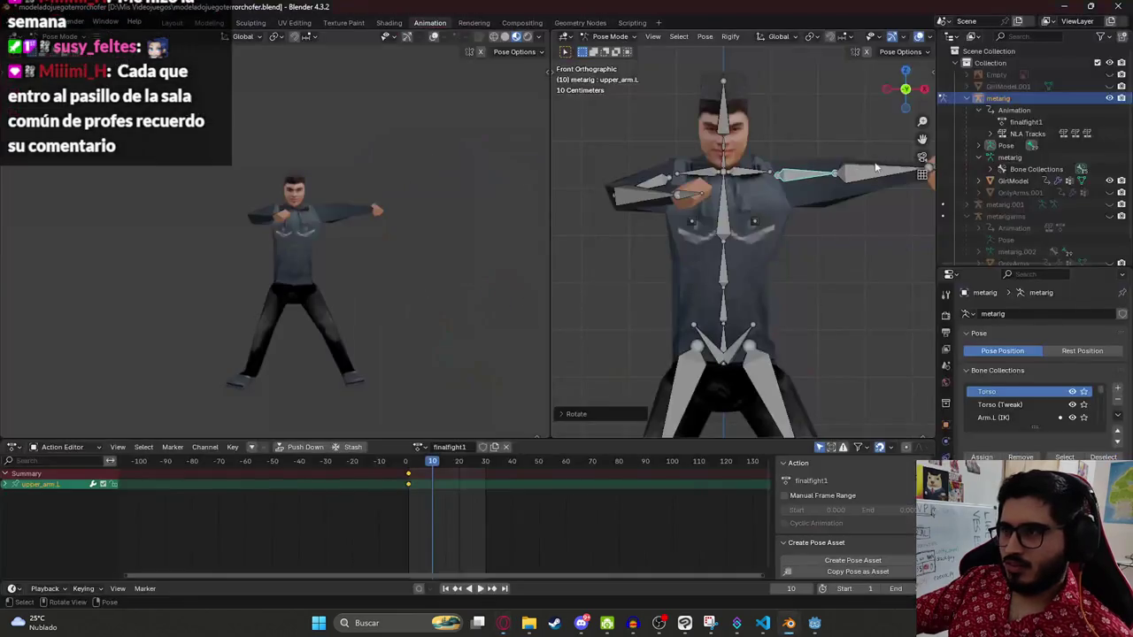
scroll(706, 163, up, 3)
click(781, 173)
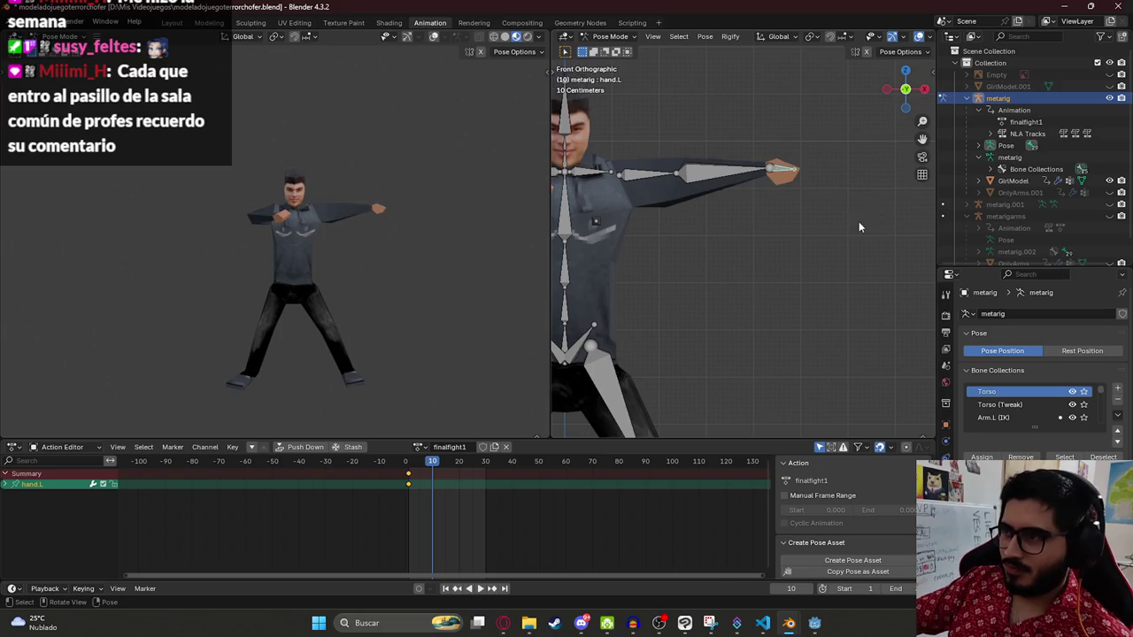
scroll(678, 119, down, 5)
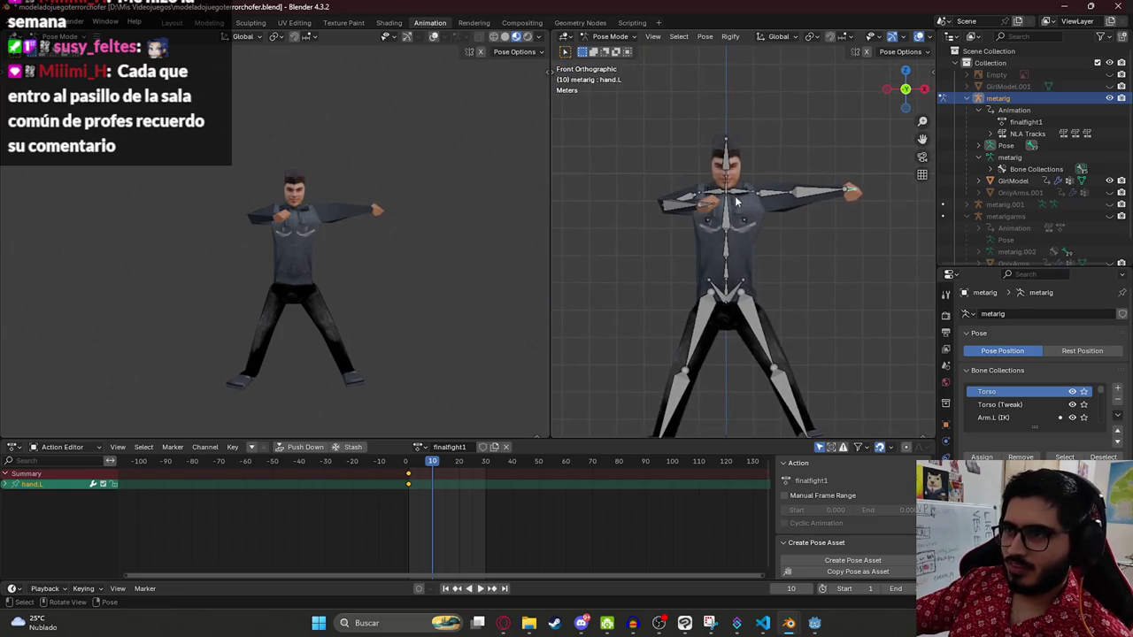
key(alt+Tab)
key(alt+Tab)
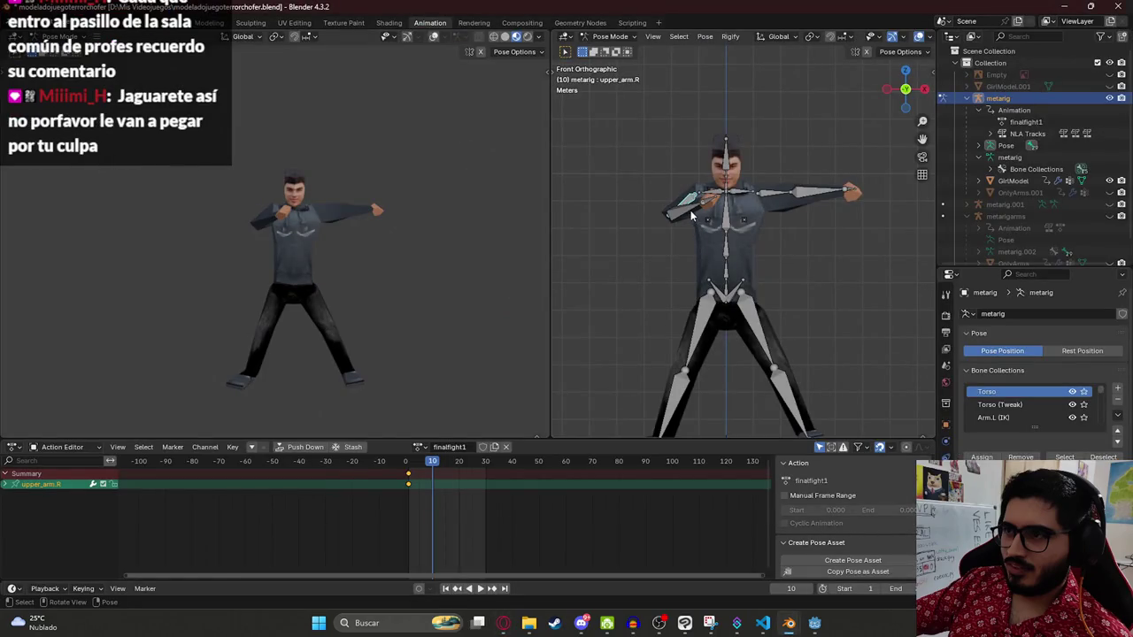
Step: Clear the right forearm's rotation and rotate the right upper arm outward
click(694, 216)
key(alt+r)
click(685, 216)
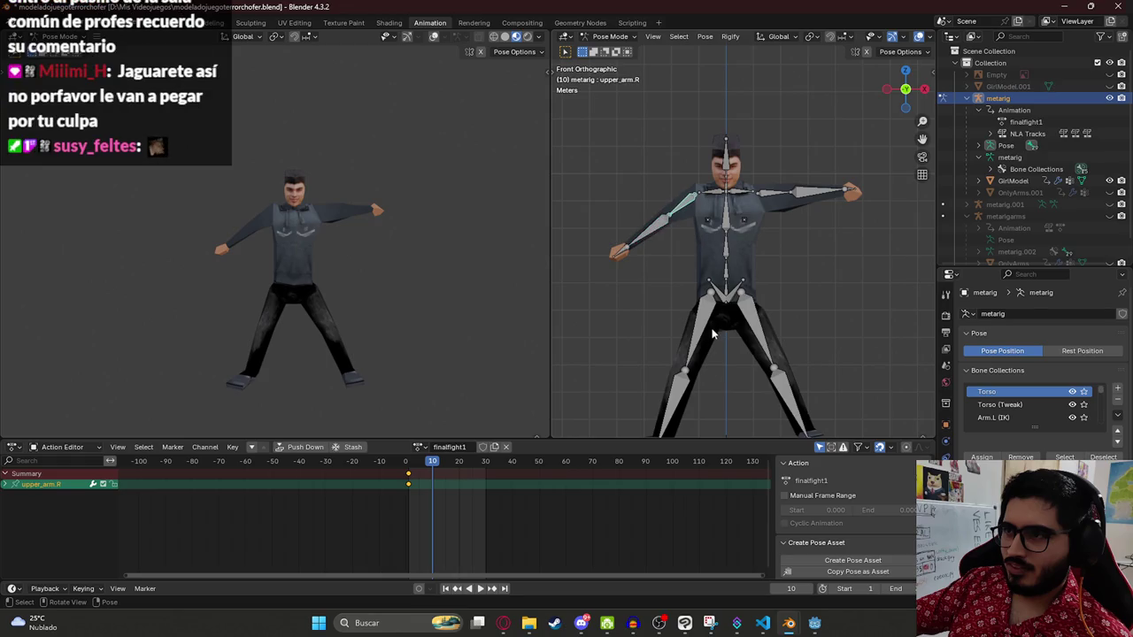
key(r)
key(x)
key(Escape)
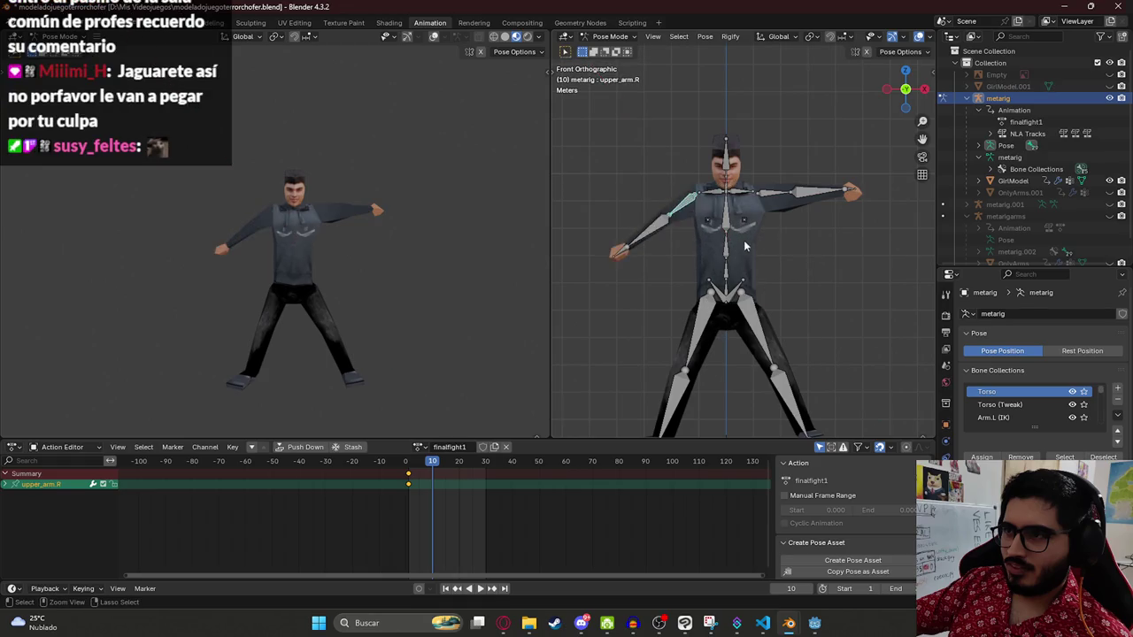
key(r)
click(707, 216)
Step: Rotate the right forearm on the X axis and start swinging the right upper arm outward on X
click(687, 211)
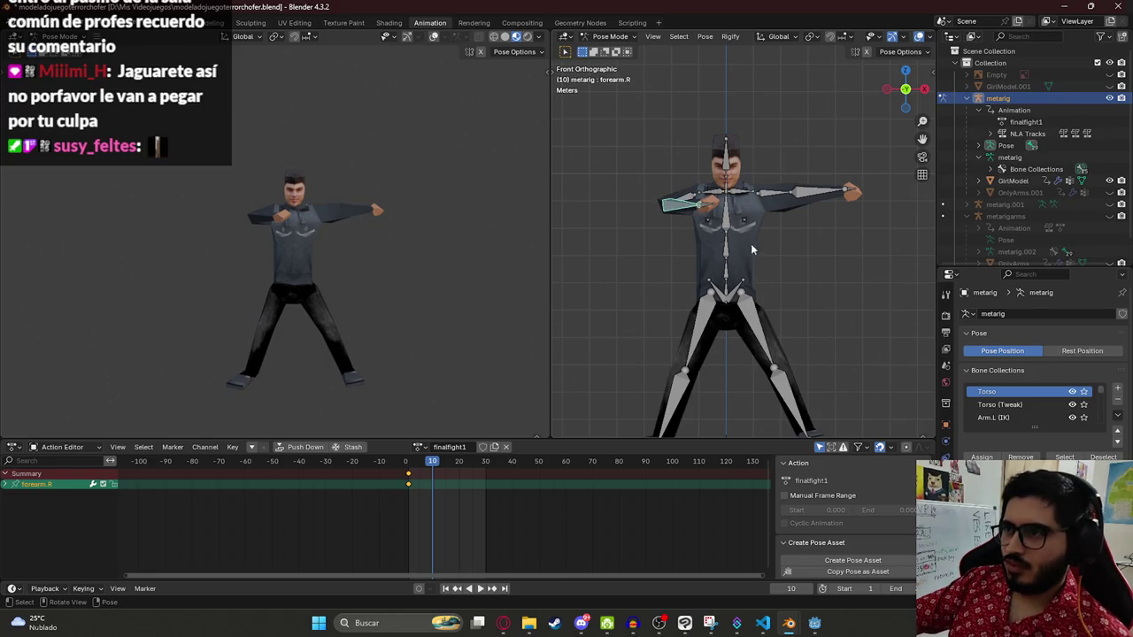
key(r)
key(x)
key(x)
click(669, 239)
click(696, 197)
key(r)
key(x)
key(x)
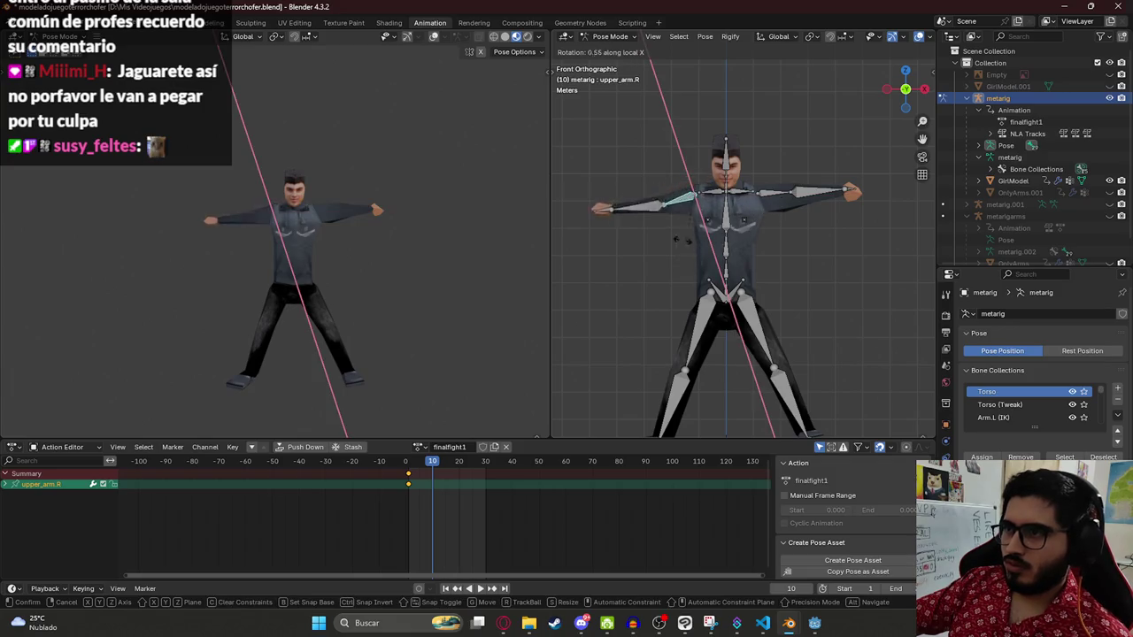